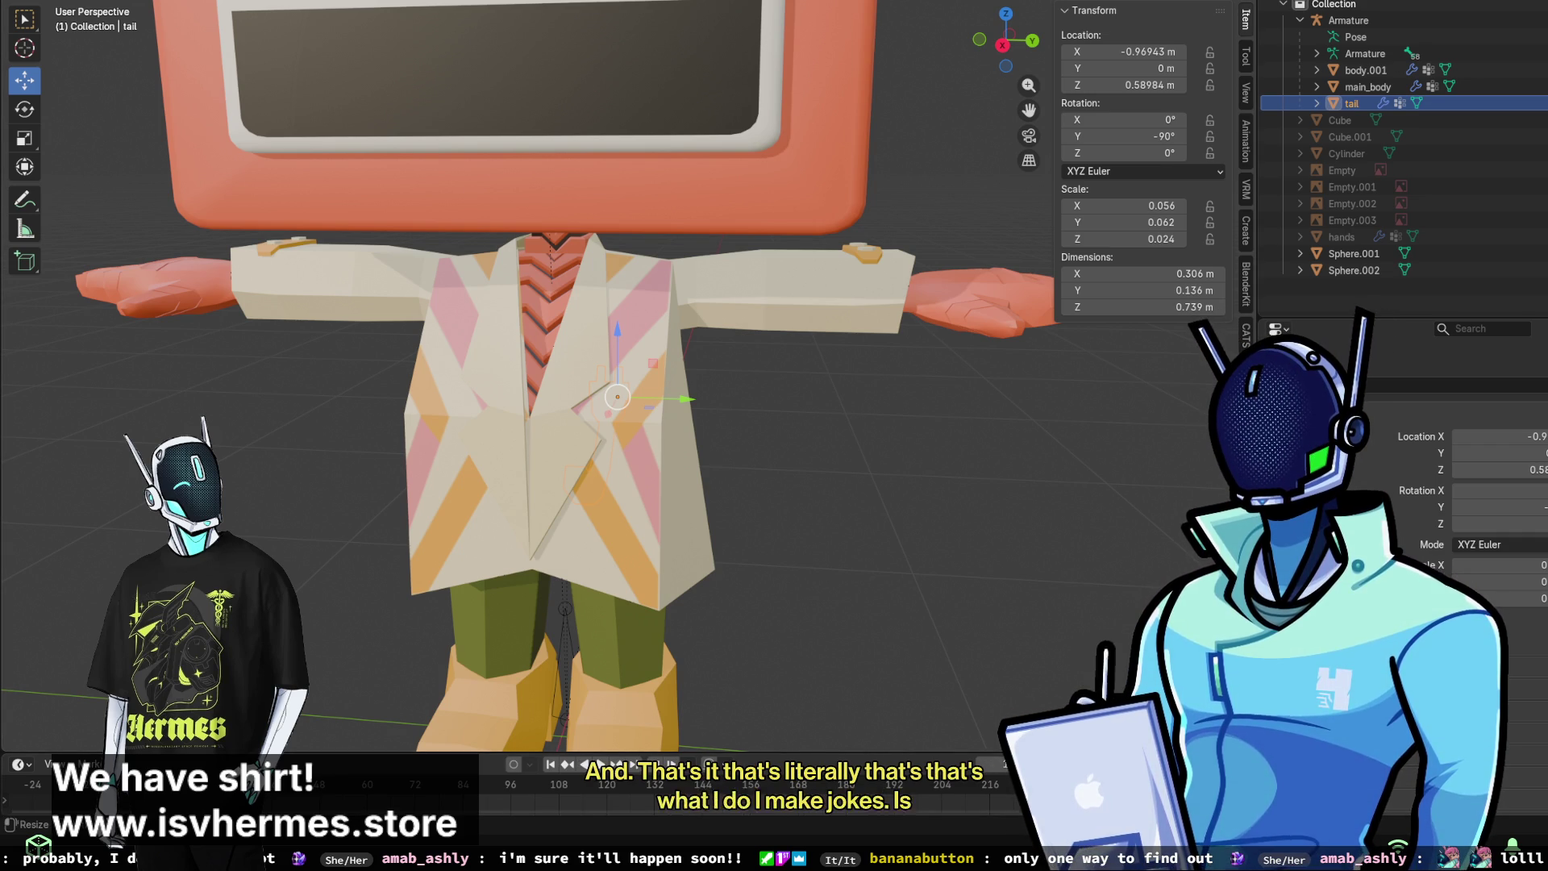
- Select the Armature in the Outliner and switch it into Pose Mode
{"action": "left_click", "coordinate": [516, 177]}
{"action": "mouse_move", "coordinate": [516, 177]}
{"action": "middle_mouse_down"}
{"action": "mouse_move", "coordinate": [472, 162]}
{"action": "mouse_move", "coordinate": [566, 241]}
{"action": "middle_mouse_up"}
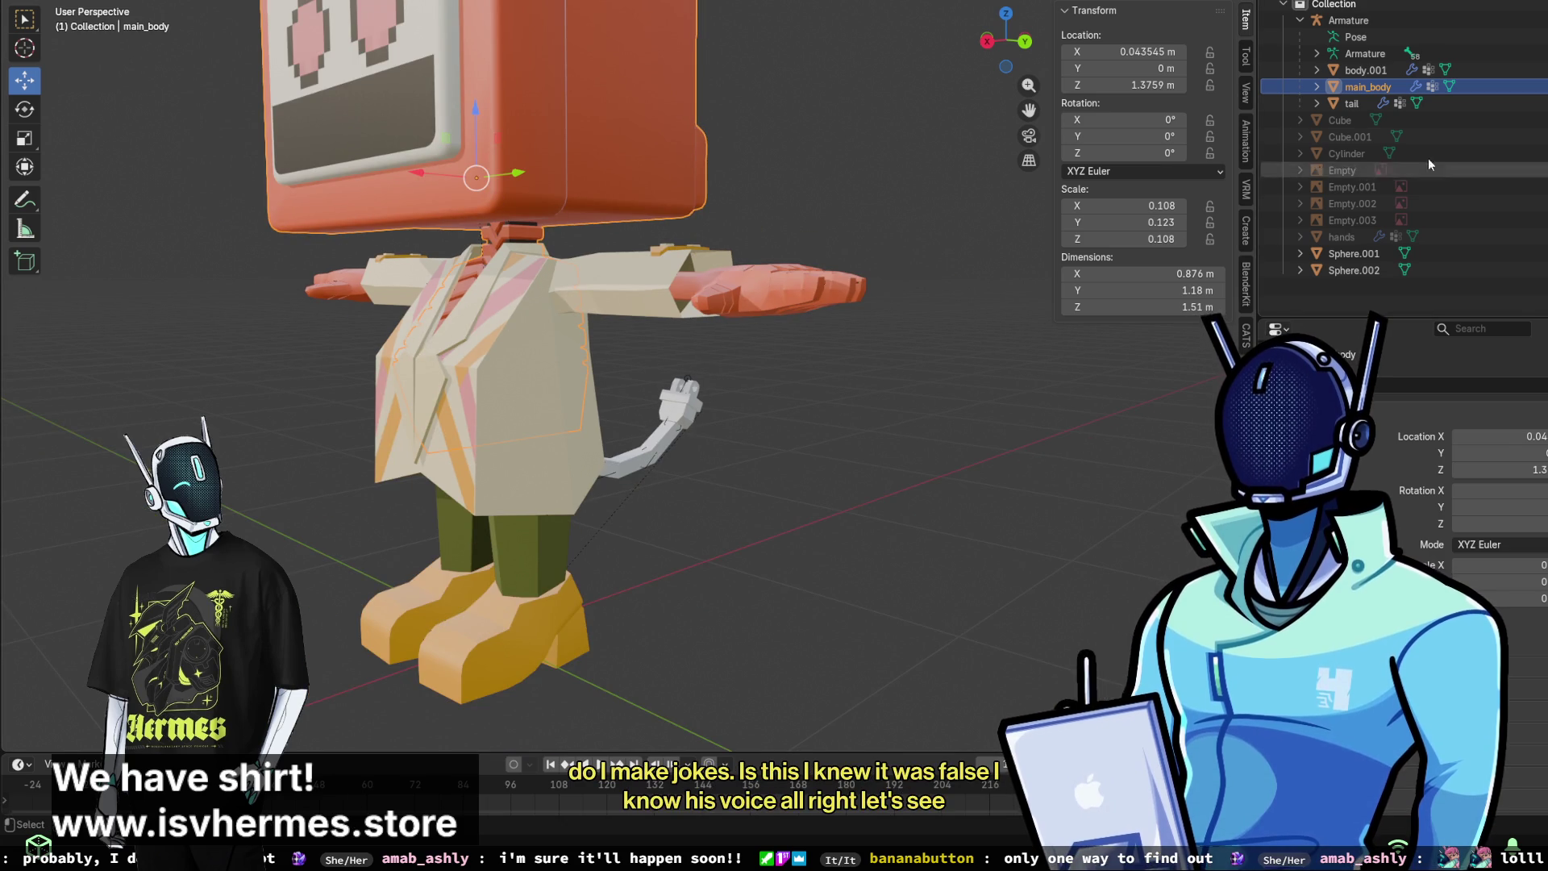
{"action": "left_click", "coordinate": [1365, 70]}
{"action": "left_click", "coordinate": [1368, 57]}
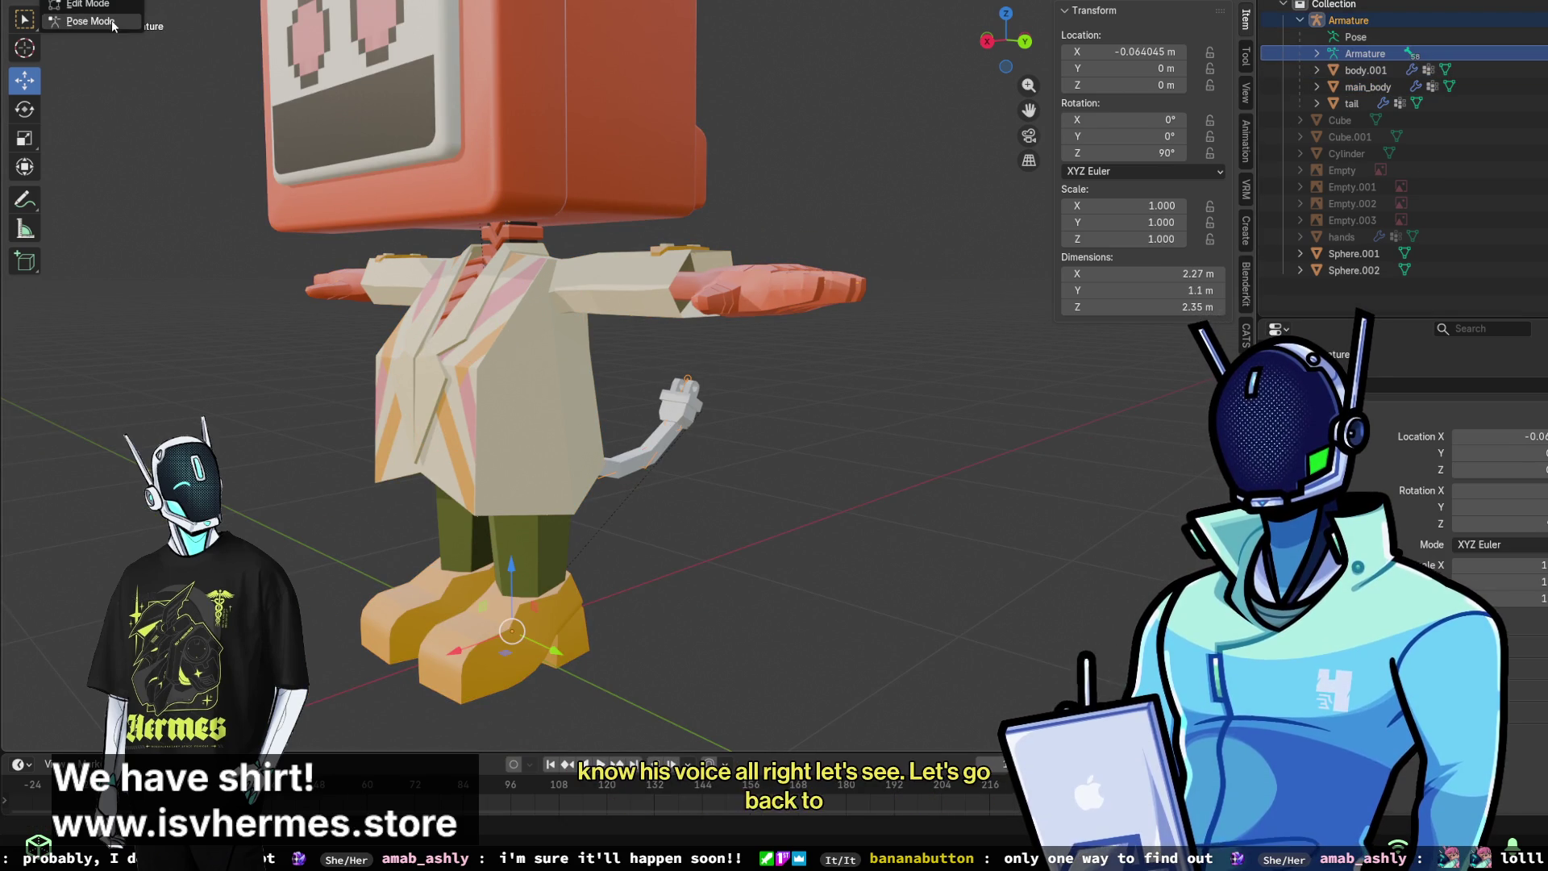
{"action": "key", "text": "ctrl+Tab"}
- Test-rotate the head and neck bones, then undo the neck rotation
{"action": "left_click", "coordinate": [506, 121]}
{"action": "mouse_move", "coordinate": [547, 222]}
{"action": "left_mouse_down"}
{"action": "mouse_move", "coordinate": [525, 163]}
{"action": "mouse_move", "coordinate": [508, 159]}
{"action": "left_mouse_up"}
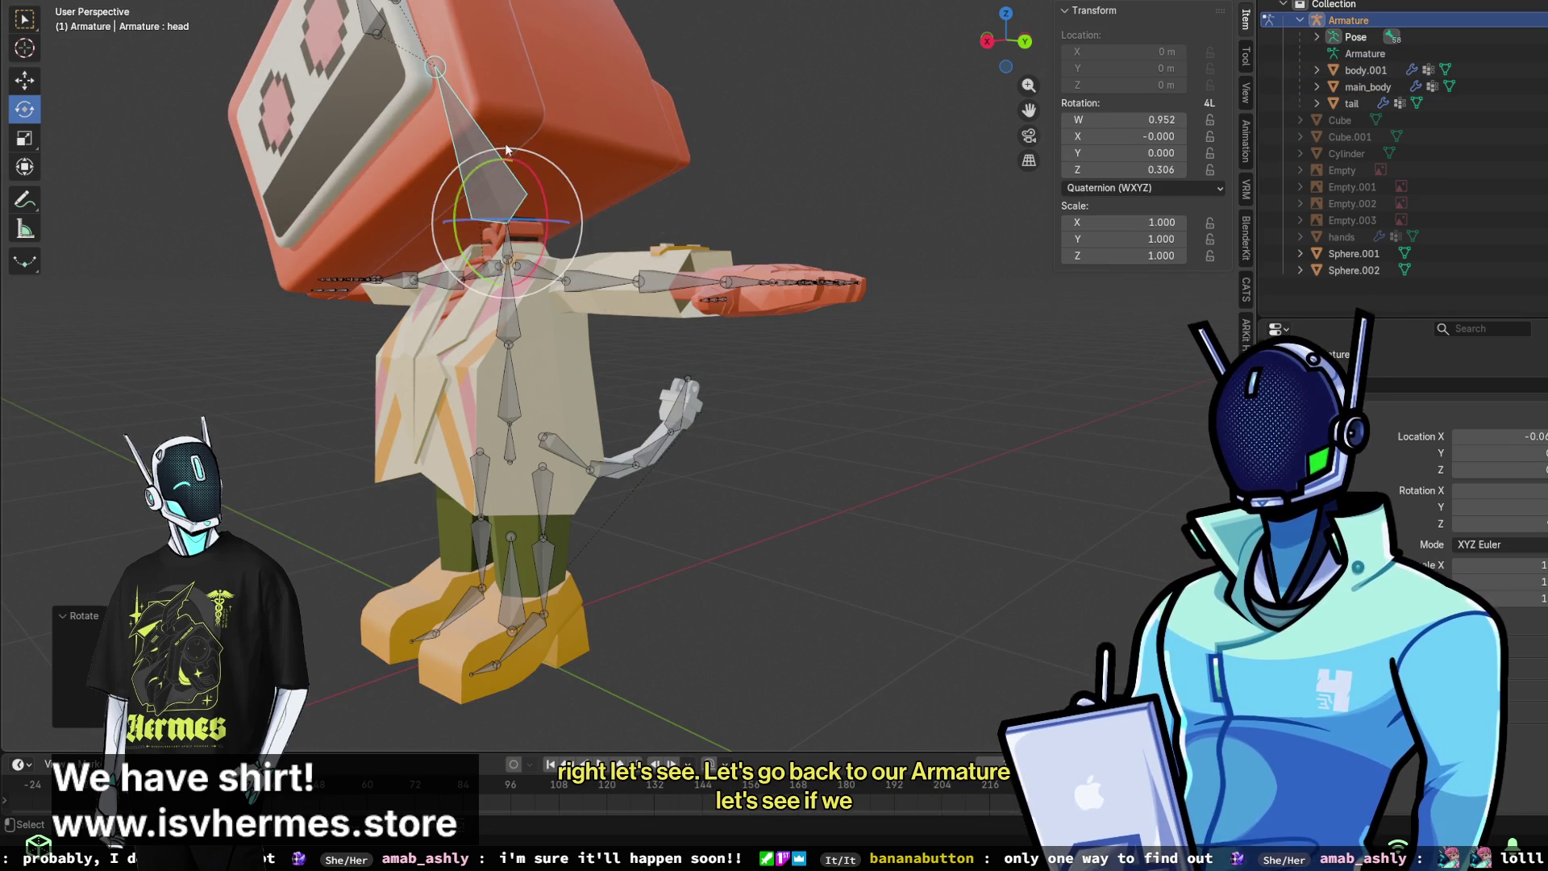
{"action": "middle_click_drag", "start_coordinate": [507, 159], "coordinate": [697, 231]}
{"action": "mouse_move", "coordinate": [663, 175]}
{"action": "left_mouse_down"}
{"action": "mouse_move", "coordinate": [655, 159]}
{"action": "mouse_move", "coordinate": [622, 238]}
{"action": "mouse_move", "coordinate": [633, 310]}
{"action": "left_mouse_up"}
{"action": "left_click", "coordinate": [622, 246]}
{"action": "mouse_move", "coordinate": [633, 310]}
{"action": "middle_mouse_down"}
{"action": "mouse_move", "coordinate": [946, 371]}
{"action": "mouse_move", "coordinate": [766, 308]}
{"action": "middle_mouse_up"}
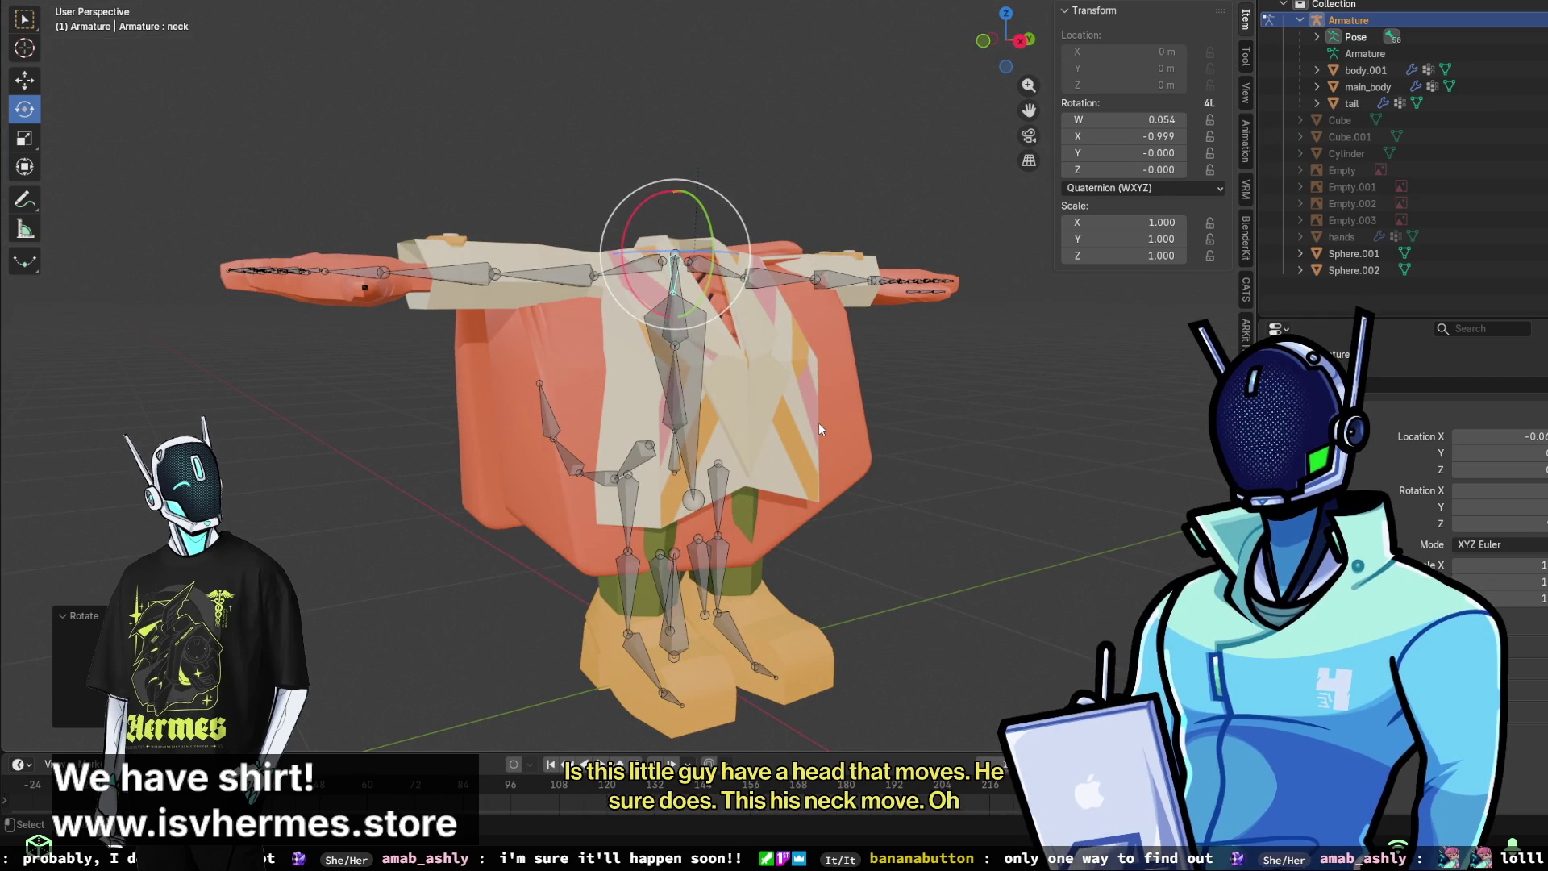
{"action": "middle_click_drag", "start_coordinate": [819, 423], "coordinate": [754, 482]}
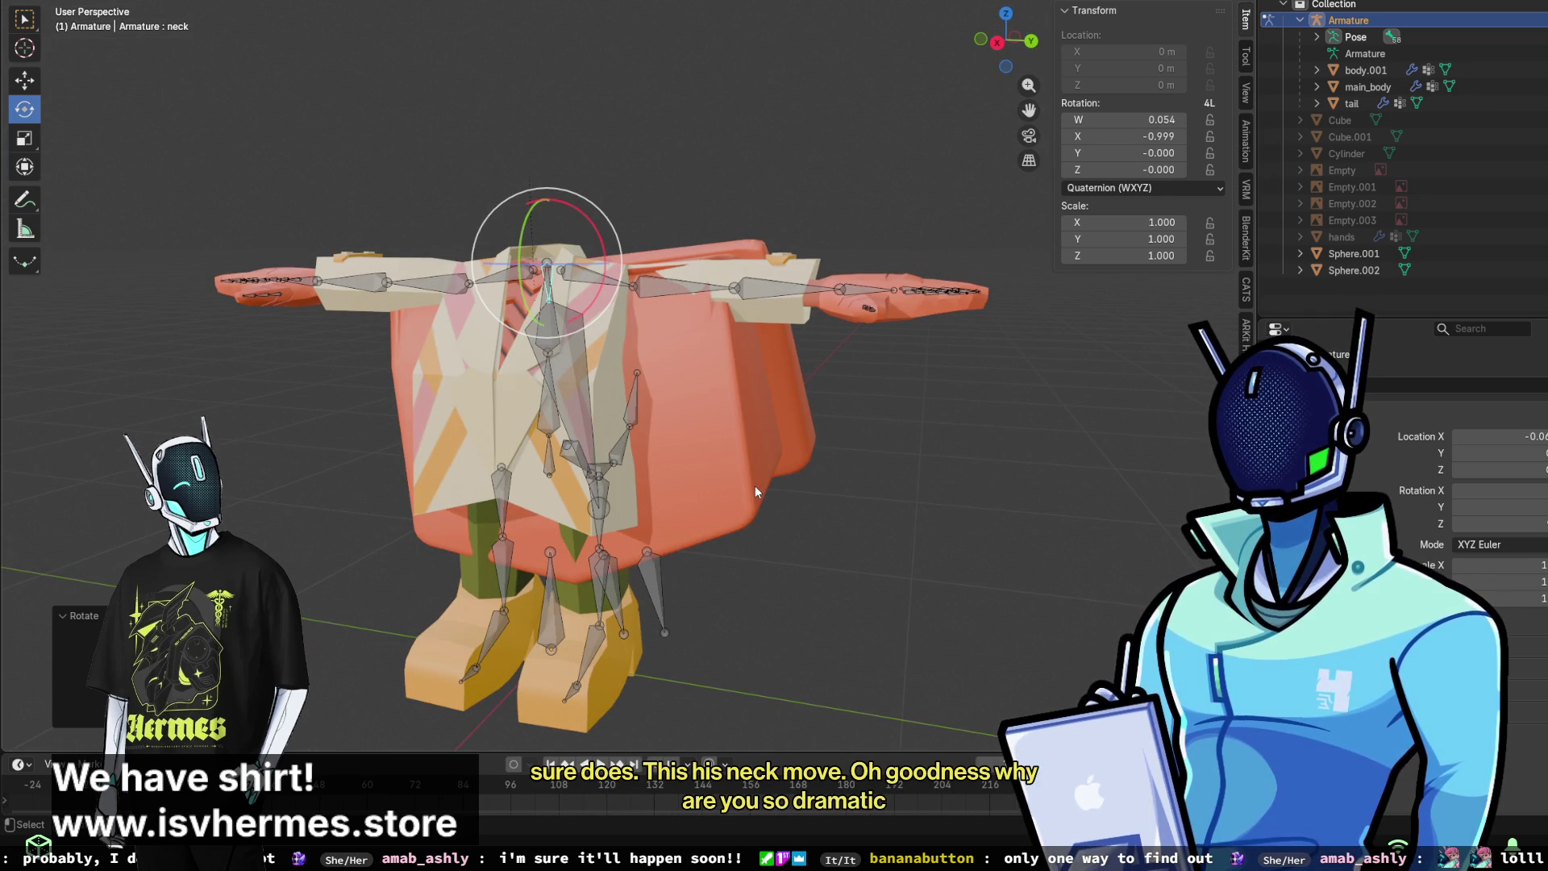
{"action": "key", "text": "ctrl+z"}
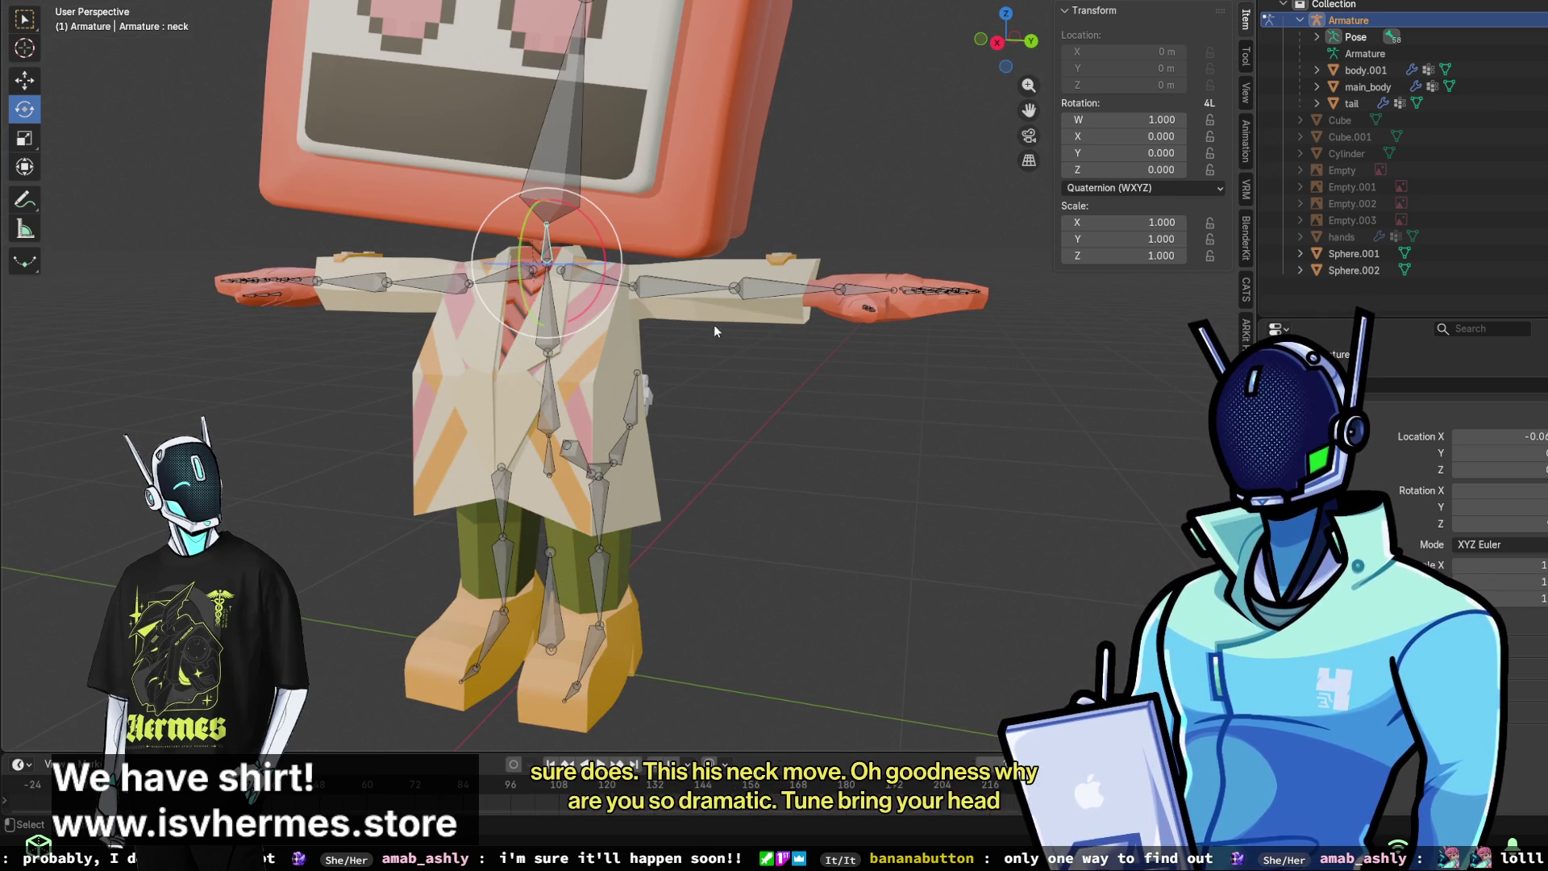
- Test-tilt the head and left shoulder bones, undoing each rotation
{"action": "left_click", "coordinate": [564, 121]}
{"action": "left_click_drag", "start_coordinate": [617, 202], "coordinate": [752, 271]}
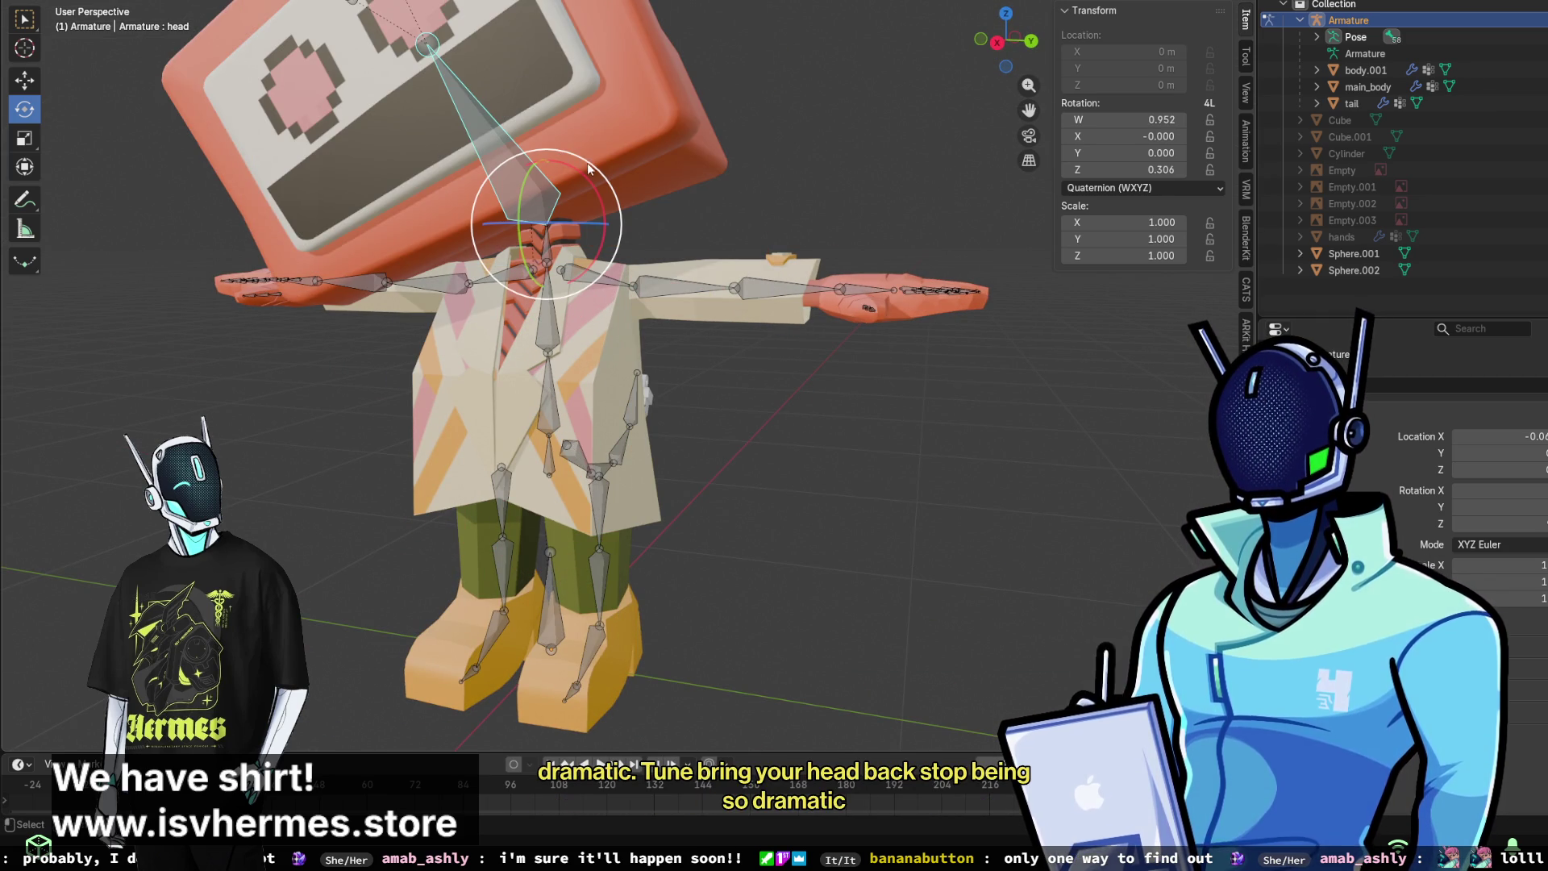
{"action": "key", "text": "ctrl+z"}
{"action": "middle_click_drag", "start_coordinate": [766, 249], "coordinate": [723, 253]}
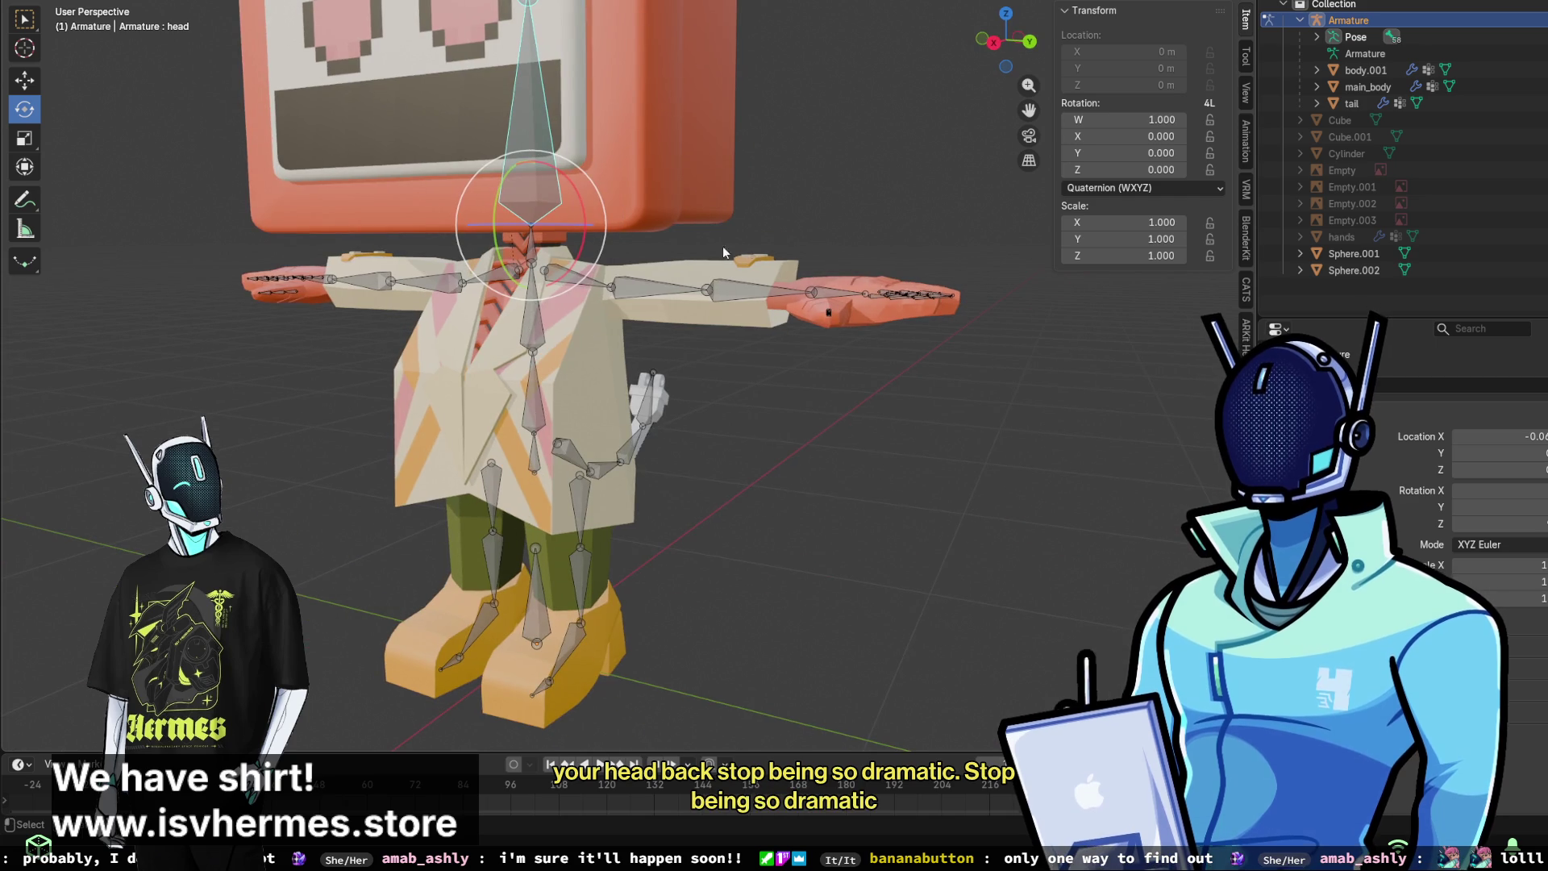
{"action": "left_click", "coordinate": [591, 283]}
{"action": "left_click_drag", "start_coordinate": [592, 283], "coordinate": [675, 324]}
{"action": "key", "text": "ctrl+z"}
- Start rotations on the left upper and lower arm bones (X axis), cancelling each
{"action": "left_click", "coordinate": [657, 288]}
{"action": "key", "text": "r"}
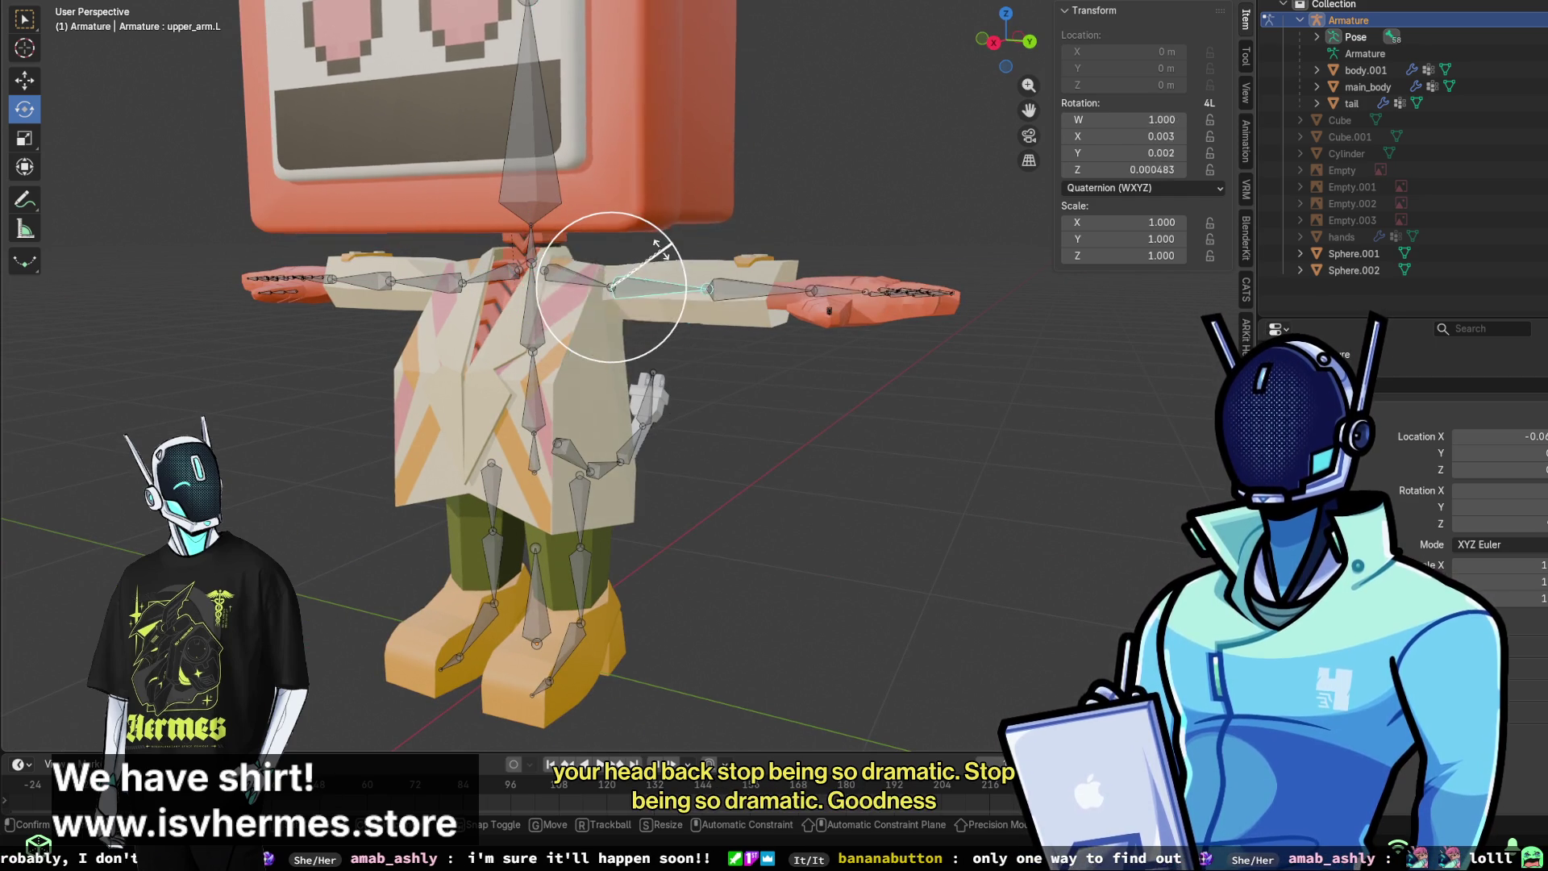
{"action": "key", "text": "Escape"}
{"action": "left_click", "coordinate": [758, 296]}
{"action": "key", "text": "r"}
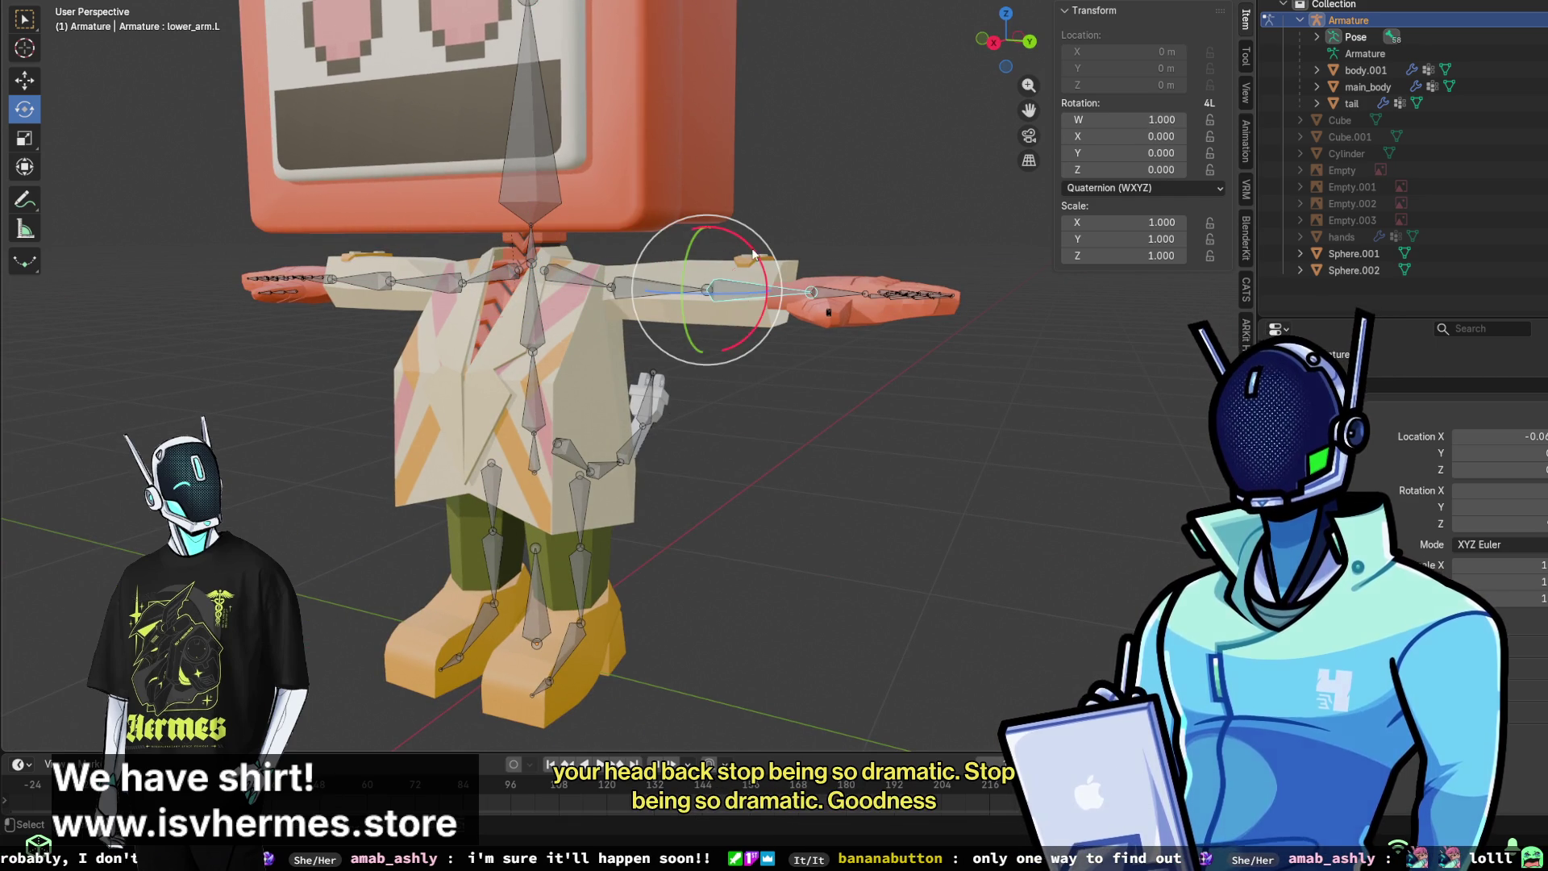
{"action": "key", "text": "x"}
{"action": "key", "text": "Escape"}
- Test-rotate the right upper arm and chest bone on Y, cancel both, and deselect all bones
{"action": "left_click", "coordinate": [441, 286]}
{"action": "key", "text": "r"}
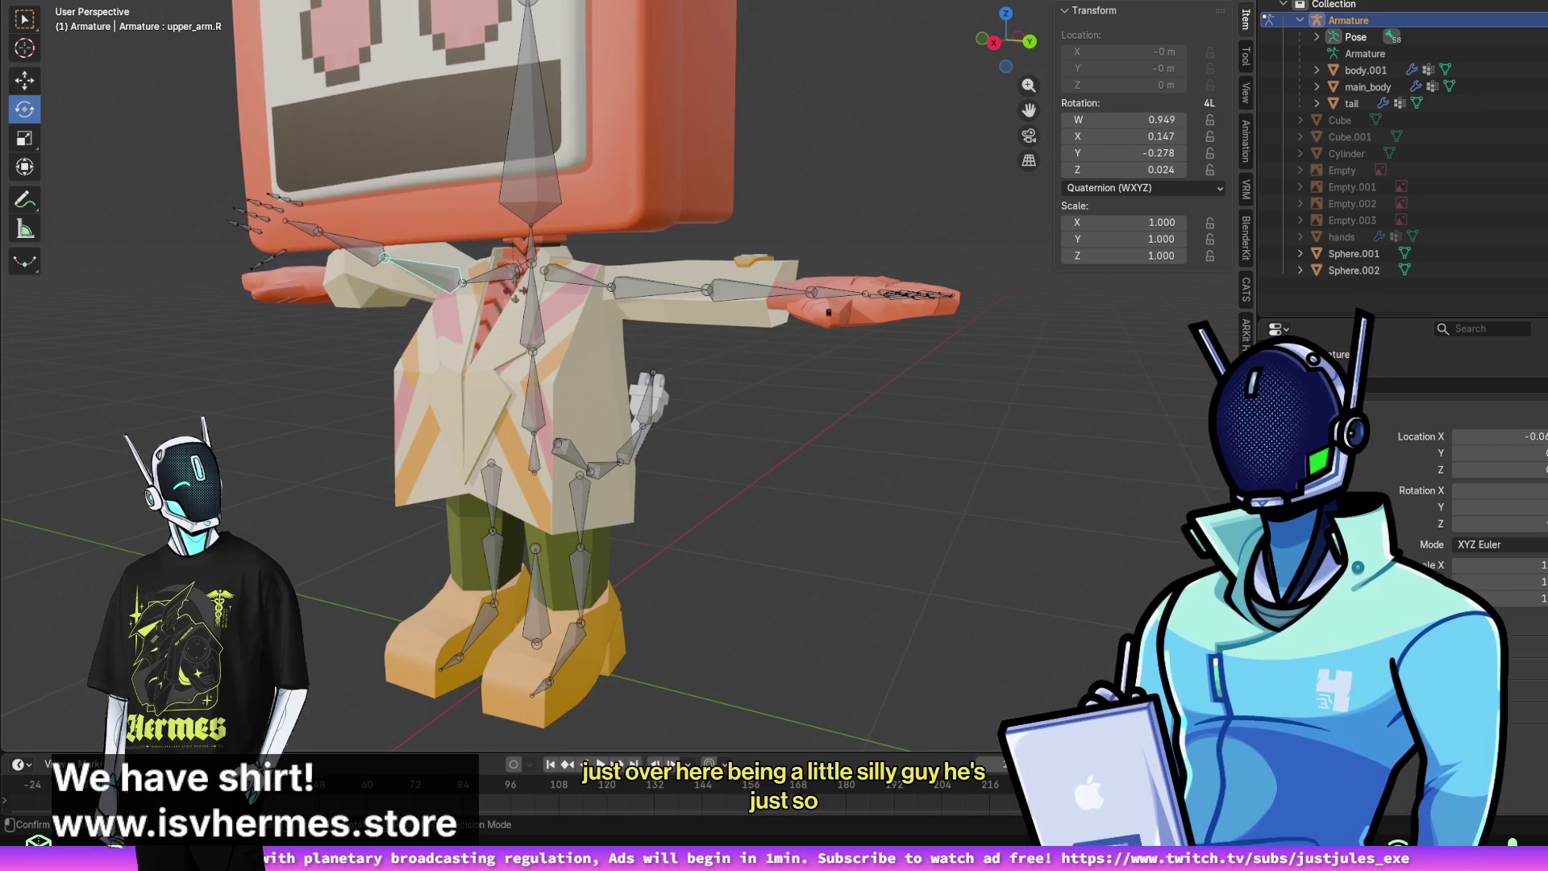
{"action": "key", "text": "Escape"}
{"action": "left_click", "coordinate": [525, 332]}
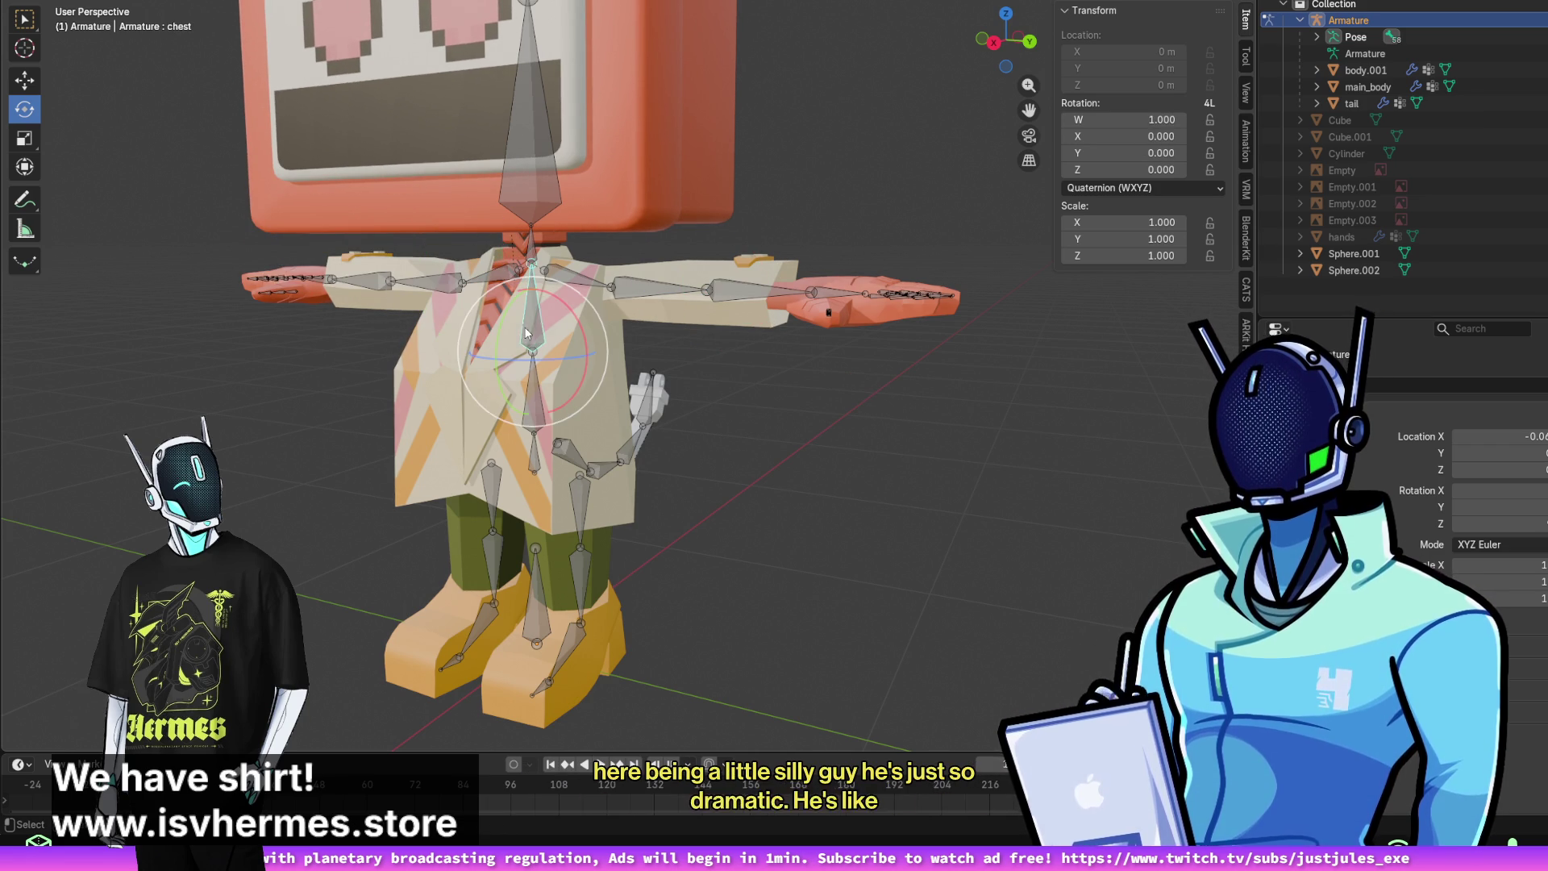
{"action": "key", "text": "r"}
{"action": "key", "text": "y"}
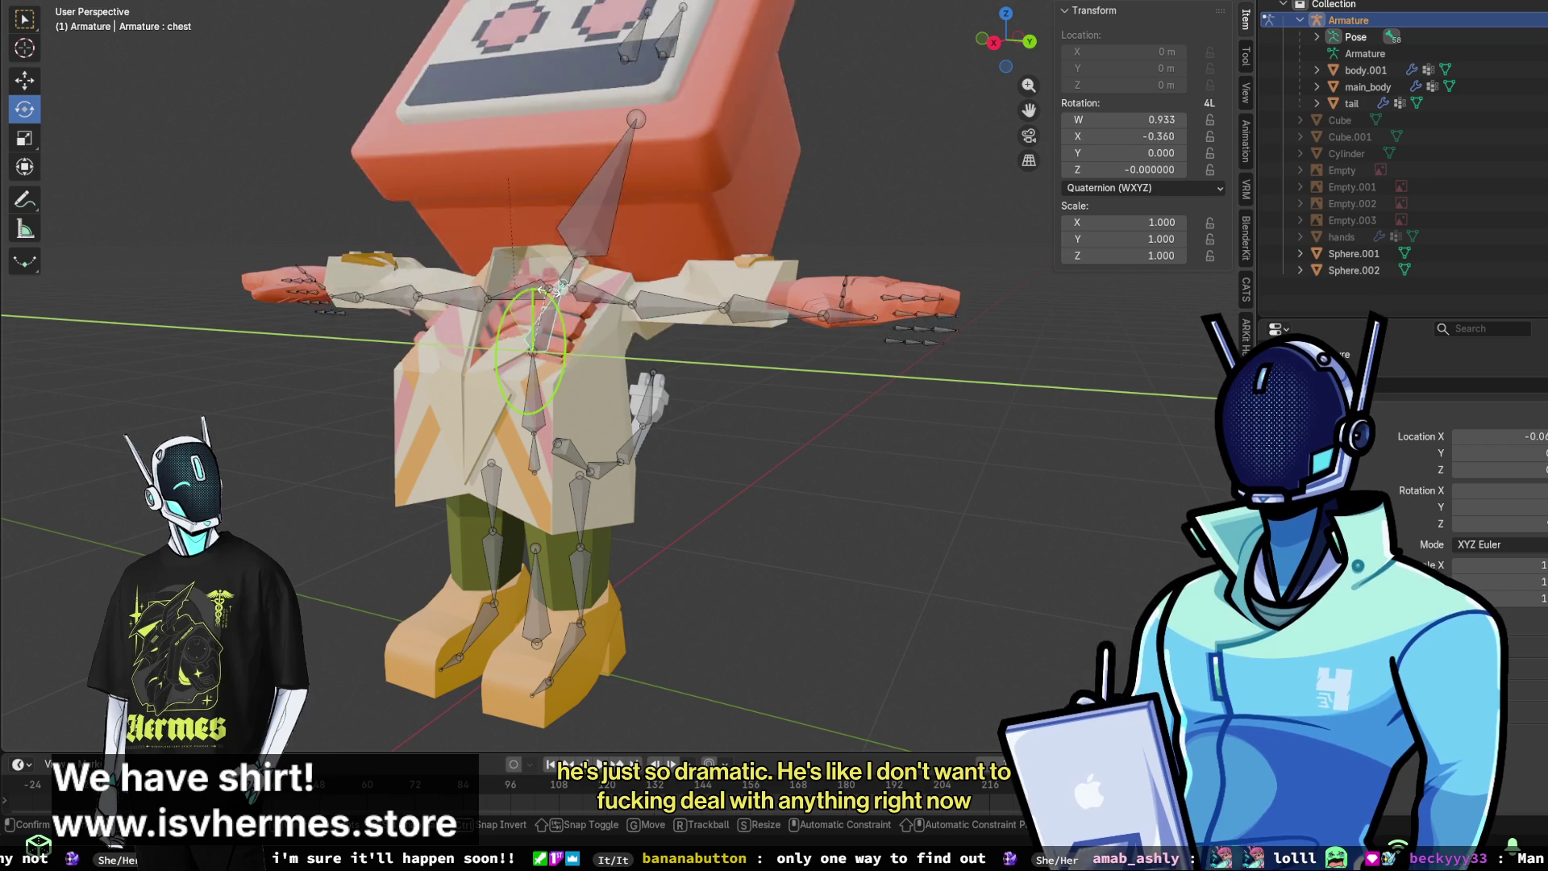
{"action": "key", "text": "Escape"}
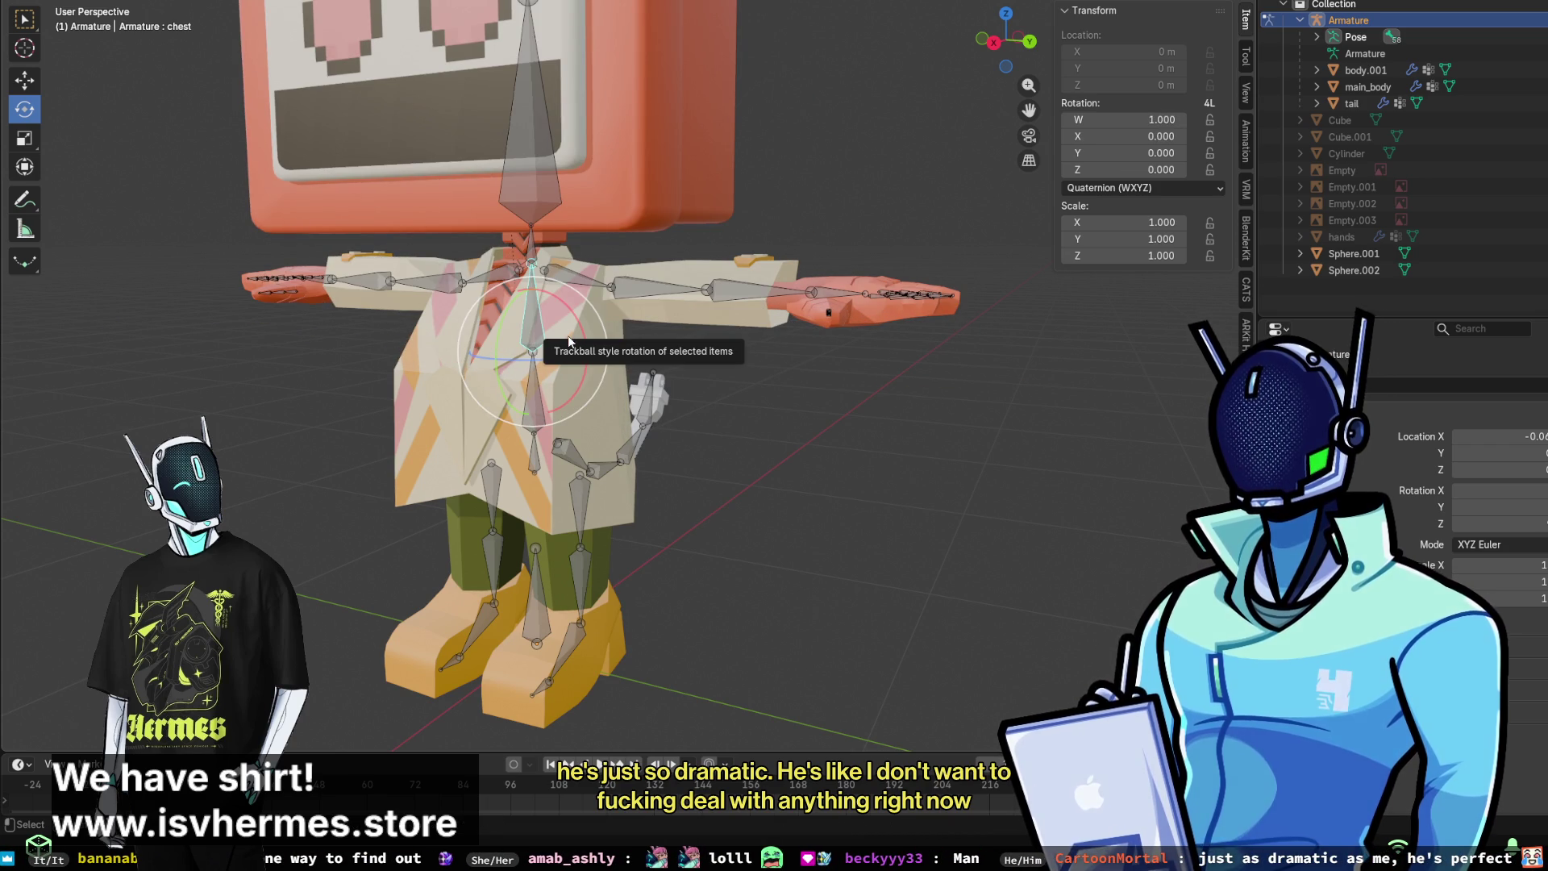
{"action": "left_click", "coordinate": [851, 413]}
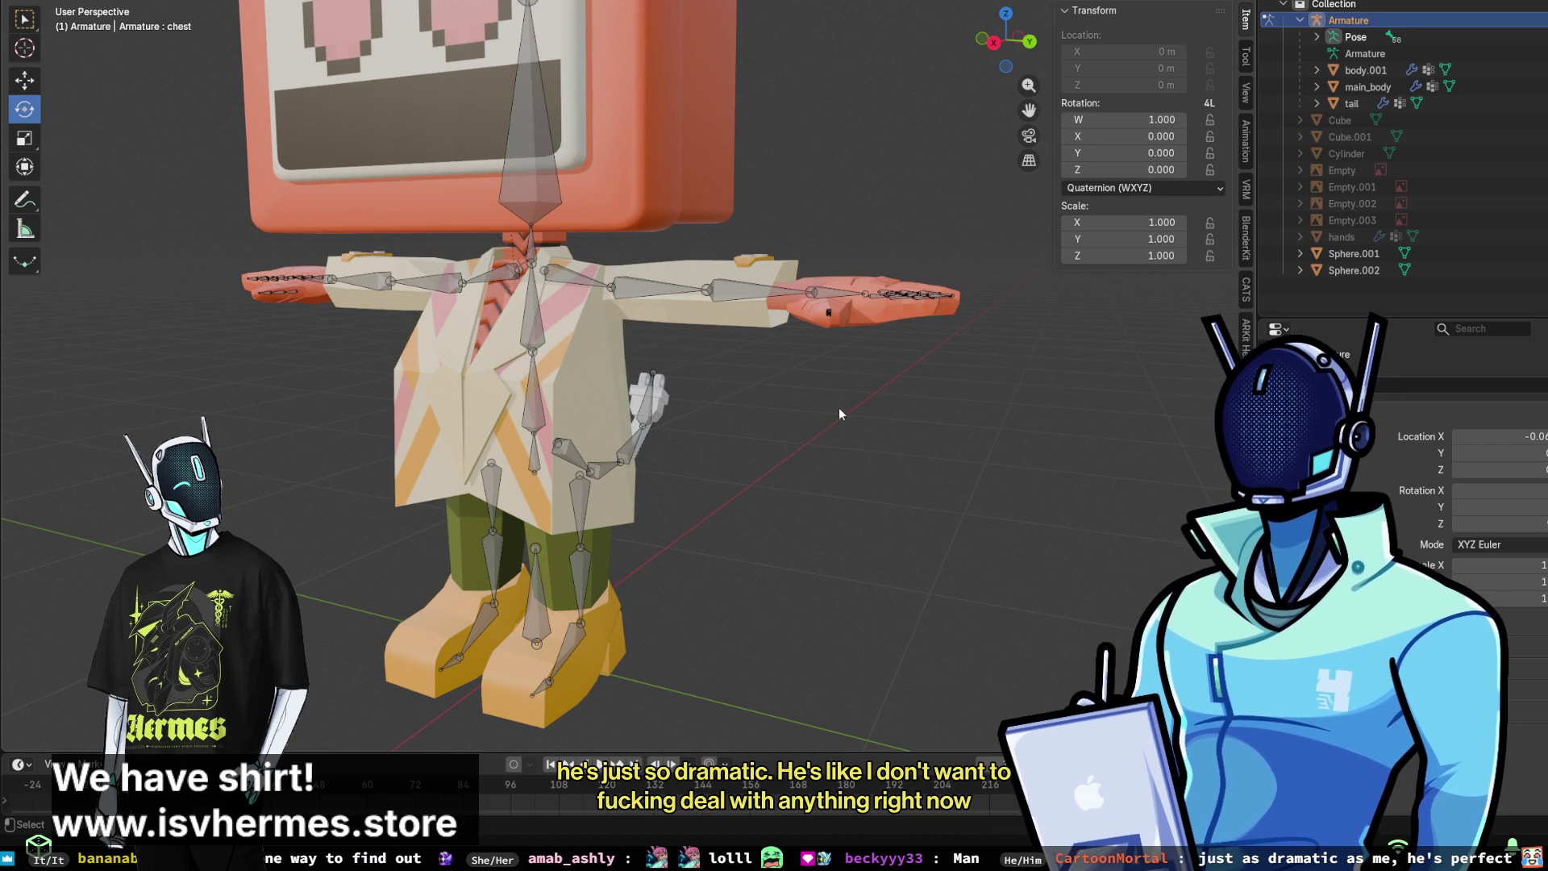
- Bring the TV head into view and select both antenna spheres
{"action": "mouse_move", "coordinate": [900, 448]}
{"action": "middle_mouse_down"}
{"action": "mouse_move", "coordinate": [799, 462]}
{"action": "mouse_move", "coordinate": [909, 460]}
{"action": "middle_mouse_up"}
{"action": "scroll", "coordinate": [909, 460], "scroll_direction": "up", "scroll_amount": 4}
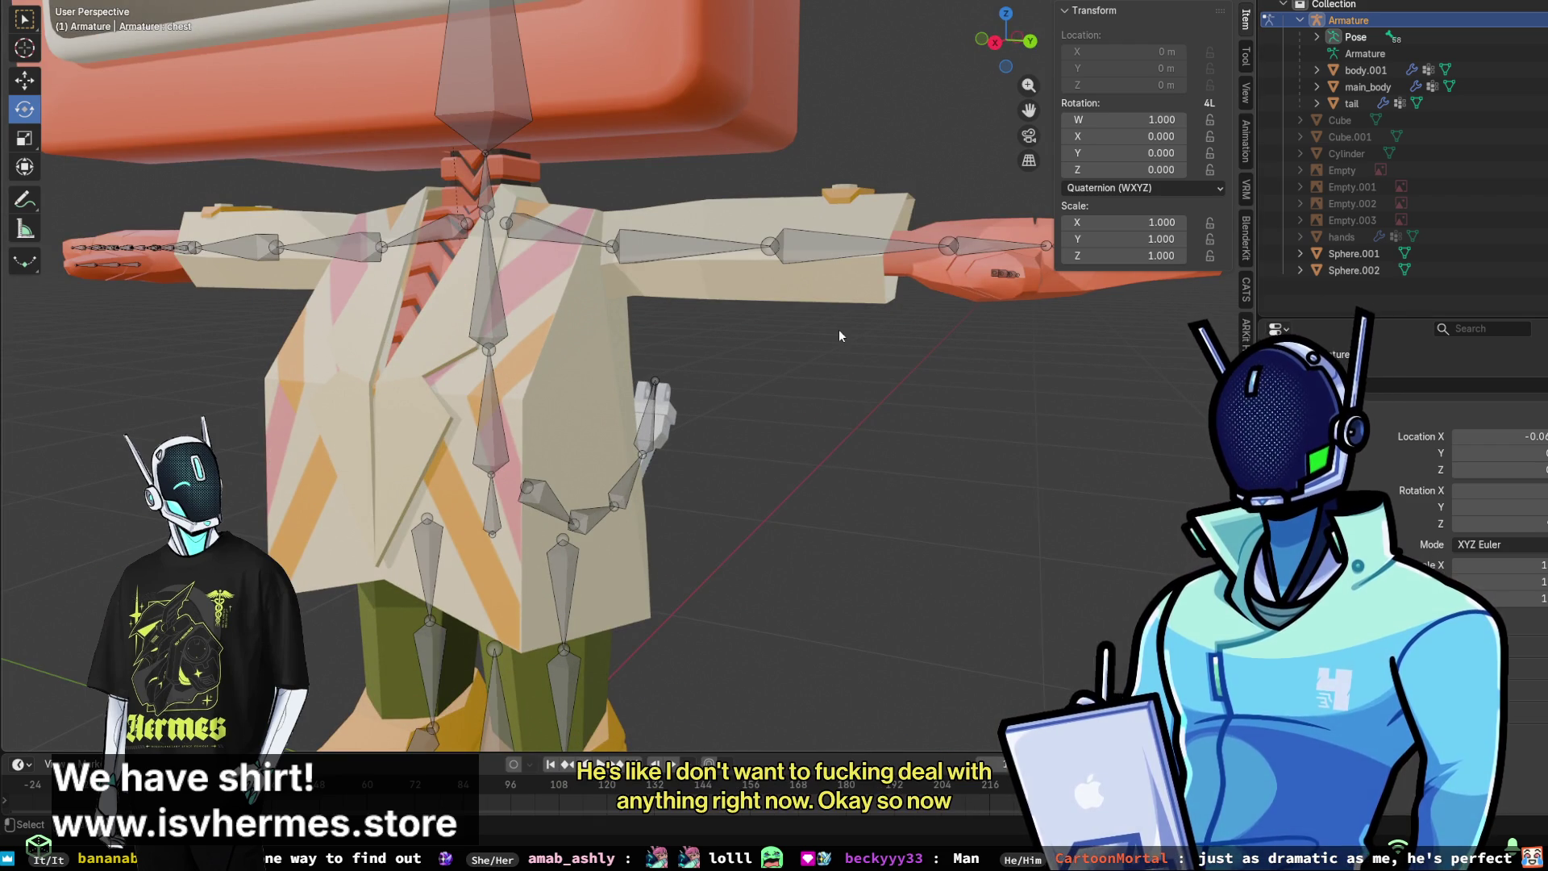
{"action": "middle_click_drag", "start_coordinate": [727, 168], "coordinate": [747, 610], "text": "shift"}
{"action": "middle_click_drag", "start_coordinate": [656, 330], "coordinate": [806, 314]}
{"action": "scroll", "coordinate": [927, 307], "scroll_direction": "up", "scroll_amount": 5}
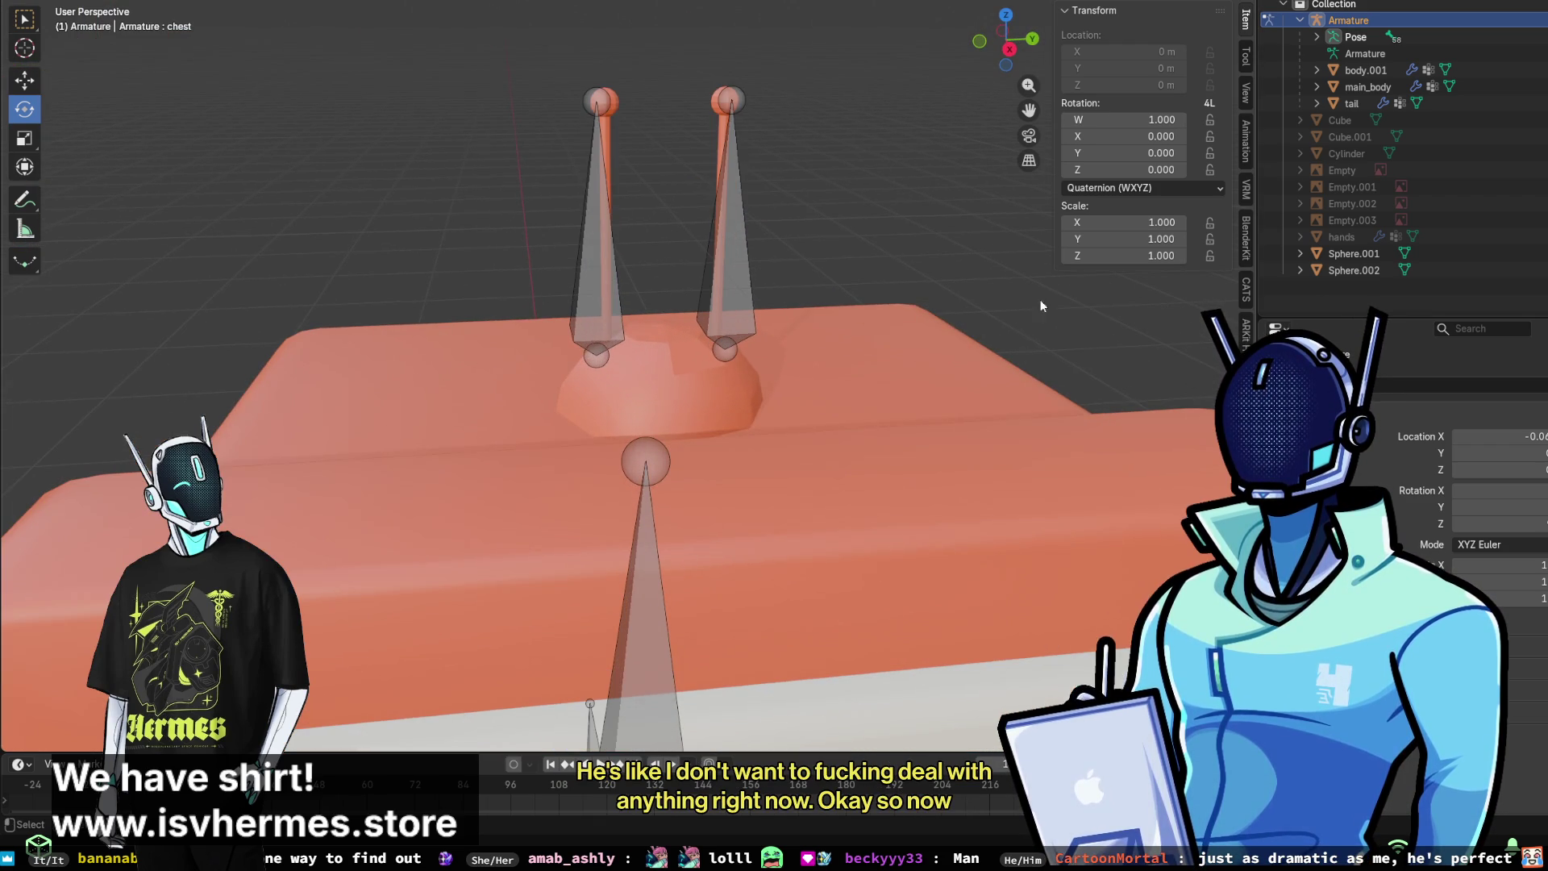
{"action": "left_click", "coordinate": [1354, 253]}
{"action": "left_click", "coordinate": [1353, 270], "text": "ctrl"}
{"action": "right_click", "coordinate": [1354, 270]}
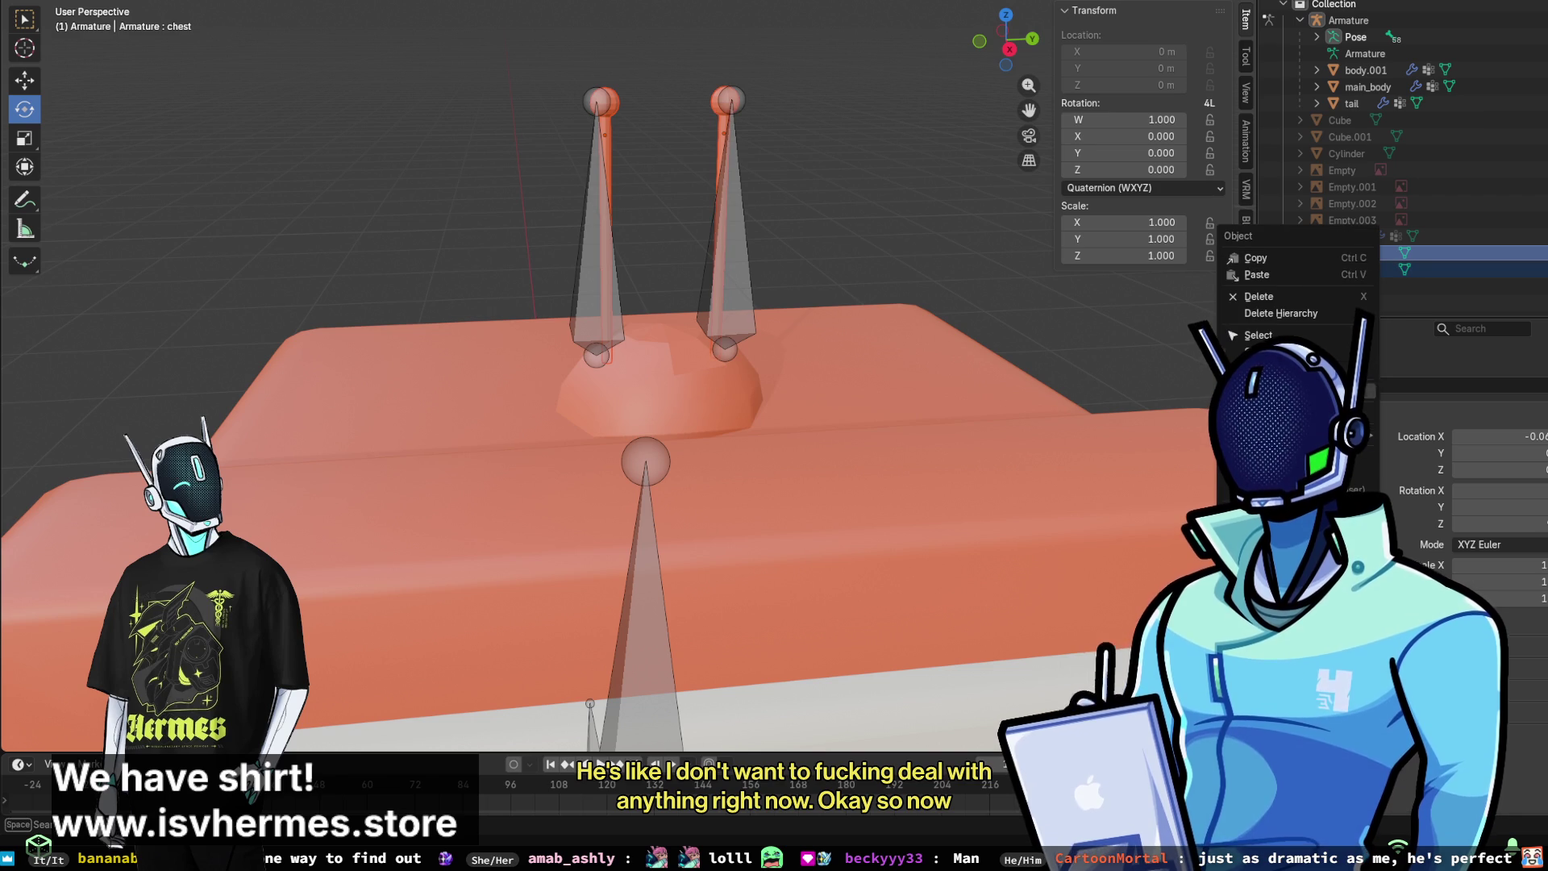
{"action": "right_click", "coordinate": [968, 233]}
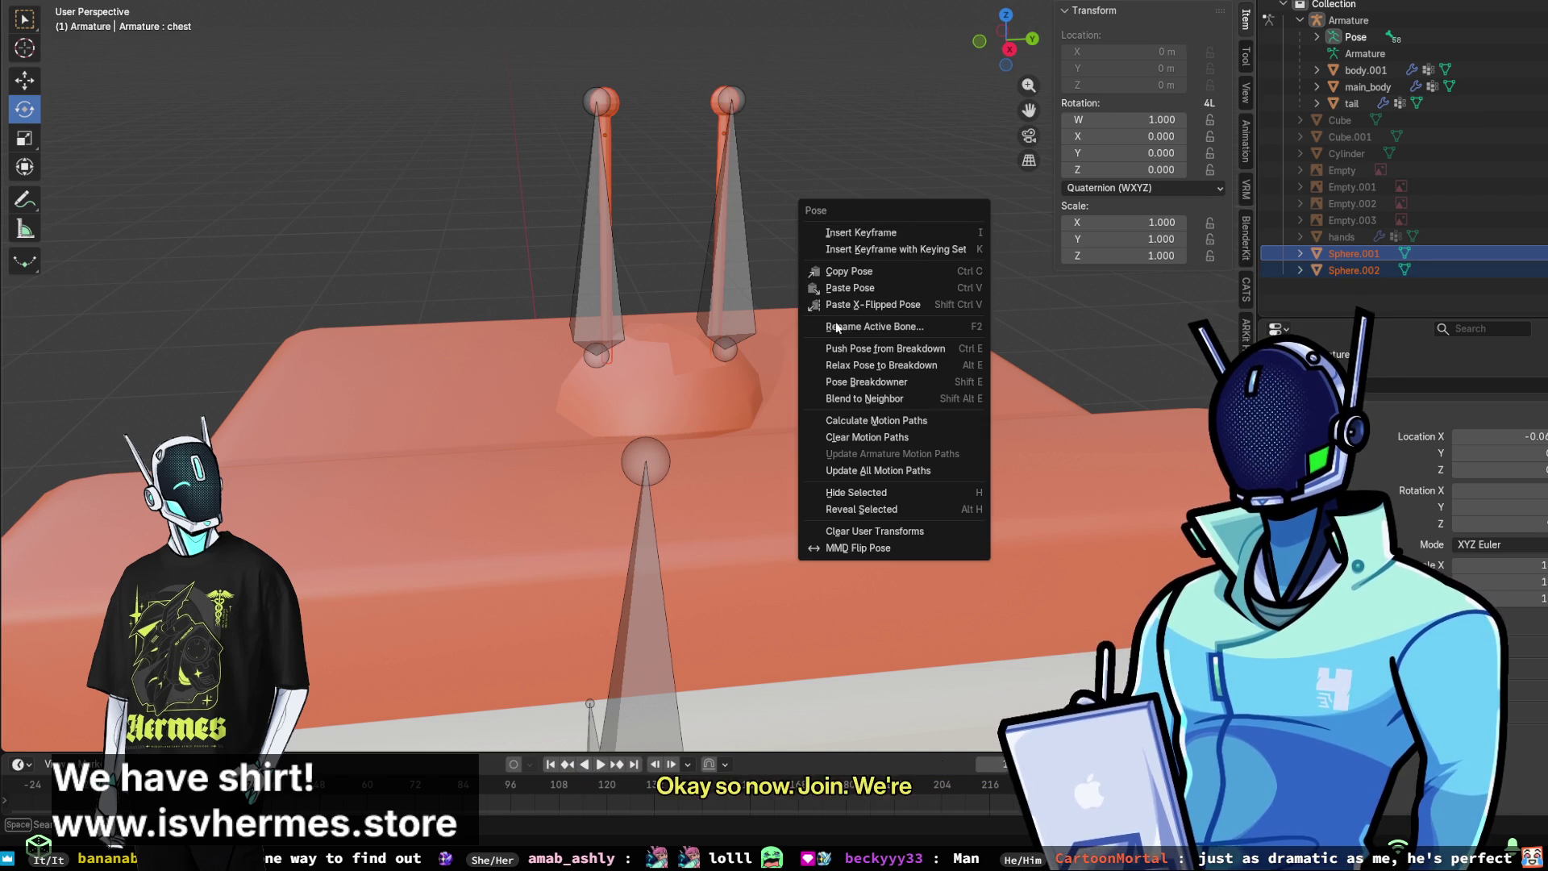
- Return the armature to Object Mode and attempt a Ctrl+J join
{"action": "key", "text": "Escape"}
{"action": "key", "text": "ctrl+Tab"}
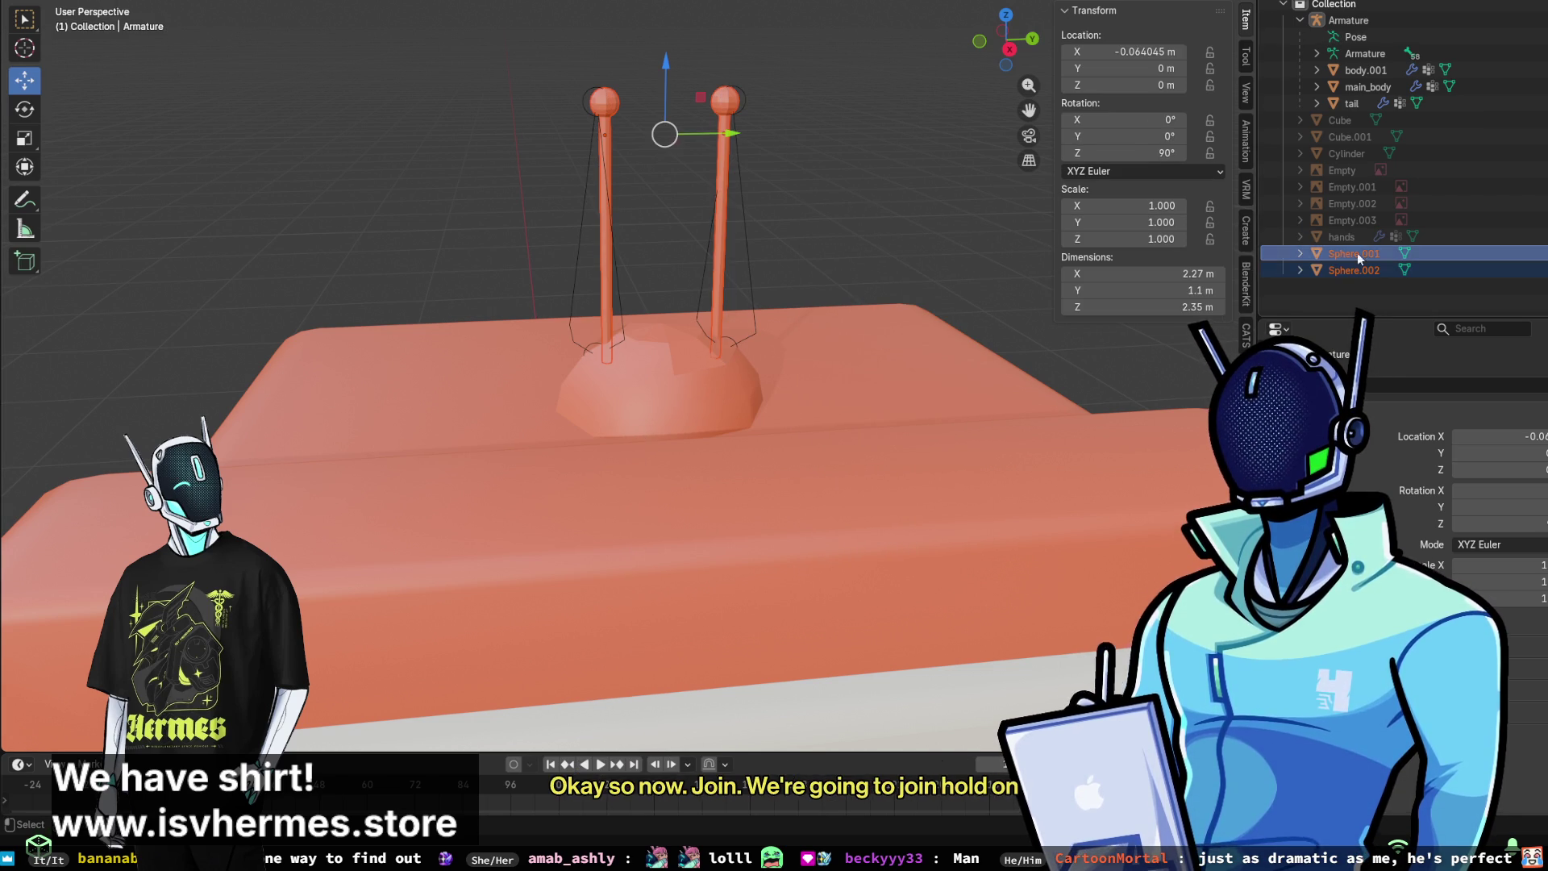
{"action": "right_click", "coordinate": [961, 185]}
{"action": "left_click", "coordinate": [908, 187]}
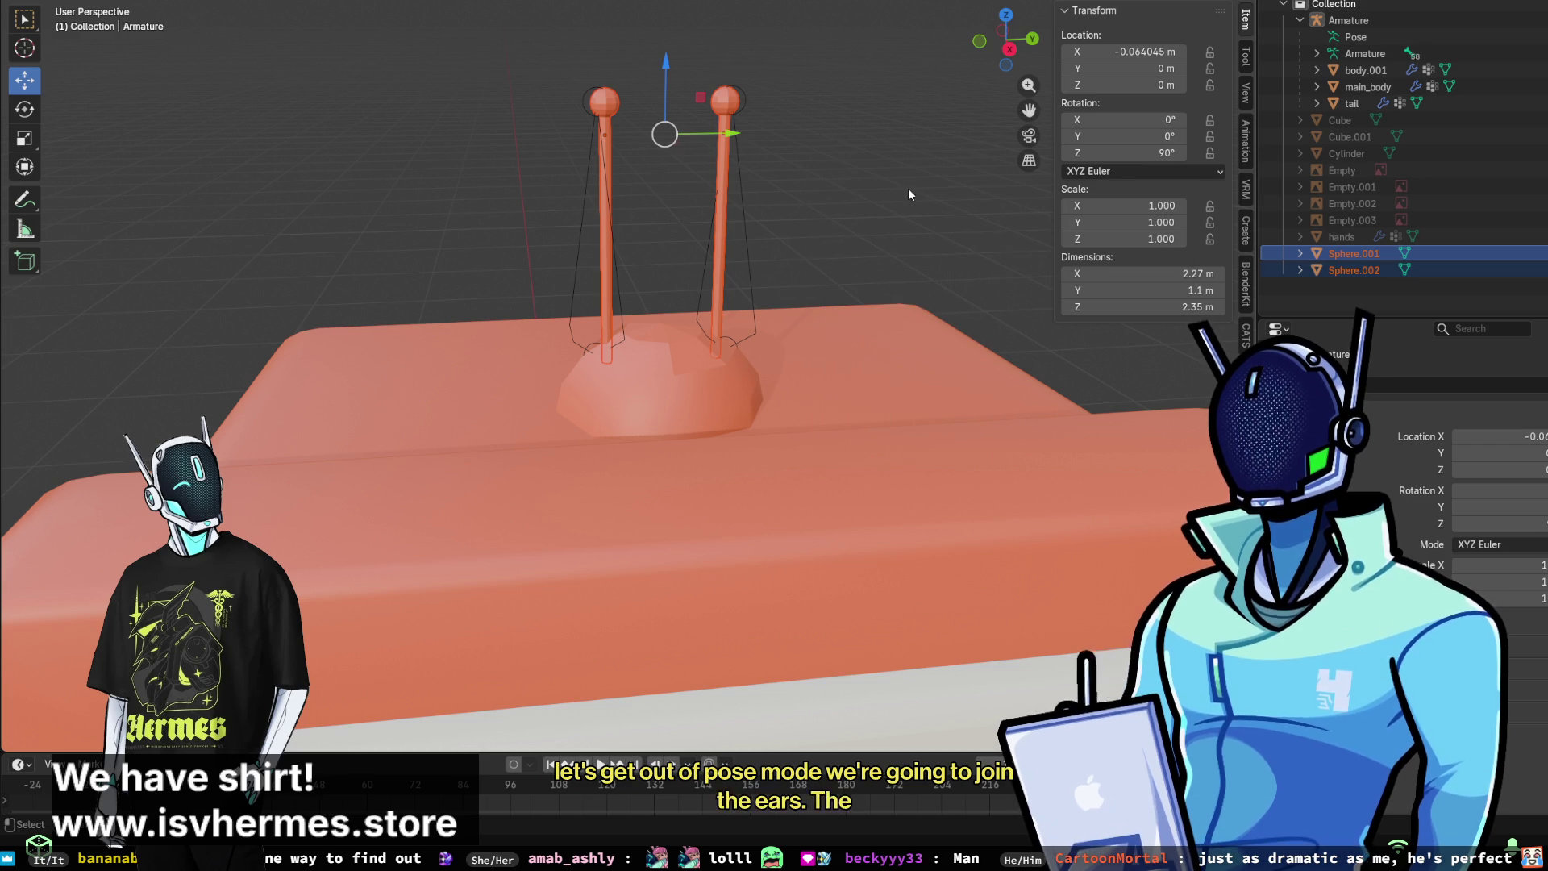
{"action": "key", "text": "ctrl+j"}
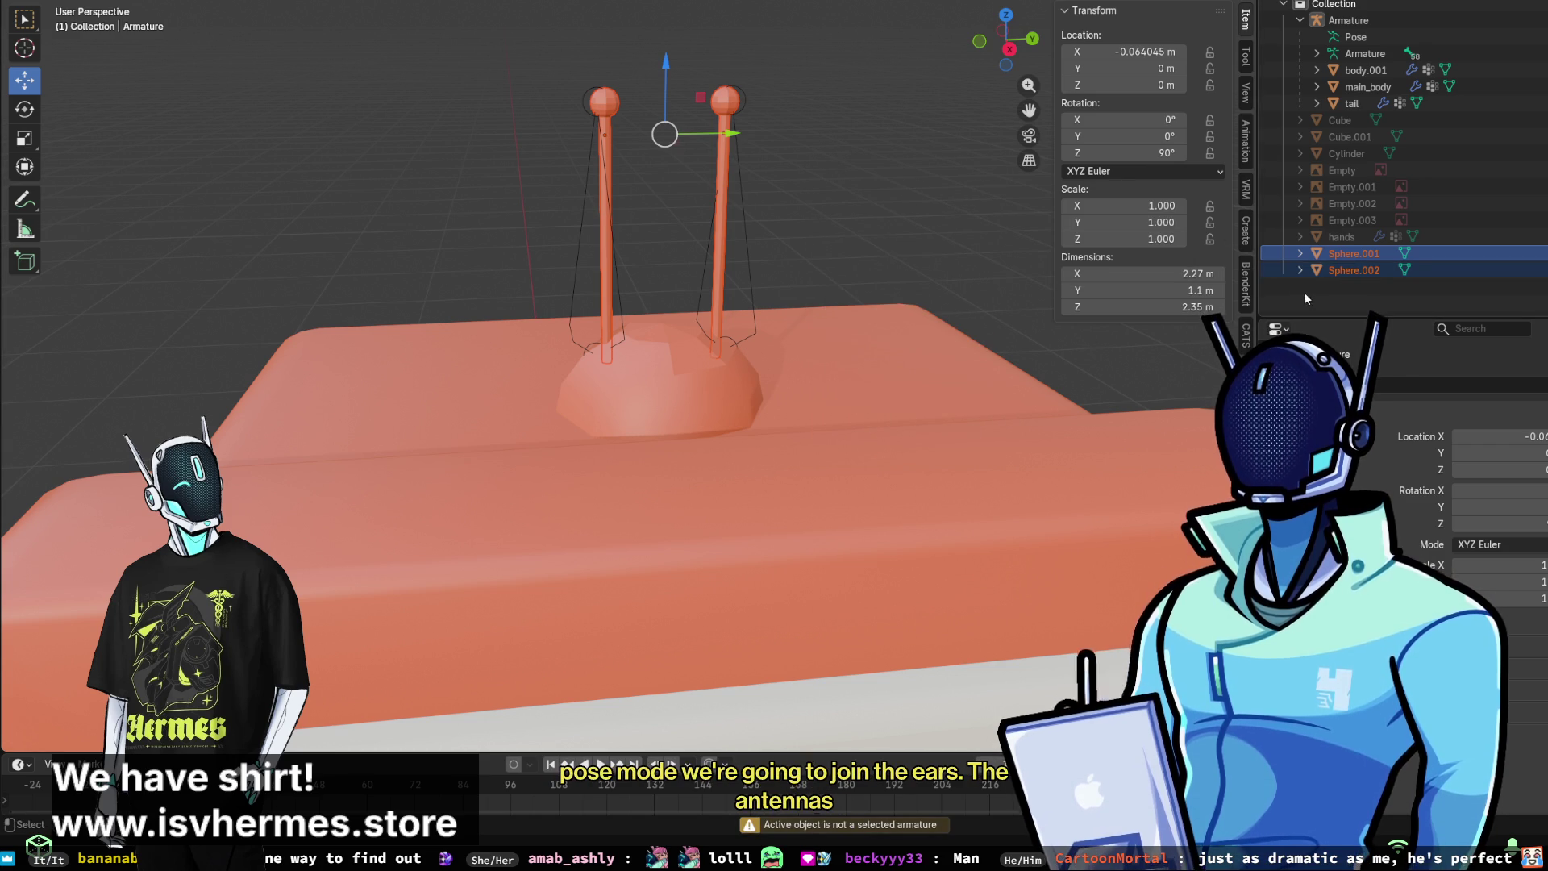
{"action": "left_click", "coordinate": [162, 2]}
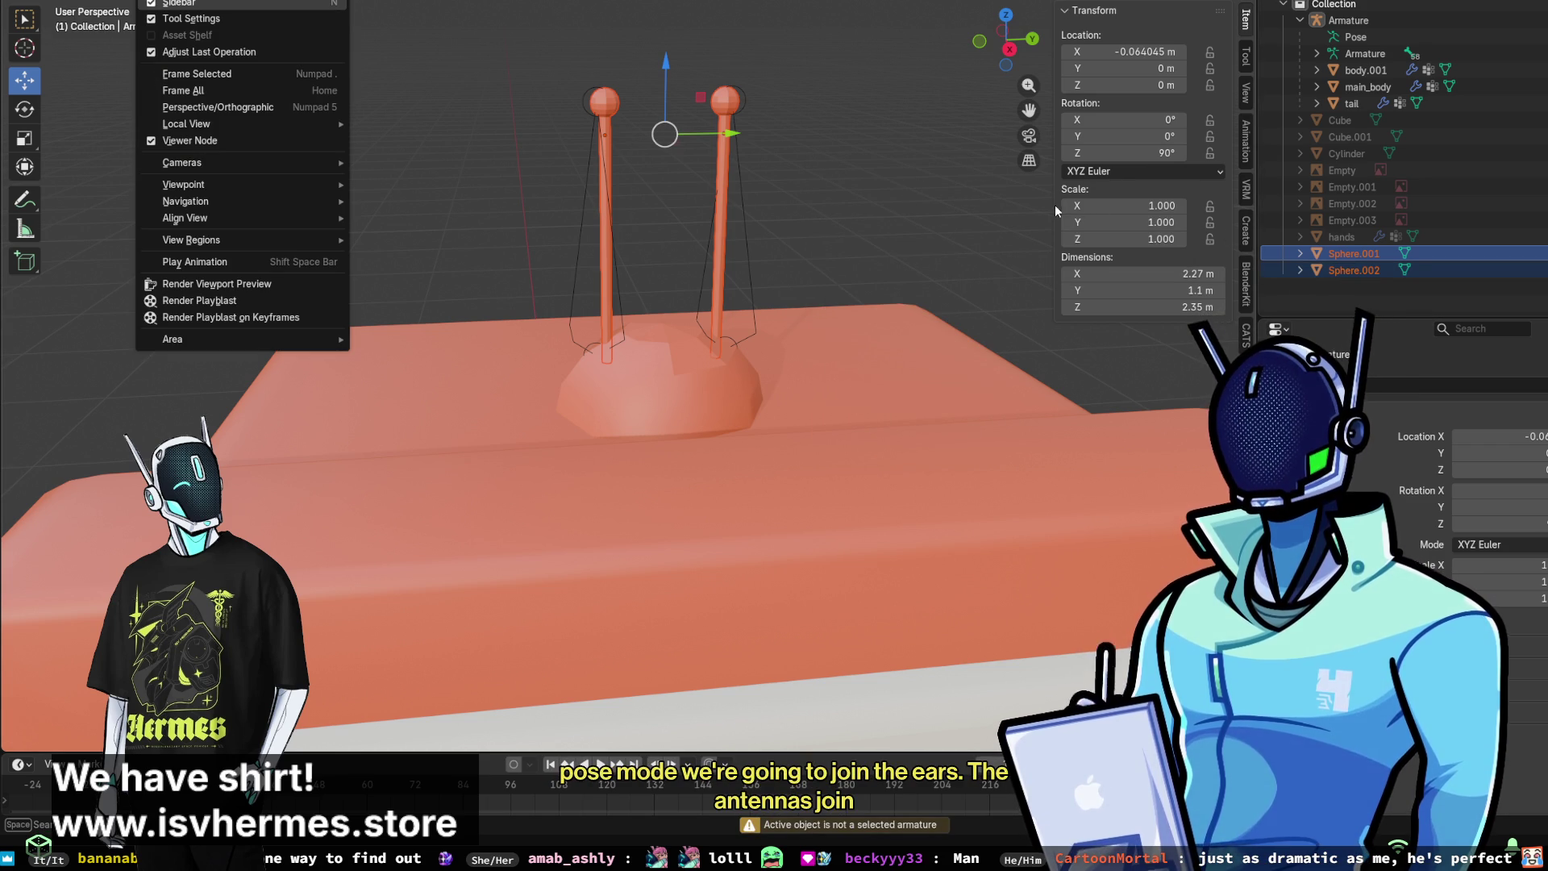
- With Sphere.002 active, join the spheres and name the result bunny_ears
{"action": "left_click", "coordinate": [1370, 270], "text": "ctrl"}
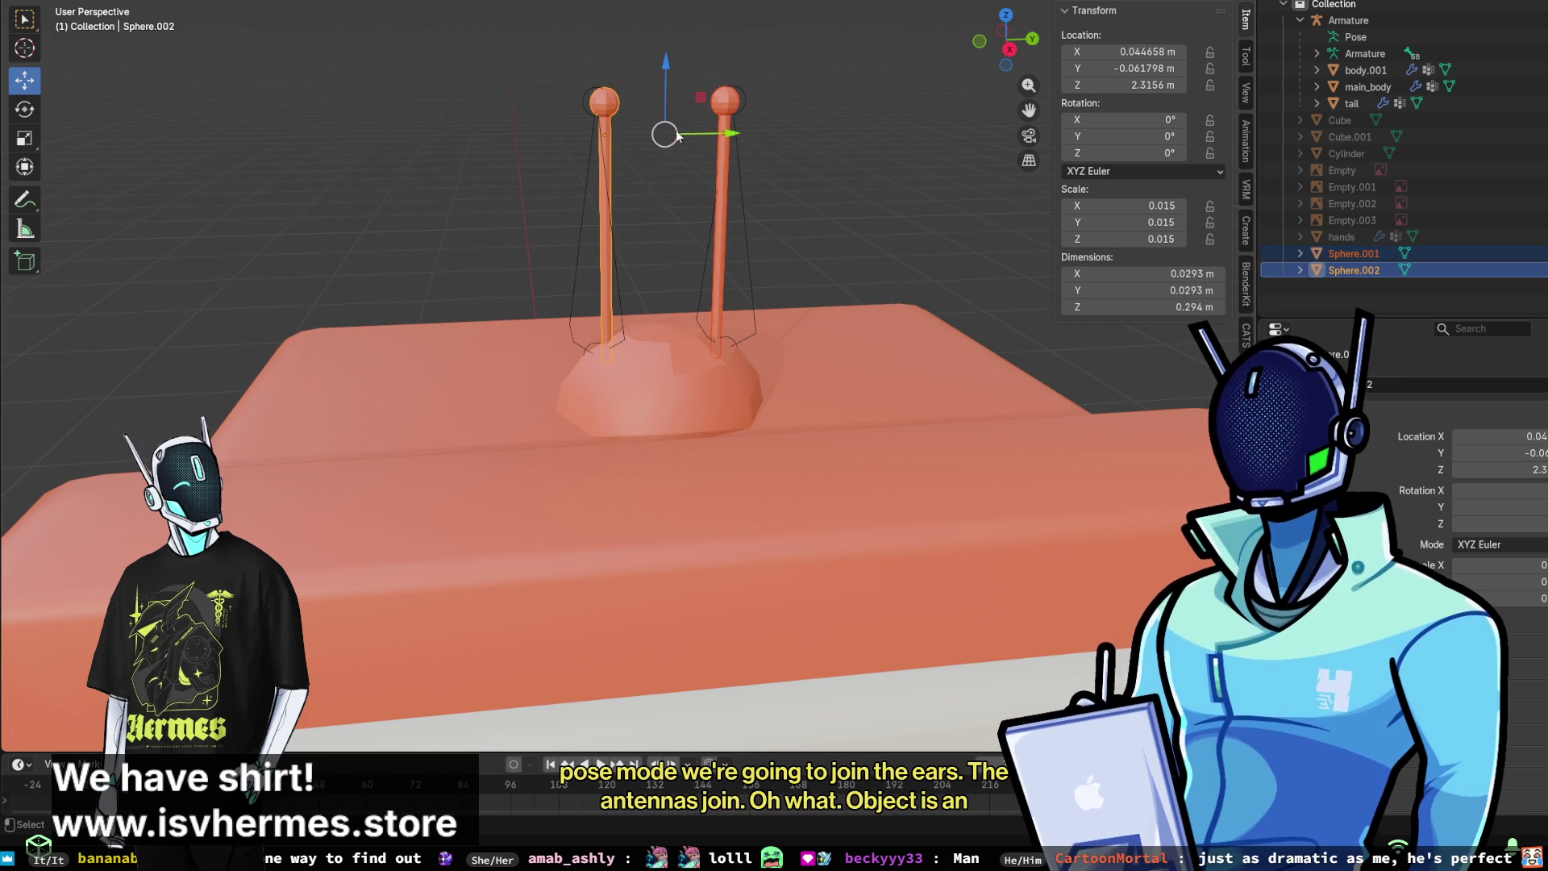
{"action": "right_click", "coordinate": [440, 126]}
{"action": "left_click", "coordinate": [435, 127]}
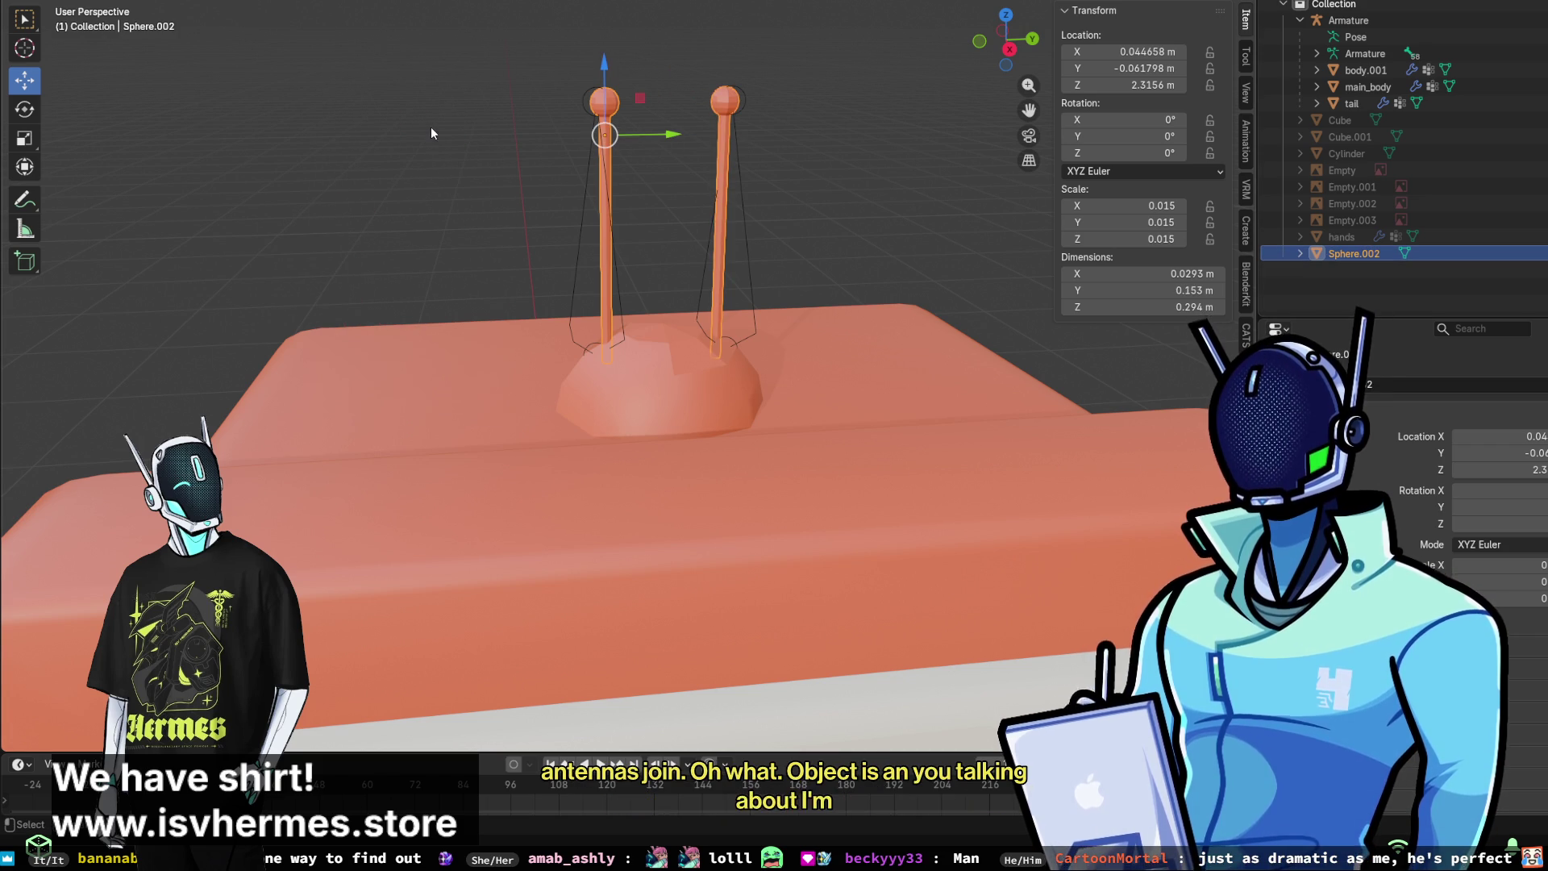
{"action": "double_click", "coordinate": [1362, 254]}
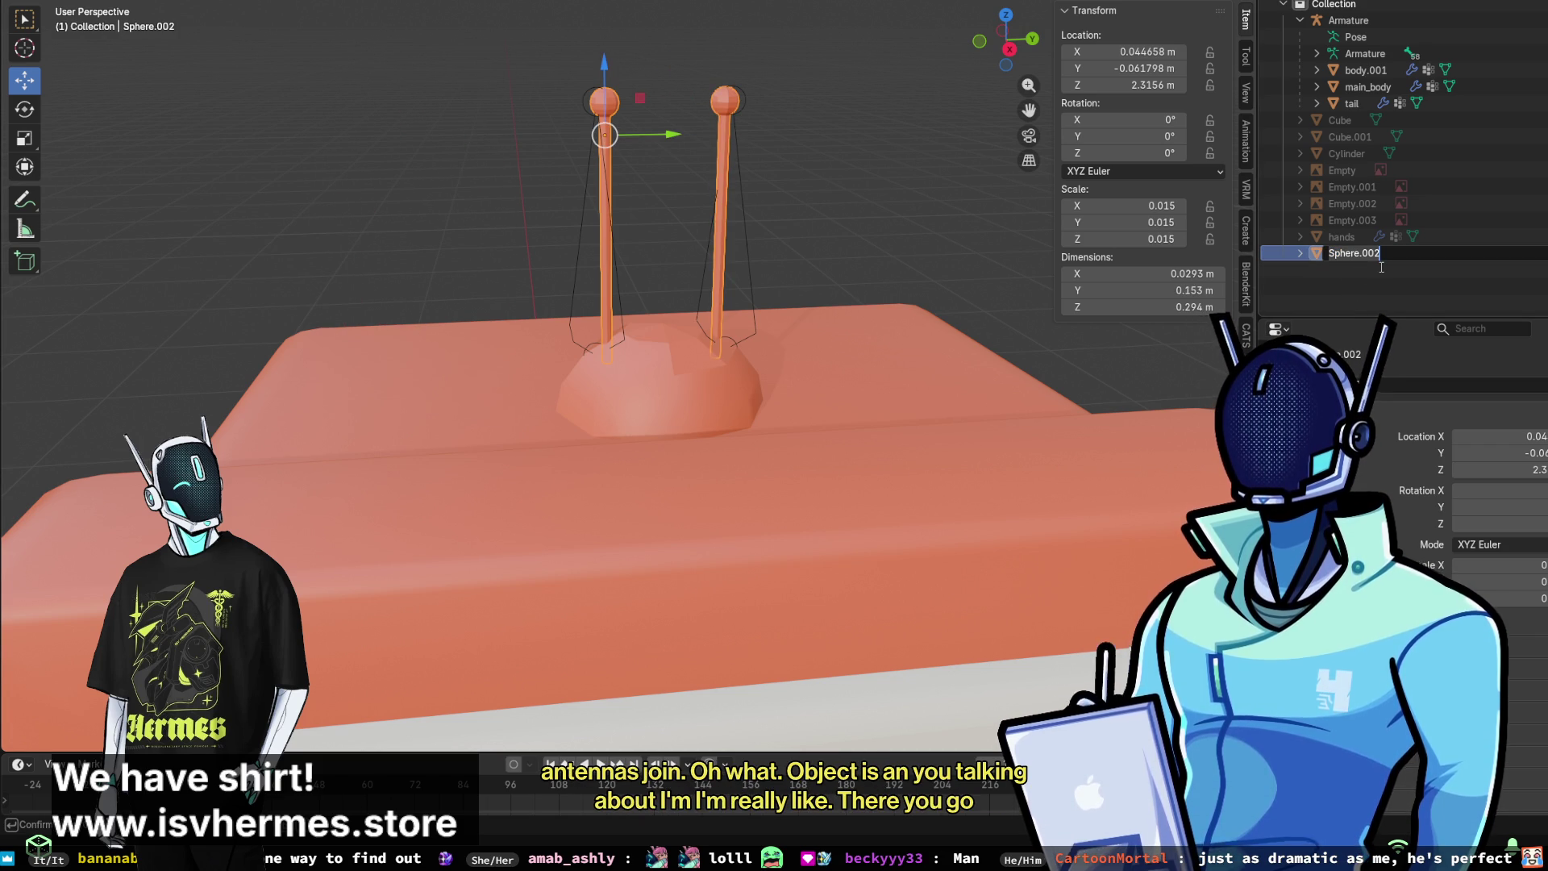
{"action": "type", "text": "bunny_ea"}
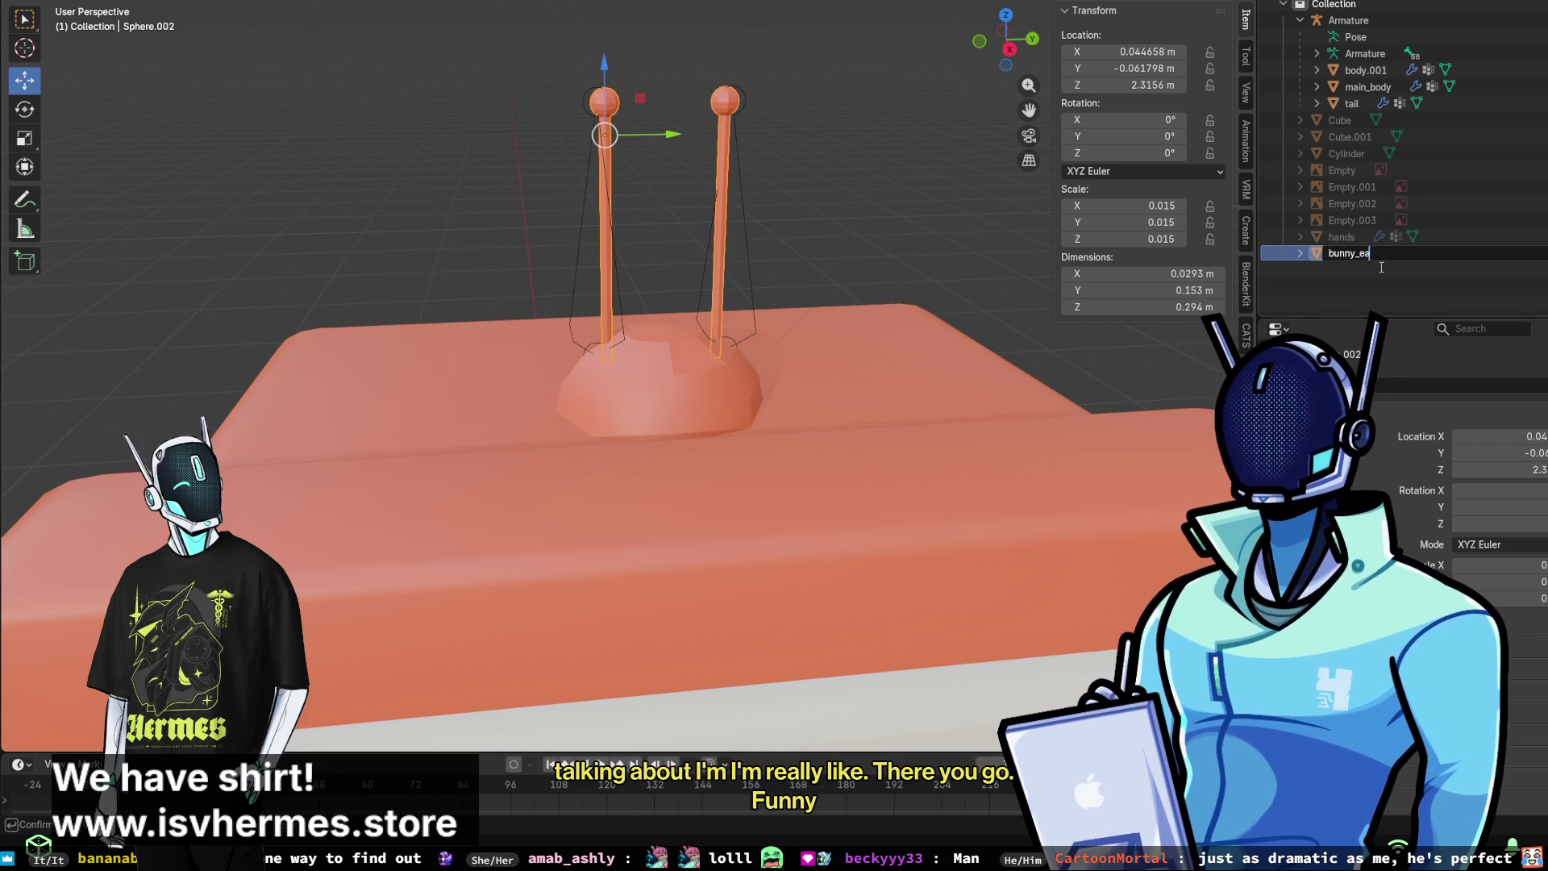
{"action": "type", "text": "rs"}
{"action": "key", "text": "Return"}
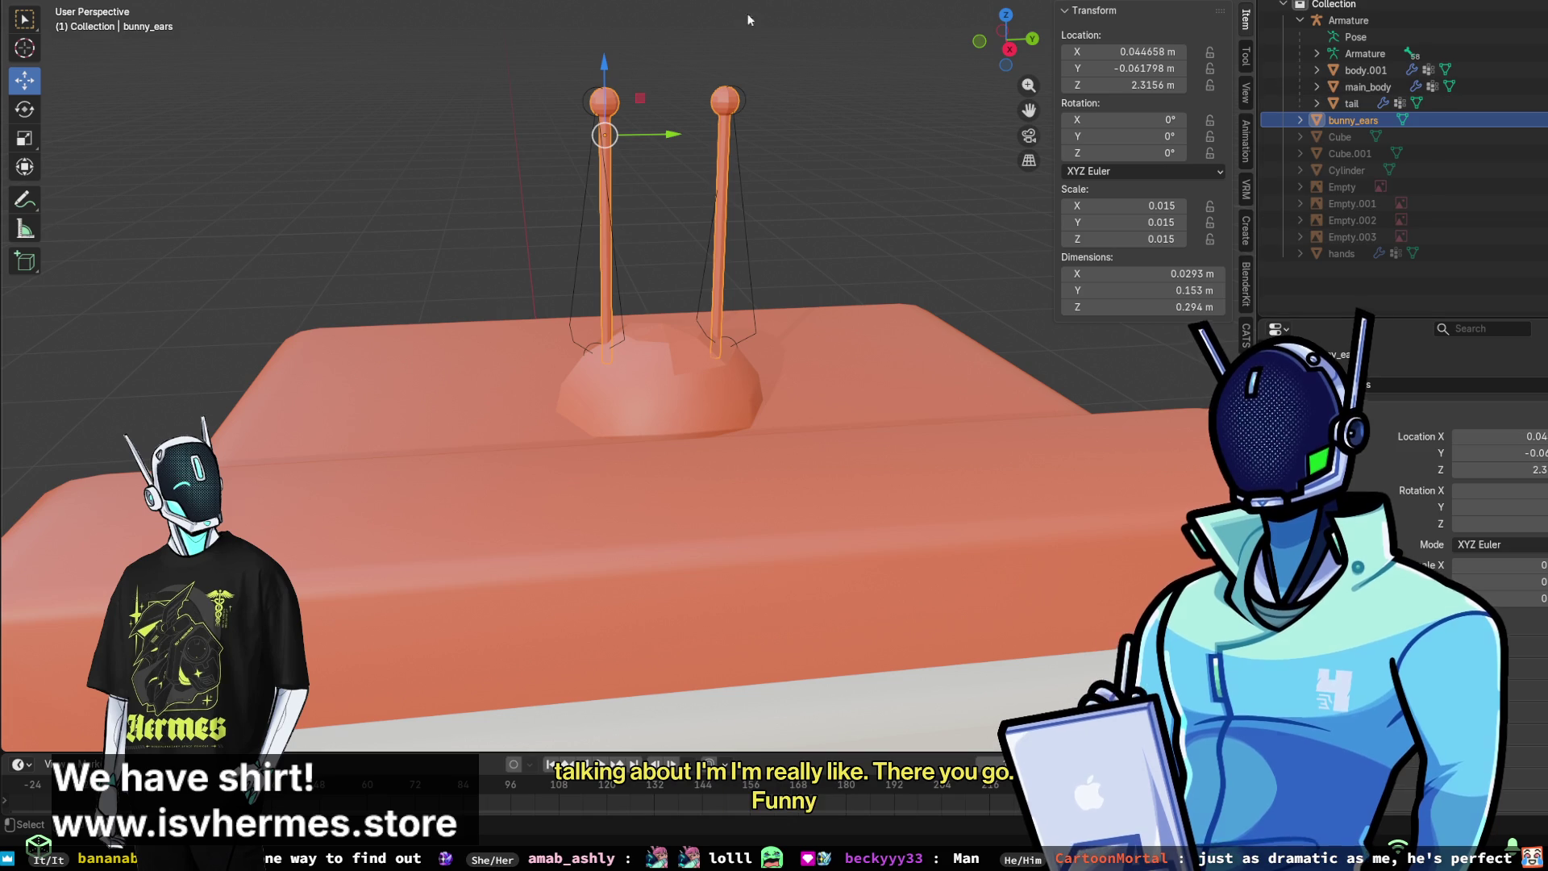
{"action": "left_click", "coordinate": [1365, 53]}
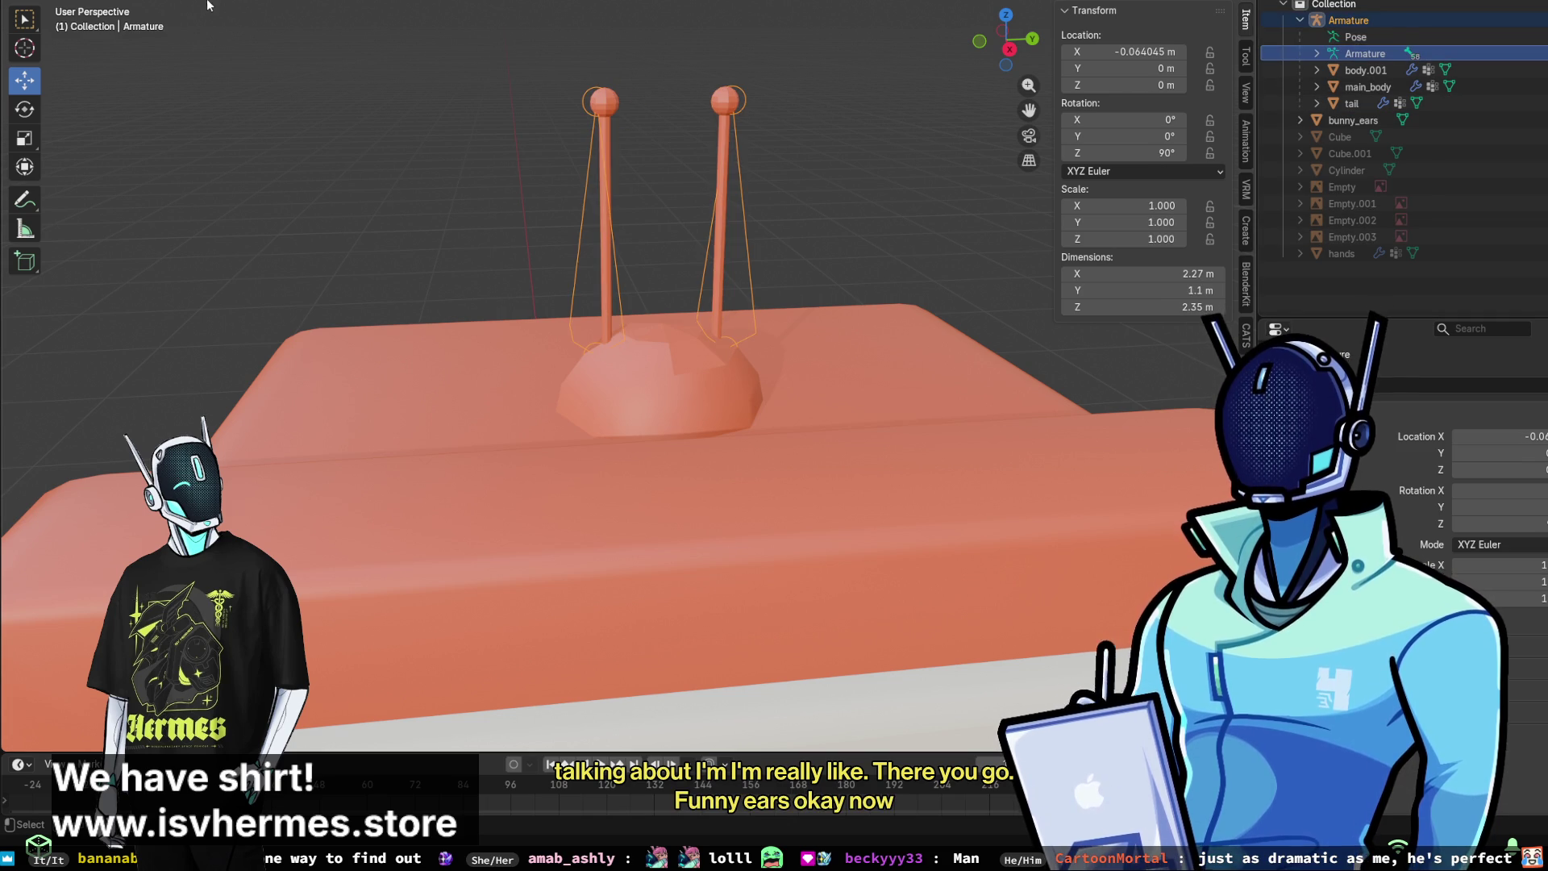
{"action": "key", "text": "ctrl+Tab"}
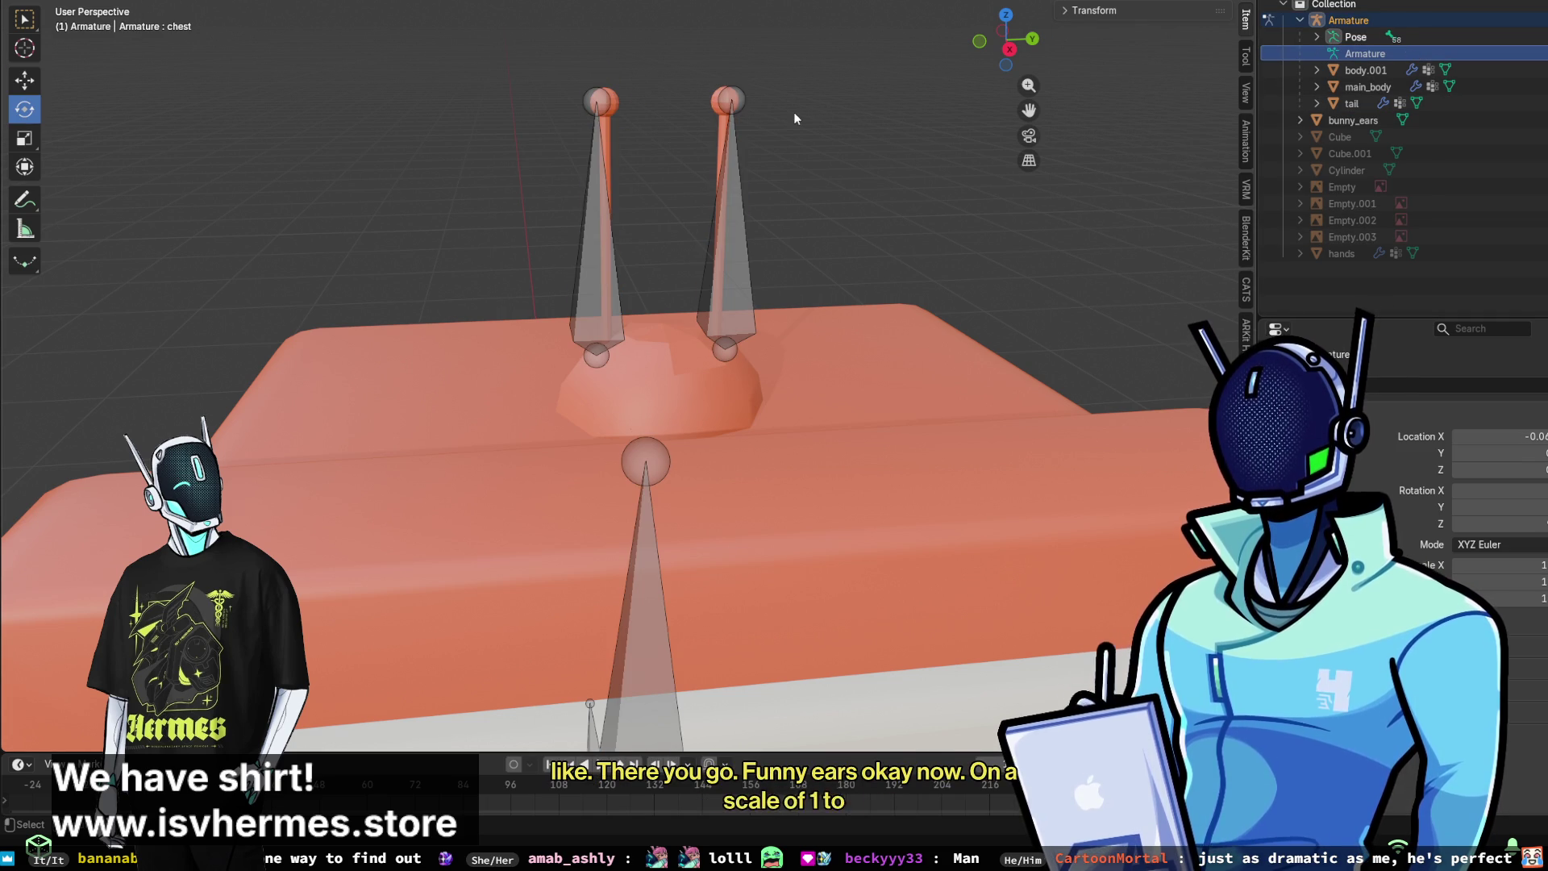
{"action": "key", "text": "a"}
{"action": "left_click", "coordinate": [1341, 119]}
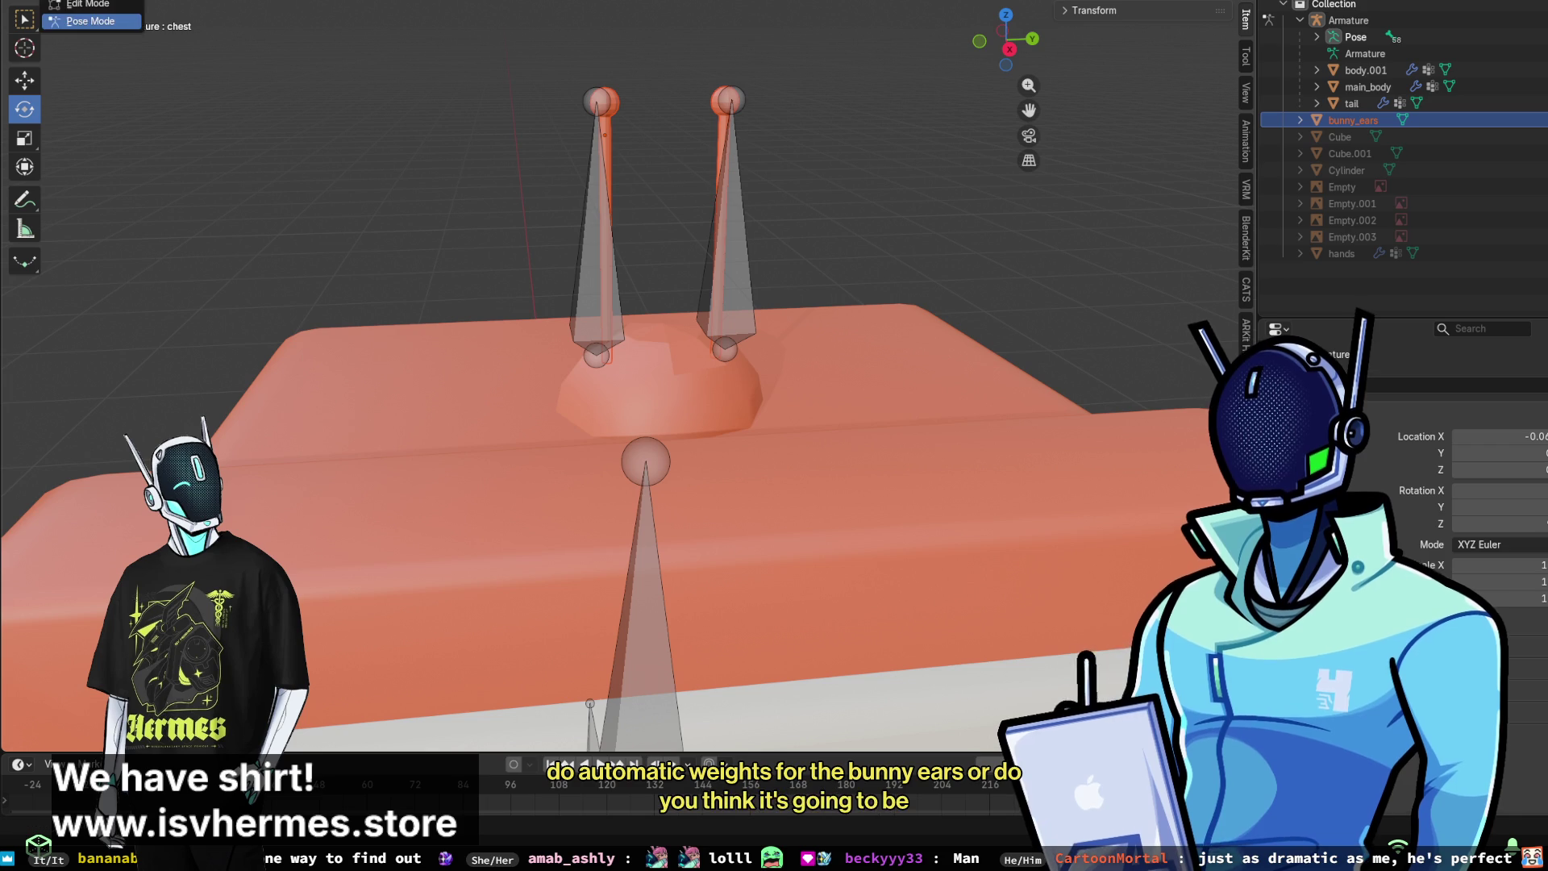
{"action": "key", "text": "ctrl+Tab"}
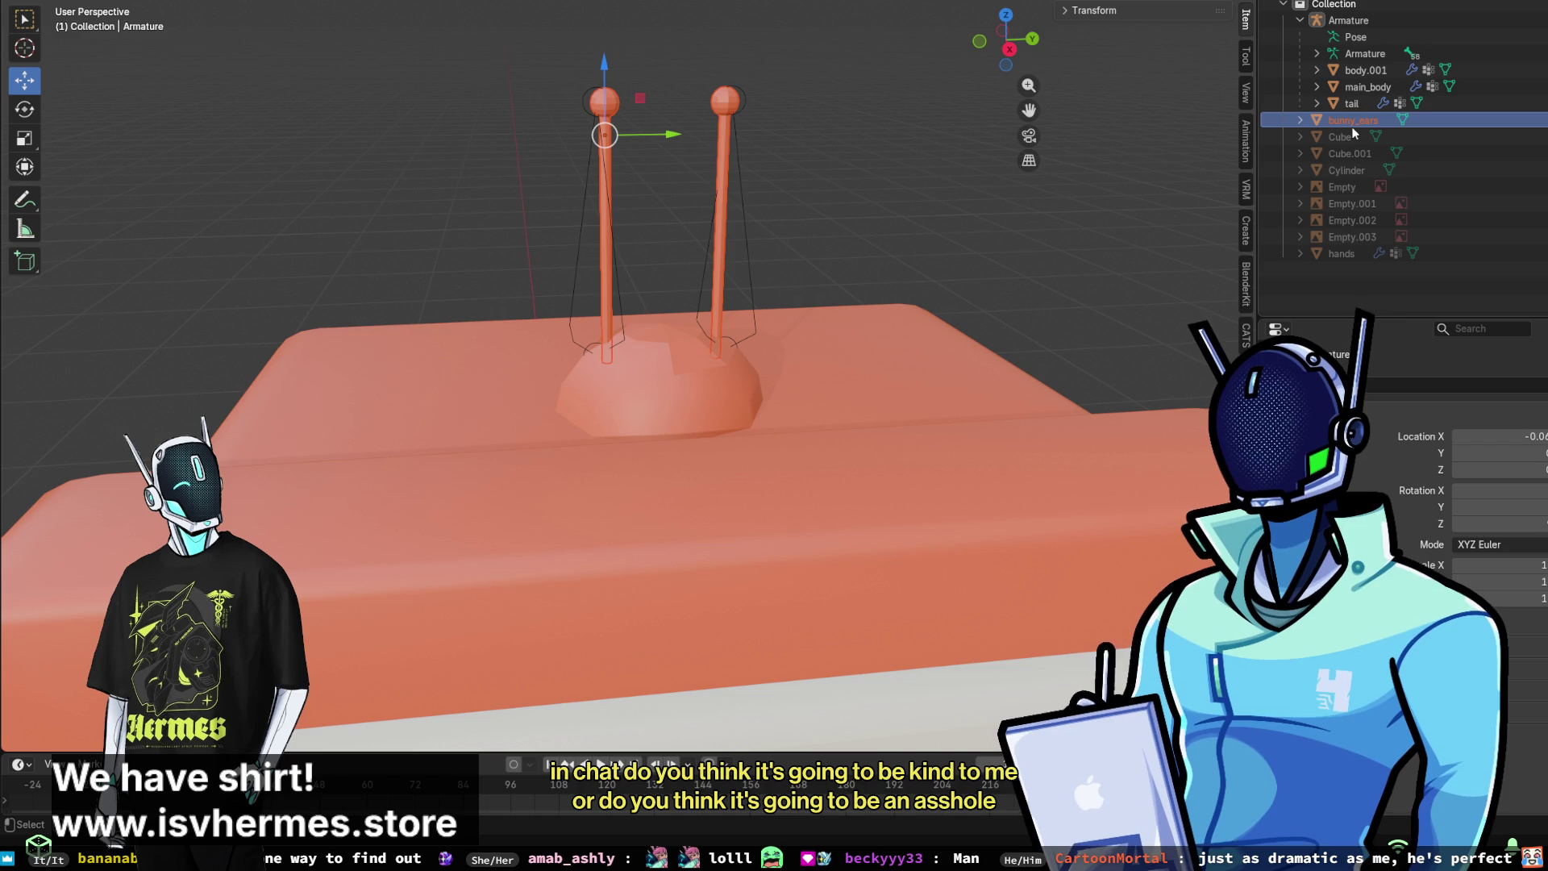
{"action": "left_click", "coordinate": [1380, 51]}
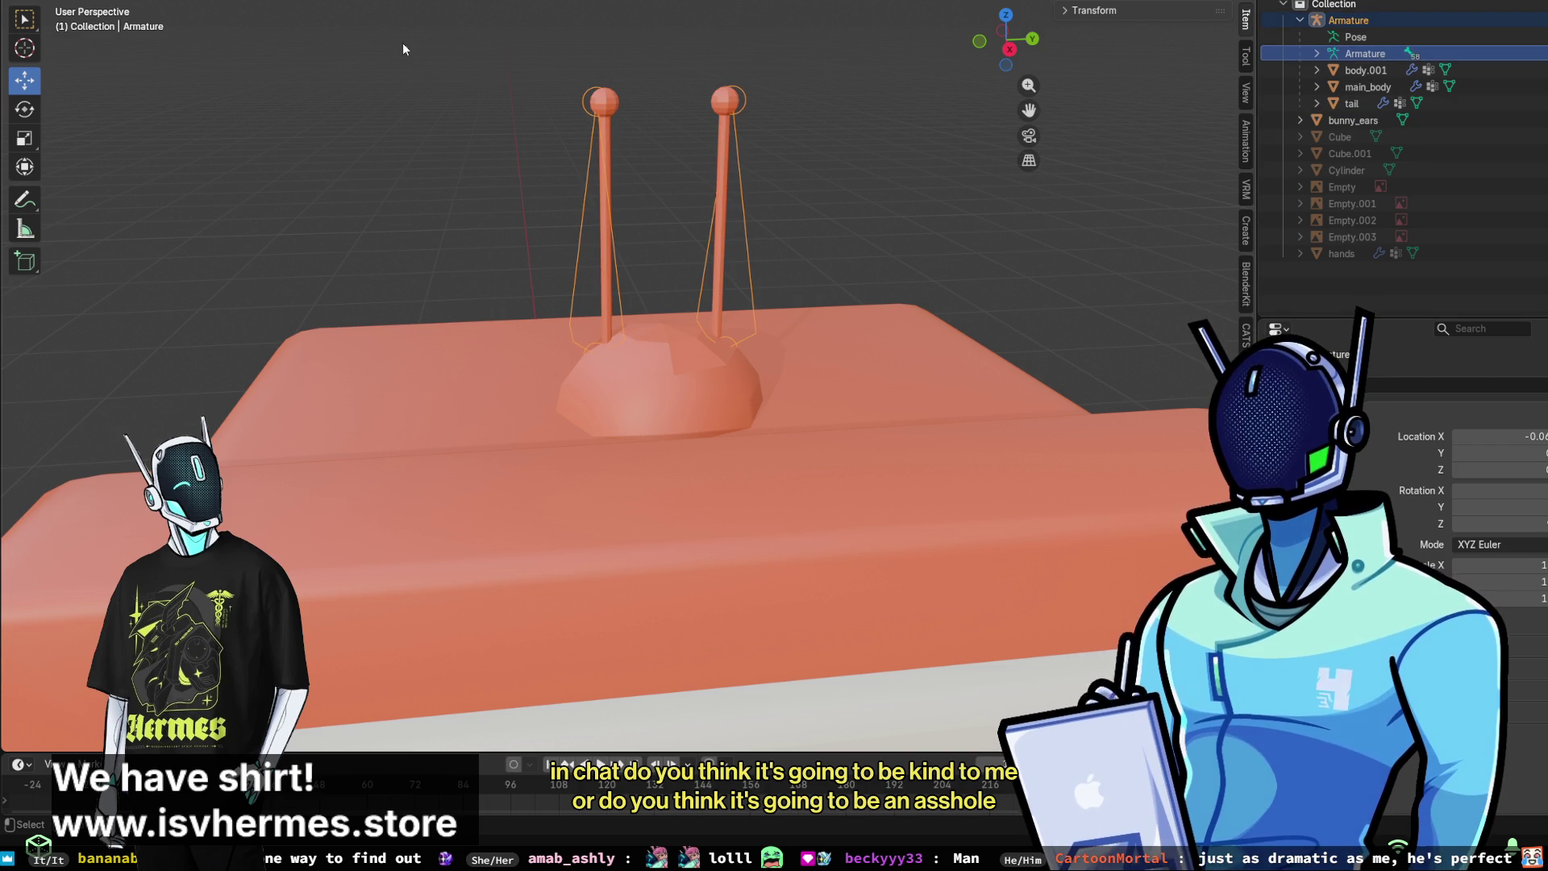
{"action": "key", "text": "ctrl+Tab"}
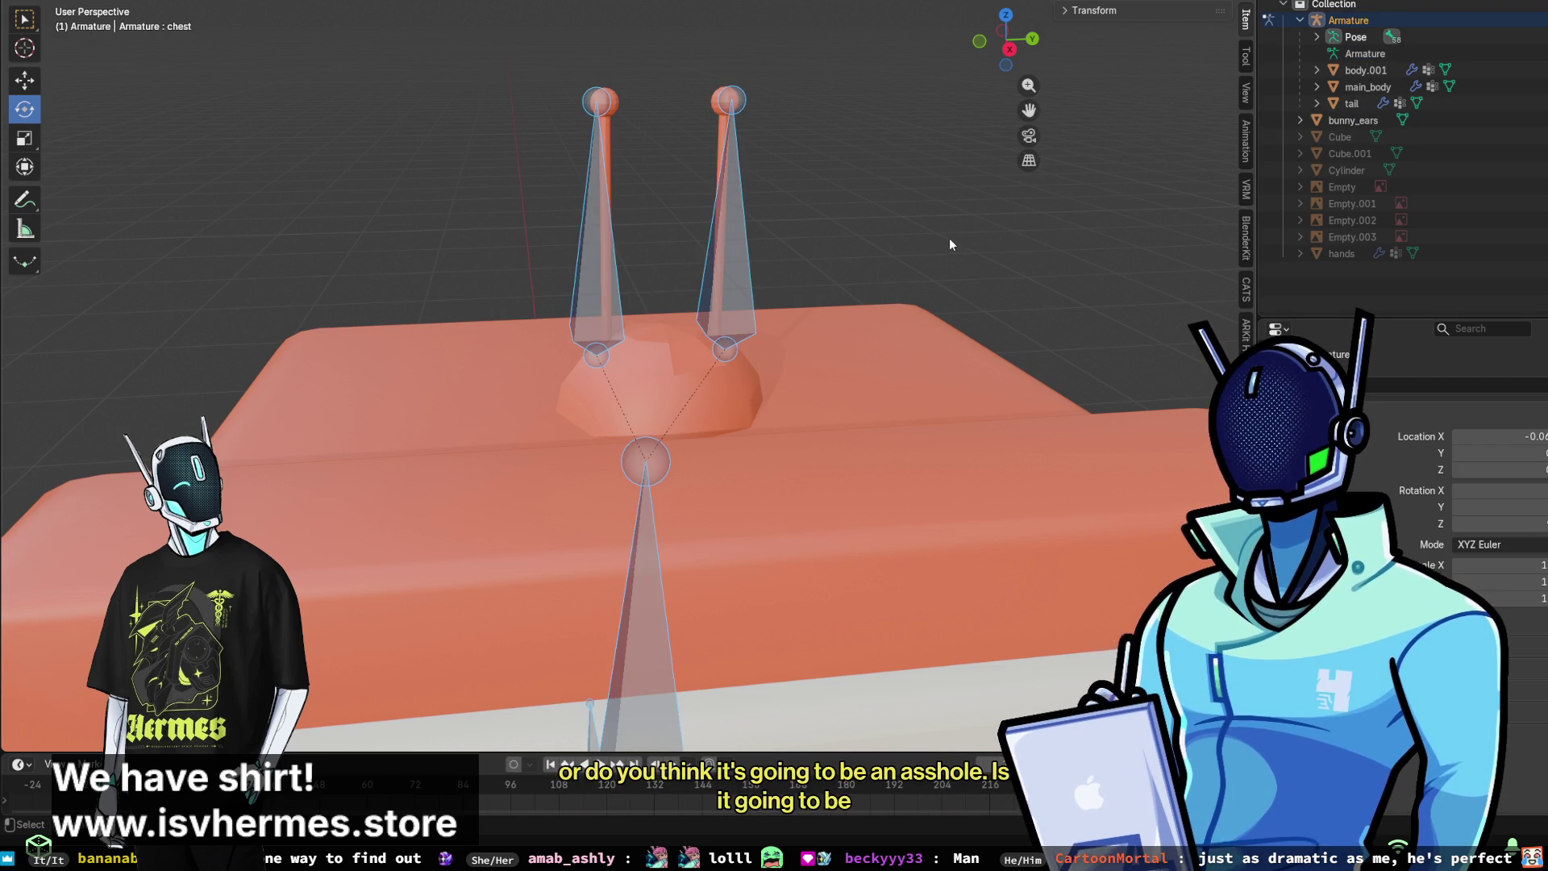
{"action": "key", "text": "ctrl+Tab"}
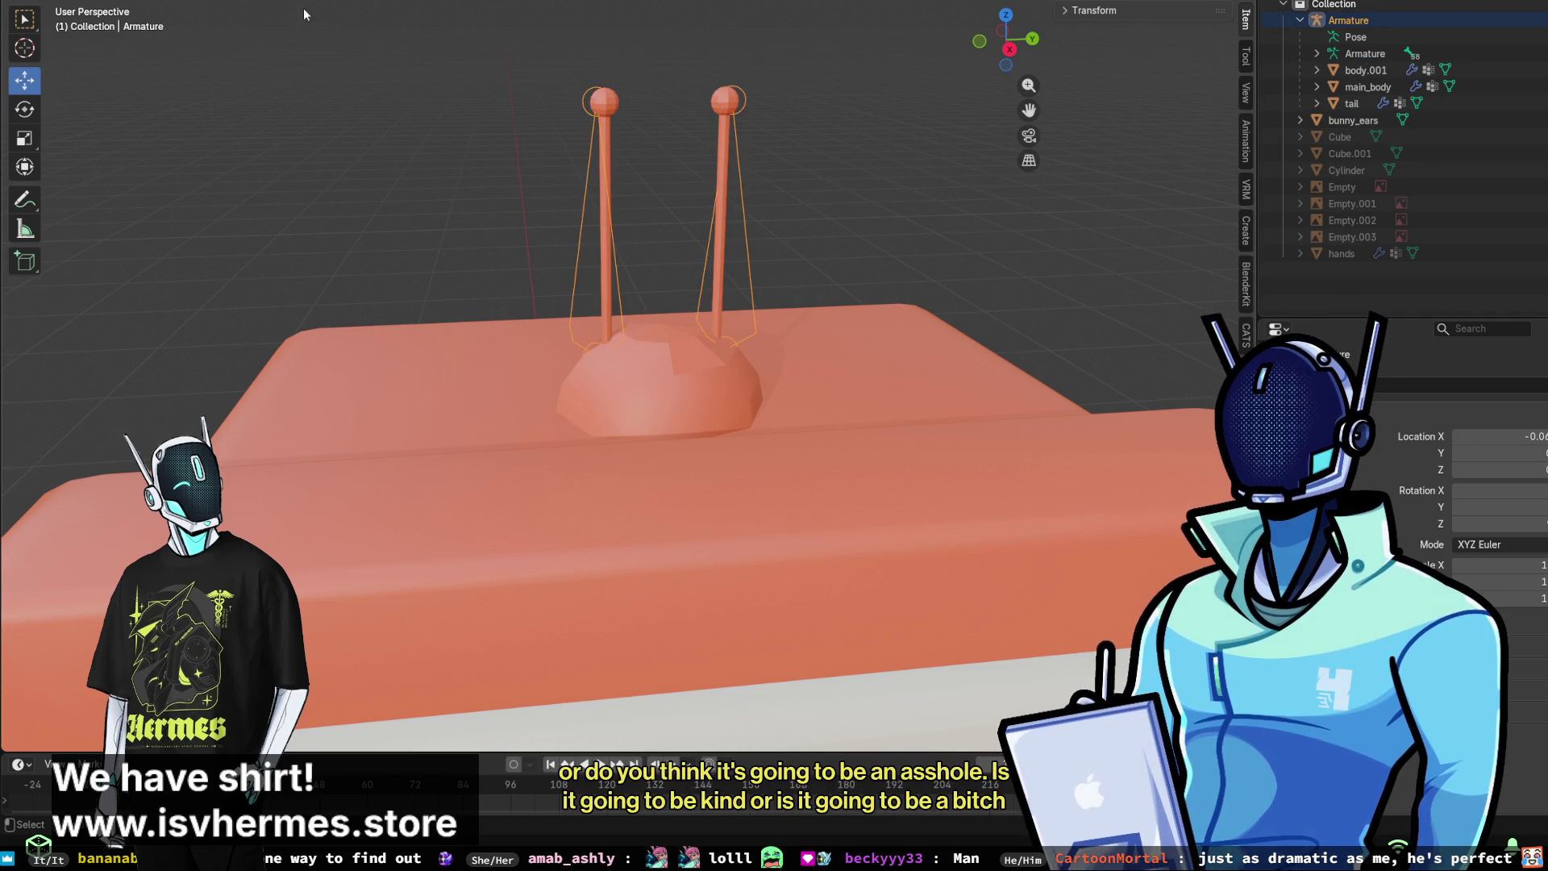
{"action": "left_click", "coordinate": [1347, 121]}
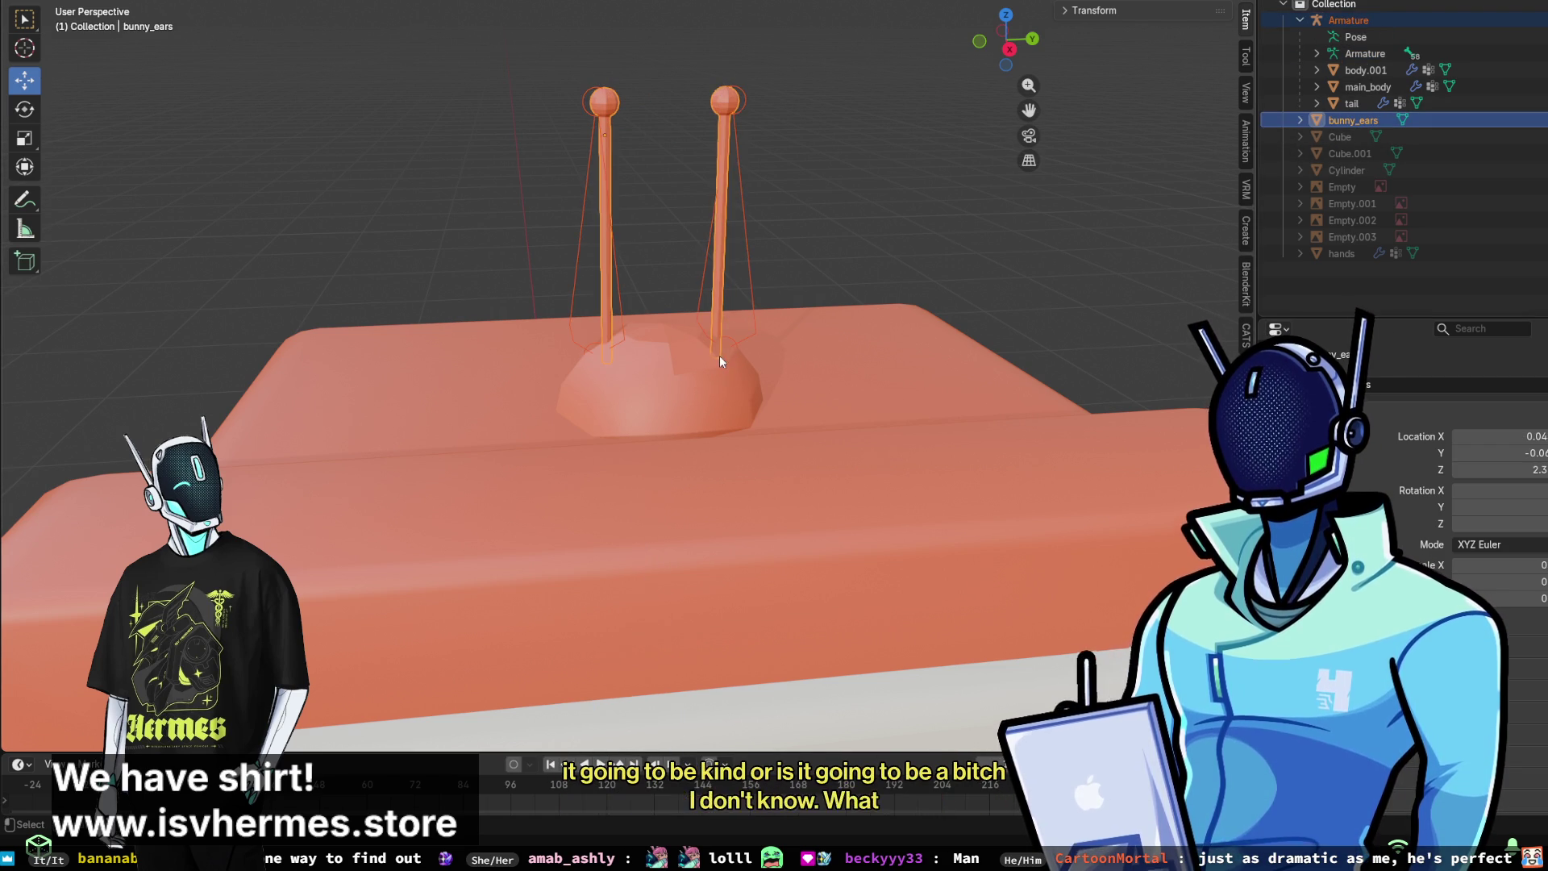
{"action": "scroll", "coordinate": [719, 356], "scroll_direction": "down", "scroll_amount": 5}
{"action": "scroll", "coordinate": [437, 283], "scroll_direction": "up", "scroll_amount": 2}
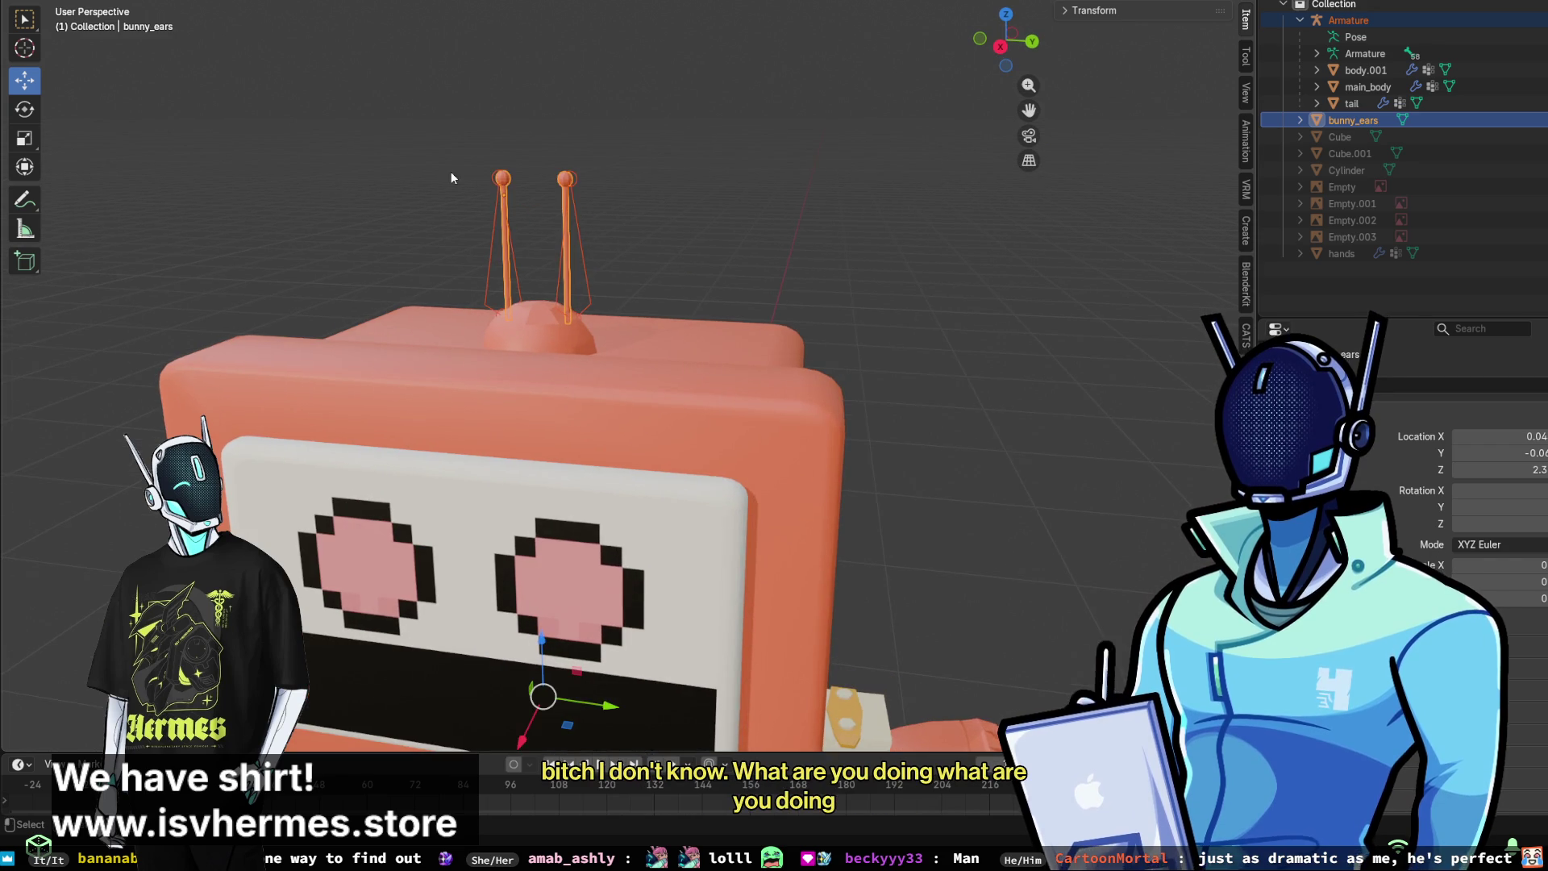
{"action": "scroll", "coordinate": [449, 172], "scroll_direction": "up", "scroll_amount": 2}
{"action": "middle_click_drag", "start_coordinate": [450, 172], "coordinate": [498, 175]}
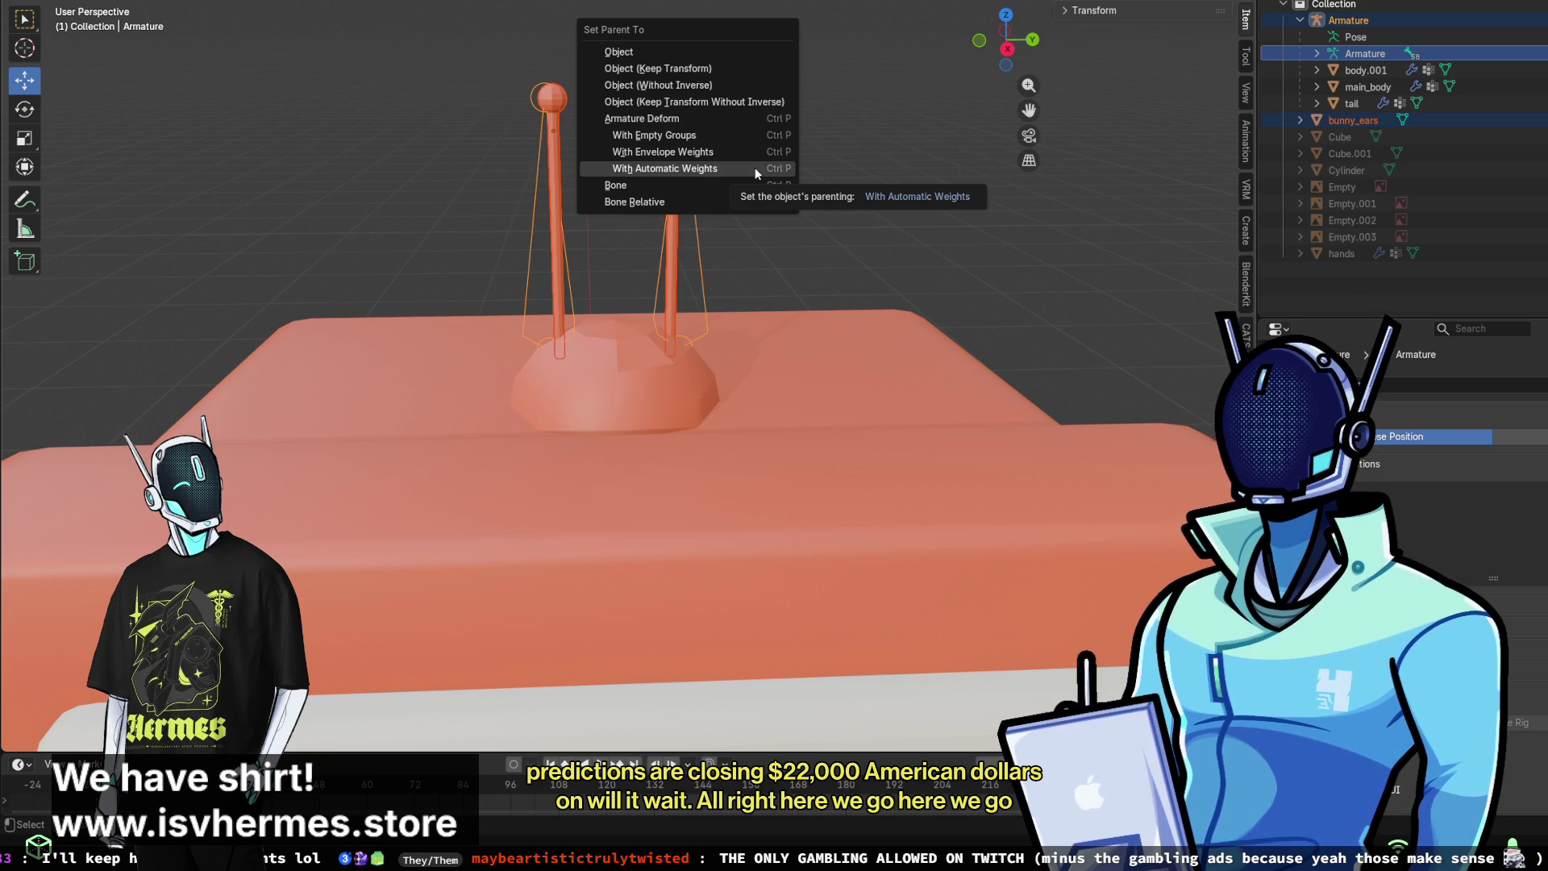
- Choose Armature Deform With Automatic Weights to bind bunny_ears to the Armature
{"action": "left_click", "coordinate": [755, 169]}
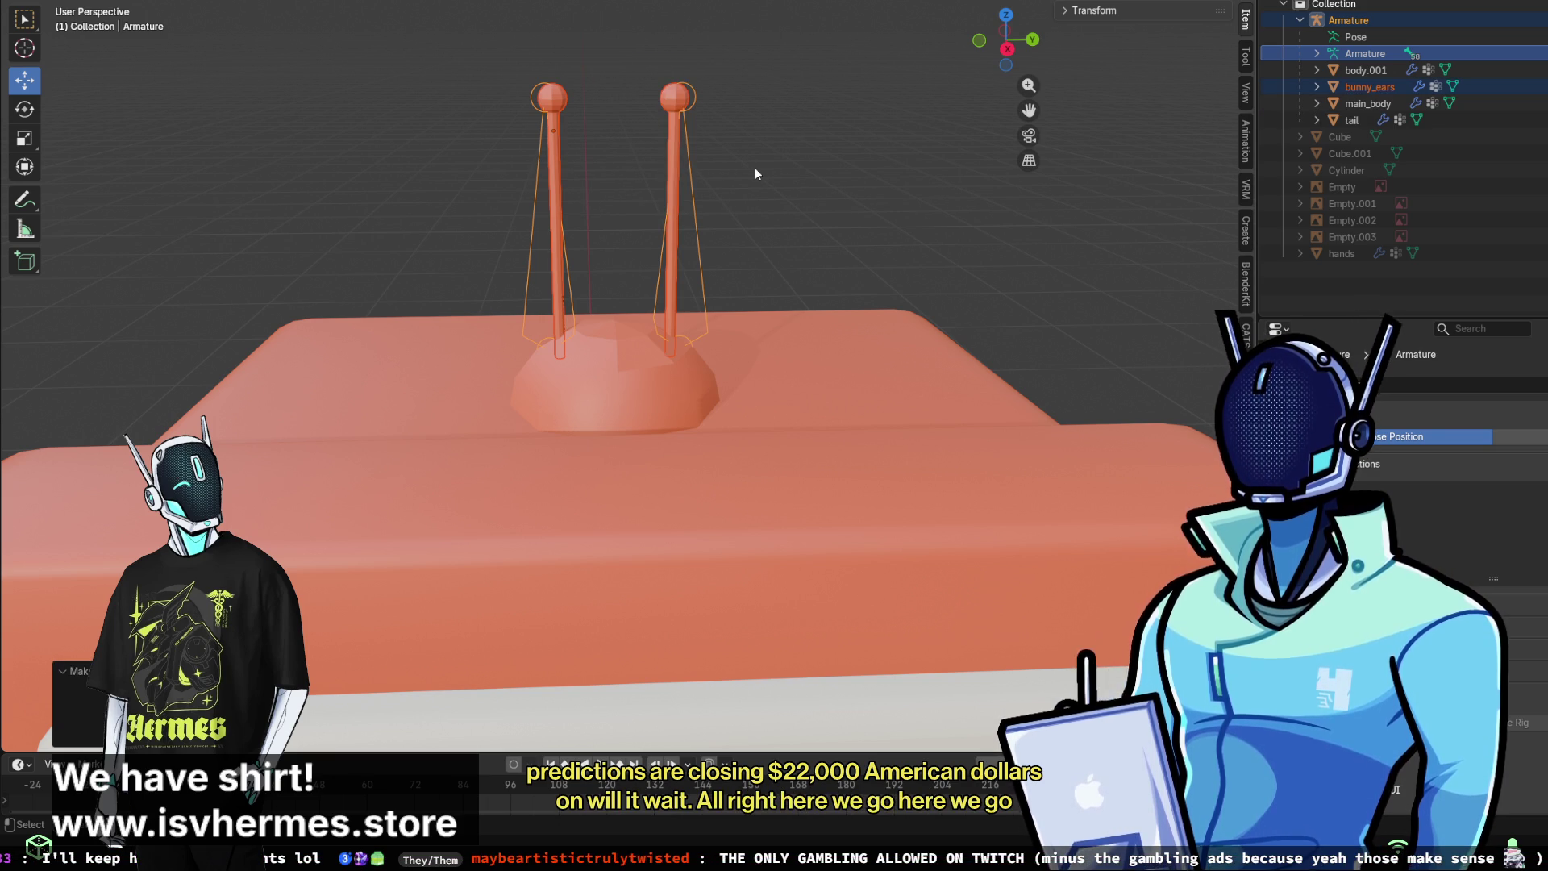
{"action": "scroll", "coordinate": [898, 284], "scroll_direction": "down", "scroll_amount": 6}
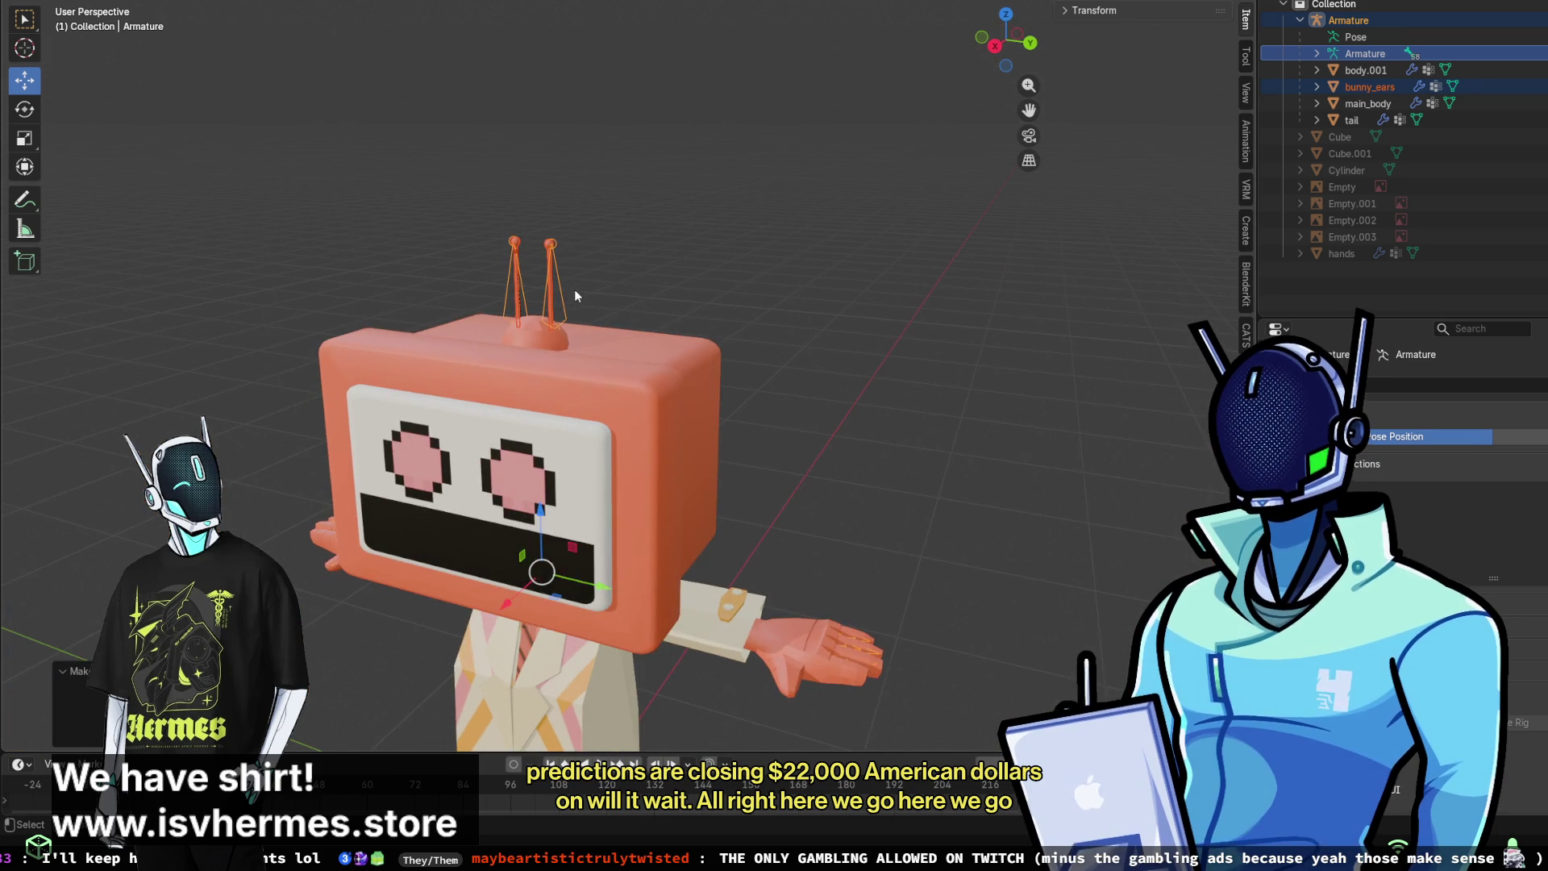
- Frame the character from the front and put the Armature into Pose Mode
{"action": "left_click", "coordinate": [572, 287]}
{"action": "mouse_move", "coordinate": [570, 284]}
{"action": "middle_mouse_down"}
{"action": "mouse_move", "coordinate": [766, 286]}
{"action": "mouse_move", "coordinate": [1153, 337]}
{"action": "mouse_move", "coordinate": [424, 342]}
{"action": "mouse_move", "coordinate": [276, 307]}
{"action": "middle_mouse_up"}
{"action": "mouse_move", "coordinate": [691, 316]}
{"action": "middle_mouse_down"}
{"action": "mouse_move", "coordinate": [588, 366]}
{"action": "mouse_move", "coordinate": [500, 379]}
{"action": "middle_mouse_up"}
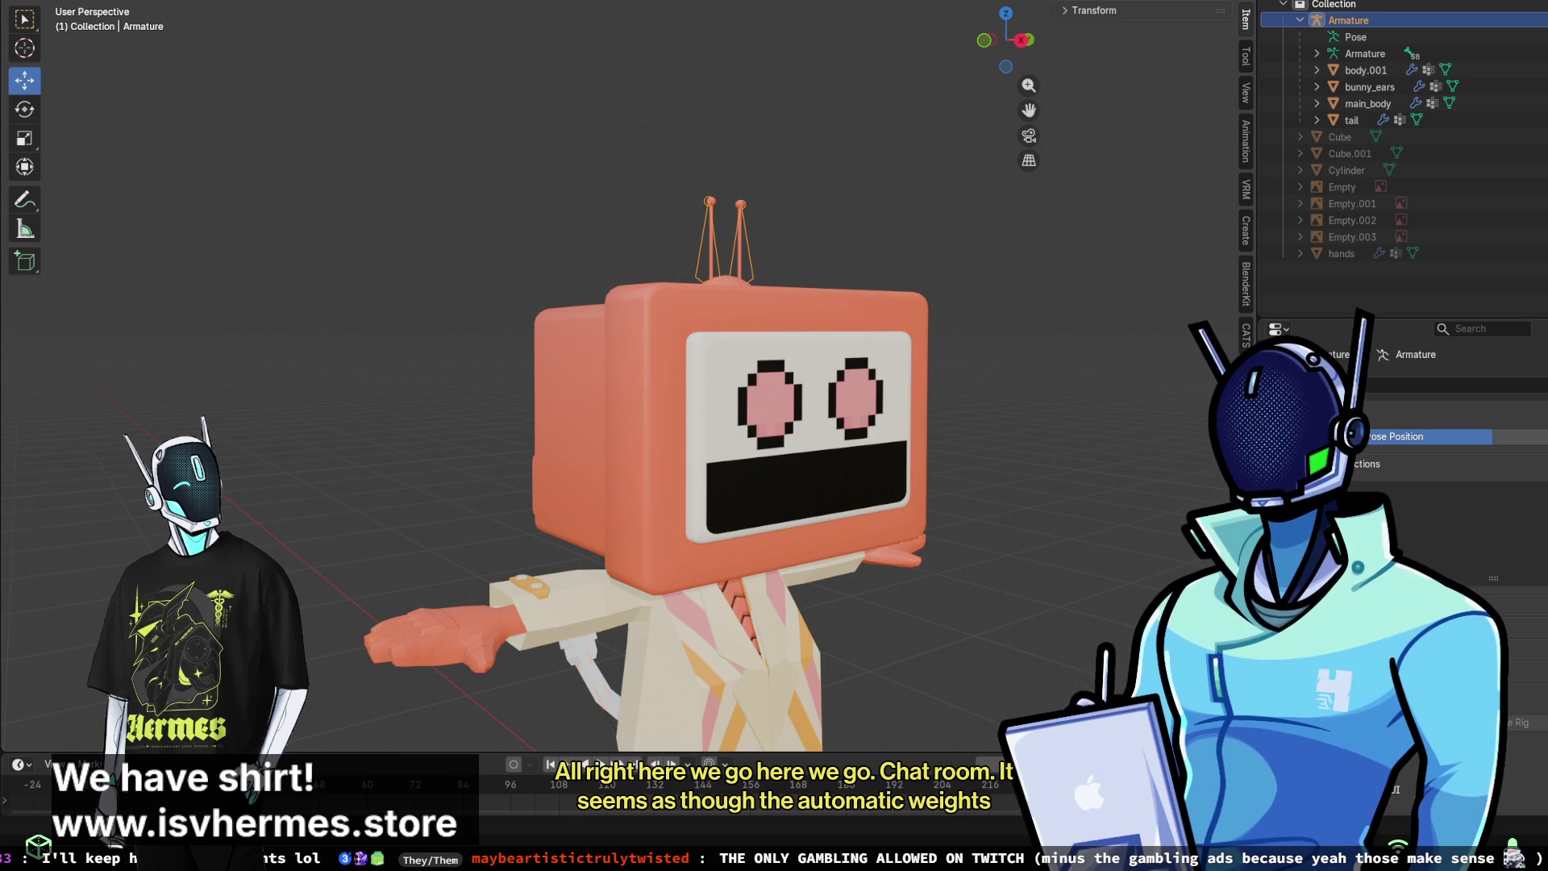
{"action": "mouse_move", "coordinate": [613, 242]}
{"action": "middle_mouse_down"}
{"action": "mouse_move", "coordinate": [690, 234]}
{"action": "mouse_move", "coordinate": [689, 254]}
{"action": "middle_mouse_up"}
{"action": "left_click", "coordinate": [630, 231]}
{"action": "scroll", "coordinate": [674, 298], "scroll_direction": "up", "scroll_amount": 4}
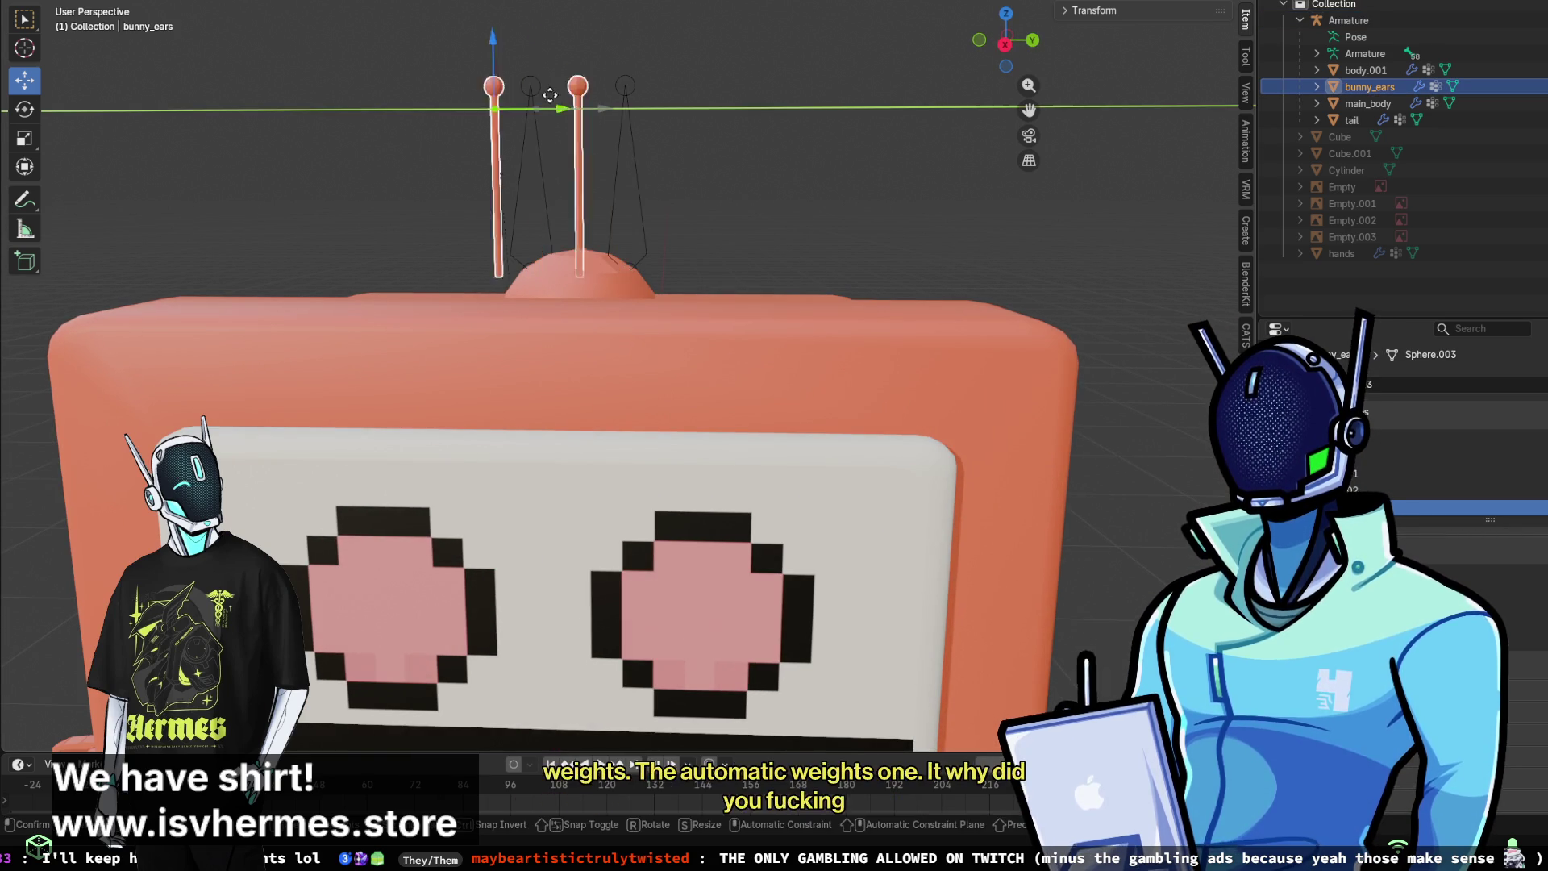
{"action": "left_click", "coordinate": [1354, 40]}
{"action": "key", "text": "ctrl+Tab"}
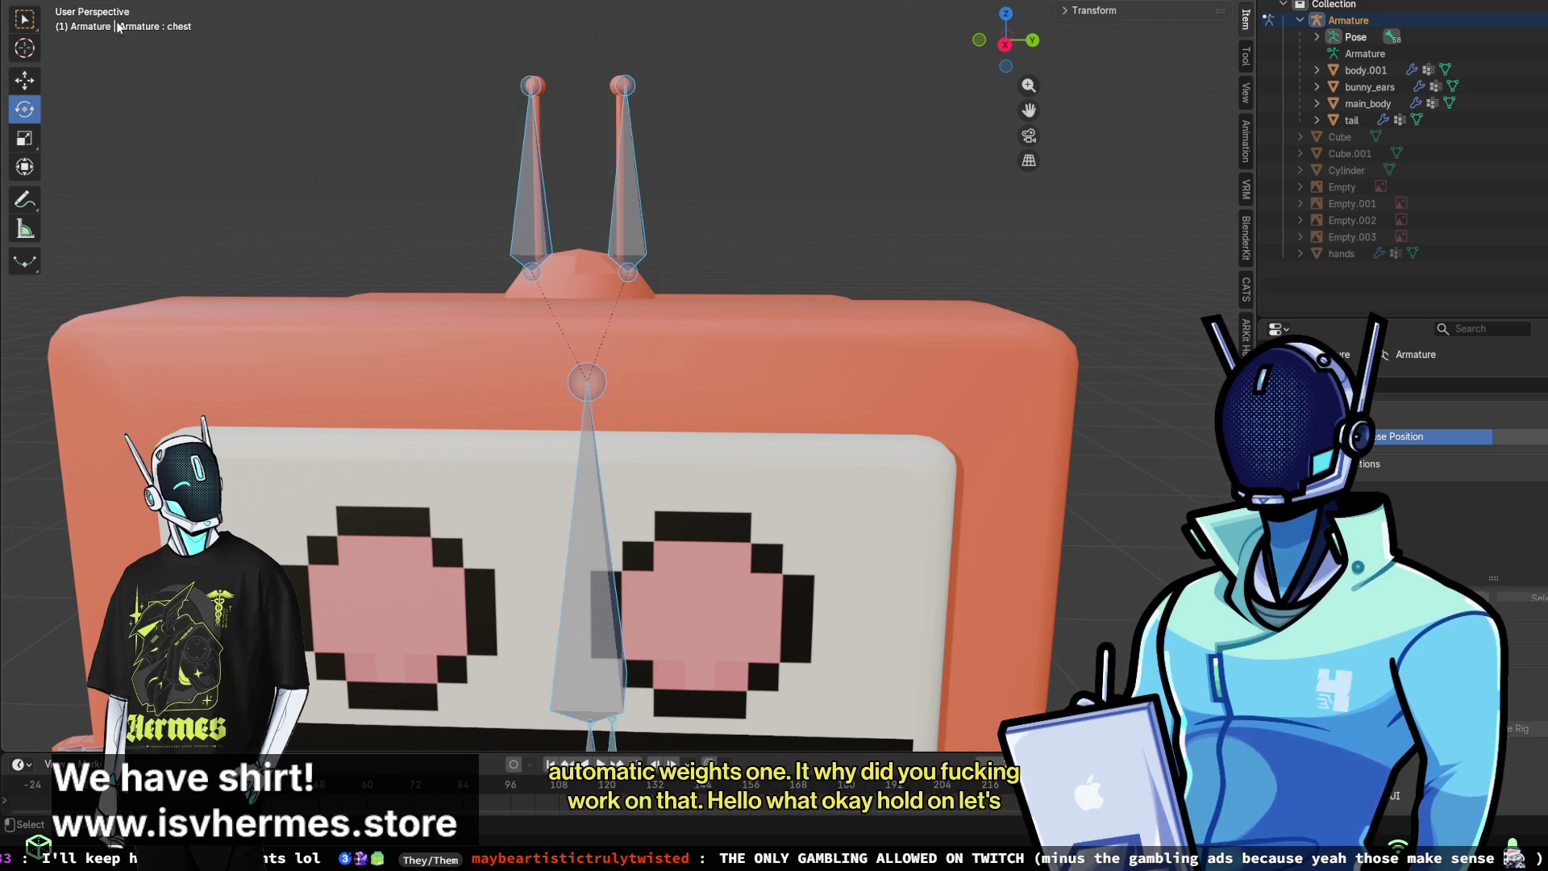
- Test-tilt the eye.L and eye.R ear bones, cancelling each rotation
{"action": "left_click", "coordinate": [633, 193]}
{"action": "mouse_move", "coordinate": [679, 225]}
{"action": "left_mouse_down"}
{"action": "mouse_move", "coordinate": [697, 252]}
{"action": "mouse_move", "coordinate": [623, 201]}
{"action": "mouse_move", "coordinate": [520, 204]}
{"action": "mouse_move", "coordinate": [574, 217]}
{"action": "mouse_move", "coordinate": [500, 209]}
{"action": "left_mouse_up"}
{"action": "key", "text": "Escape"}
{"action": "left_click", "coordinate": [538, 182]}
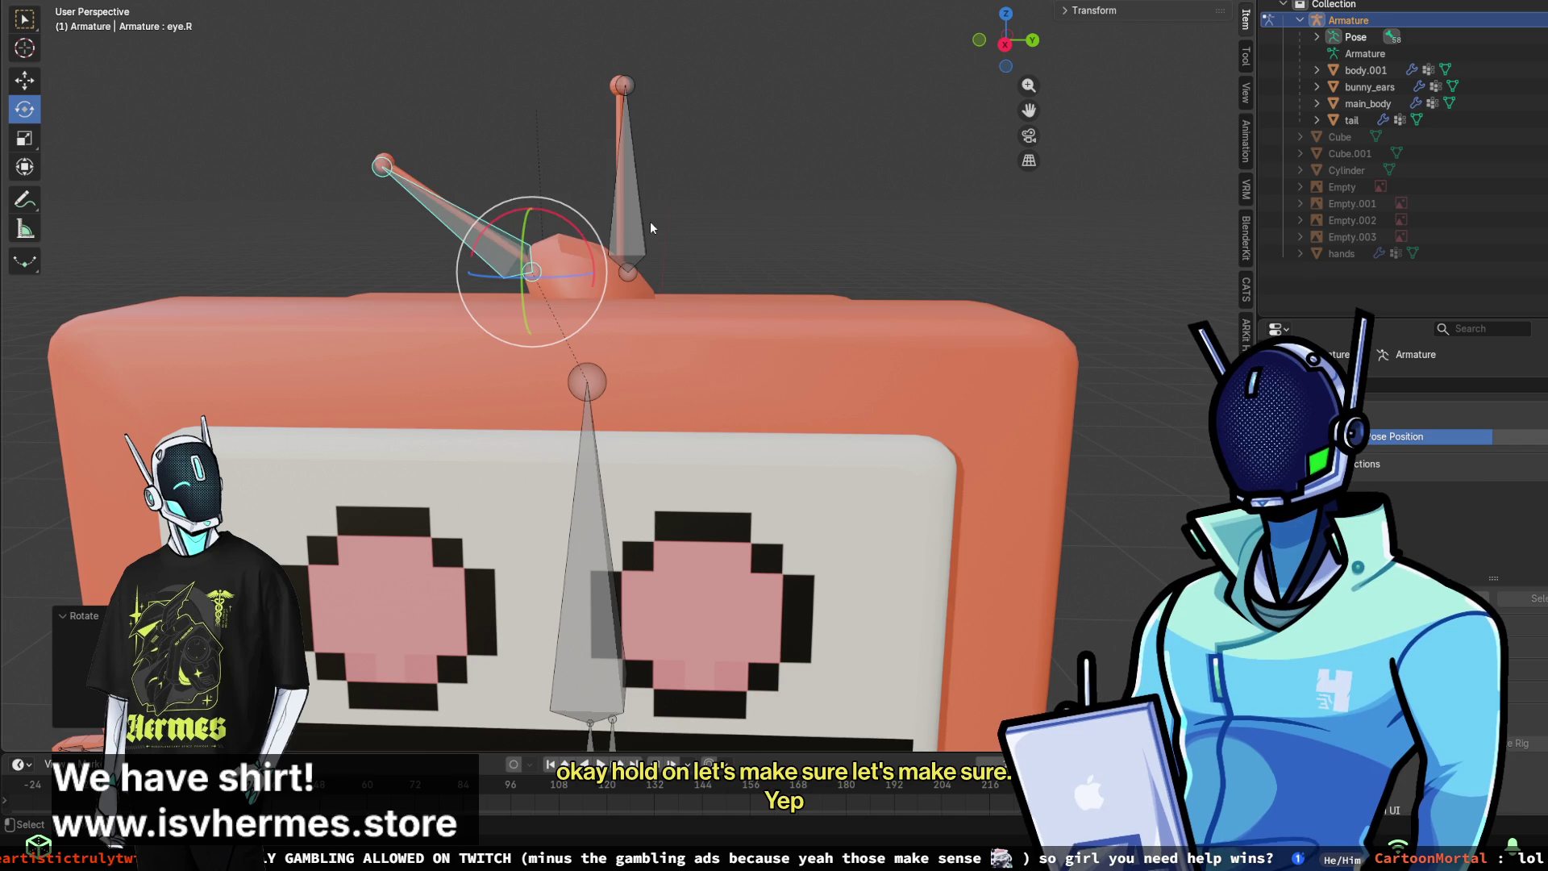
{"action": "key", "text": "ctrl+z"}
{"action": "left_click", "coordinate": [644, 228]}
{"action": "mouse_move", "coordinate": [663, 236]}
{"action": "left_mouse_down"}
{"action": "mouse_move", "coordinate": [675, 265]}
{"action": "mouse_move", "coordinate": [658, 215]}
{"action": "left_mouse_up"}
{"action": "key", "text": "Escape"}
- Tilt the head bone to check the ears follow, then reset it upright
{"action": "mouse_move", "coordinate": [843, 251]}
{"action": "middle_mouse_down"}
{"action": "mouse_move", "coordinate": [601, 235]}
{"action": "mouse_move", "coordinate": [756, 255]}
{"action": "mouse_move", "coordinate": [705, 335]}
{"action": "mouse_move", "coordinate": [515, 325]}
{"action": "mouse_move", "coordinate": [685, 361]}
{"action": "middle_mouse_up"}
{"action": "left_click", "coordinate": [400, 429]}
{"action": "scroll", "coordinate": [437, 427], "scroll_direction": "up", "scroll_amount": 5}
{"action": "middle_click_drag", "start_coordinate": [437, 427], "coordinate": [603, 390]}
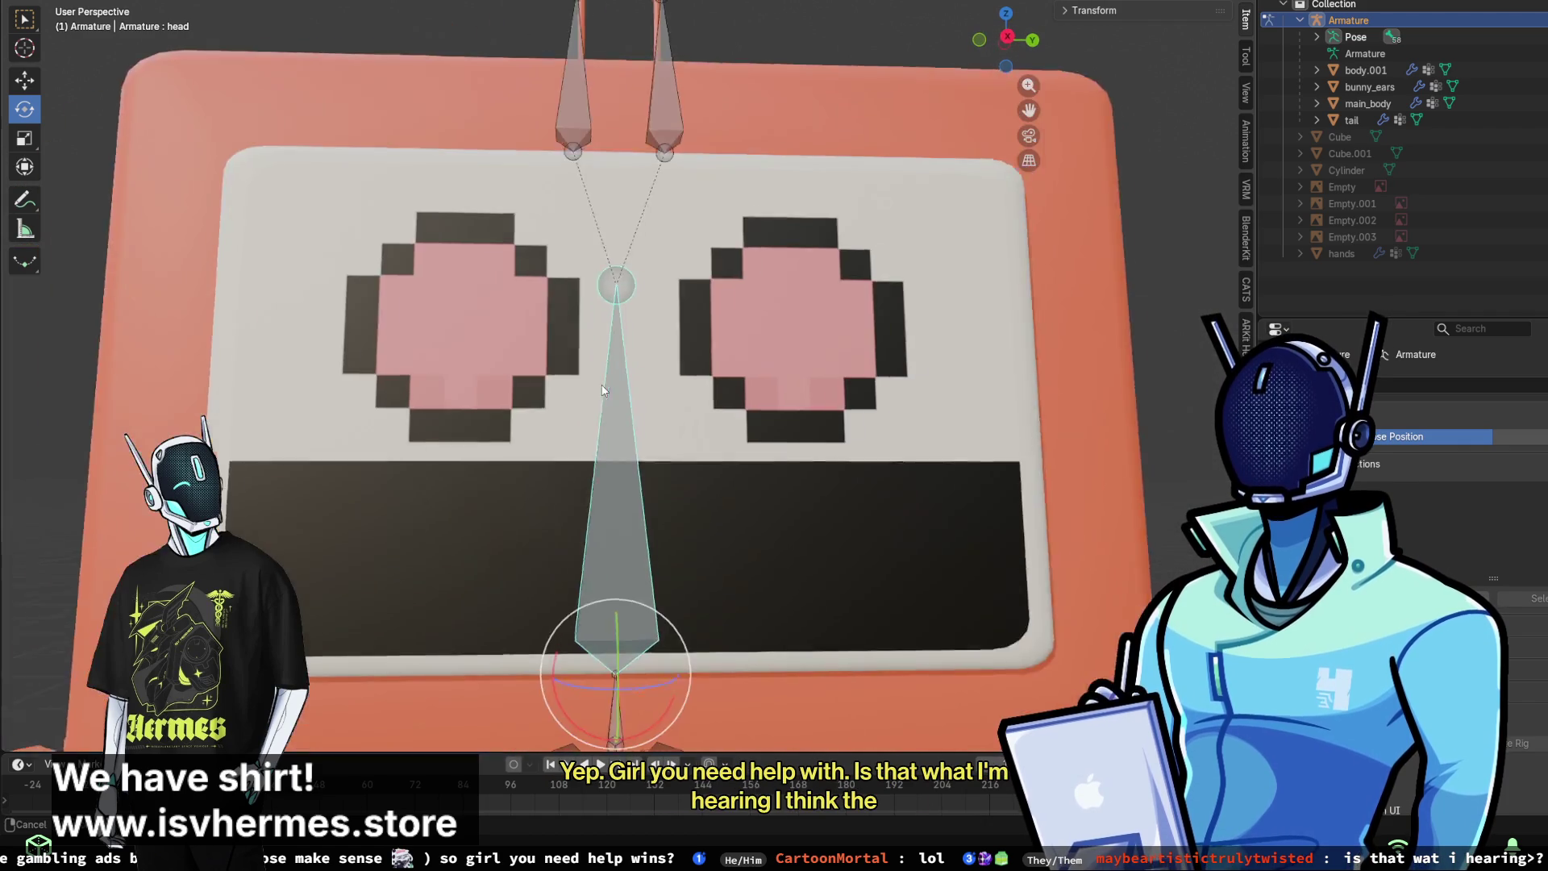
{"action": "scroll", "coordinate": [603, 390], "scroll_direction": "down", "scroll_amount": 6}
{"action": "mouse_move", "coordinate": [592, 508]}
{"action": "left_mouse_down"}
{"action": "mouse_move", "coordinate": [824, 736]}
{"action": "mouse_move", "coordinate": [597, 476]}
{"action": "left_mouse_up"}
{"action": "key", "text": "Escape"}
{"action": "scroll", "coordinate": [481, 433], "scroll_direction": "down", "scroll_amount": 4}
{"action": "mouse_move", "coordinate": [601, 410]}
{"action": "middle_mouse_down"}
{"action": "mouse_move", "coordinate": [541, 457]}
{"action": "mouse_move", "coordinate": [594, 226]}
{"action": "mouse_move", "coordinate": [620, 300]}
{"action": "mouse_move", "coordinate": [619, 395]}
{"action": "middle_mouse_up"}
{"action": "left_click", "coordinate": [619, 400]}
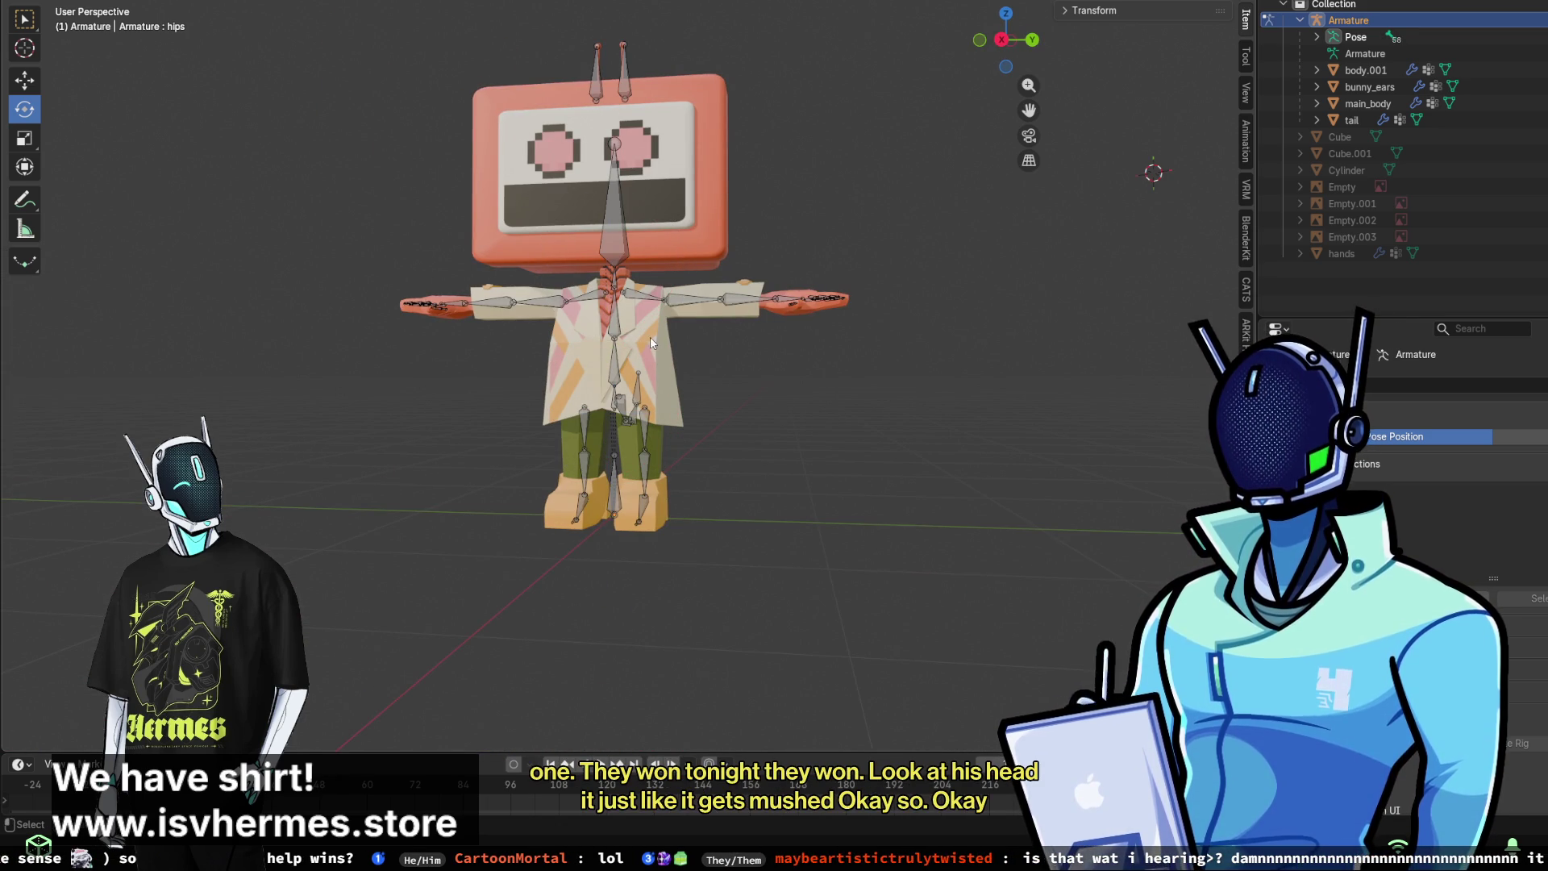
- Check main_body, then reselect the Armature and switch it into Pose Mode
{"action": "left_click", "coordinate": [1370, 102]}
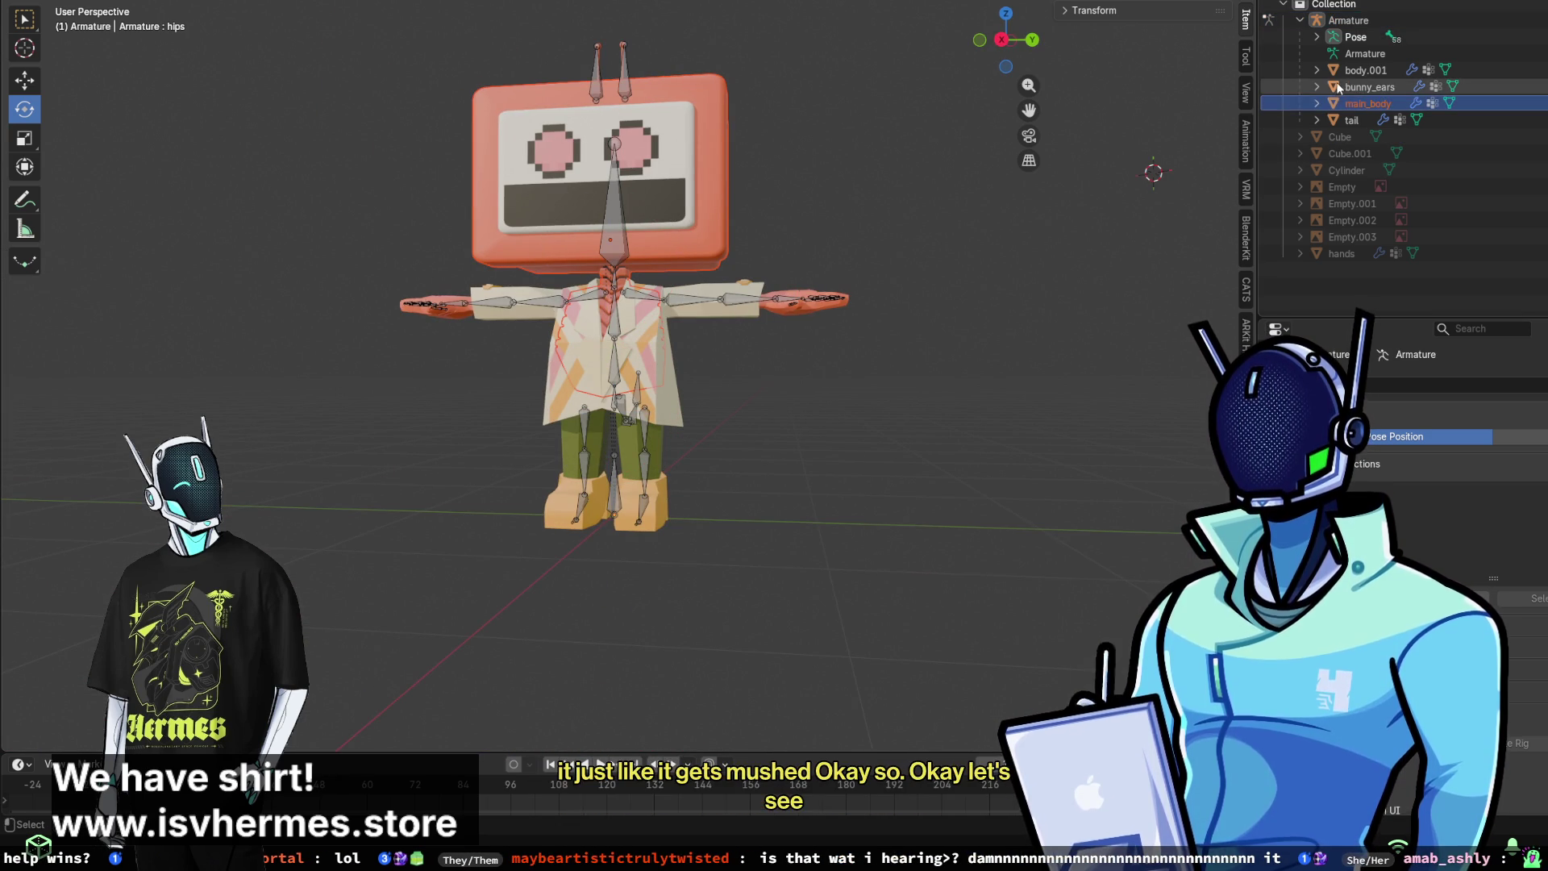
{"action": "left_click", "coordinate": [1370, 53]}
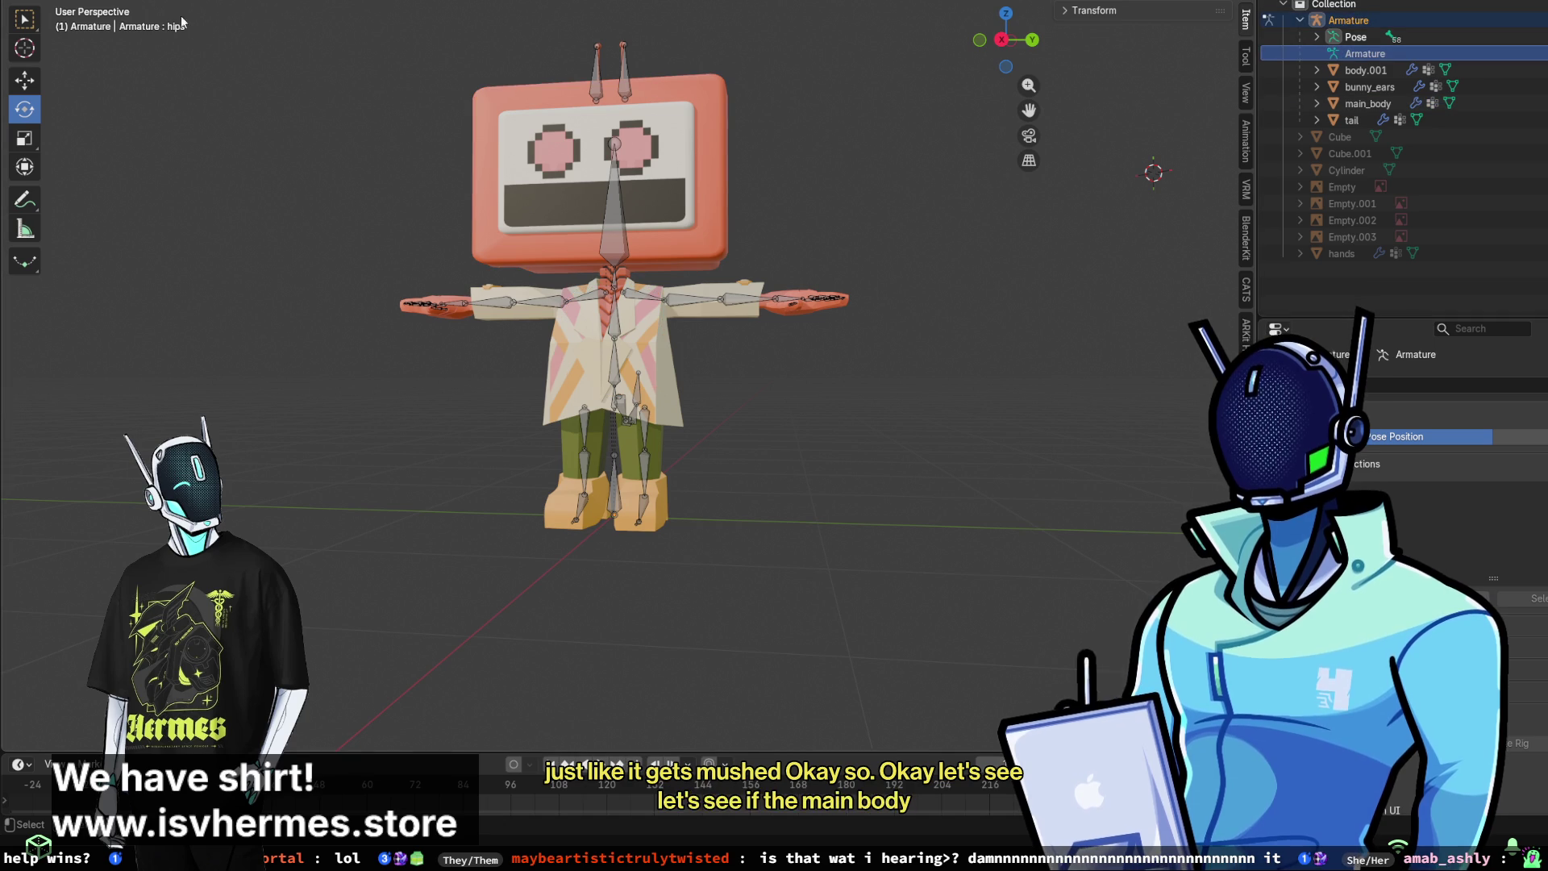
{"action": "key", "text": "ctrl+Tab"}
{"action": "left_click", "coordinate": [102, 24]}
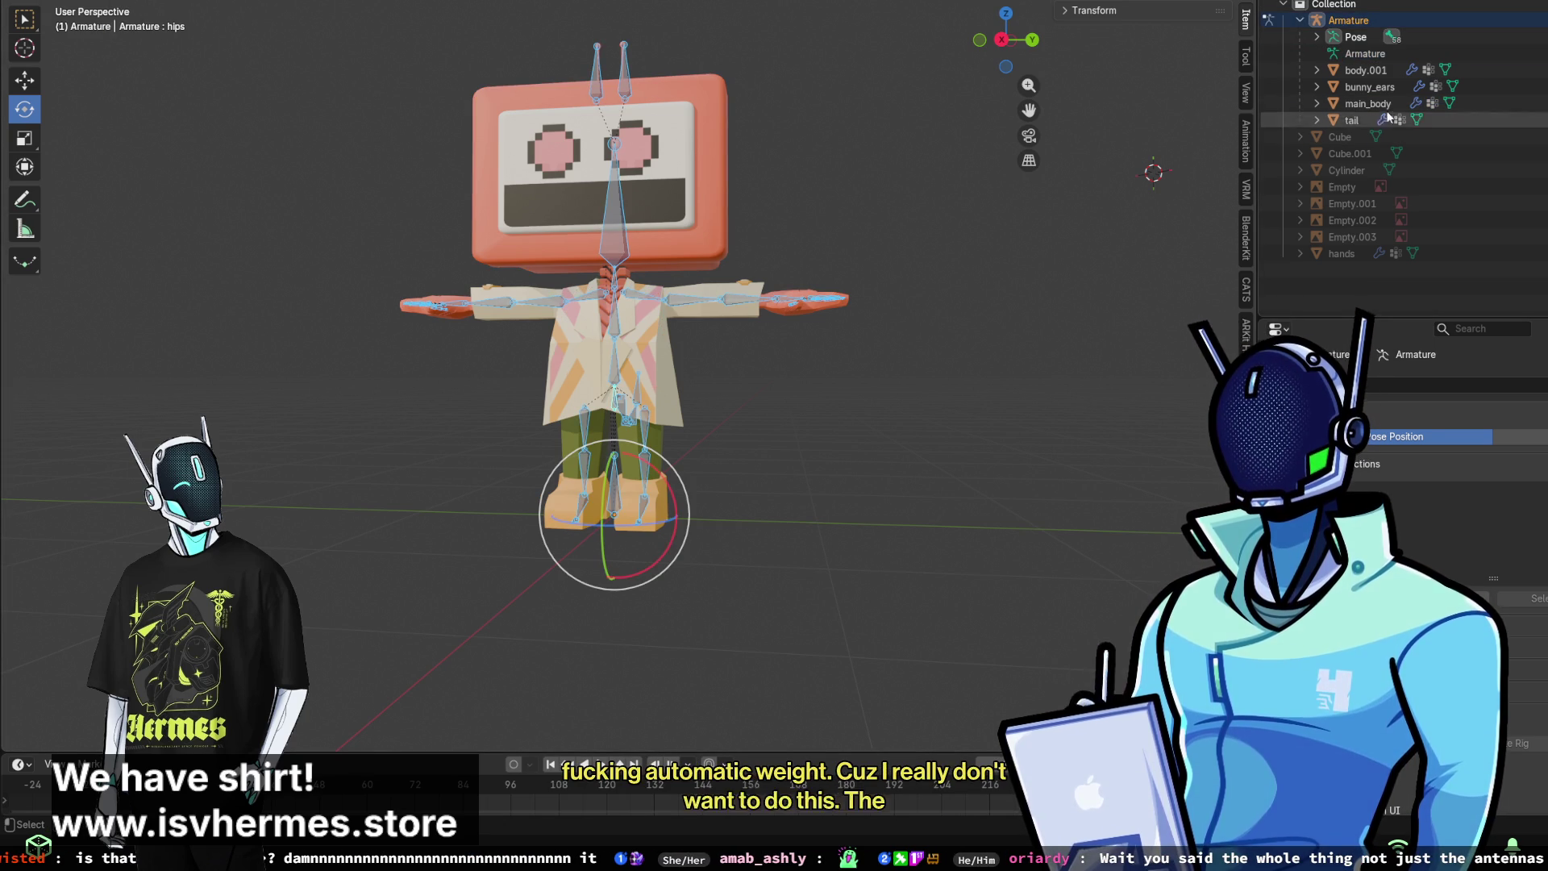
{"action": "left_click", "coordinate": [1347, 106]}
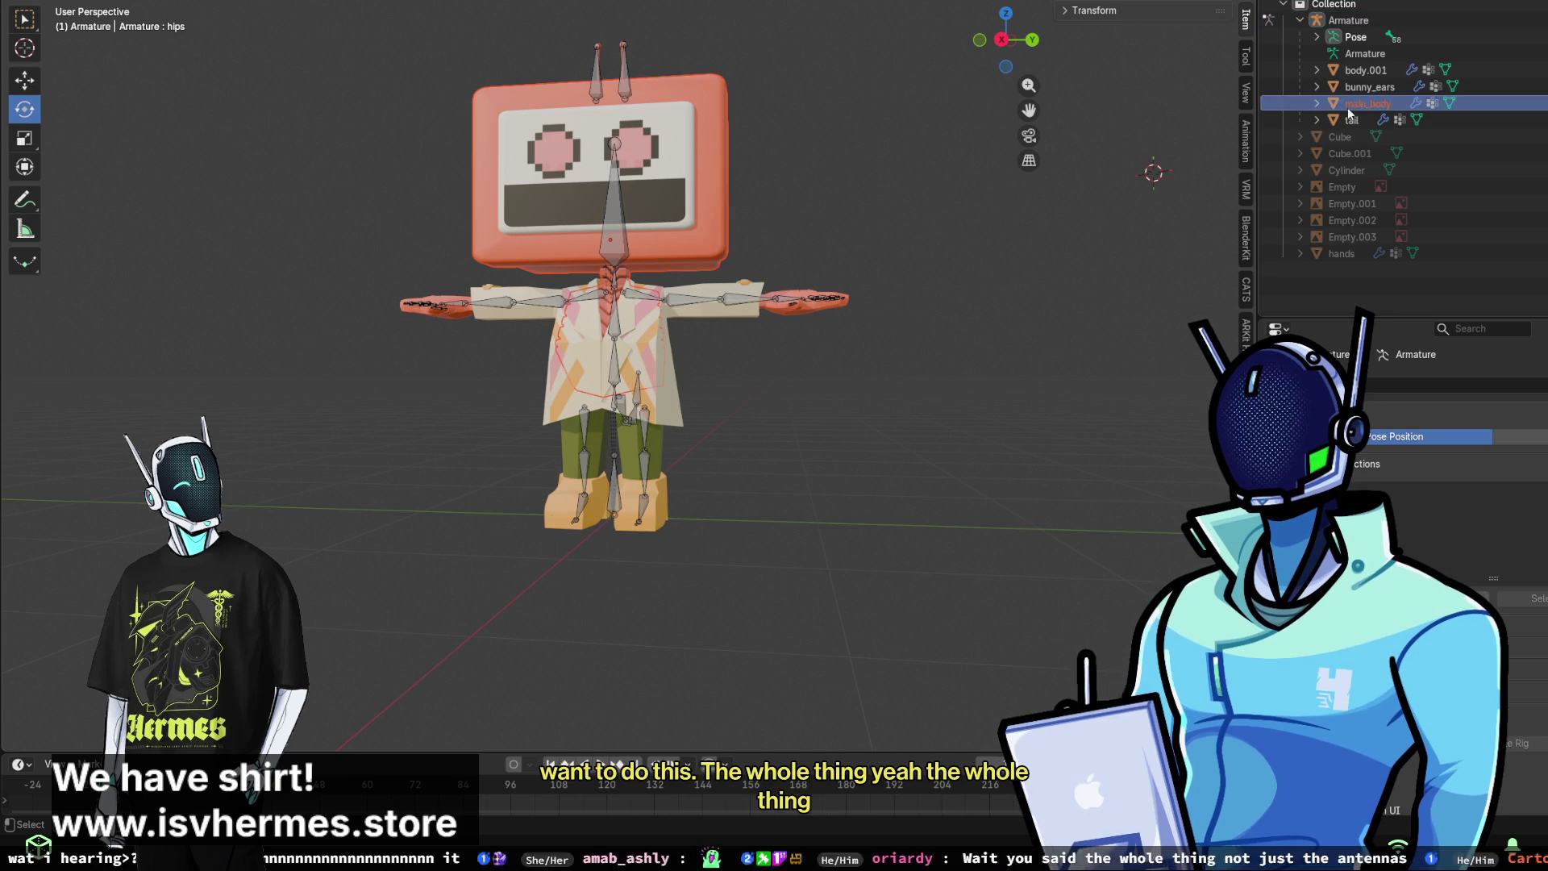
{"action": "left_click", "coordinate": [1365, 54]}
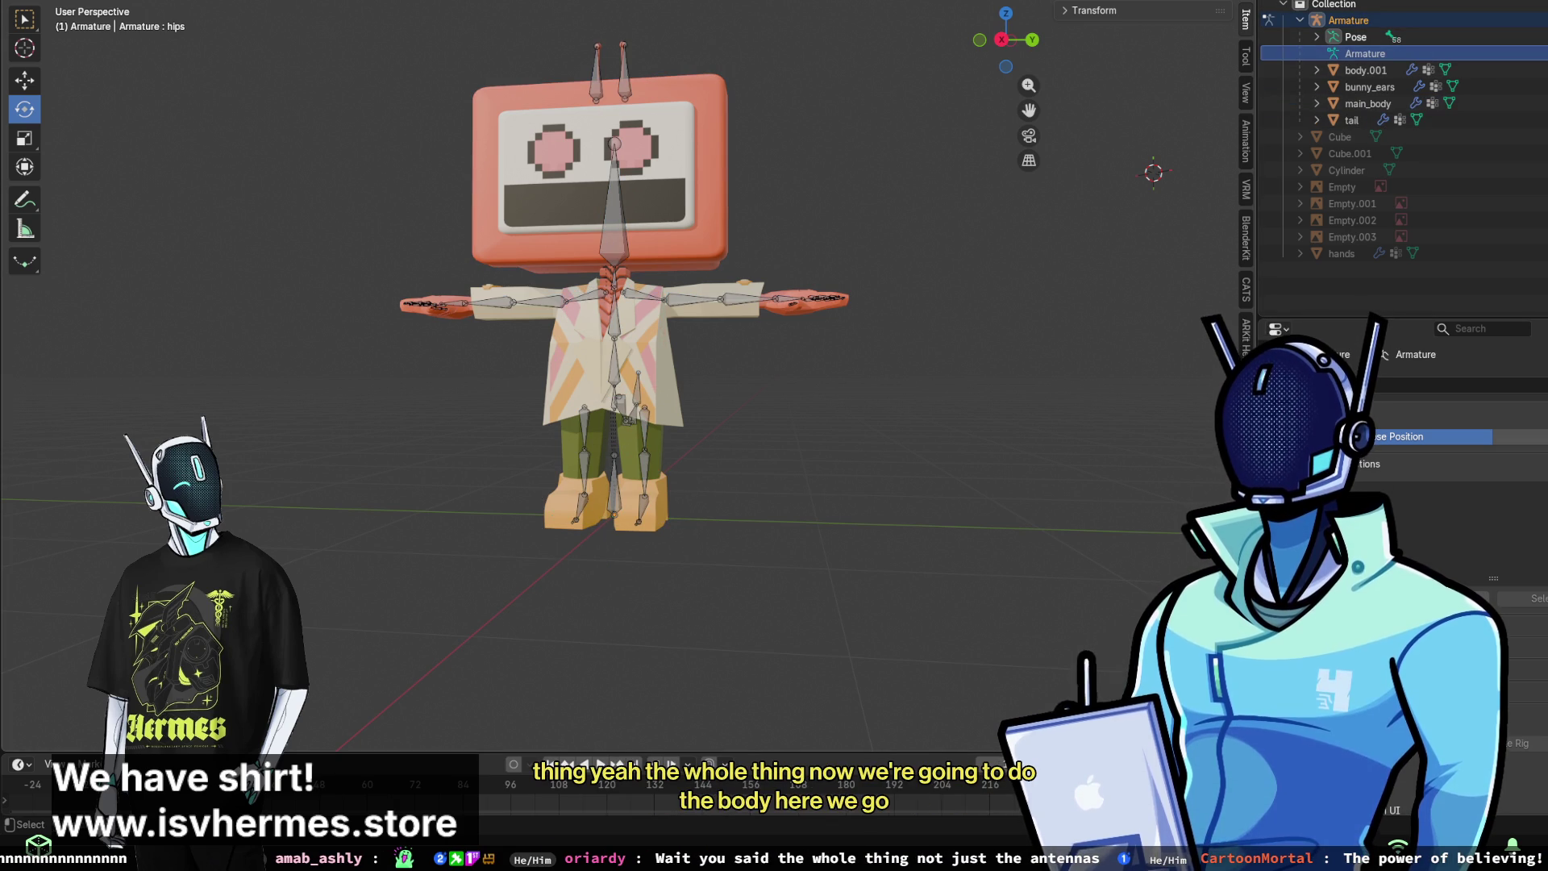
{"action": "key", "text": "ctrl+Tab"}
{"action": "key", "text": "ctrl+Tab"}
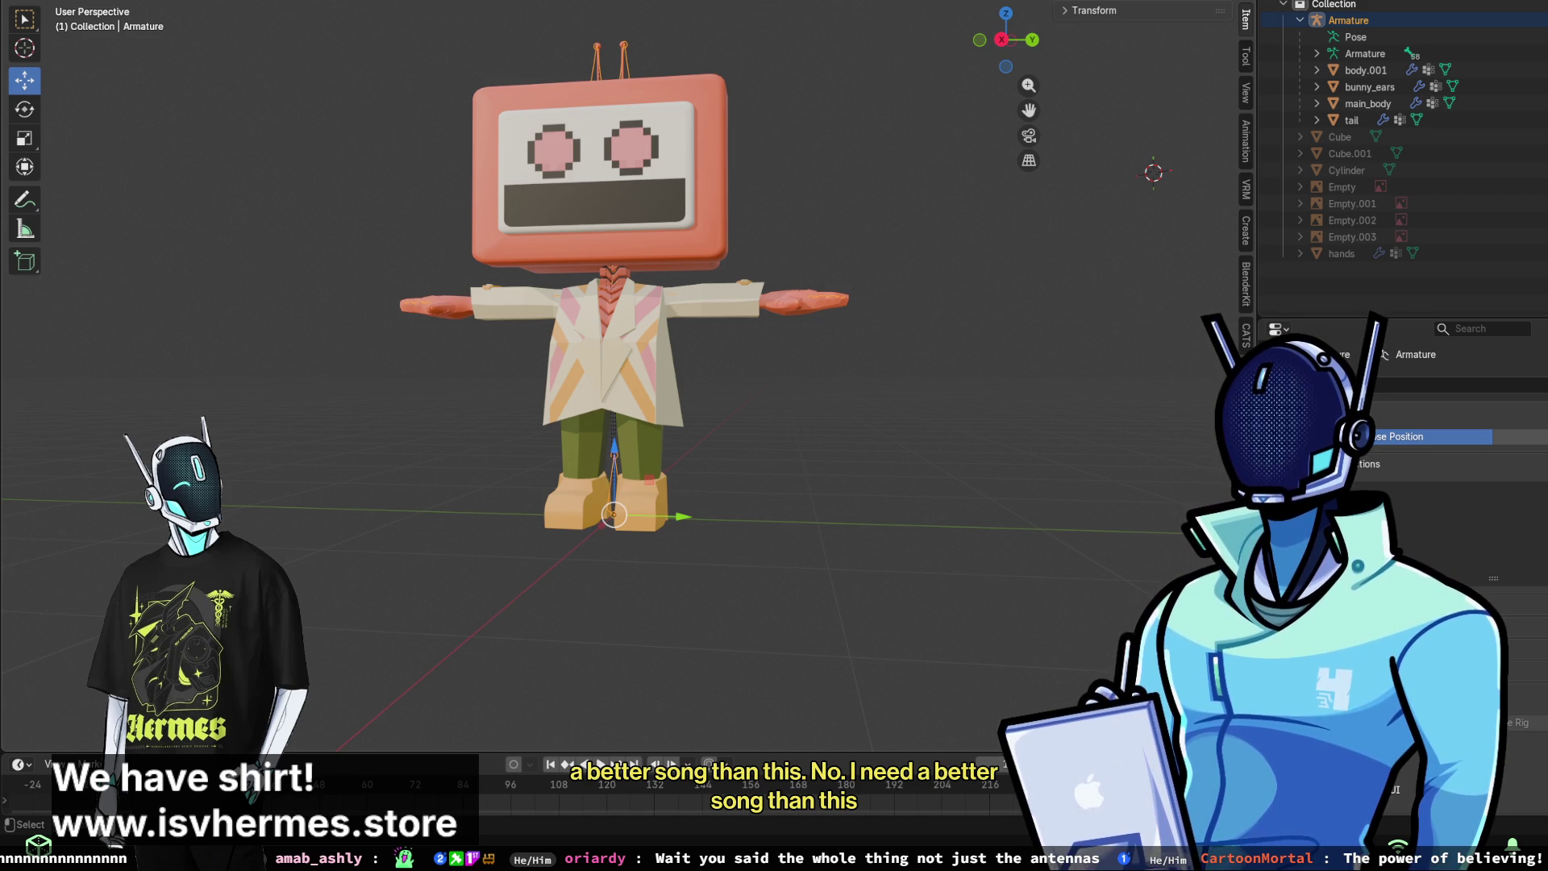
- Return the Armature to Object Mode and select the body.001 coat mesh
{"action": "mouse_move", "coordinate": [800, 255]}
{"action": "middle_mouse_down"}
{"action": "mouse_move", "coordinate": [908, 317]}
{"action": "mouse_move", "coordinate": [835, 312]}
{"action": "middle_mouse_up"}
{"action": "scroll", "coordinate": [822, 318], "scroll_direction": "up", "scroll_amount": 3}
{"action": "middle_click_drag", "start_coordinate": [977, 408], "coordinate": [923, 336]}
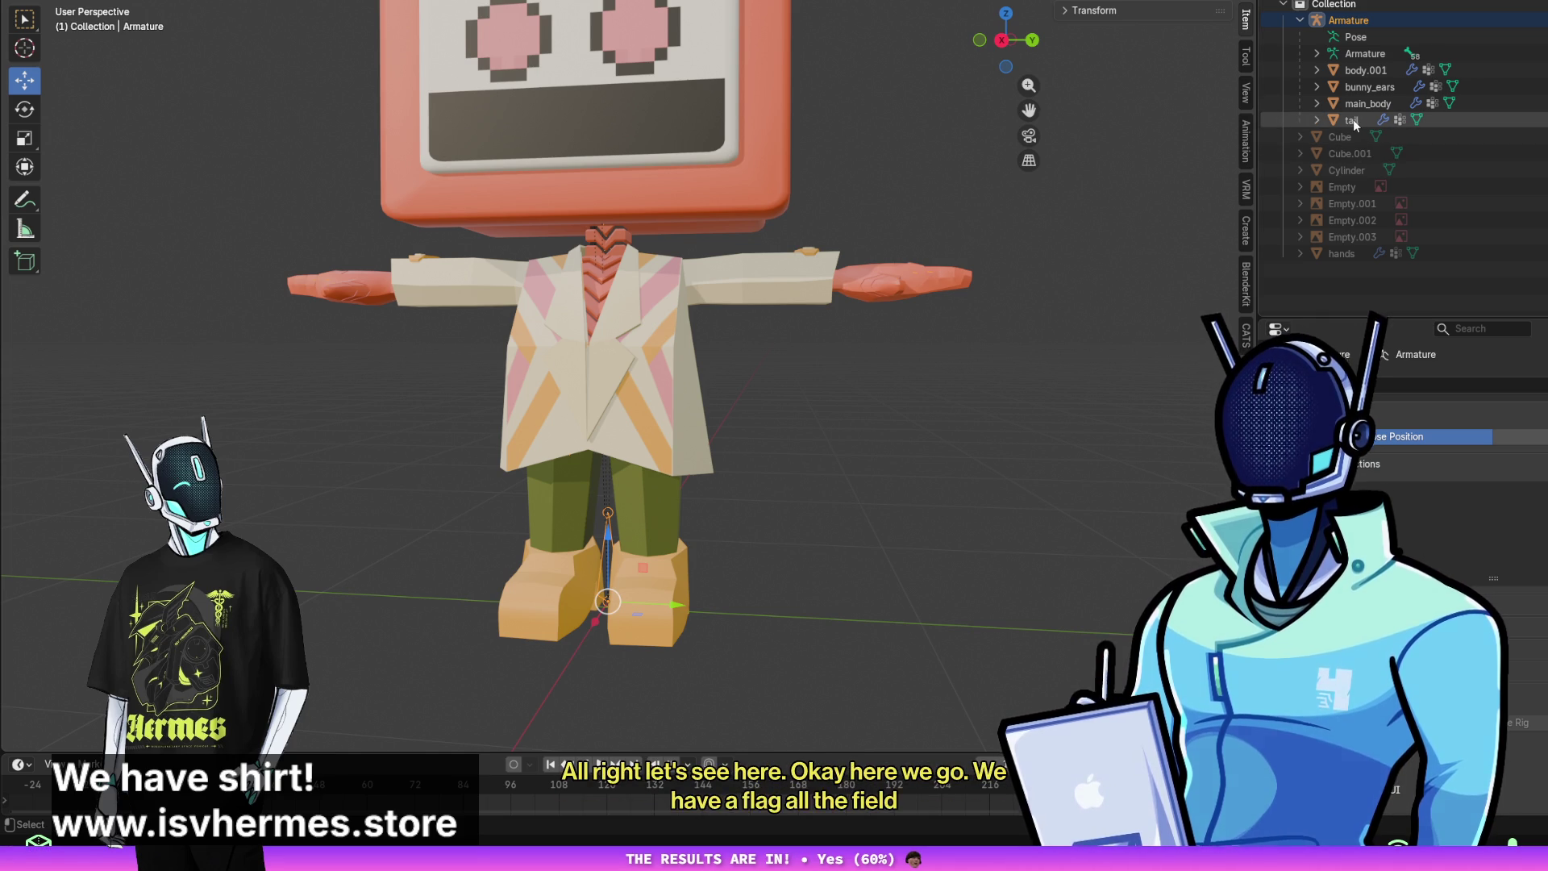
{"action": "key", "text": "ctrl+Tab"}
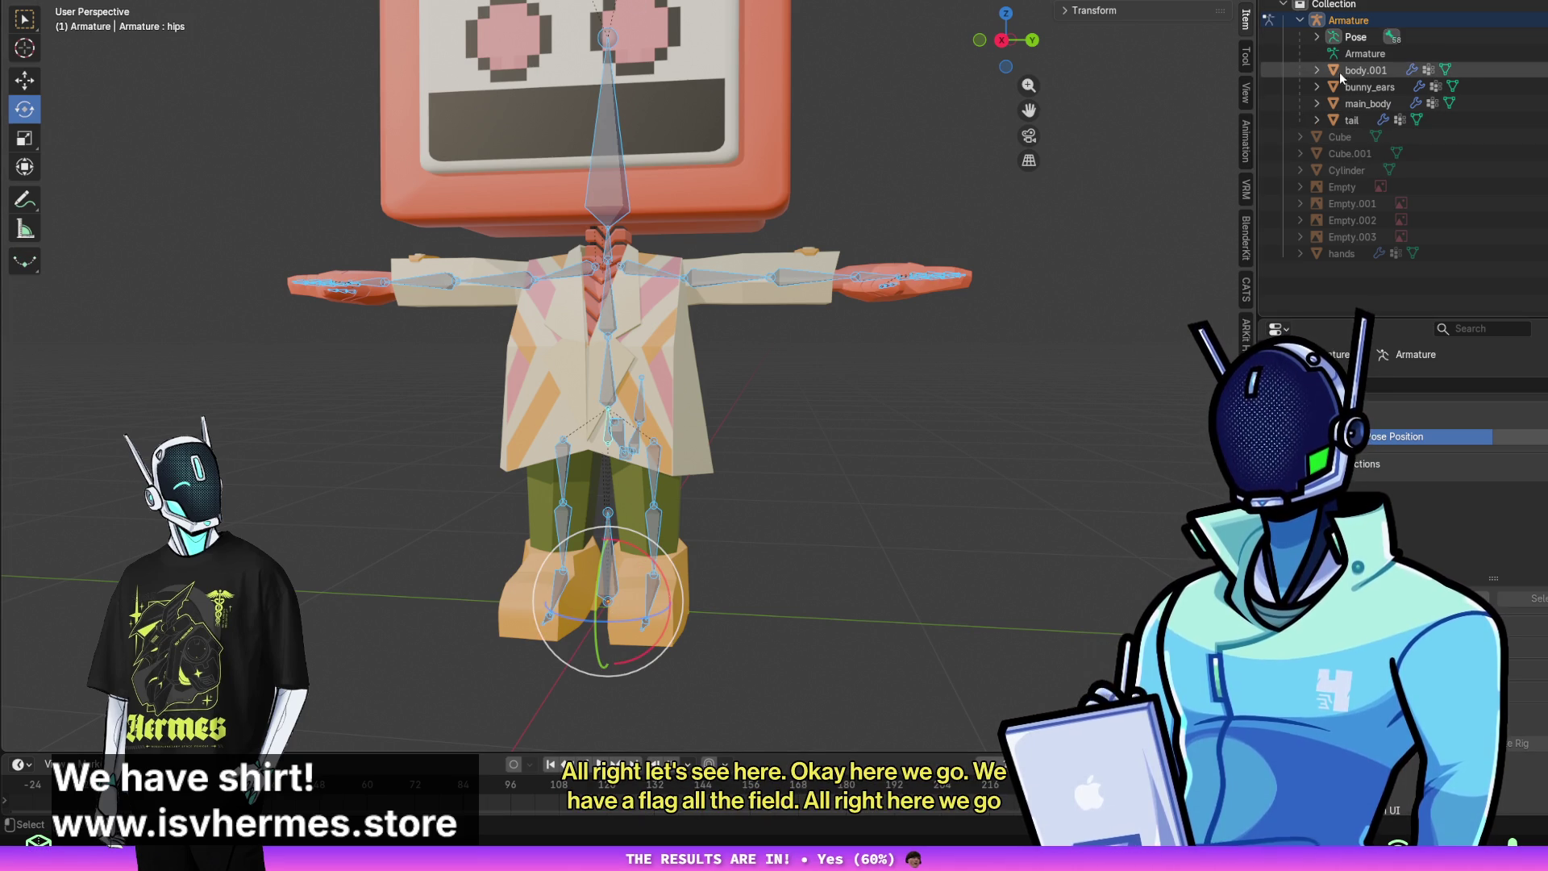
{"action": "key", "text": "ctrl+Tab"}
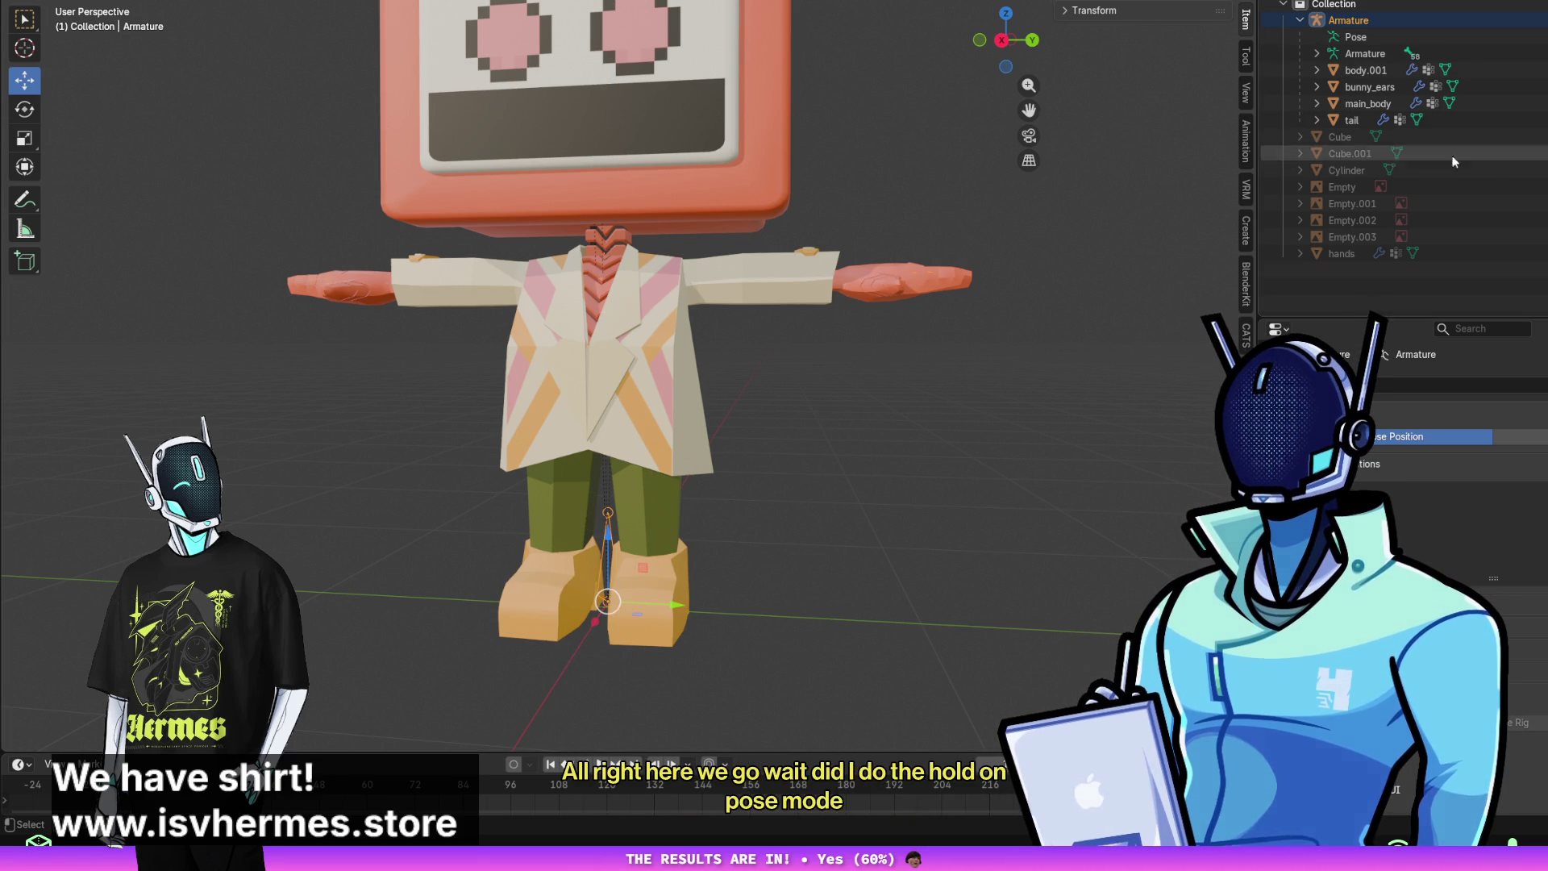
{"action": "left_click", "coordinate": [1371, 88]}
{"action": "left_click", "coordinate": [1370, 71]}
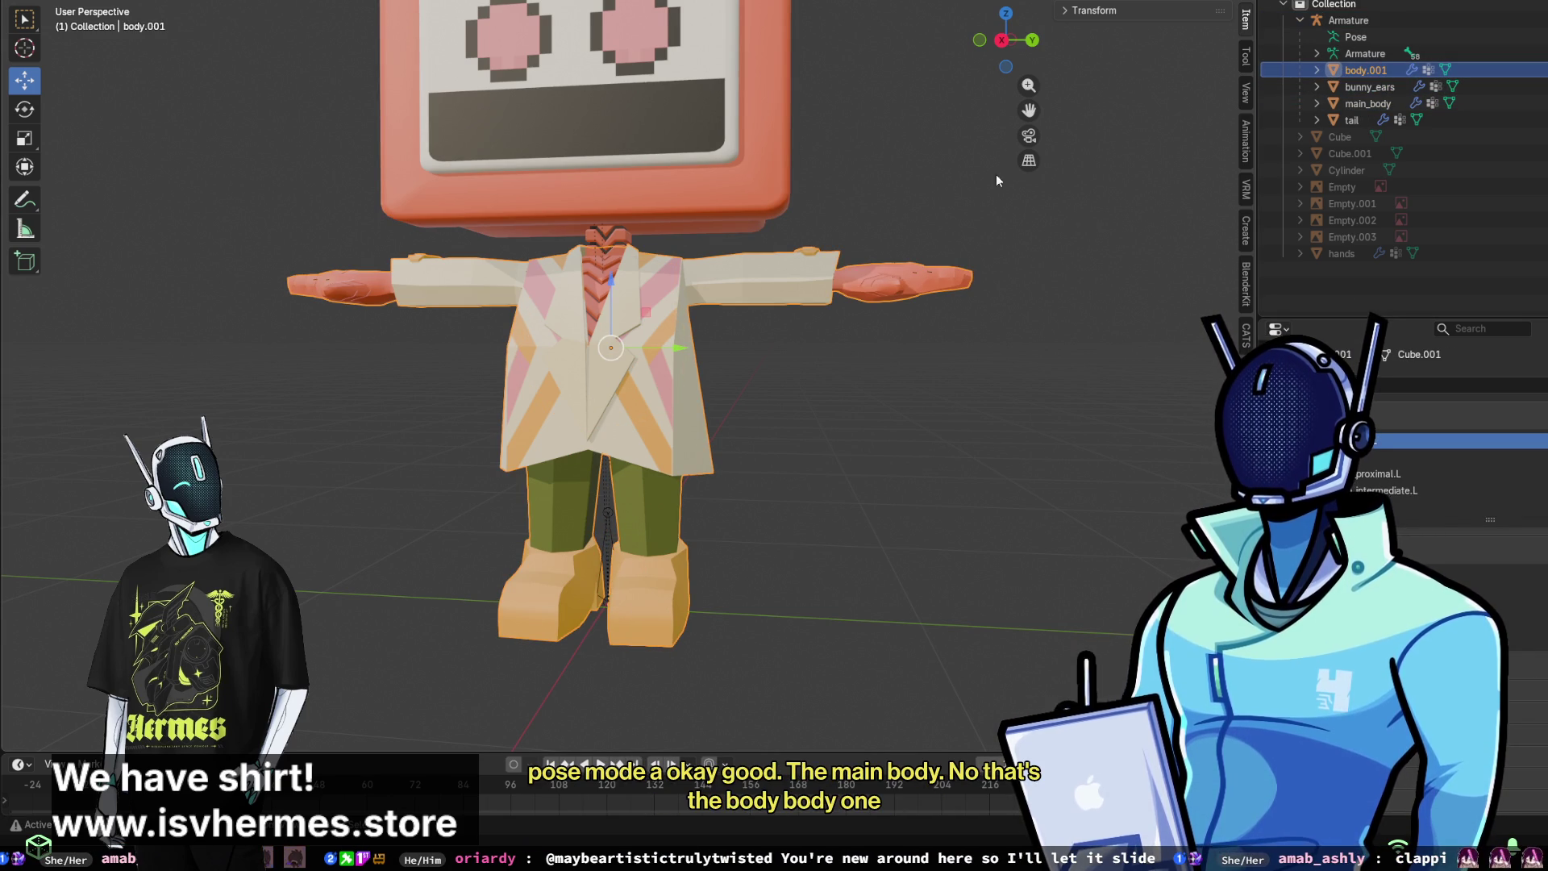
- Parent body.001 to the Armature with automatic weights
{"action": "left_click", "coordinate": [1362, 53], "text": "ctrl"}
{"action": "key", "text": "ctrl+p"}
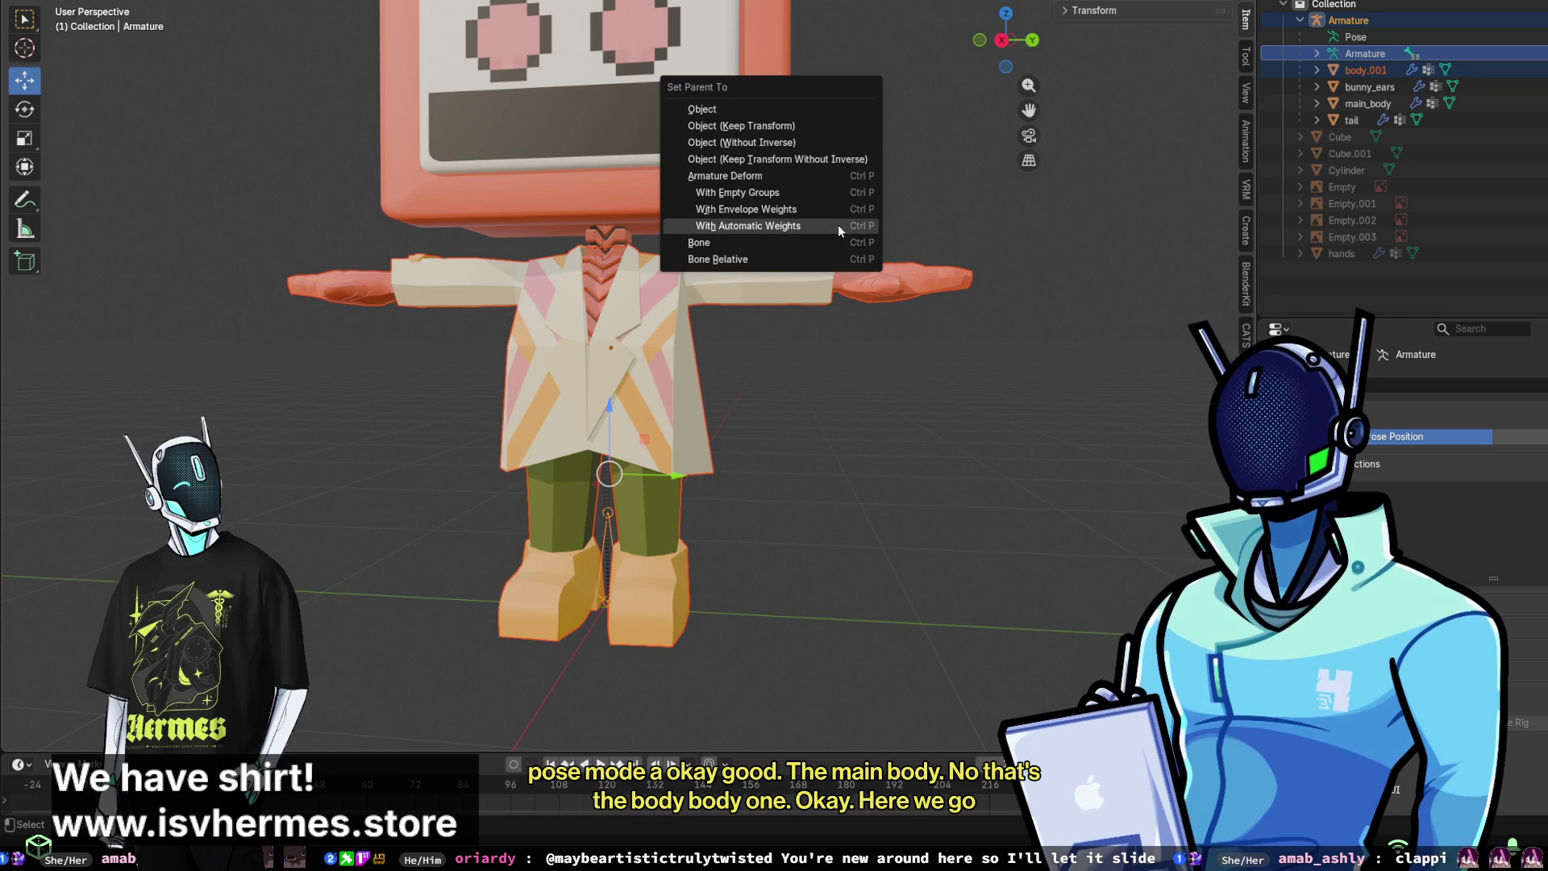
{"action": "left_click", "coordinate": [838, 231]}
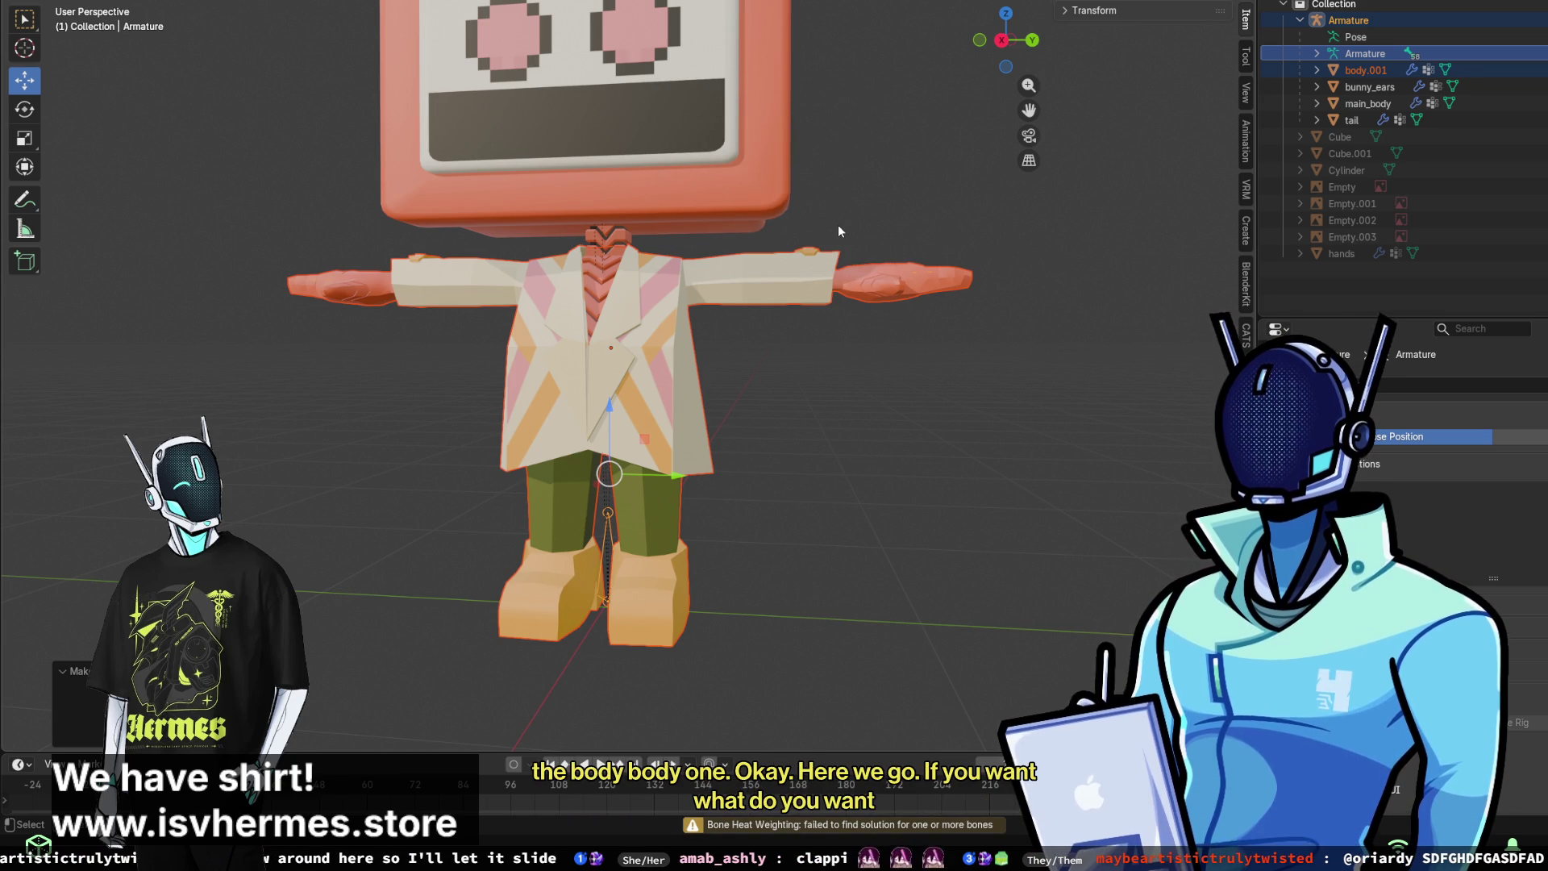
{"action": "mouse_move", "coordinate": [636, 446]}
{"action": "middle_mouse_down"}
{"action": "mouse_move", "coordinate": [621, 511]}
{"action": "mouse_move", "coordinate": [533, 563]}
{"action": "mouse_move", "coordinate": [477, 566]}
{"action": "mouse_move", "coordinate": [934, 534]}
{"action": "mouse_move", "coordinate": [684, 496]}
{"action": "middle_mouse_up"}
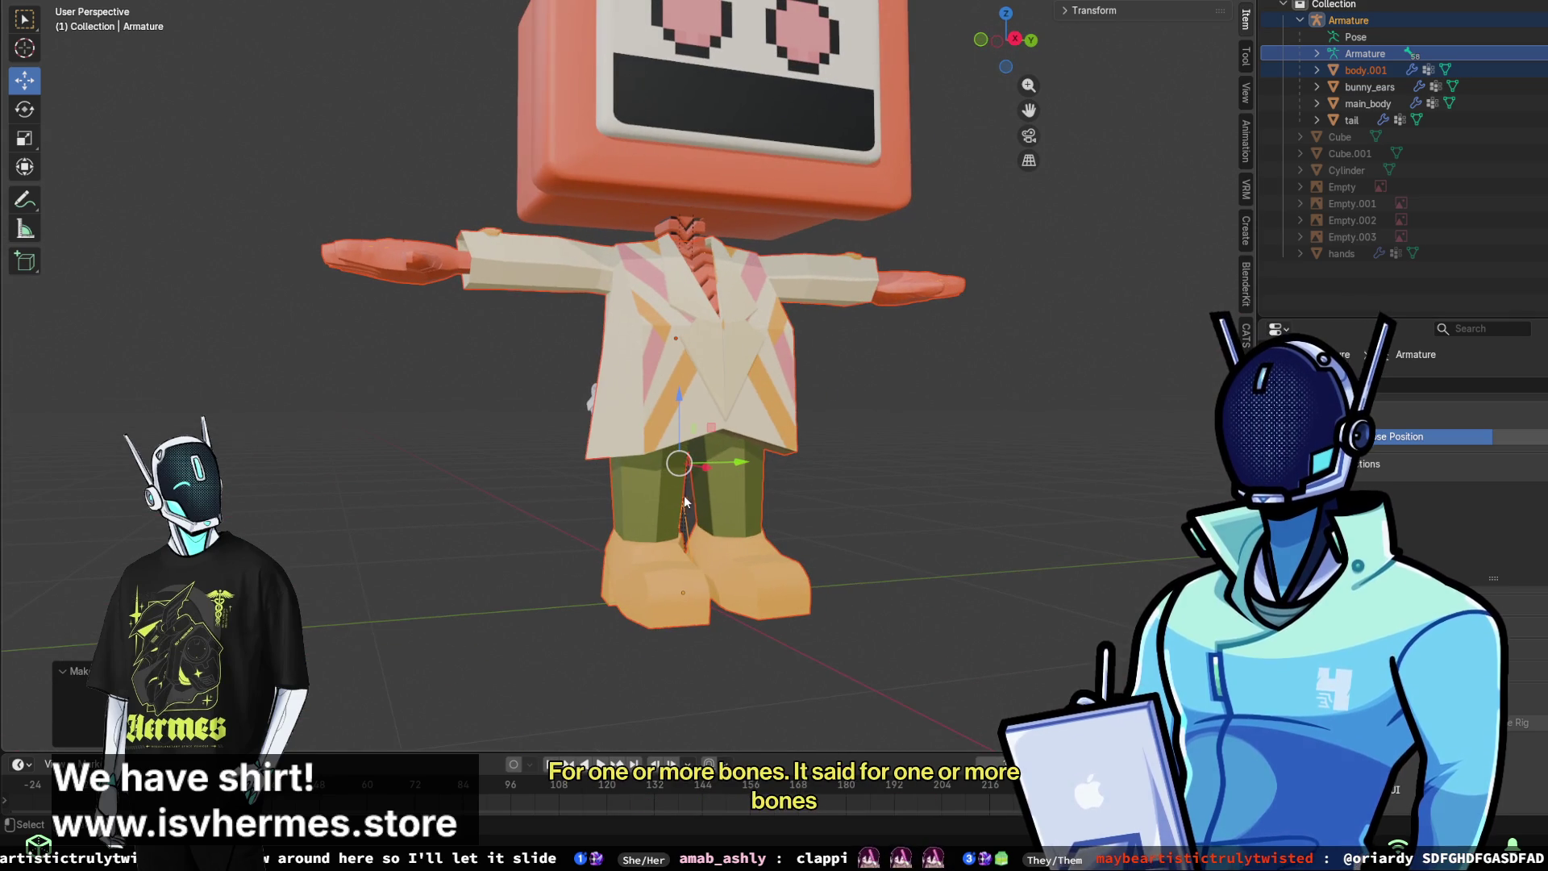
{"action": "mouse_move", "coordinate": [711, 467]}
{"action": "left_mouse_down"}
{"action": "mouse_move", "coordinate": [872, 501]}
{"action": "mouse_move", "coordinate": [718, 448]}
{"action": "mouse_move", "coordinate": [534, 459]}
{"action": "left_mouse_up"}
{"action": "mouse_move", "coordinate": [624, 490]}
{"action": "middle_mouse_down"}
{"action": "mouse_move", "coordinate": [786, 529]}
{"action": "mouse_move", "coordinate": [927, 484]}
{"action": "middle_mouse_up"}
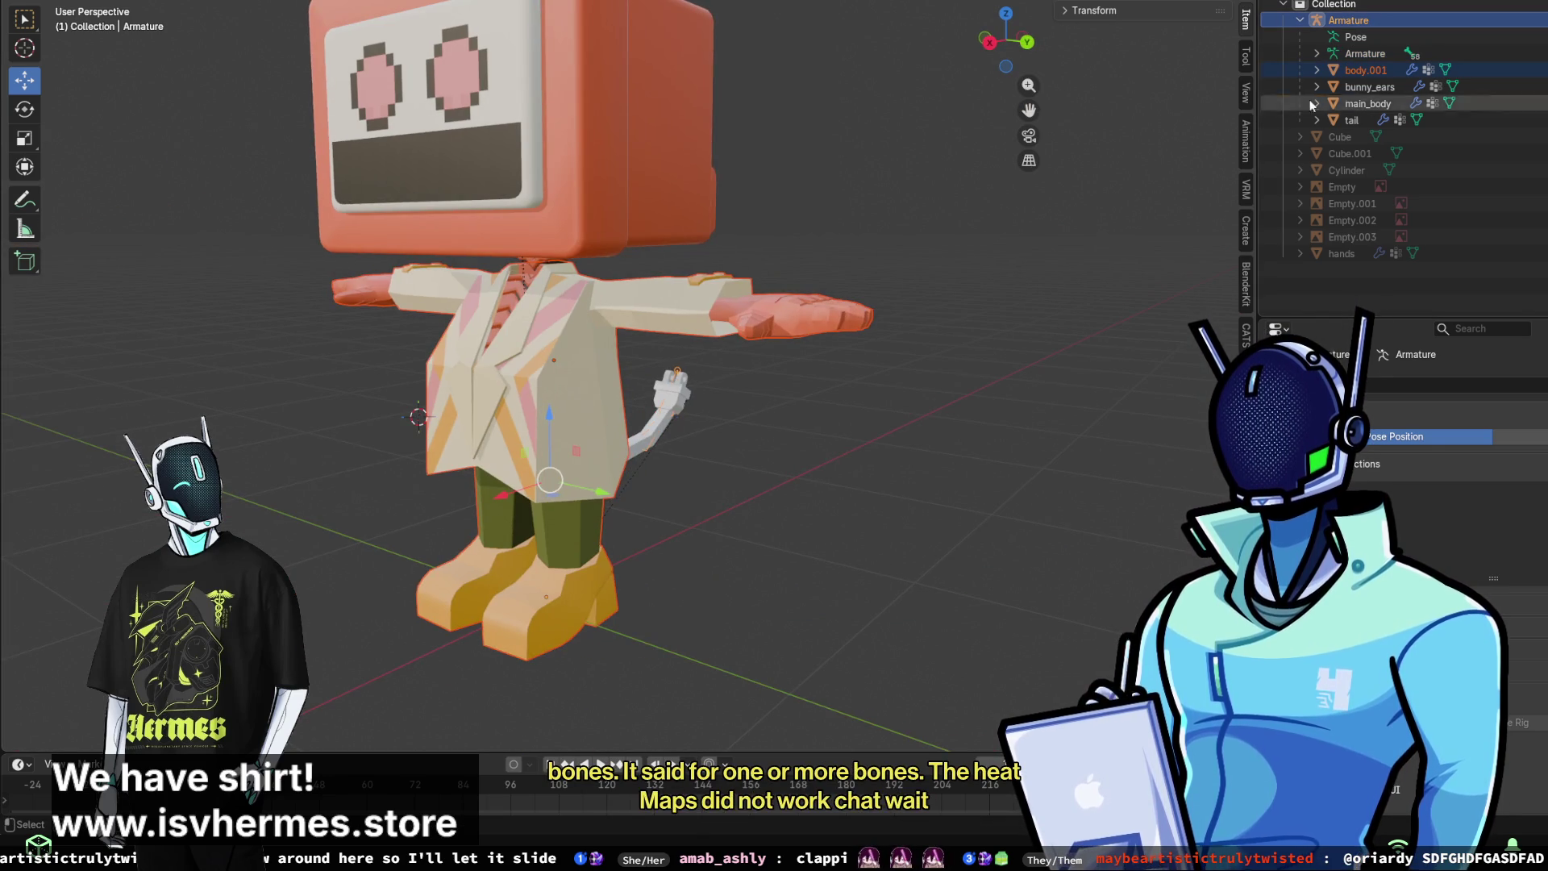
- Make the Armature active and switch it to Pose Mode from the mode menu
{"action": "left_click", "coordinate": [1338, 72]}
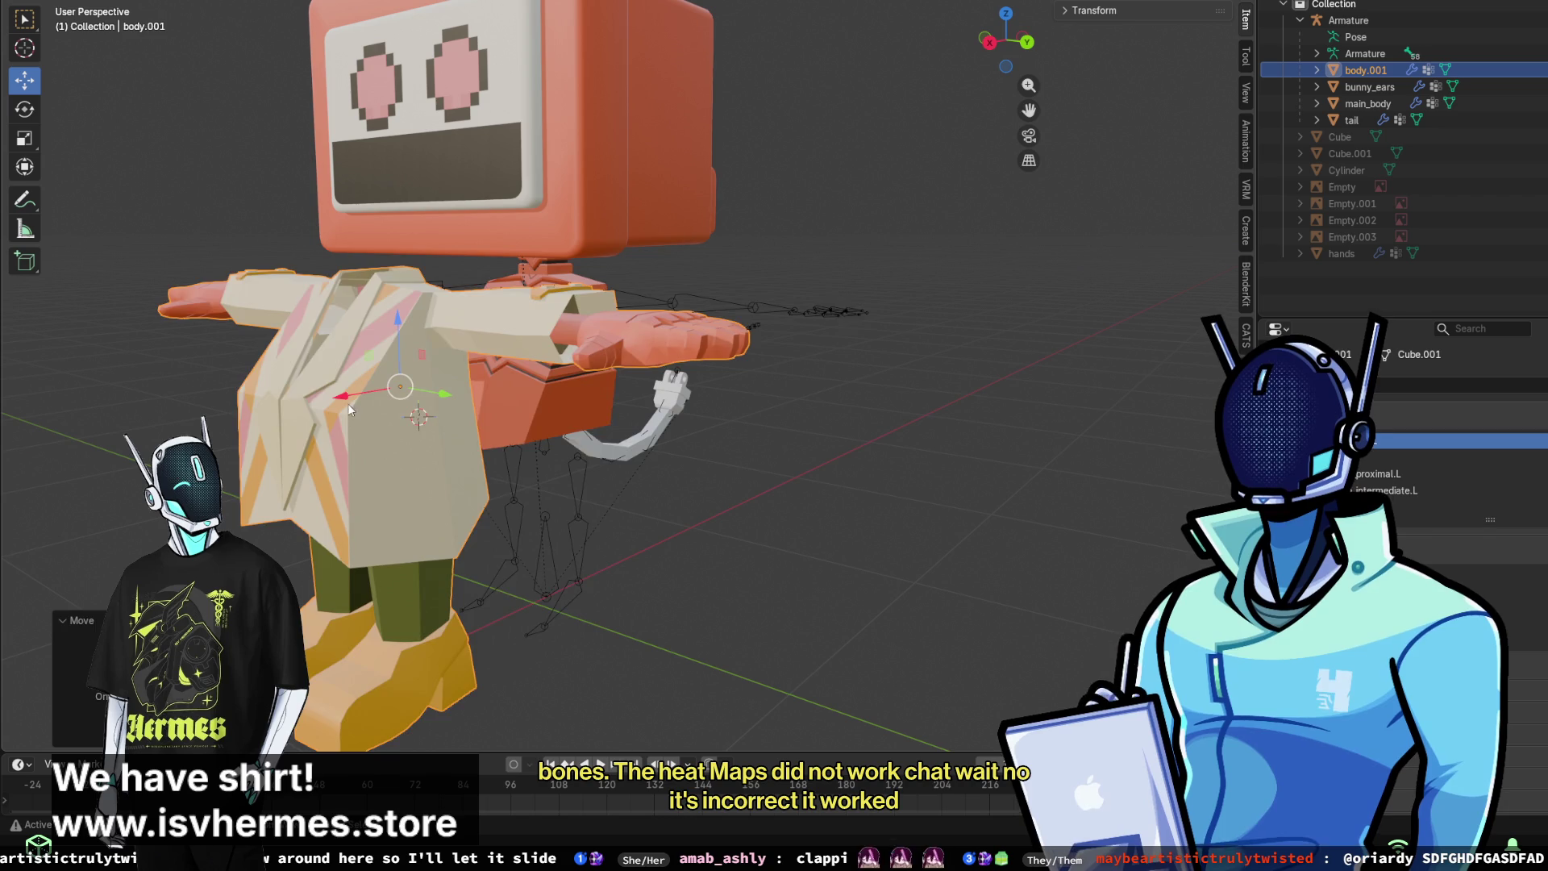
{"action": "left_click", "coordinate": [89, 3]}
{"action": "left_click", "coordinate": [1334, 36]}
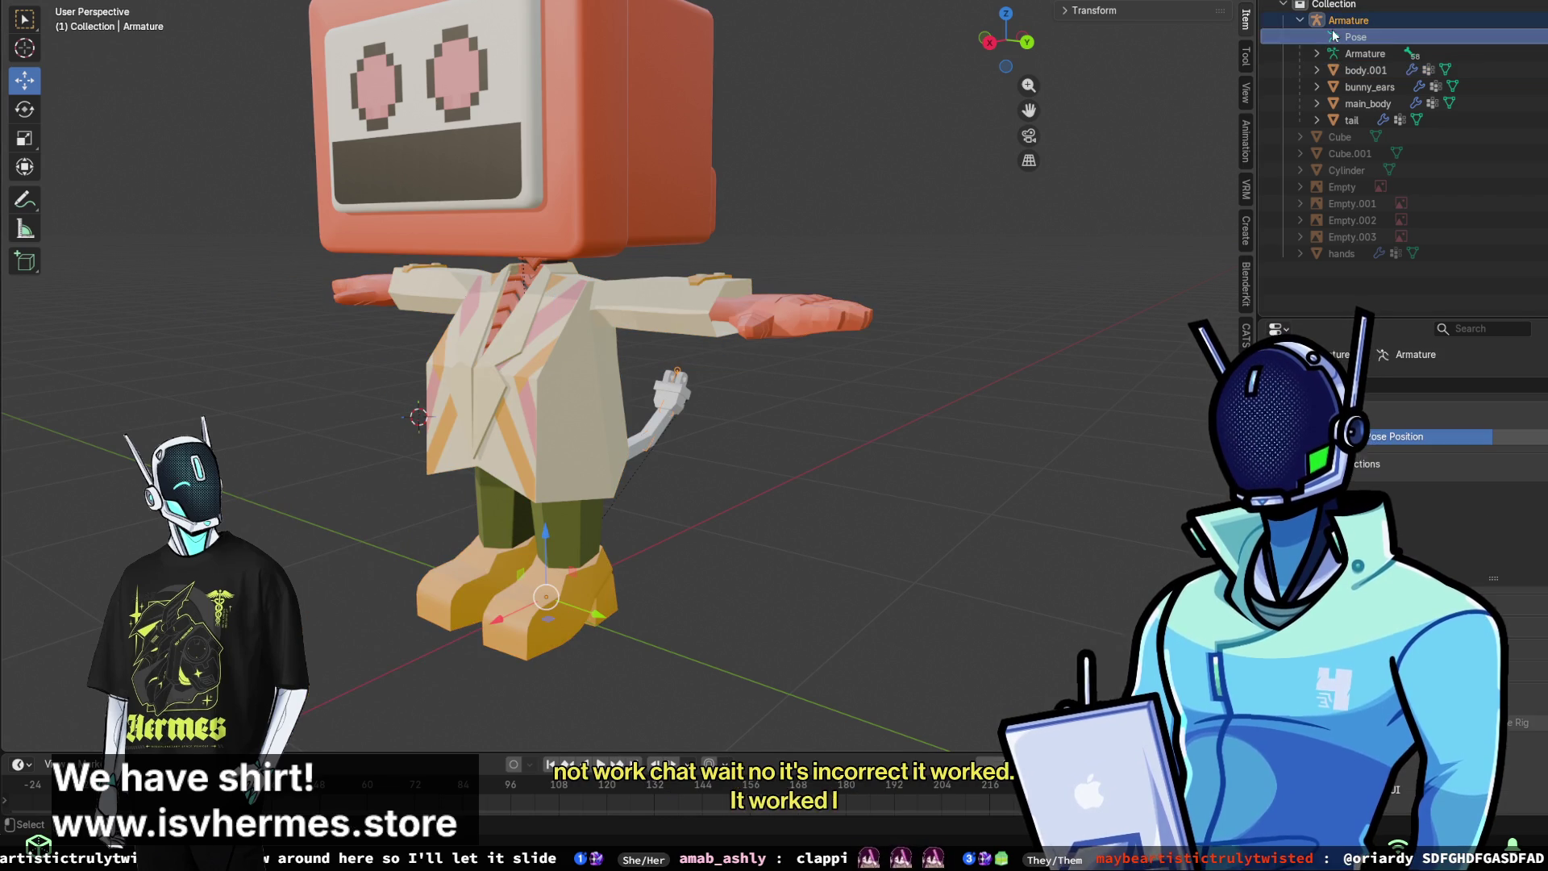
{"action": "left_click", "coordinate": [111, 29]}
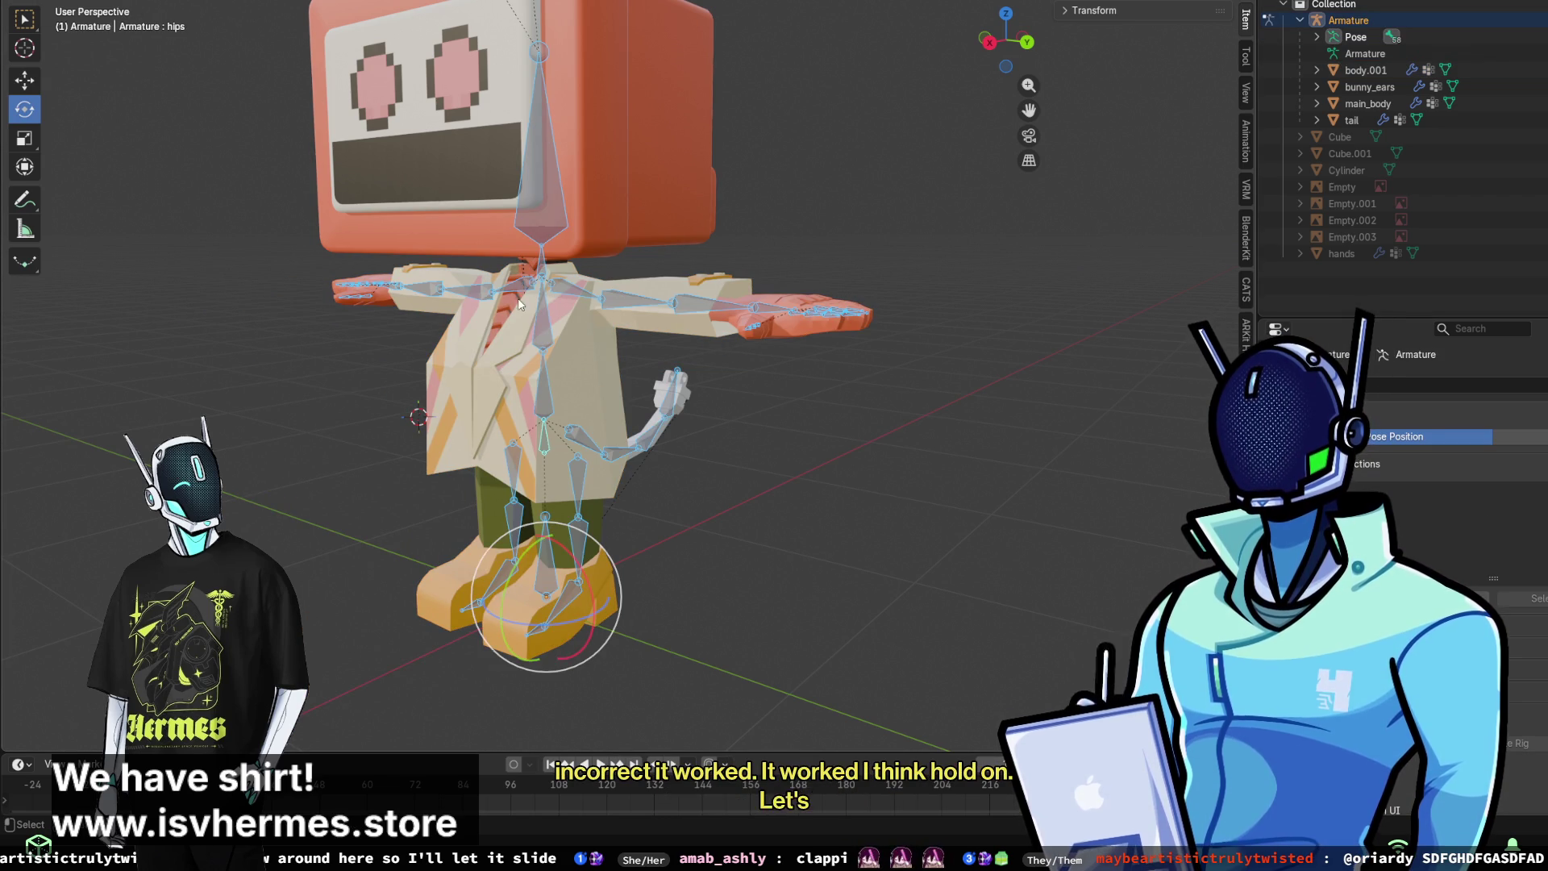
- Test-tilt the chest and spine bones, cancelling the spine tilt
{"action": "left_click", "coordinate": [539, 318]}
{"action": "left_click_drag", "start_coordinate": [498, 314], "coordinate": [560, 283]}
{"action": "left_click", "coordinate": [546, 400]}
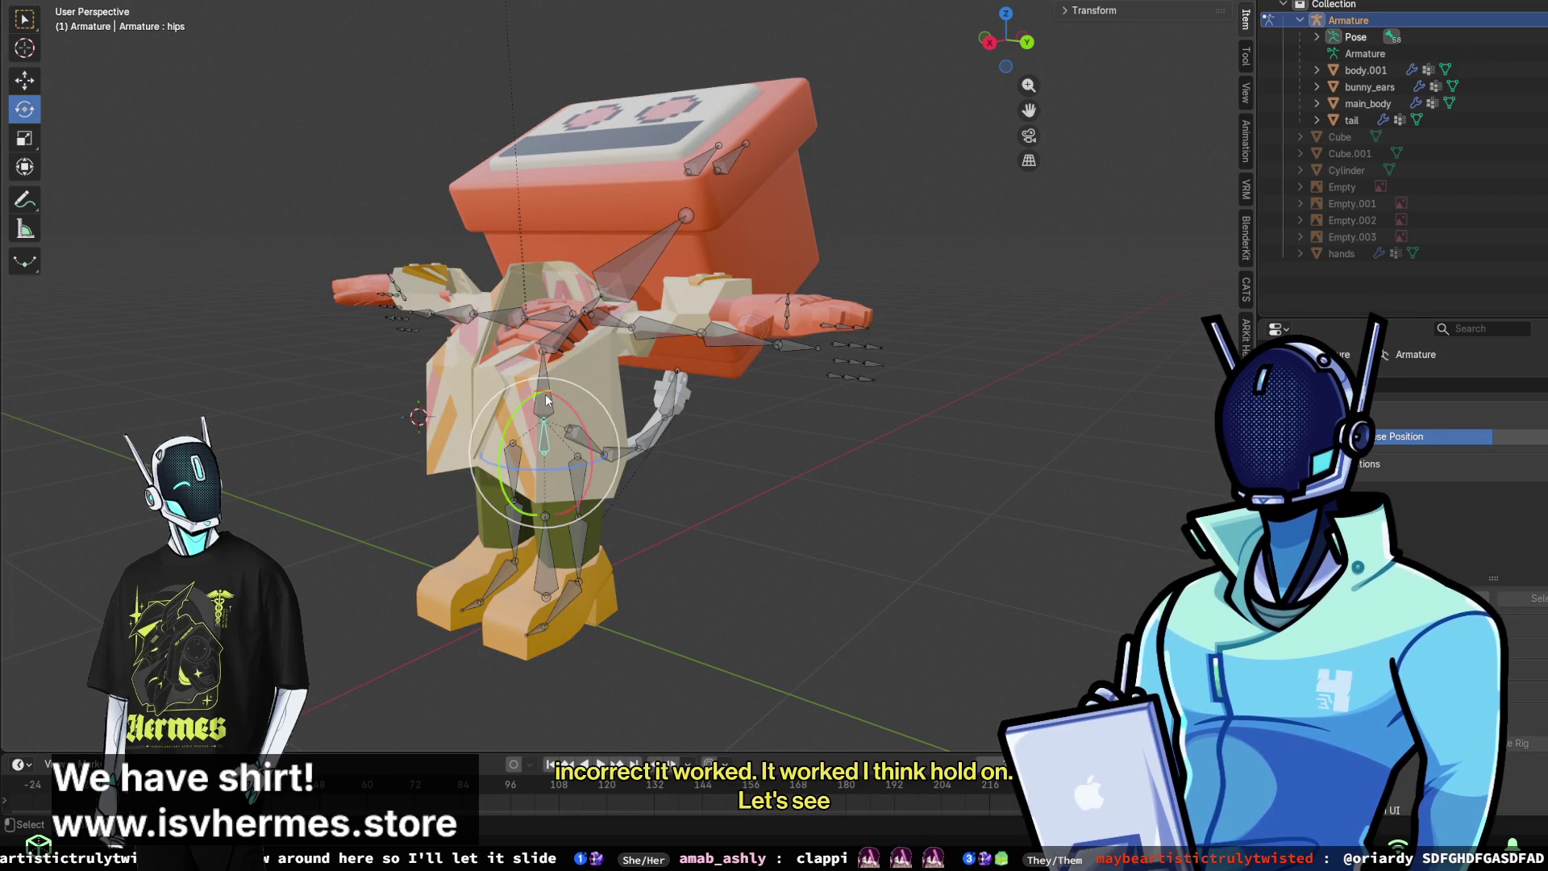
{"action": "mouse_move", "coordinate": [549, 377]}
{"action": "left_mouse_down"}
{"action": "mouse_move", "coordinate": [582, 430]}
{"action": "mouse_move", "coordinate": [606, 433]}
{"action": "left_mouse_up"}
{"action": "right_click", "coordinate": [911, 555]}
{"action": "mouse_move", "coordinate": [910, 555]}
{"action": "middle_mouse_down"}
{"action": "mouse_move", "coordinate": [1065, 530]}
{"action": "mouse_move", "coordinate": [909, 521]}
{"action": "middle_mouse_up"}
- Rotate the right lower leg bone and view it from a new angle
{"action": "left_click", "coordinate": [688, 528]}
{"action": "left_click_drag", "start_coordinate": [659, 472], "coordinate": [825, 529]}
{"action": "mouse_move", "coordinate": [825, 529]}
{"action": "middle_mouse_down"}
{"action": "mouse_move", "coordinate": [835, 586]}
{"action": "mouse_move", "coordinate": [559, 463]}
{"action": "mouse_move", "coordinate": [485, 482]}
{"action": "middle_mouse_up"}
{"action": "scroll", "coordinate": [766, 568], "scroll_direction": "up", "scroll_amount": 3}
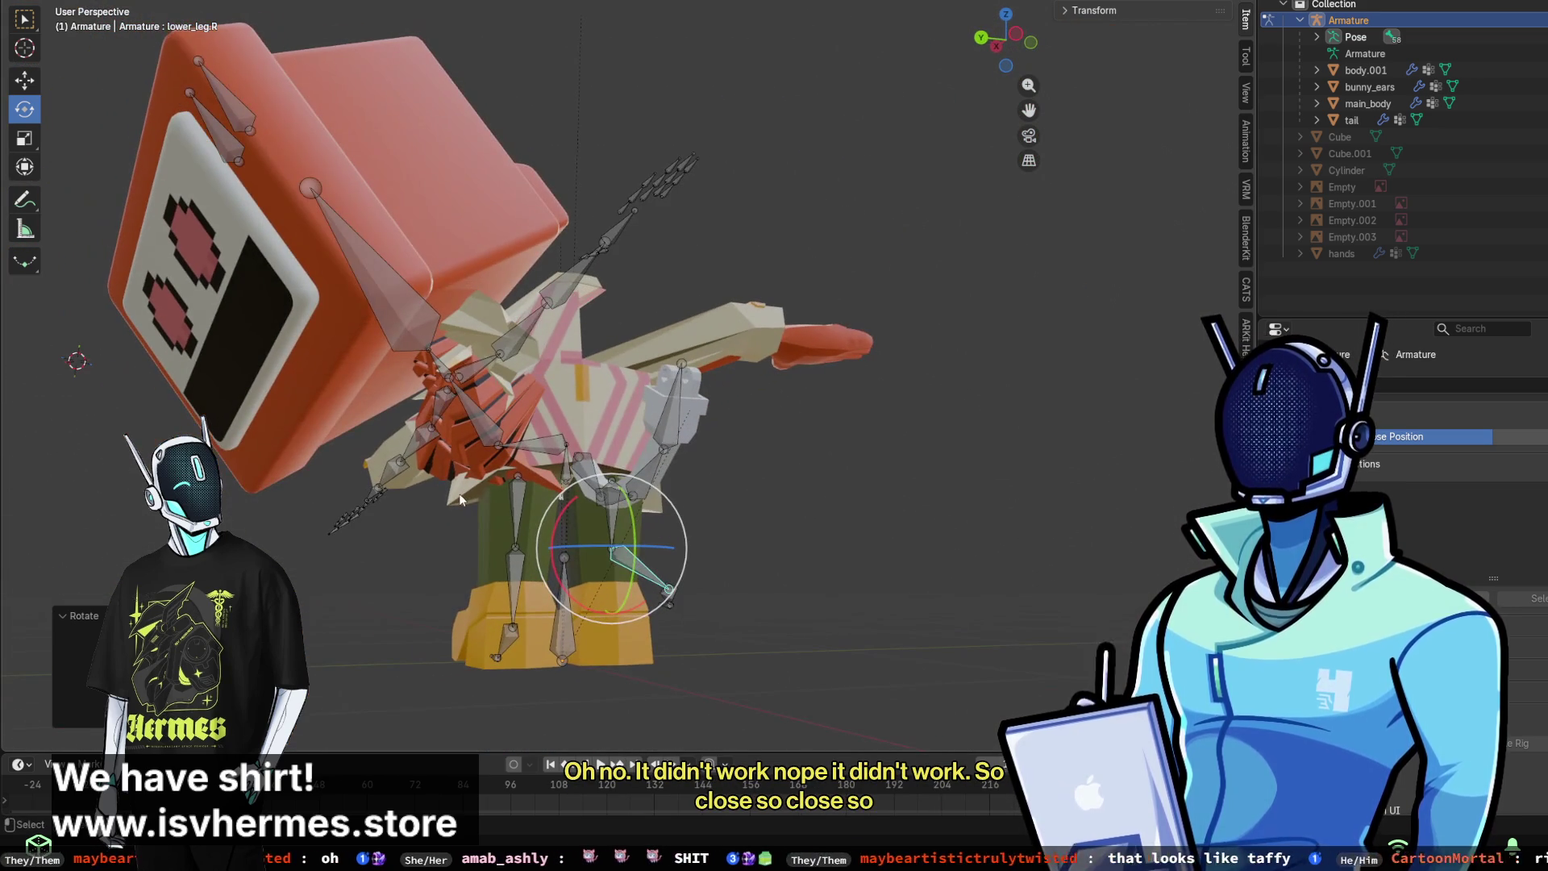
- Select the chest bone and frame it in front view
{"action": "left_click", "coordinate": [476, 491]}
{"action": "left_click", "coordinate": [479, 487]}
{"action": "key", "text": "KP_1"}
{"action": "key", "text": "KP_Decimal"}
{"action": "scroll", "coordinate": [716, 481], "scroll_direction": "down", "scroll_amount": 5}
{"action": "mouse_move", "coordinate": [716, 480]}
{"action": "middle_mouse_down"}
{"action": "mouse_move", "coordinate": [695, 508]}
{"action": "mouse_move", "coordinate": [777, 449]}
{"action": "mouse_move", "coordinate": [811, 548]}
{"action": "mouse_move", "coordinate": [548, 477]}
{"action": "mouse_move", "coordinate": [484, 500]}
{"action": "middle_mouse_up"}
{"action": "scroll", "coordinate": [484, 500], "scroll_direction": "up", "scroll_amount": 2}
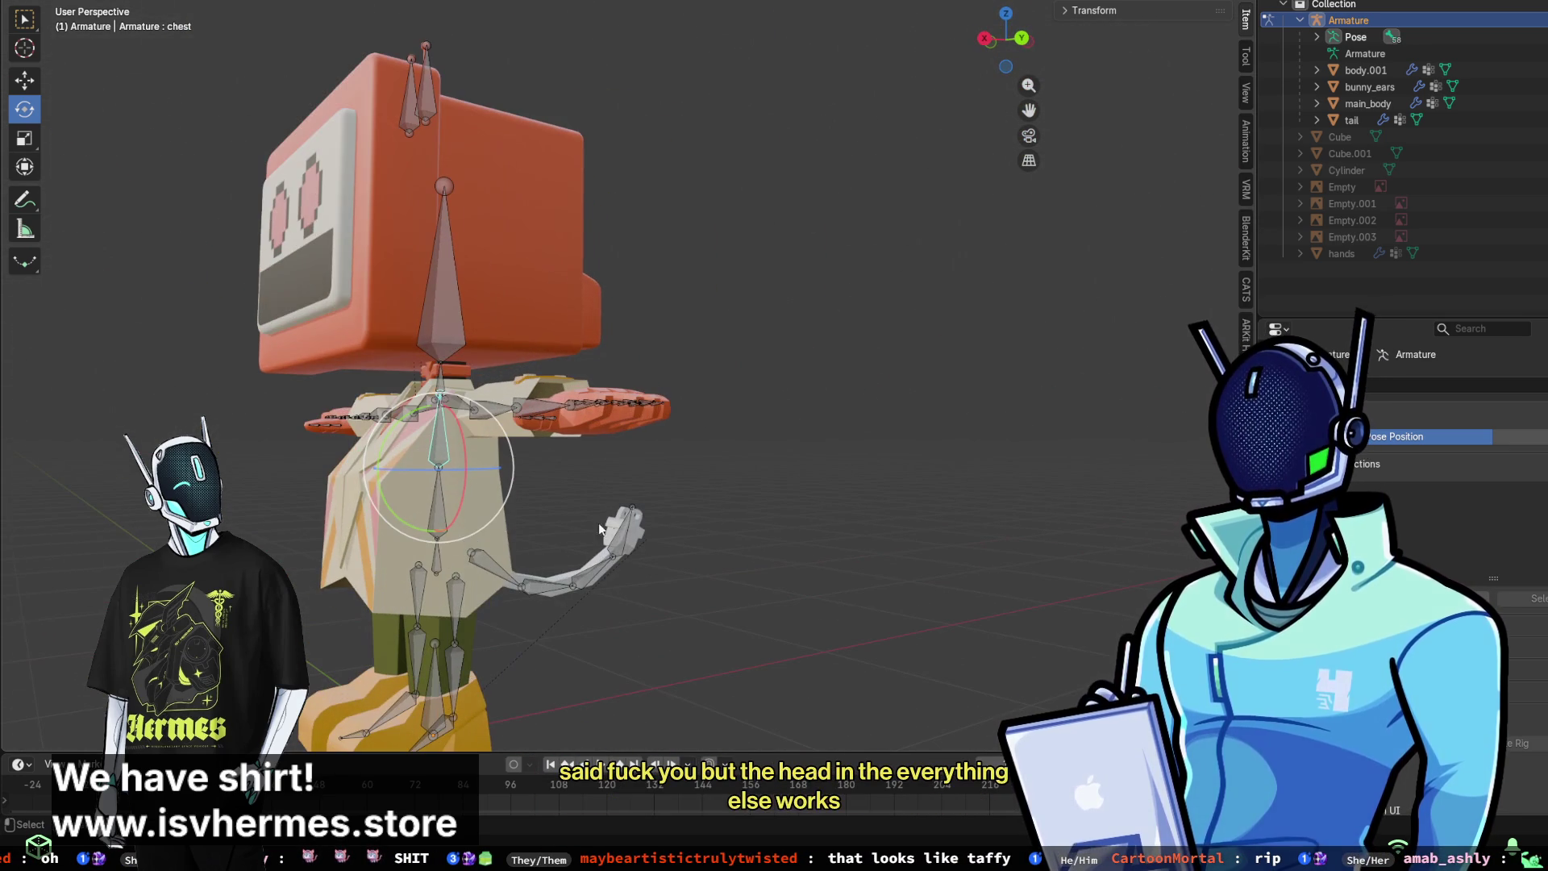
- Bend the tail bone out to one side and view the legs from the front
{"action": "left_click", "coordinate": [487, 560]}
{"action": "left_click_drag", "start_coordinate": [439, 514], "coordinate": [469, 566]}
{"action": "mouse_move", "coordinate": [469, 566]}
{"action": "middle_mouse_down"}
{"action": "mouse_move", "coordinate": [482, 535]}
{"action": "mouse_move", "coordinate": [799, 350]}
{"action": "mouse_move", "coordinate": [1020, 422]}
{"action": "mouse_move", "coordinate": [949, 490]}
{"action": "mouse_move", "coordinate": [1001, 434]}
{"action": "mouse_move", "coordinate": [921, 448]}
{"action": "mouse_move", "coordinate": [816, 351]}
{"action": "mouse_move", "coordinate": [1055, 379]}
{"action": "mouse_move", "coordinate": [812, 451]}
{"action": "middle_mouse_up"}
{"action": "scroll", "coordinate": [799, 349], "scroll_direction": "down", "scroll_amount": 2}
{"action": "middle_click_drag", "start_coordinate": [1021, 372], "coordinate": [843, 443]}
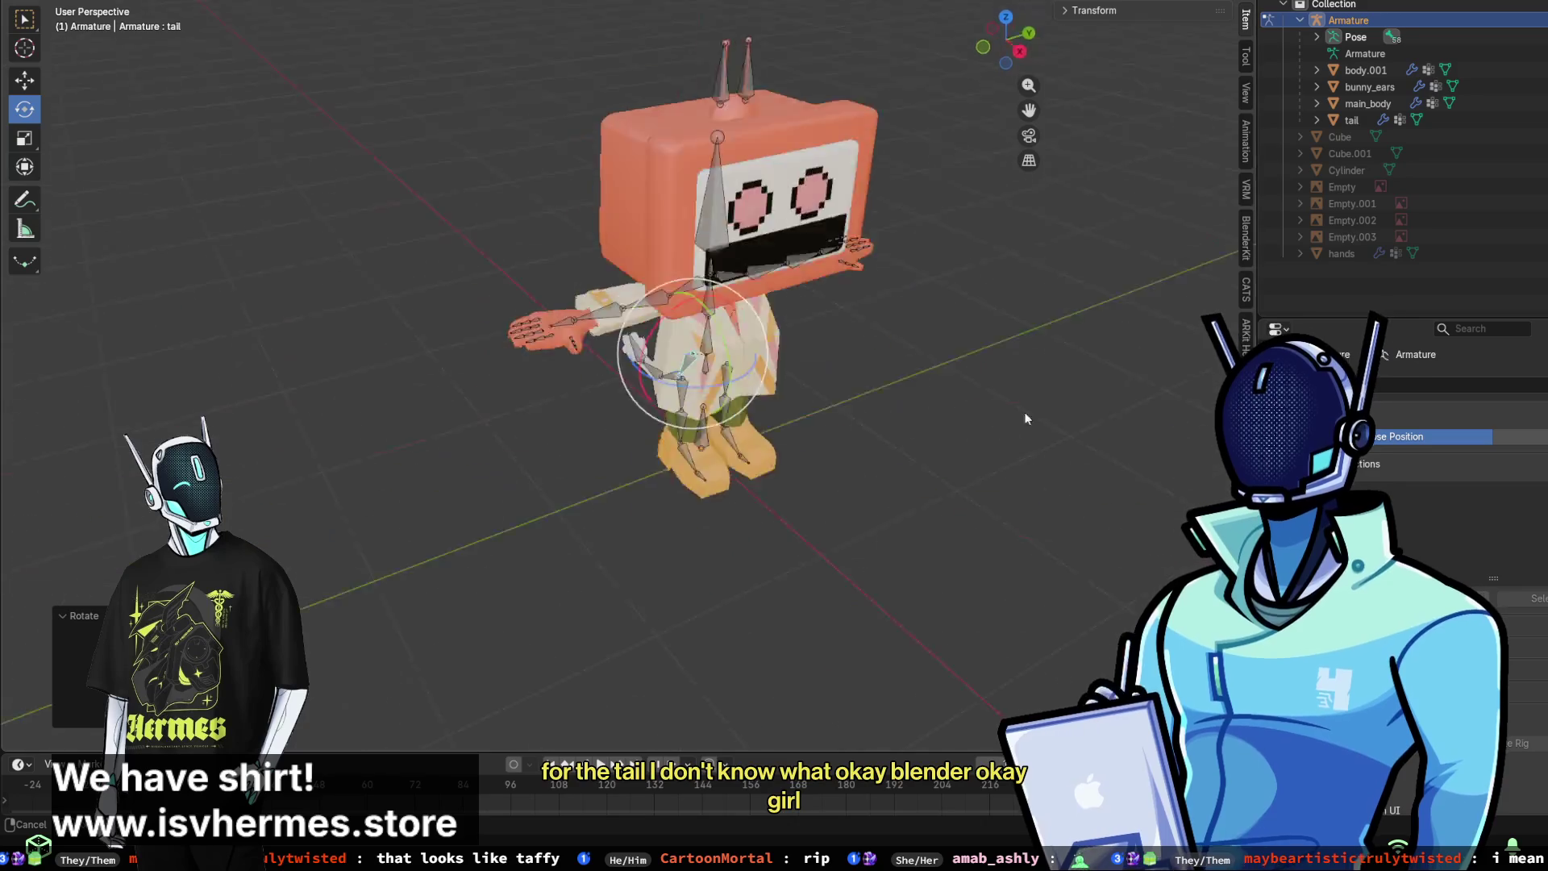
{"action": "scroll", "coordinate": [843, 443], "scroll_direction": "up", "scroll_amount": 6}
{"action": "middle_click_drag", "start_coordinate": [734, 310], "coordinate": [653, 294]}
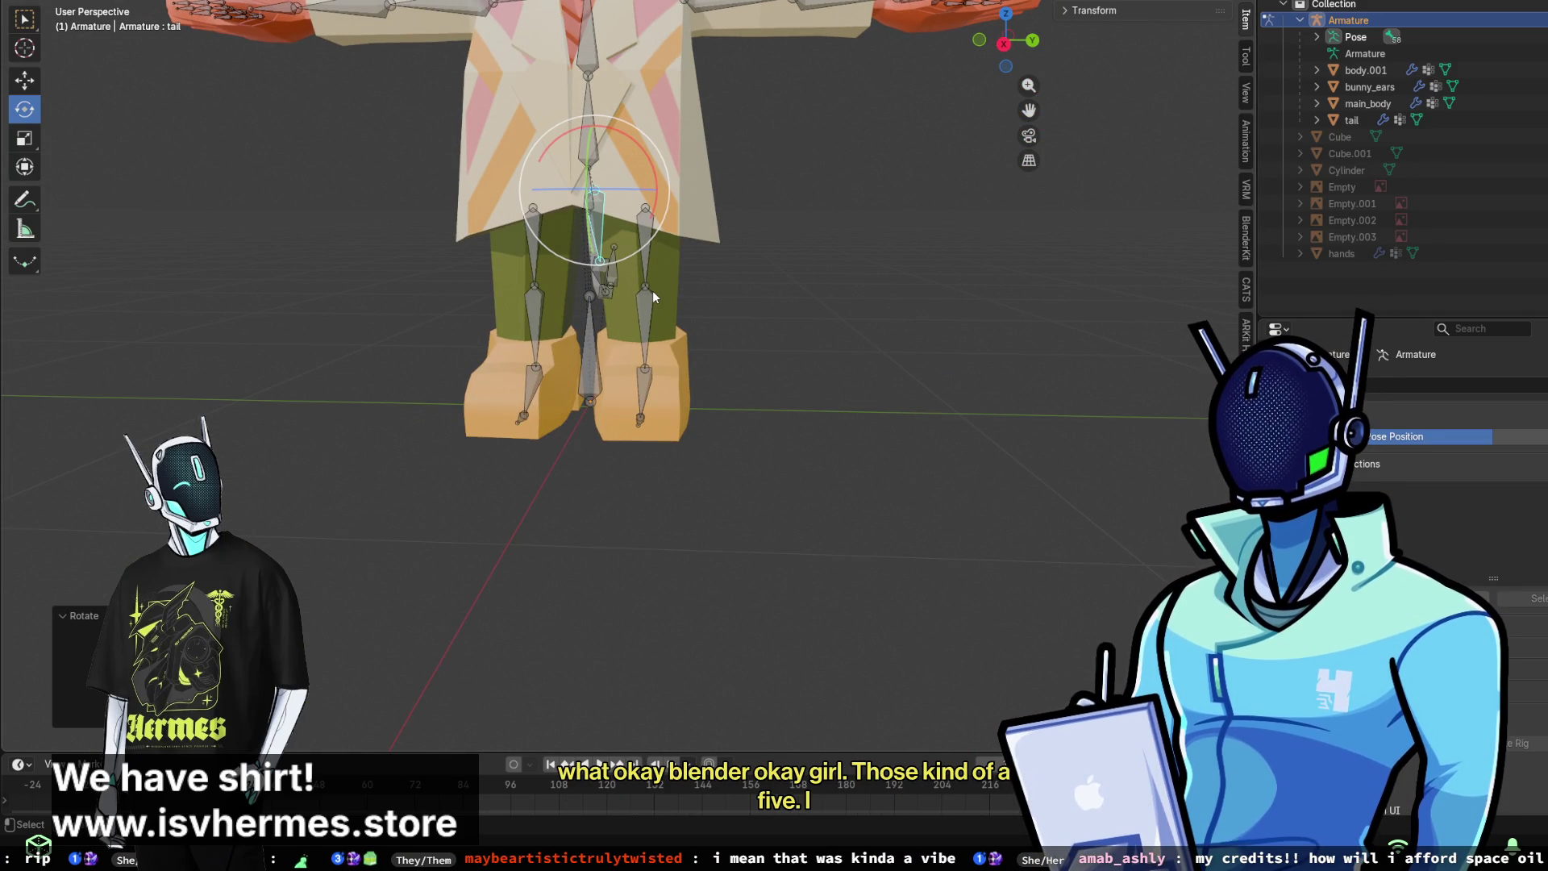
- Inspect the left upper leg and coat, then begin renaming body.001
{"action": "left_click", "coordinate": [645, 259]}
{"action": "scroll", "coordinate": [661, 274], "scroll_direction": "up", "scroll_amount": 2}
{"action": "middle_click_drag", "start_coordinate": [723, 261], "coordinate": [728, 374], "text": "shift"}
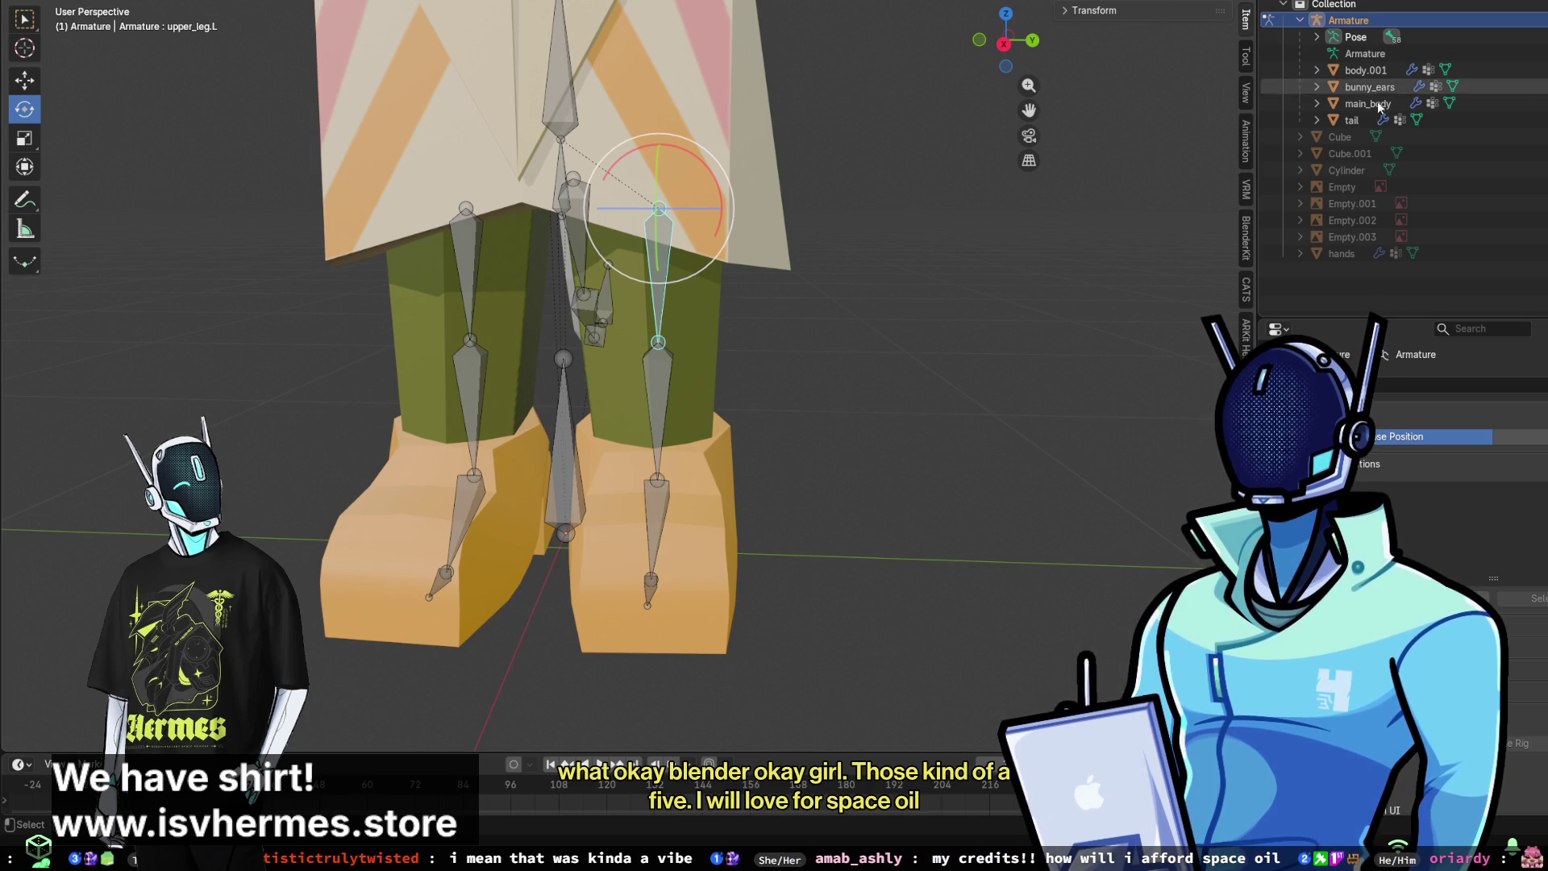
{"action": "left_click", "coordinate": [1367, 70]}
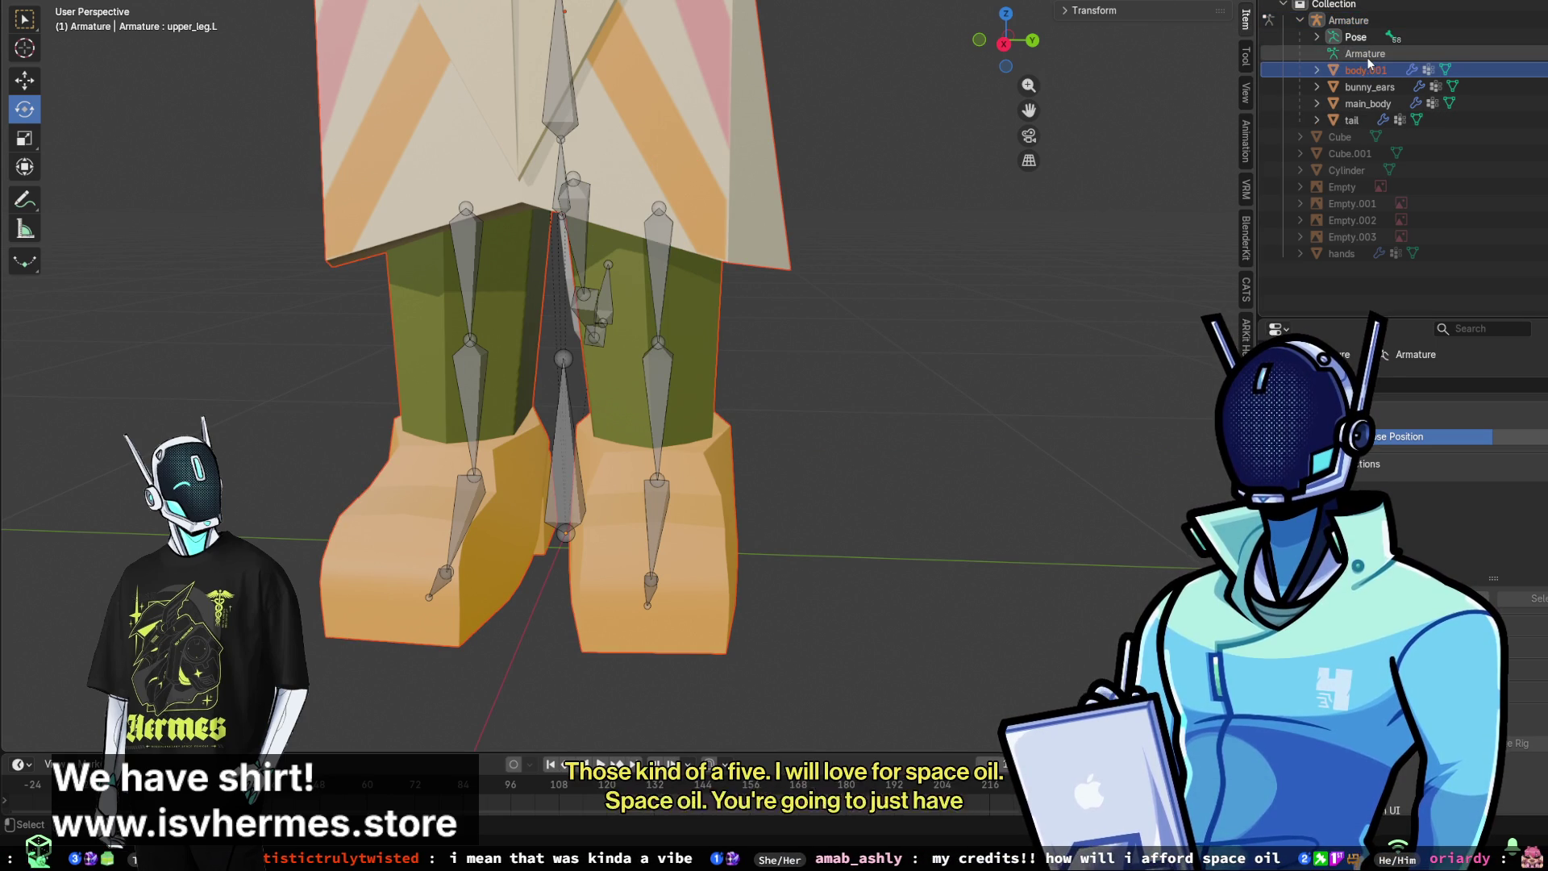
{"action": "mouse_move", "coordinate": [1088, 323]}
{"action": "middle_mouse_down"}
{"action": "mouse_move", "coordinate": [785, 305]}
{"action": "mouse_move", "coordinate": [717, 322]}
{"action": "mouse_move", "coordinate": [806, 301]}
{"action": "mouse_move", "coordinate": [1014, 316]}
{"action": "mouse_move", "coordinate": [792, 375]}
{"action": "middle_mouse_up"}
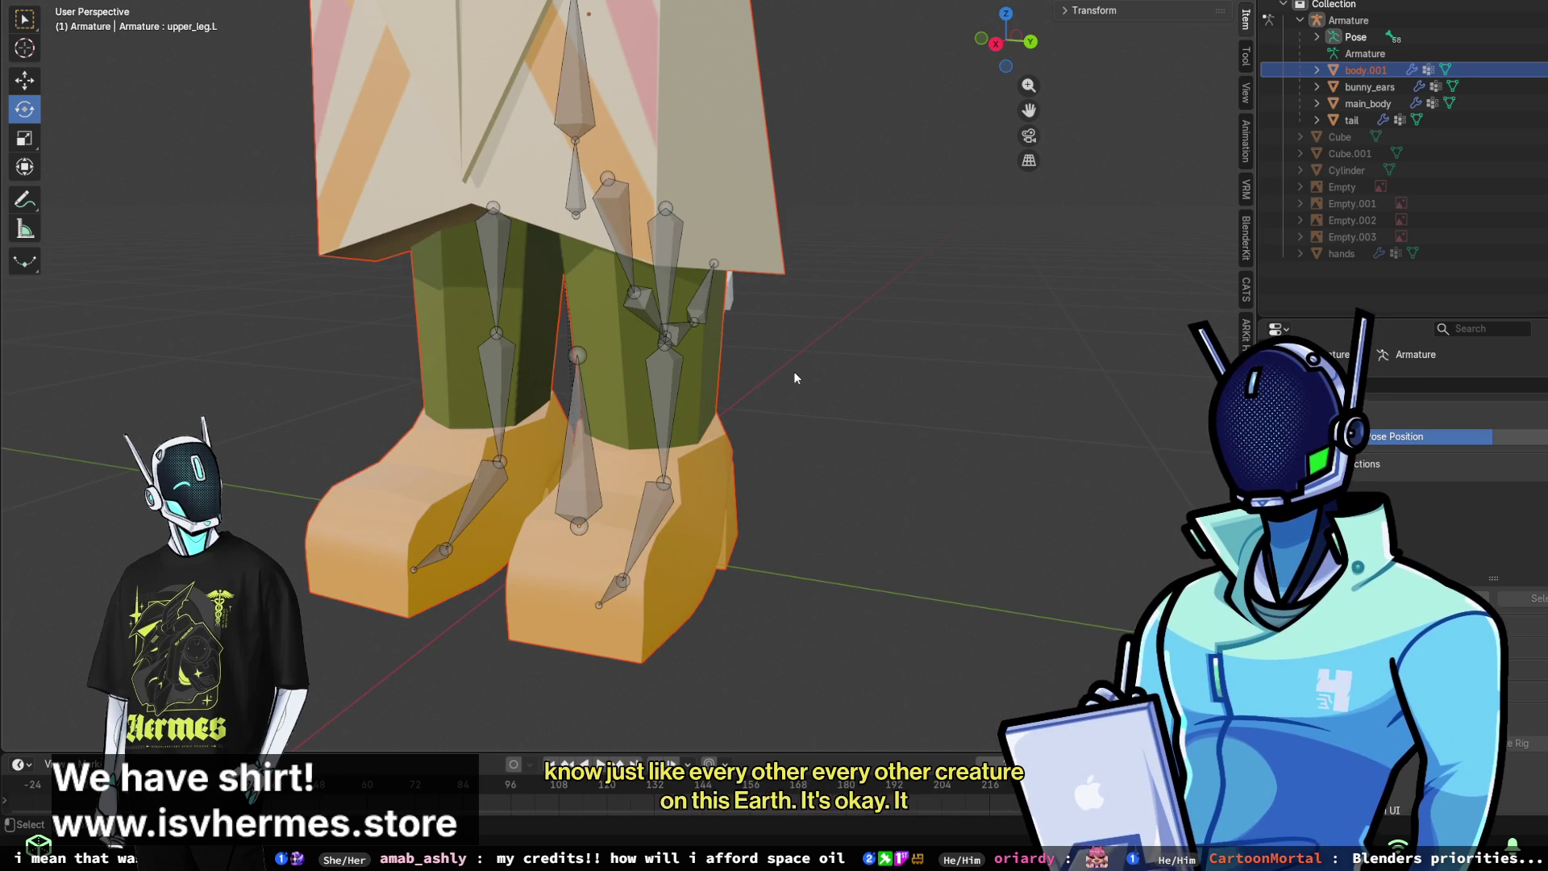
{"action": "mouse_move", "coordinate": [670, 173]}
{"action": "middle_mouse_down"}
{"action": "mouse_move", "coordinate": [675, 239]}
{"action": "mouse_move", "coordinate": [516, 201]}
{"action": "middle_mouse_up"}
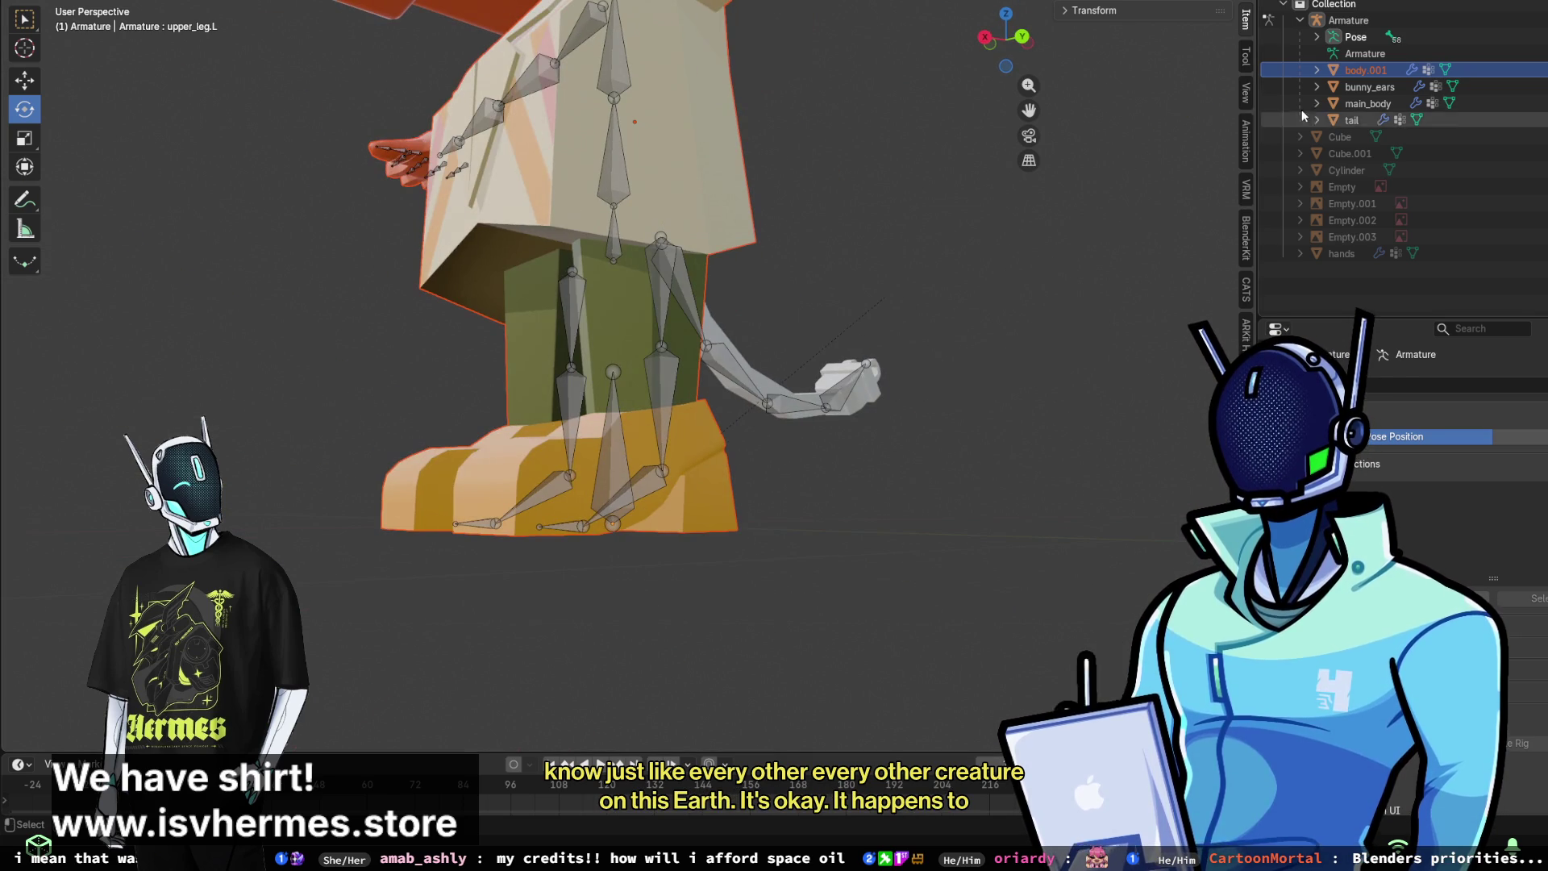
{"action": "double_click", "coordinate": [1365, 70]}
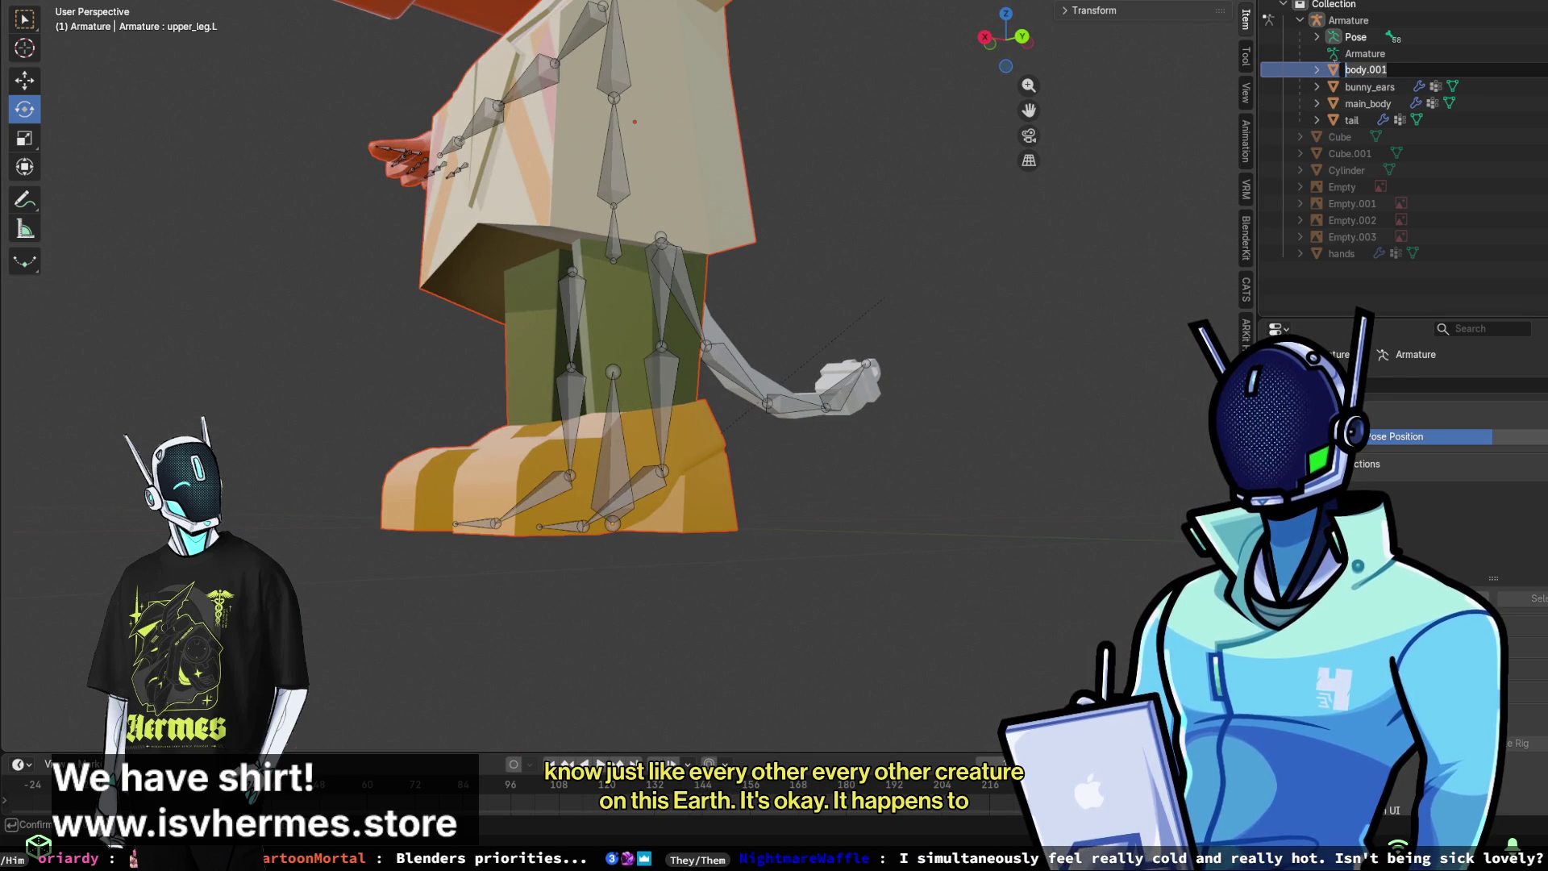
- Rename the body.001 mesh to body_ody
{"action": "type", "text": "body_"}
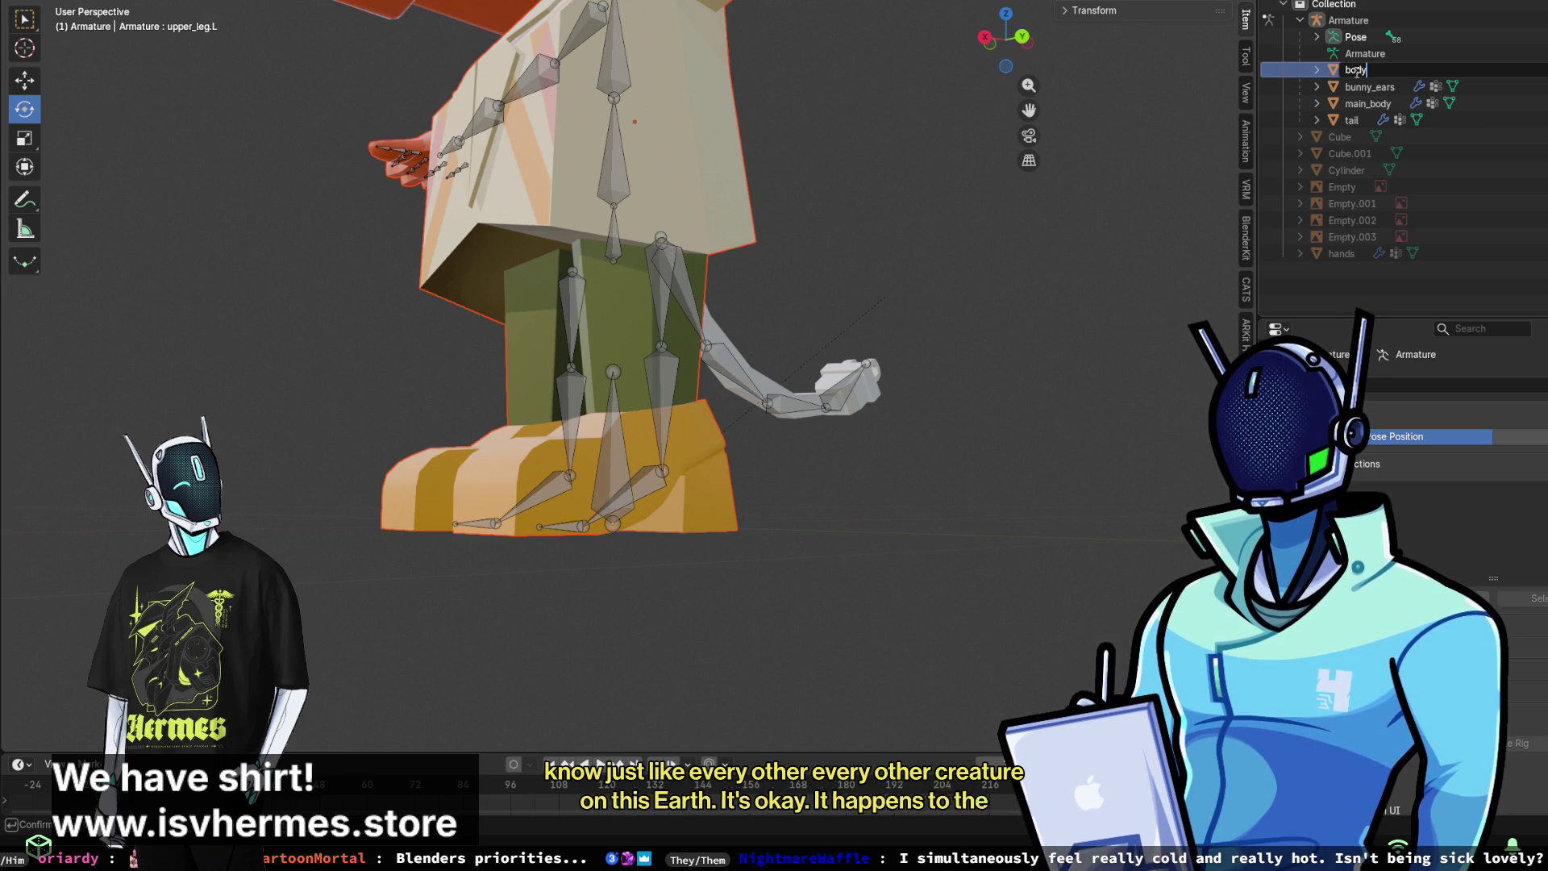
{"action": "type", "text": "ody"}
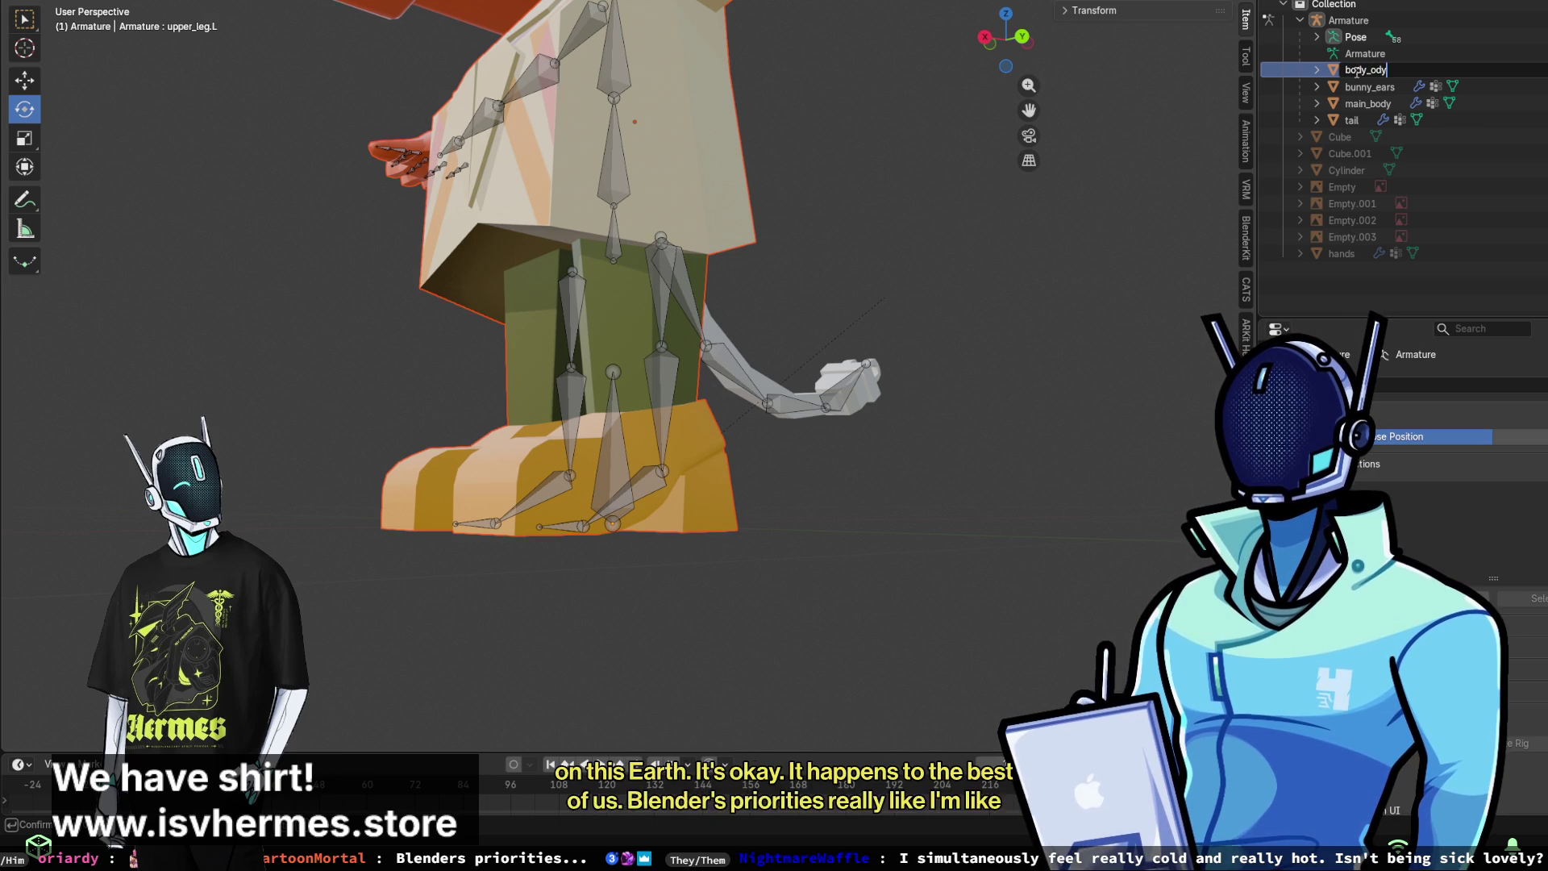
{"action": "key", "text": "Return"}
{"action": "scroll", "coordinate": [858, 148], "scroll_direction": "down", "scroll_amount": 2}
- Make the armature the active object and switch it into Pose Mode
{"action": "middle_click_drag", "start_coordinate": [858, 150], "coordinate": [1323, 134]}
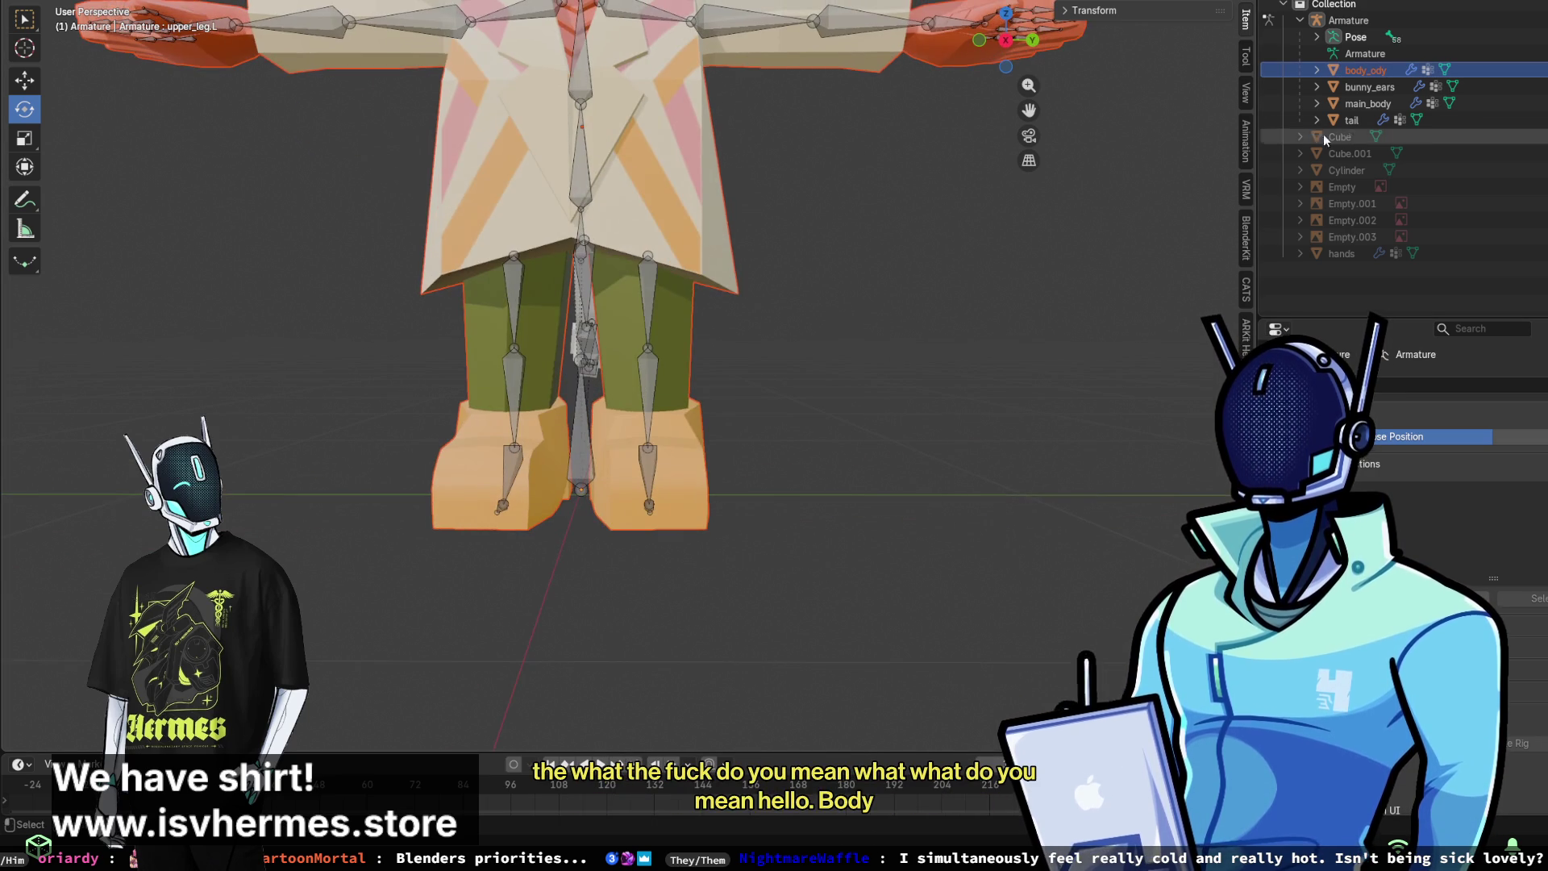
{"action": "left_click", "coordinate": [1364, 53]}
{"action": "key", "text": "ctrl+Tab"}
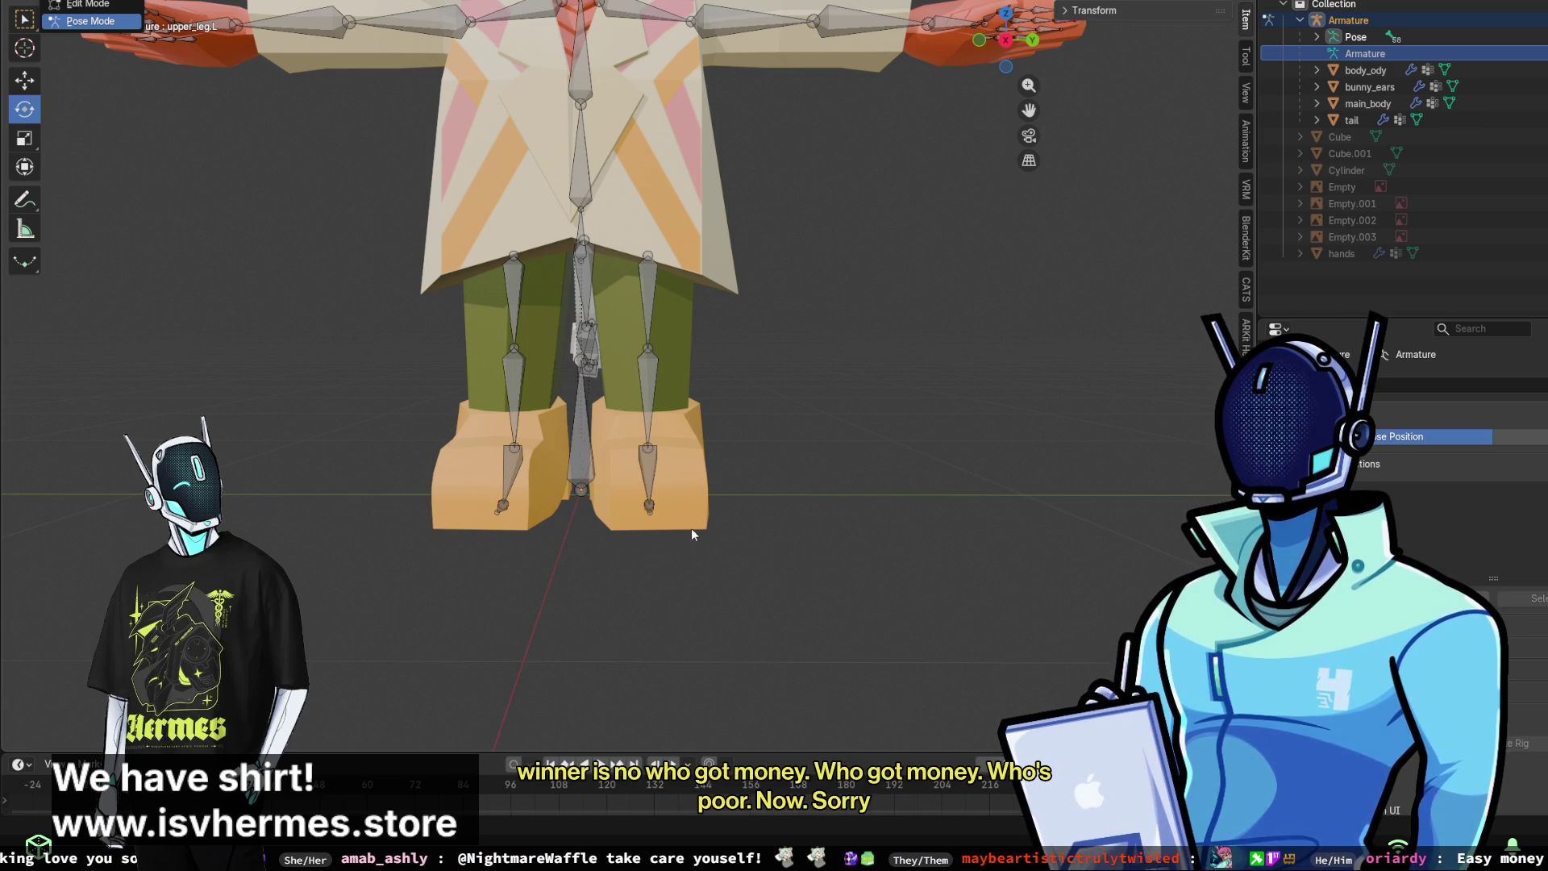
- Inspect the rig by selecting the left lower leg bone, then the main_body mesh
{"action": "mouse_move", "coordinate": [606, 341]}
{"action": "middle_mouse_down"}
{"action": "mouse_move", "coordinate": [624, 306]}
{"action": "mouse_move", "coordinate": [620, 321]}
{"action": "mouse_move", "coordinate": [680, 304]}
{"action": "mouse_move", "coordinate": [715, 407]}
{"action": "mouse_move", "coordinate": [707, 390]}
{"action": "mouse_move", "coordinate": [758, 390]}
{"action": "mouse_move", "coordinate": [992, 418]}
{"action": "mouse_move", "coordinate": [681, 398]}
{"action": "middle_mouse_up"}
{"action": "left_click", "coordinate": [655, 458]}
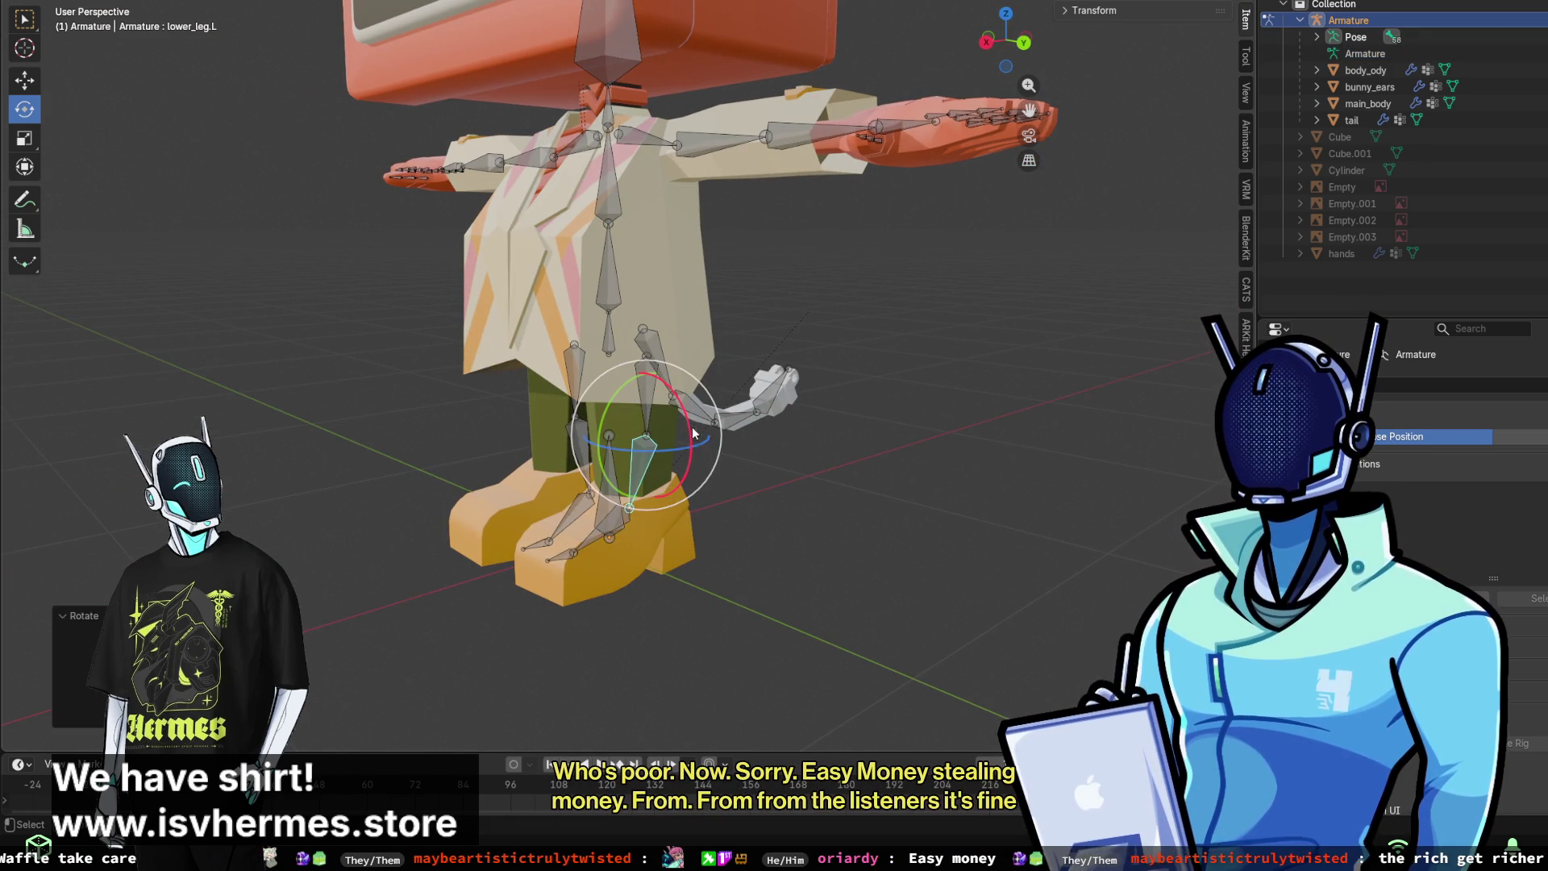
{"action": "middle_click_drag", "start_coordinate": [675, 417], "coordinate": [871, 420]}
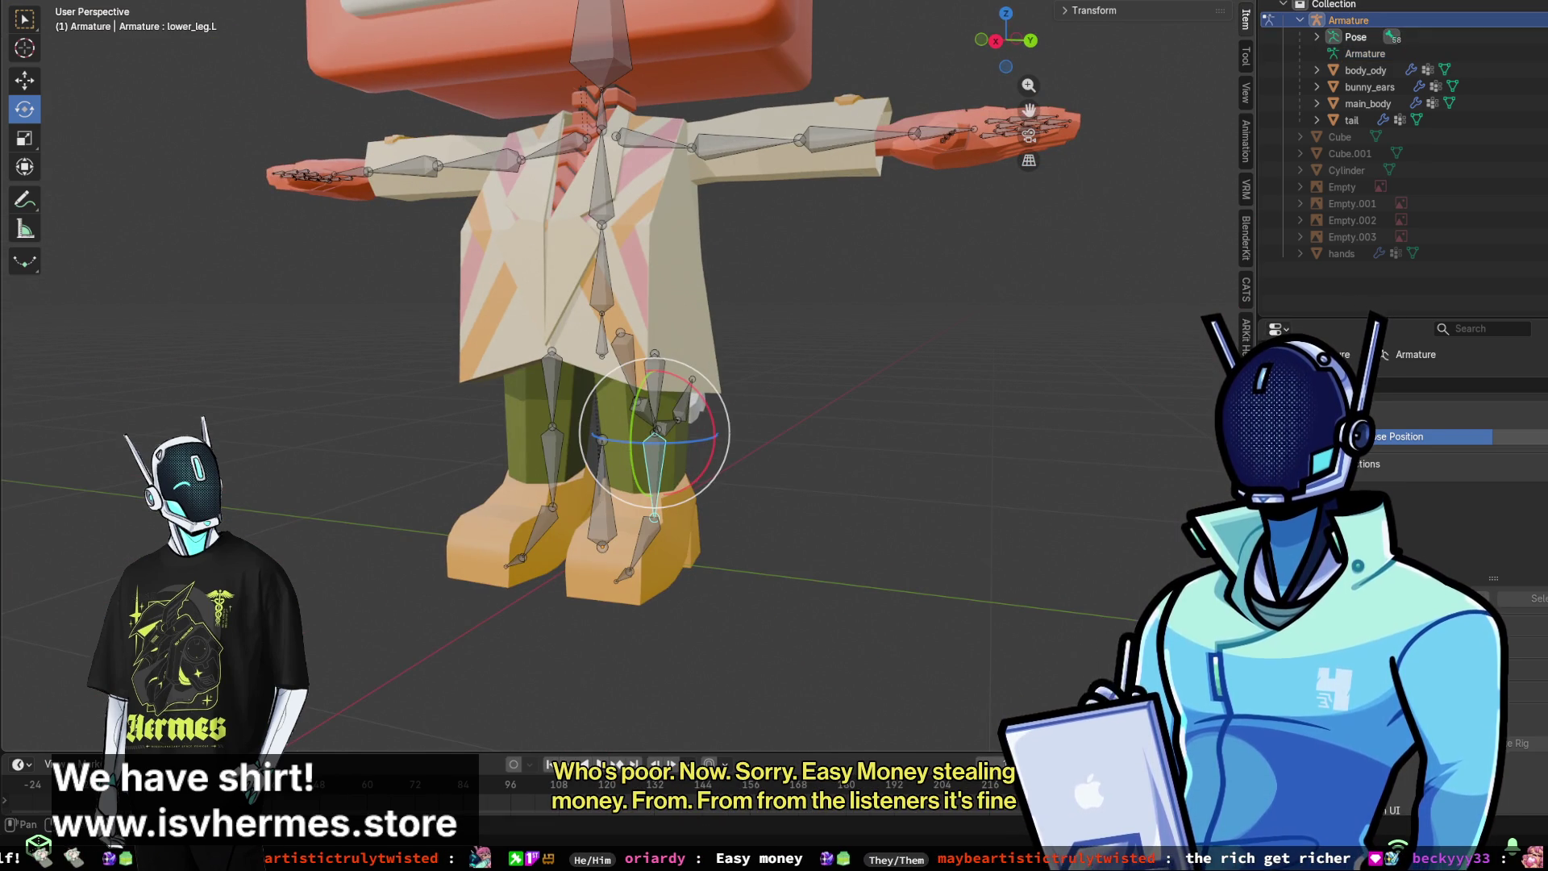
{"action": "left_click", "coordinate": [1368, 103]}
{"action": "middle_click_drag", "start_coordinate": [607, 241], "coordinate": [668, 235]}
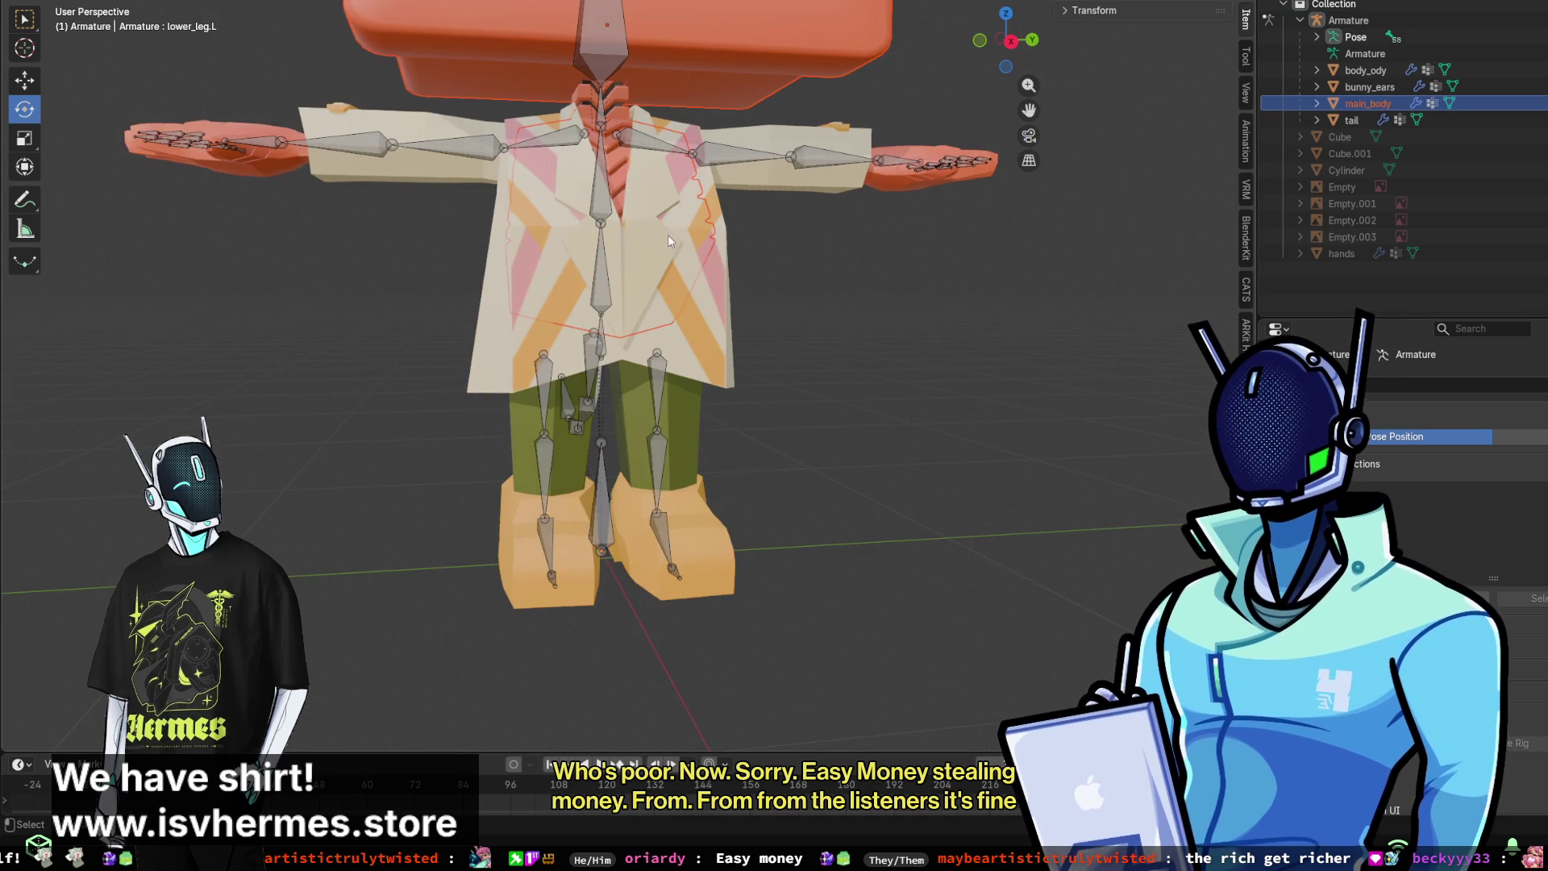
{"action": "middle_click_drag", "start_coordinate": [903, 253], "coordinate": [864, 279]}
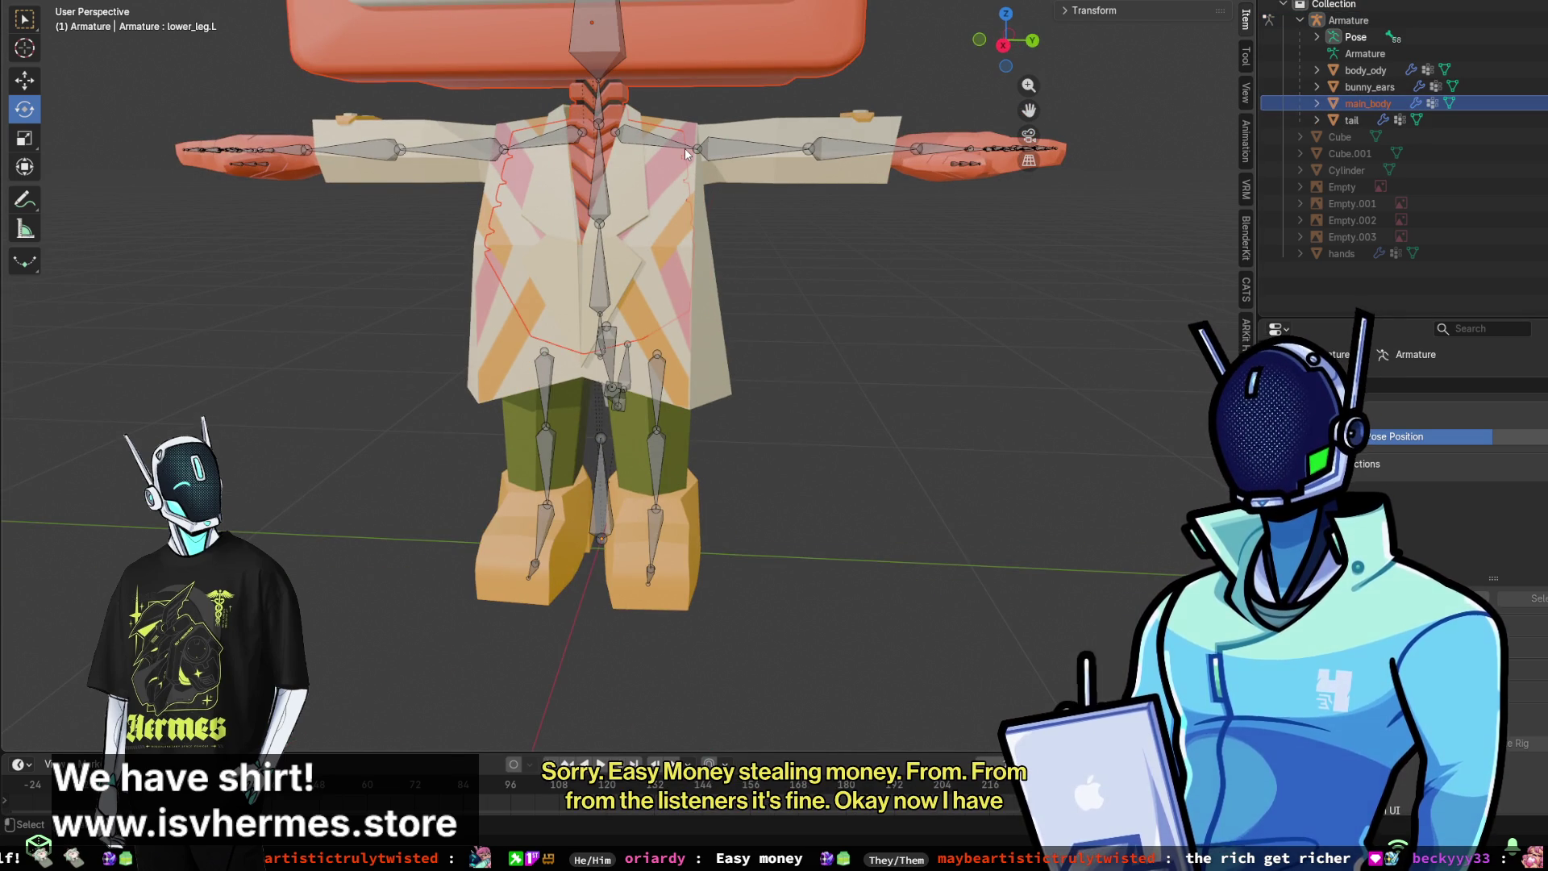
- Reselect the left lower leg bone and return the armature to Object Mode
{"action": "left_click", "coordinate": [644, 417]}
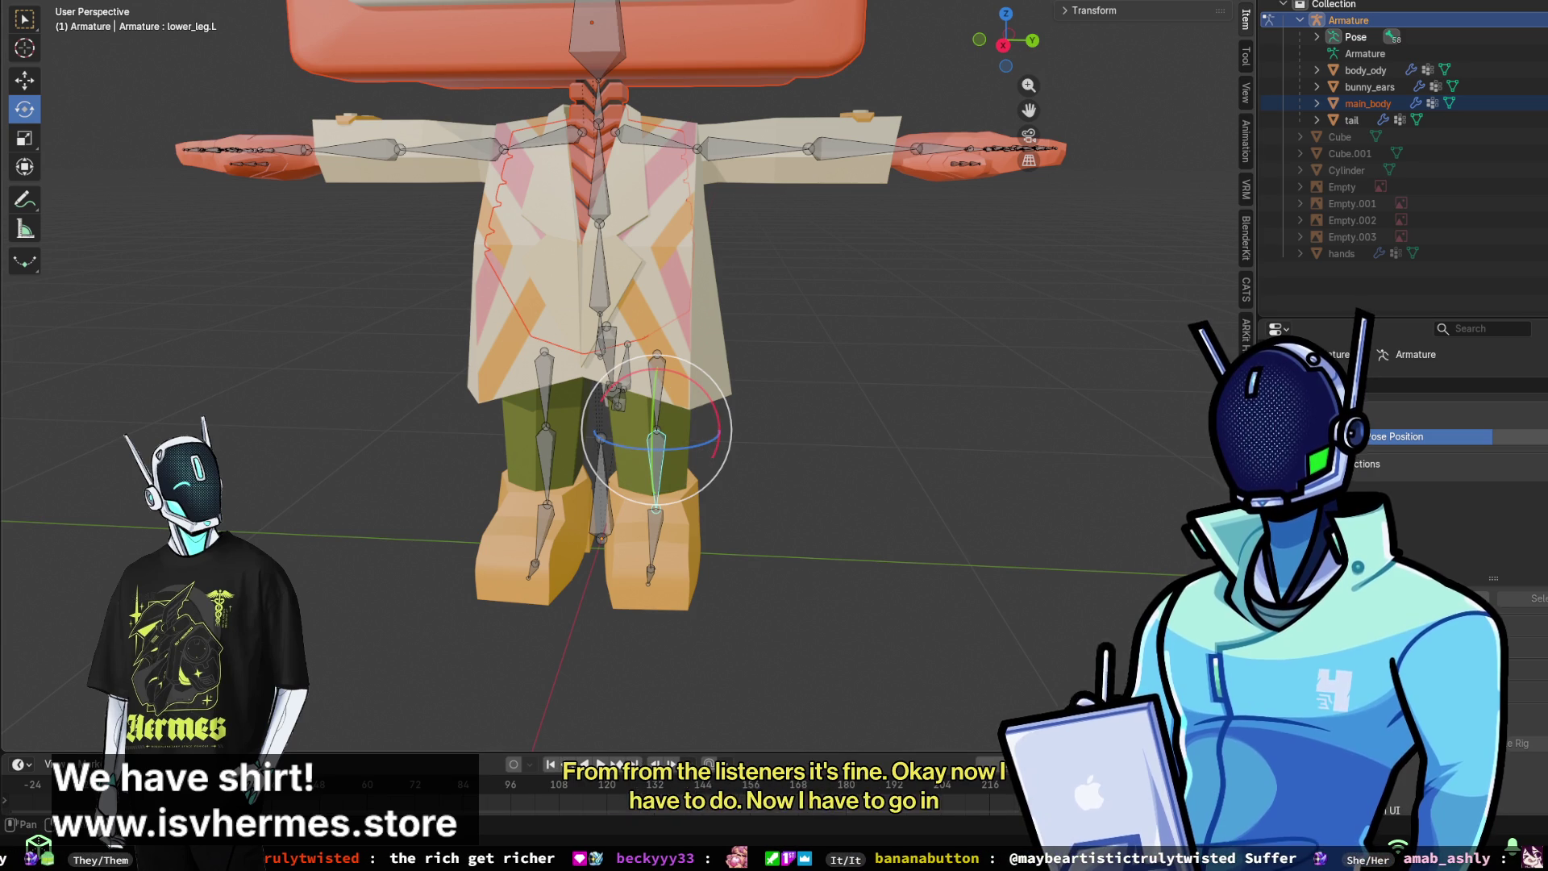
{"action": "left_click", "coordinate": [90, 21]}
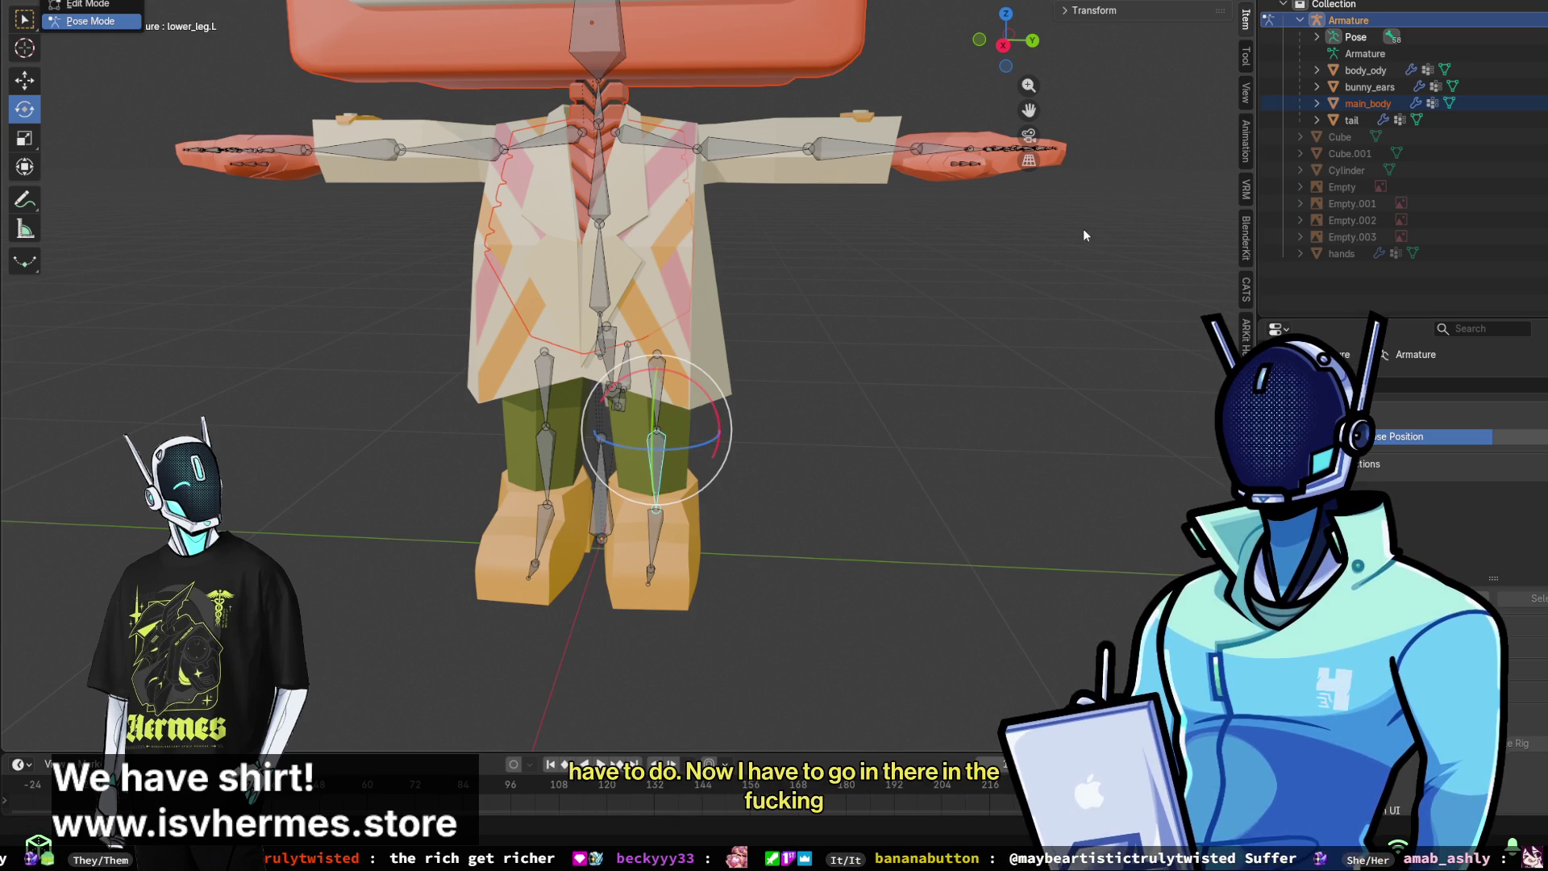
{"action": "key", "text": "ctrl+Tab"}
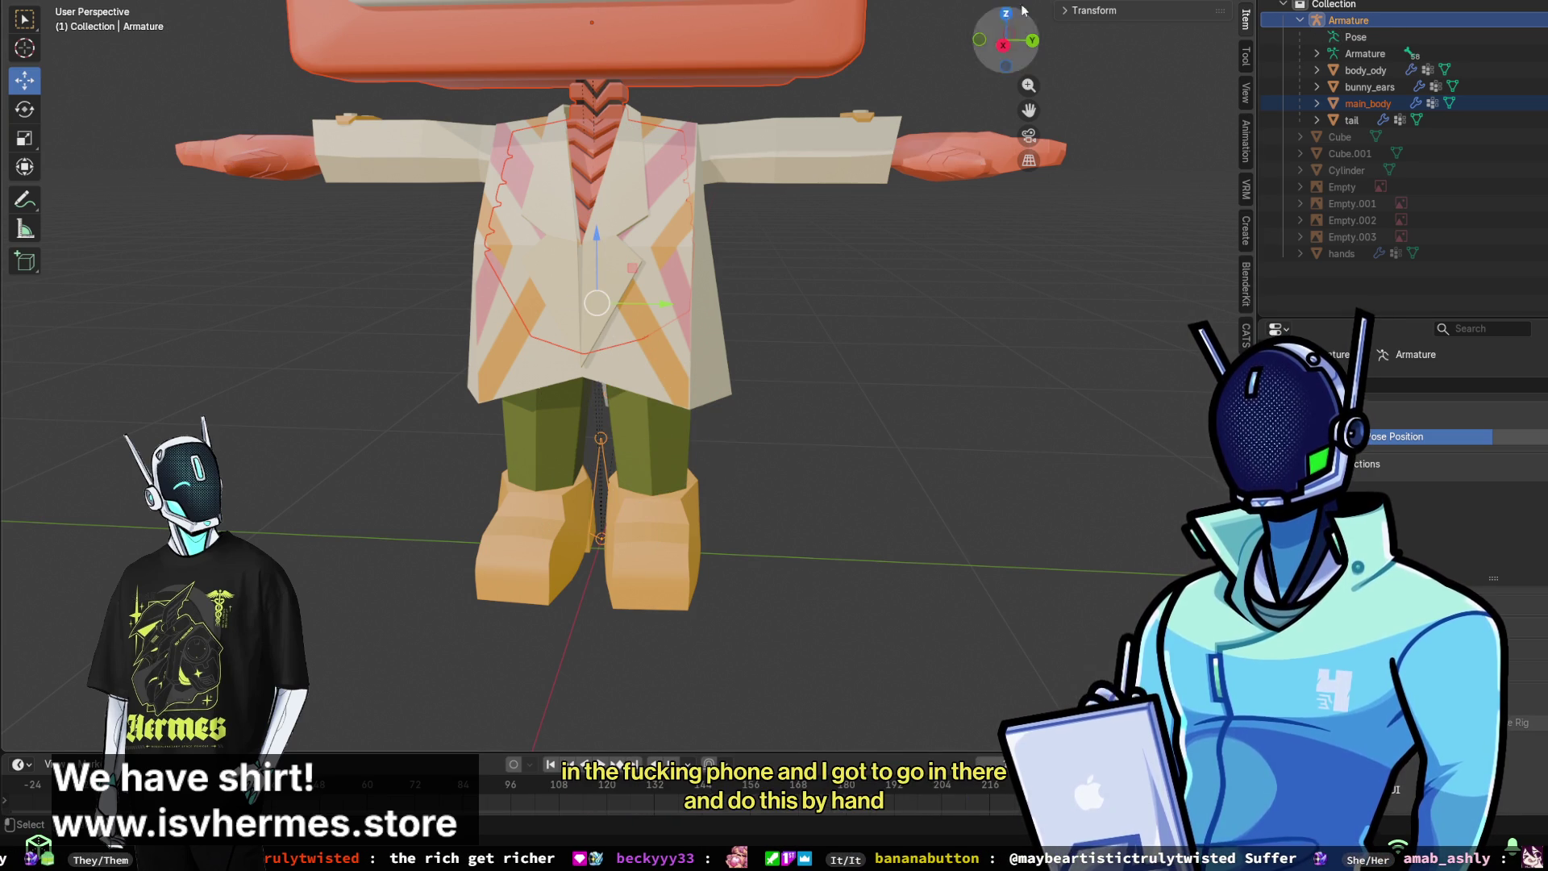
- Check body_ody's modes, then cycle the armature into Pose Mode and back to Object Mode
{"action": "left_click", "coordinate": [1371, 71]}
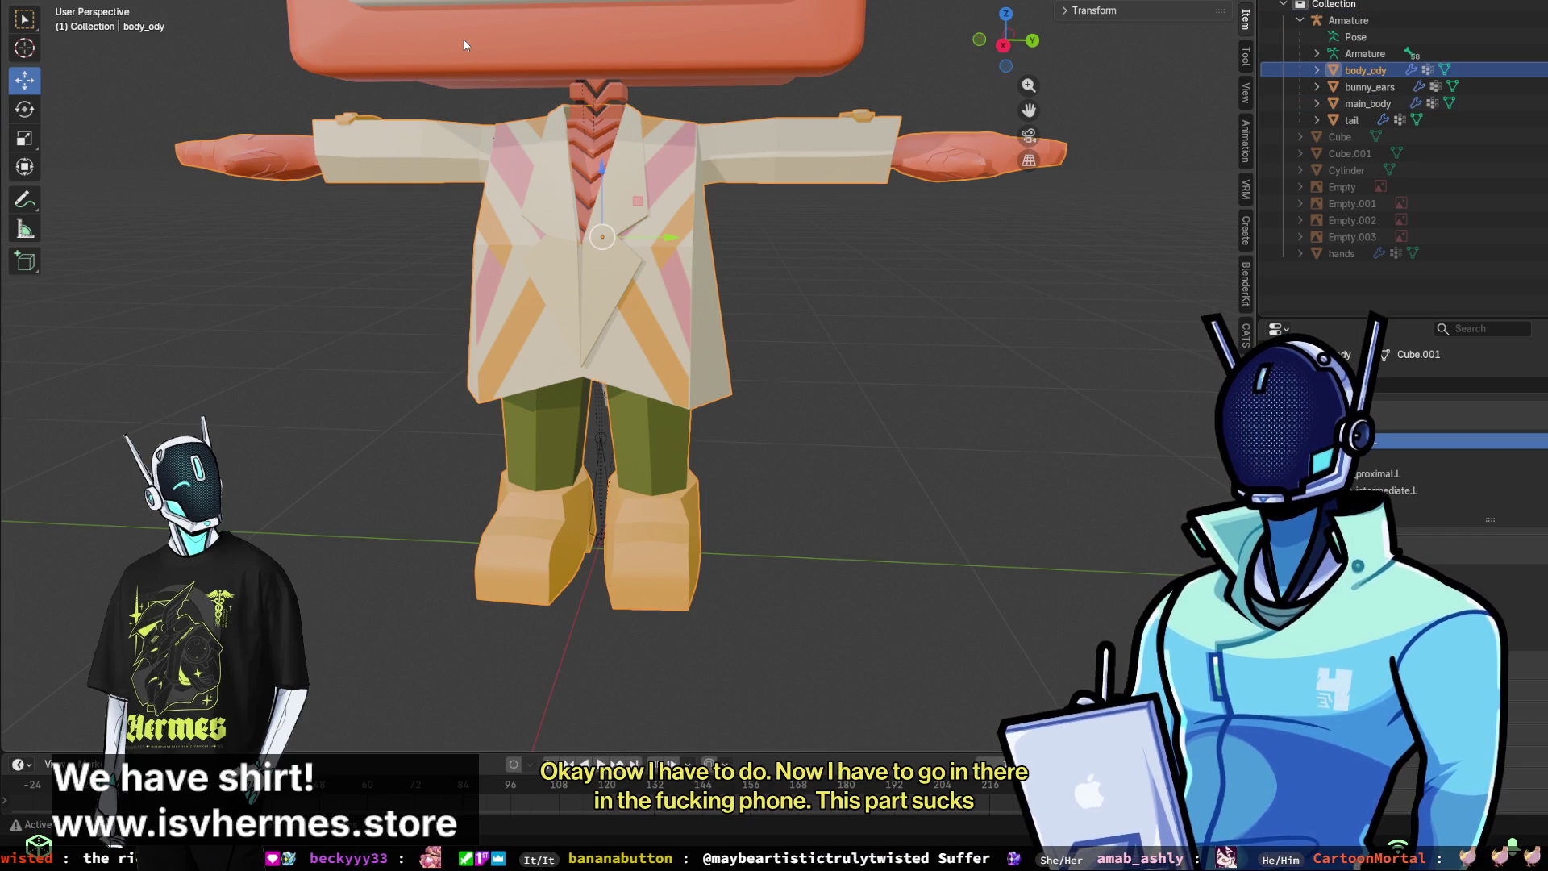
{"action": "left_click", "coordinate": [92, 3]}
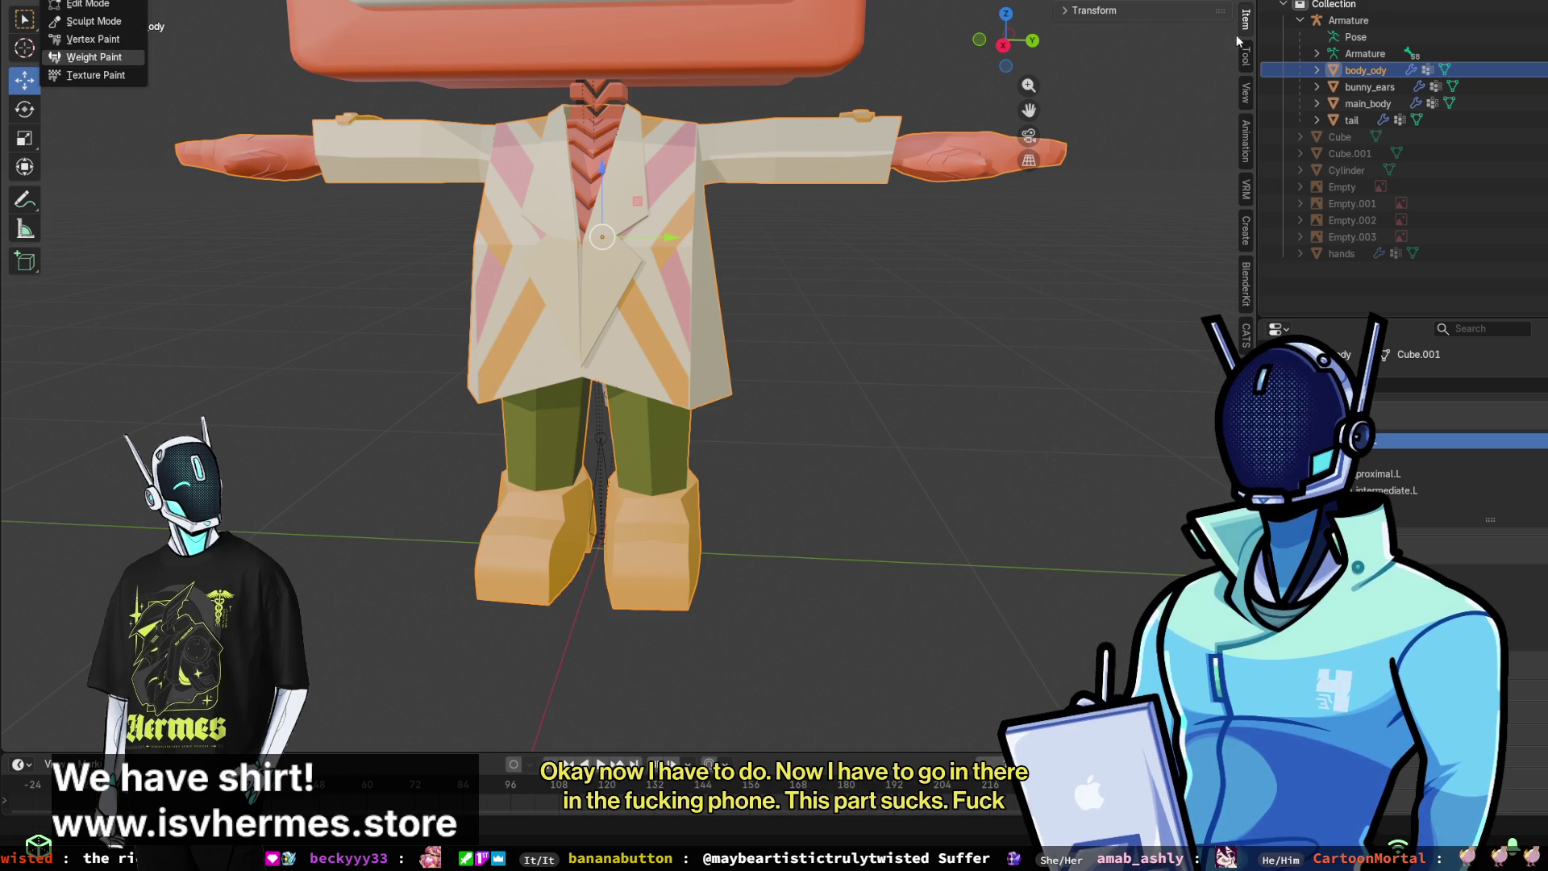
{"action": "left_click", "coordinate": [1367, 55], "text": "ctrl"}
{"action": "left_click", "coordinate": [93, 2]}
{"action": "left_click", "coordinate": [90, 21]}
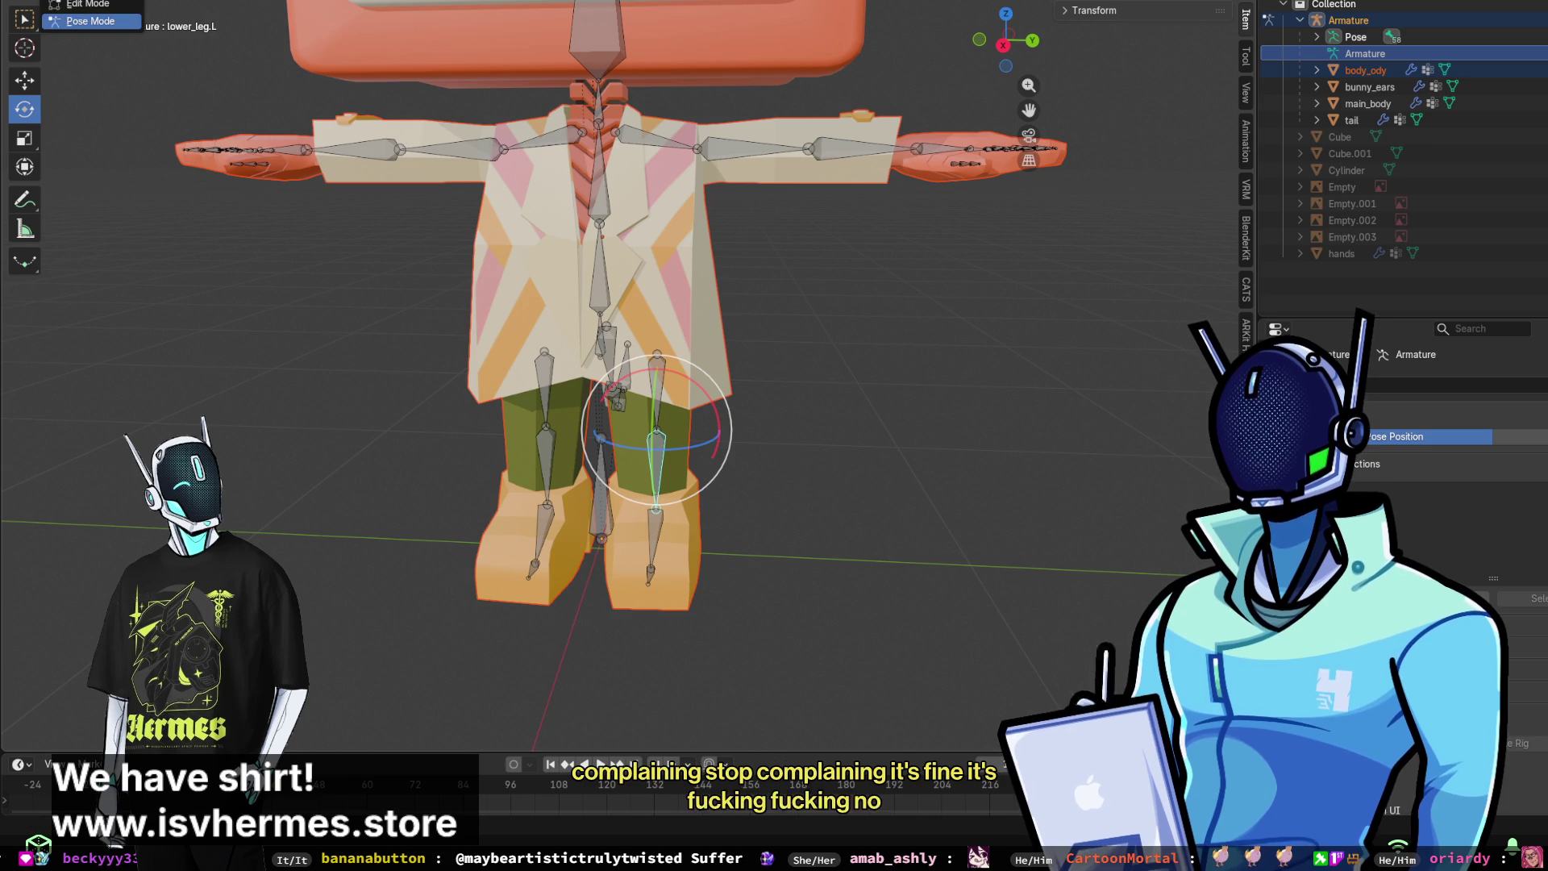
{"action": "key", "text": "ctrl+Tab"}
- Select body_ody with the armature added, and bring up the mode list showing Weight Paint
{"action": "left_click", "coordinate": [1364, 71]}
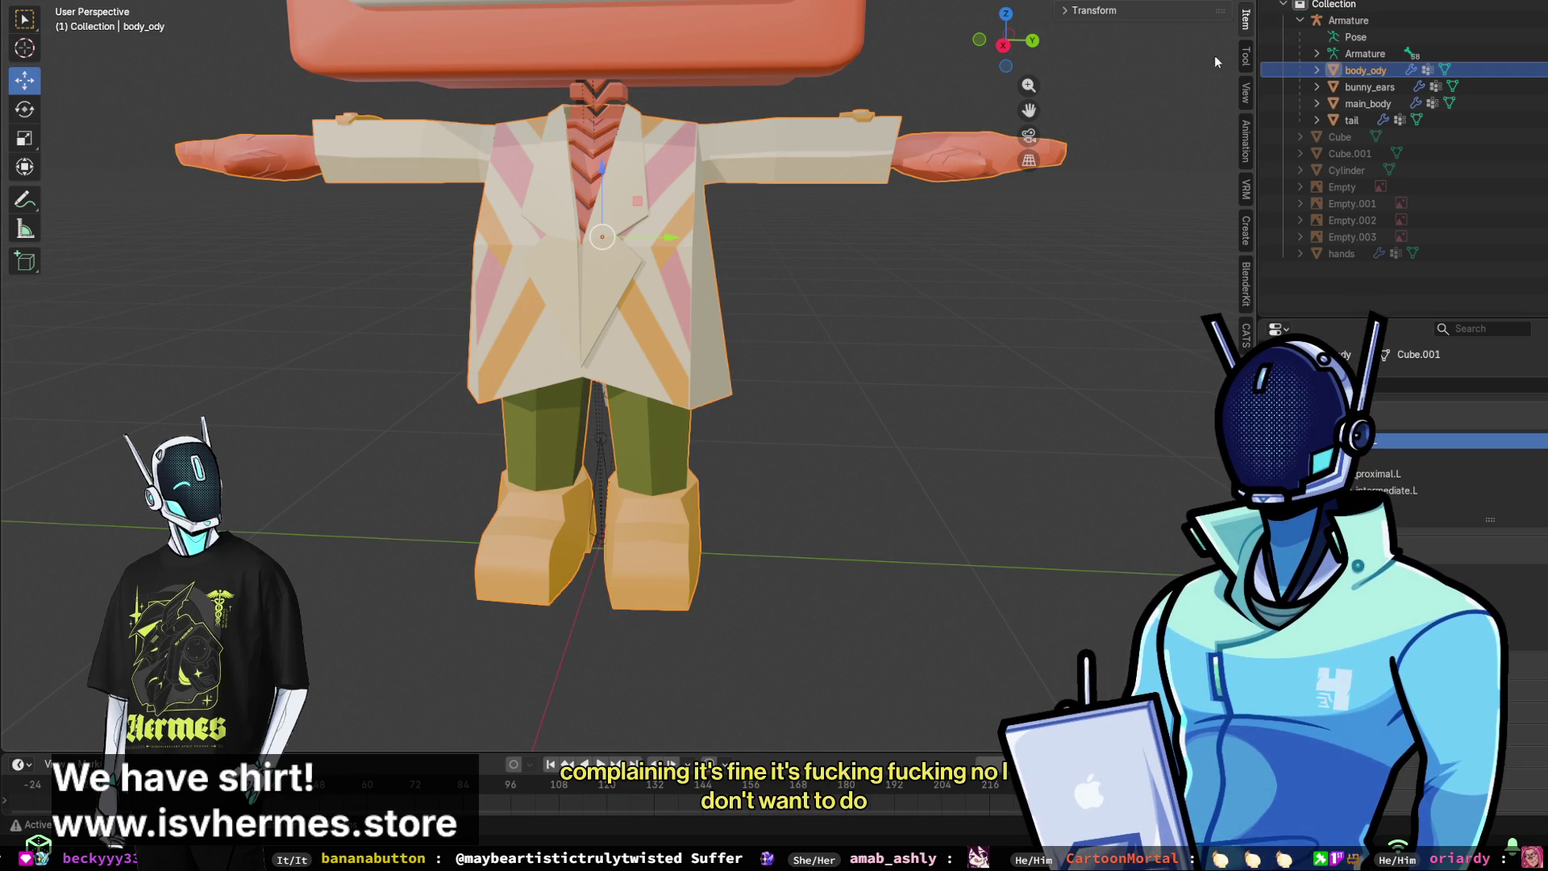
{"action": "left_click", "coordinate": [1367, 52], "text": "ctrl"}
{"action": "left_click", "coordinate": [1357, 73], "text": "ctrl"}
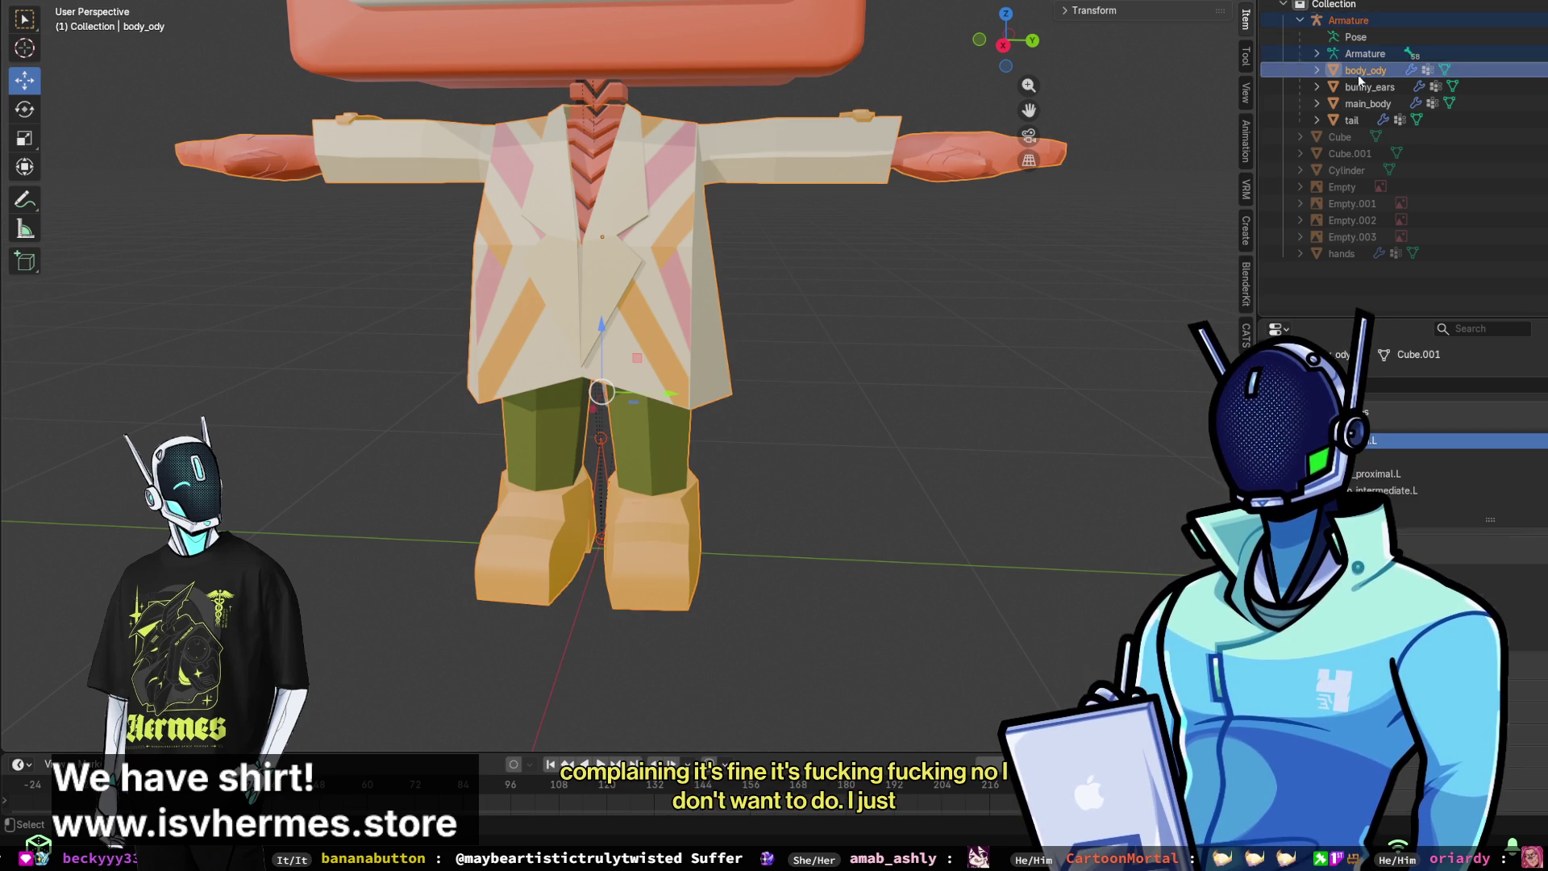
{"action": "key", "text": "ctrl+Tab"}
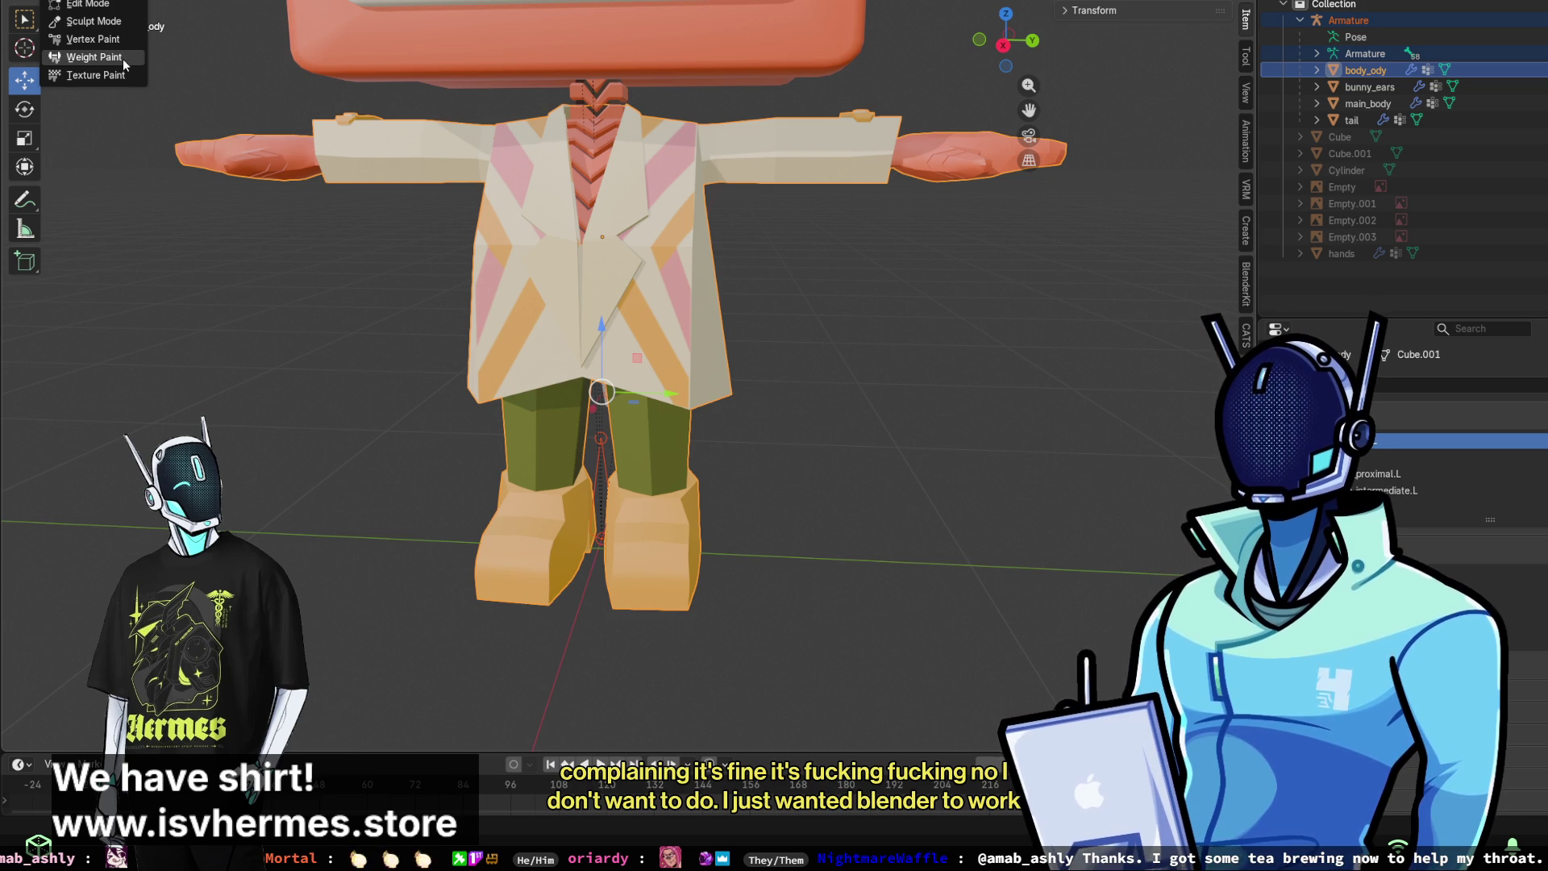
- Put body_ody in Weight Paint and preview the upper_arm.L, shoulder.L and shoulder.R weights
{"action": "left_click", "coordinate": [94, 57]}
{"action": "scroll", "coordinate": [645, 337], "scroll_direction": "up", "scroll_amount": 2}
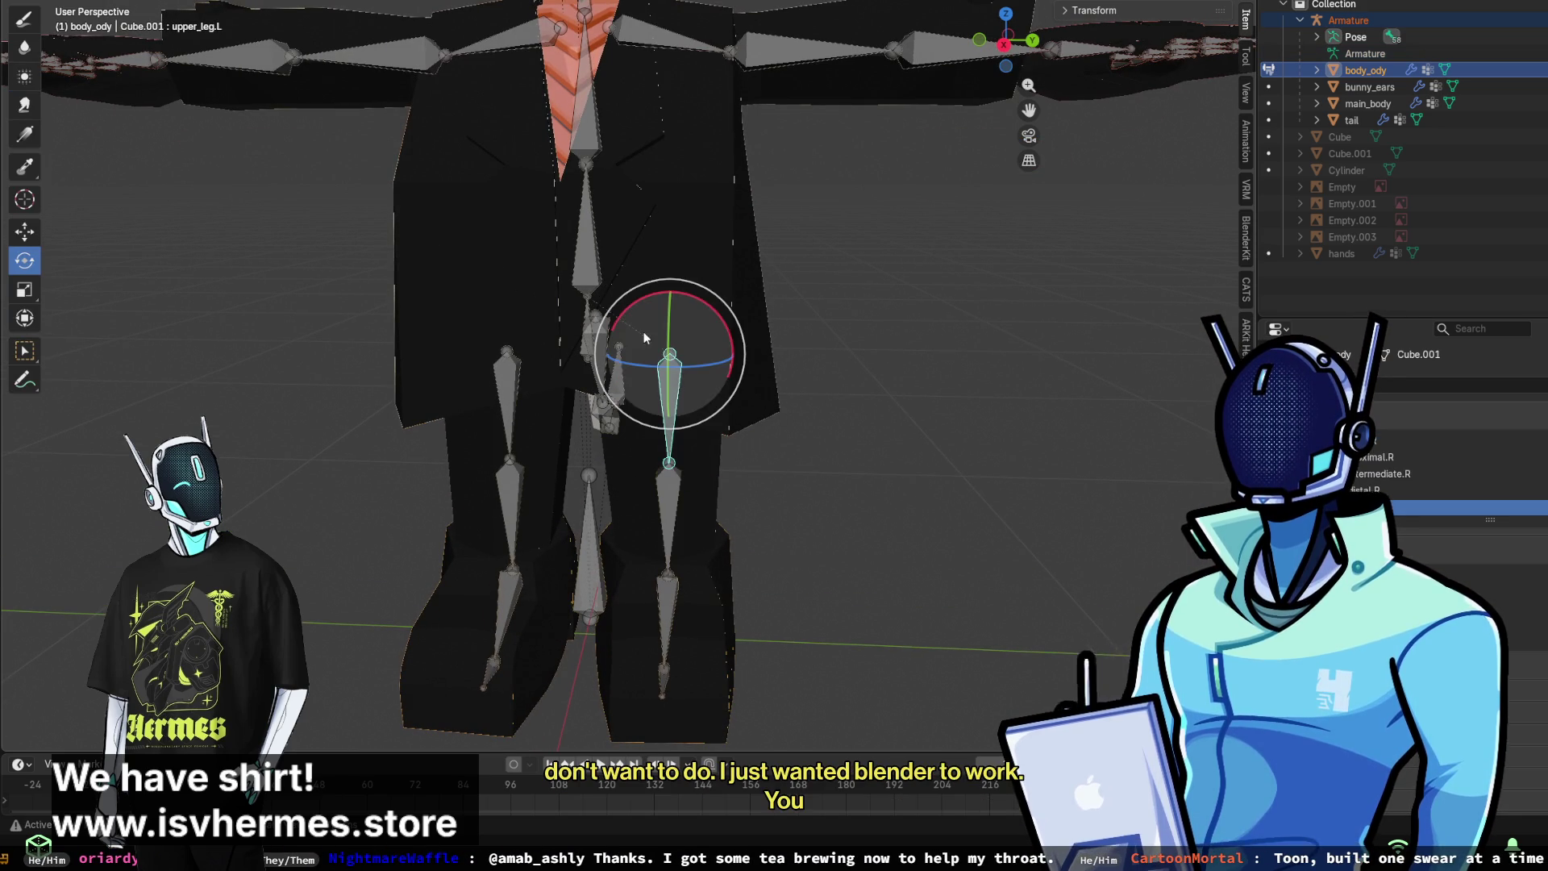
{"action": "left_click", "coordinate": [761, 66], "text": "ctrl"}
{"action": "middle_click_drag", "start_coordinate": [748, 114], "coordinate": [826, 373], "text": "shift"}
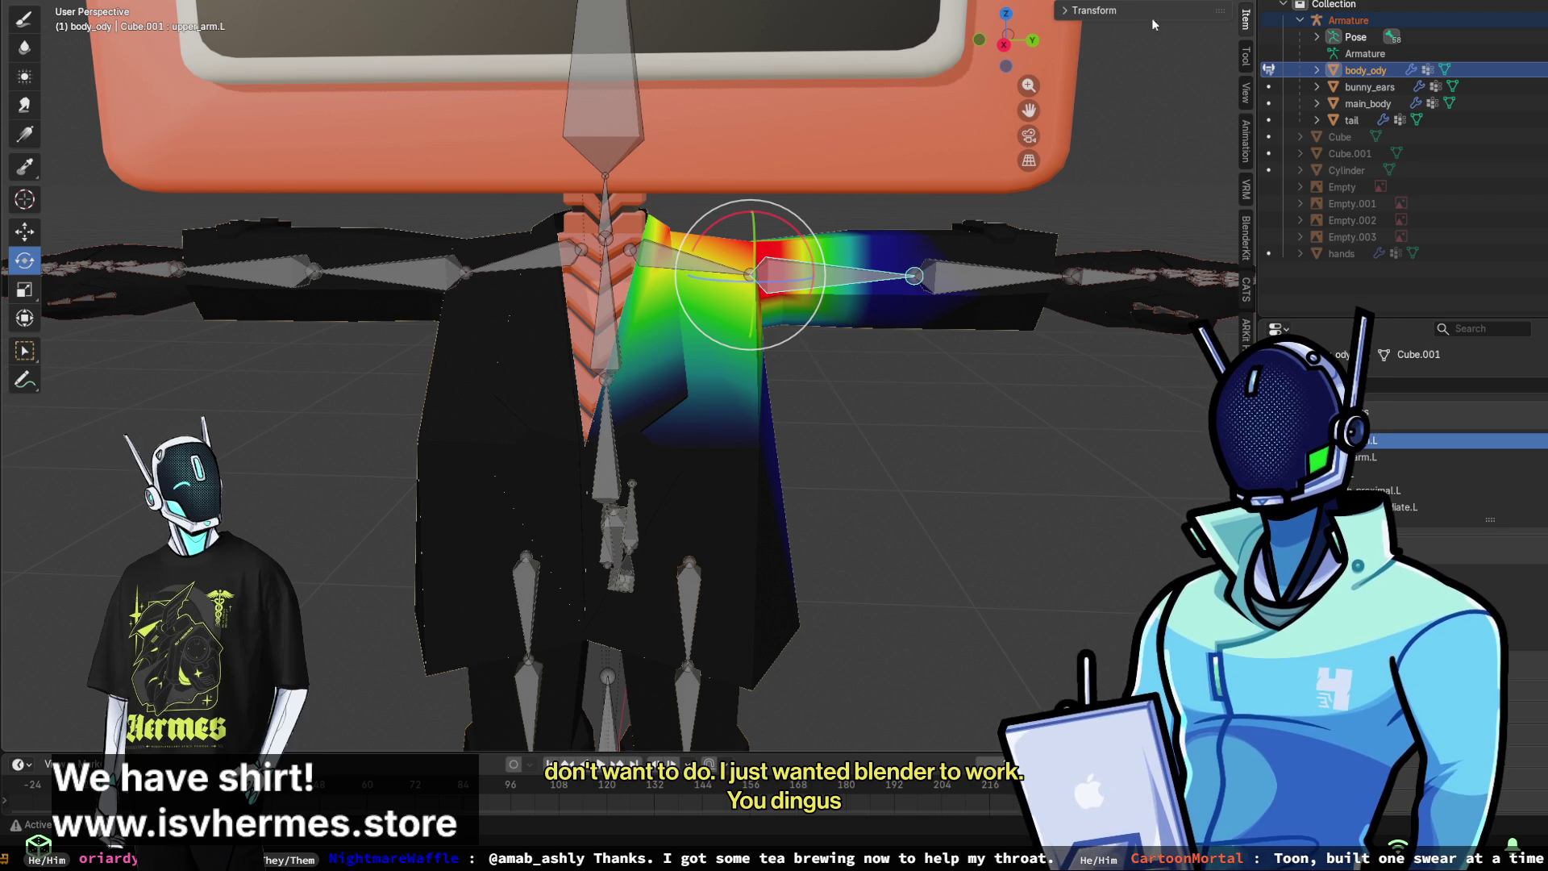
{"action": "scroll", "coordinate": [954, 153], "scroll_direction": "up", "scroll_amount": 2}
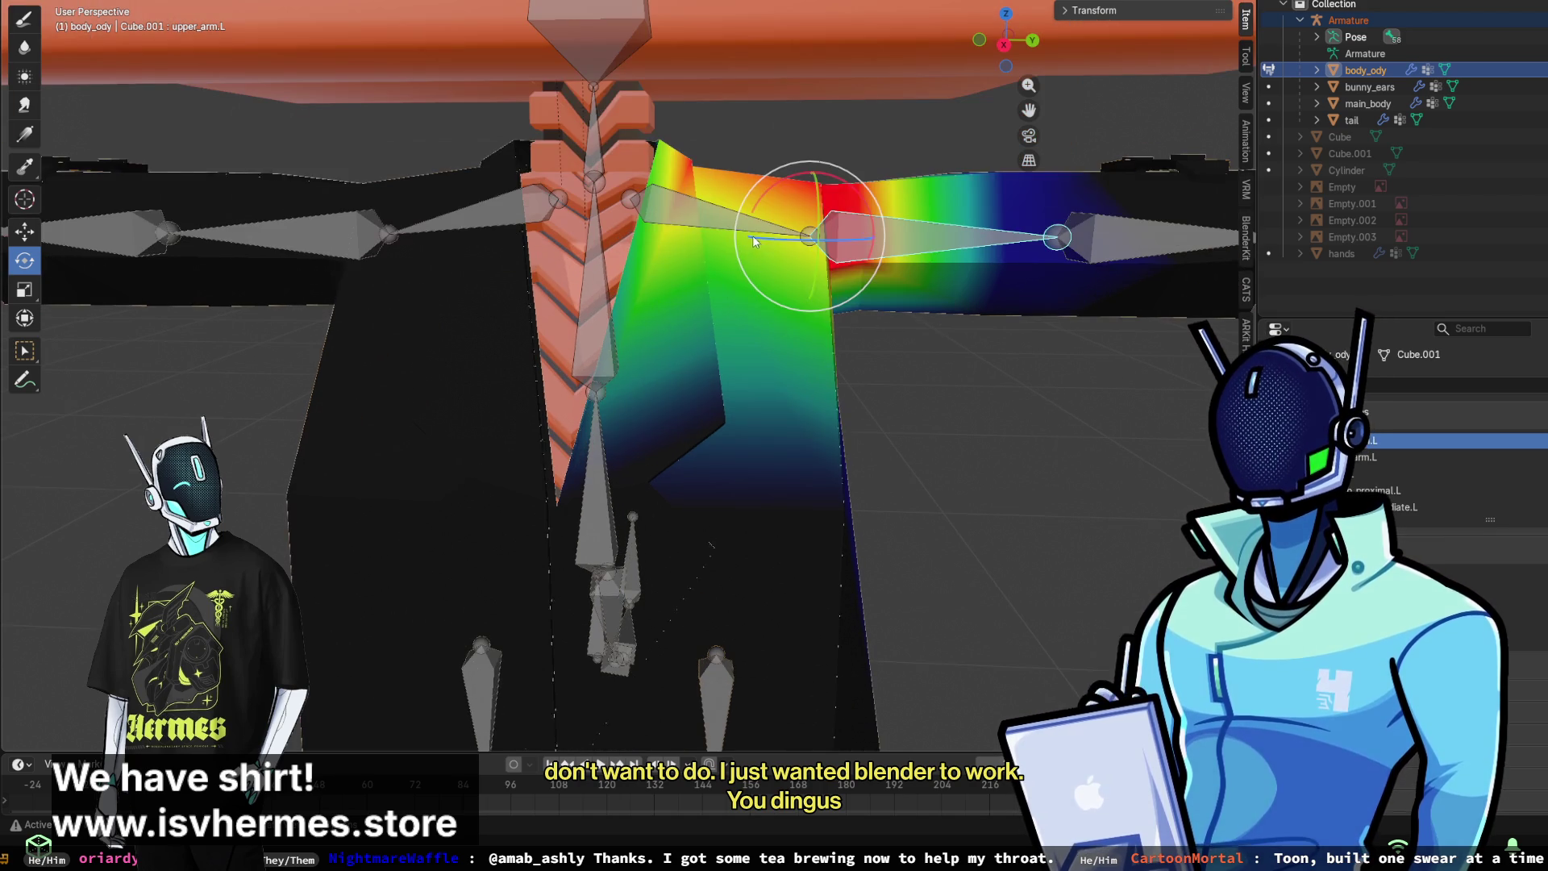
{"action": "left_click", "coordinate": [691, 208], "text": "ctrl"}
{"action": "middle_click_drag", "start_coordinate": [732, 220], "coordinate": [754, 216]}
{"action": "left_click", "coordinate": [484, 216], "text": "ctrl"}
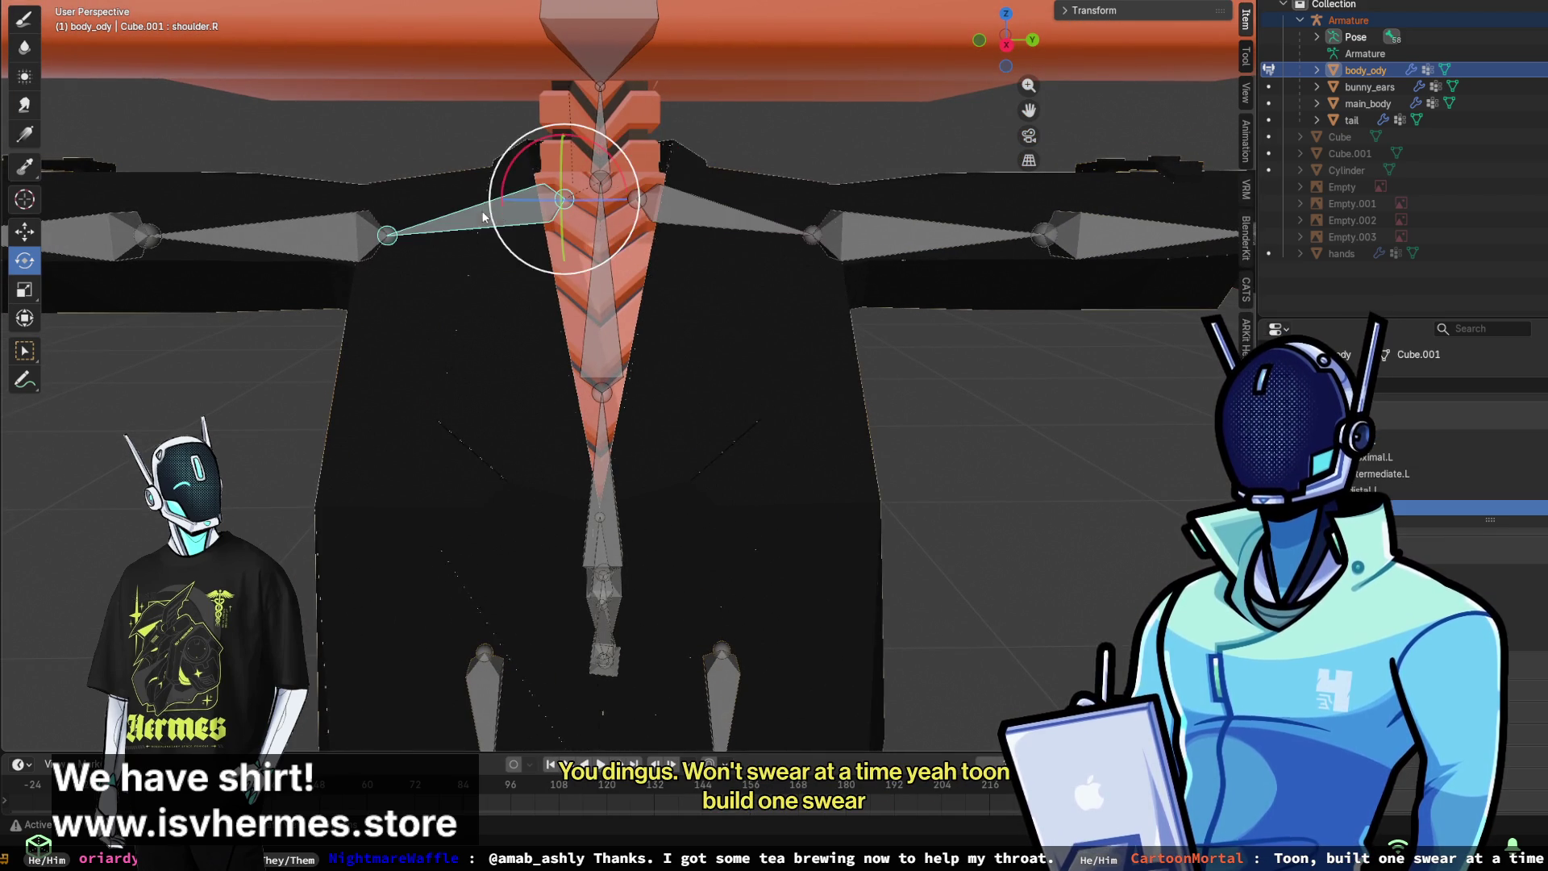
- Pick the chest bone and test-rotate it, then cancel back to rest pose
{"action": "left_click", "coordinate": [615, 284], "text": "ctrl"}
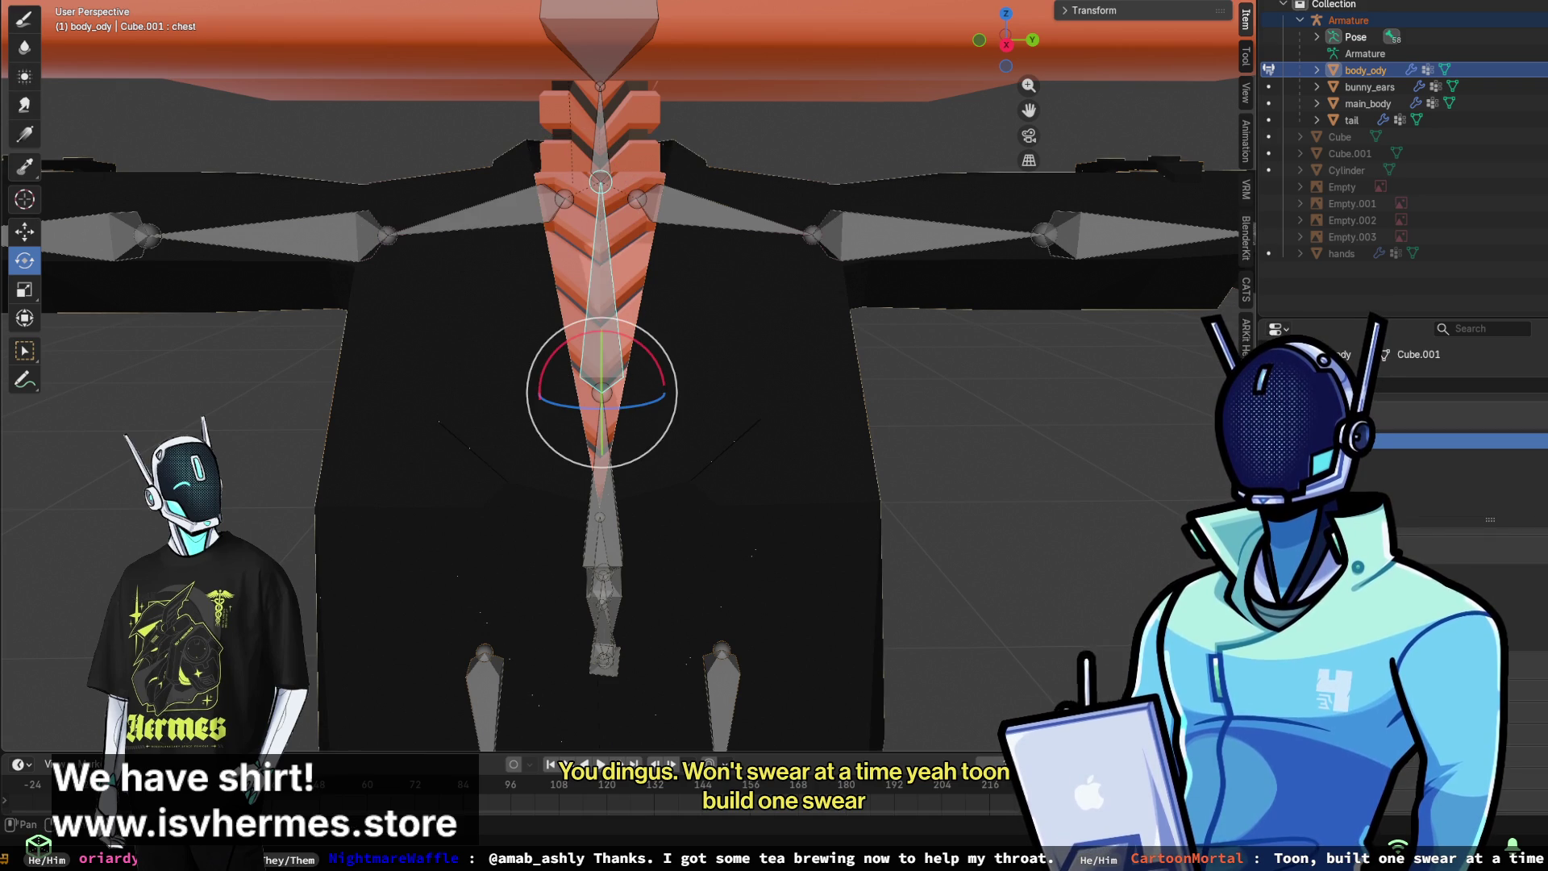
{"action": "key", "text": "Tab"}
{"action": "mouse_move", "coordinate": [538, 330]}
{"action": "left_mouse_down"}
{"action": "mouse_move", "coordinate": [685, 363]}
{"action": "mouse_move", "coordinate": [565, 322]}
{"action": "mouse_move", "coordinate": [725, 242]}
{"action": "mouse_move", "coordinate": [679, 454]}
{"action": "mouse_move", "coordinate": [390, 449]}
{"action": "mouse_move", "coordinate": [425, 352]}
{"action": "left_mouse_up"}
{"action": "key", "text": "ctrl+z"}
{"action": "left_click", "coordinate": [35, 29]}
- Paint chest weight over the upper-left and right chest, lower torso, right shoulder and upper arm
{"action": "mouse_move", "coordinate": [507, 240]}
{"action": "left_mouse_down"}
{"action": "mouse_move", "coordinate": [551, 193]}
{"action": "mouse_move", "coordinate": [471, 191]}
{"action": "left_mouse_up"}
{"action": "mouse_move", "coordinate": [681, 250]}
{"action": "left_mouse_down"}
{"action": "mouse_move", "coordinate": [726, 338]}
{"action": "mouse_move", "coordinate": [700, 411]}
{"action": "left_mouse_up"}
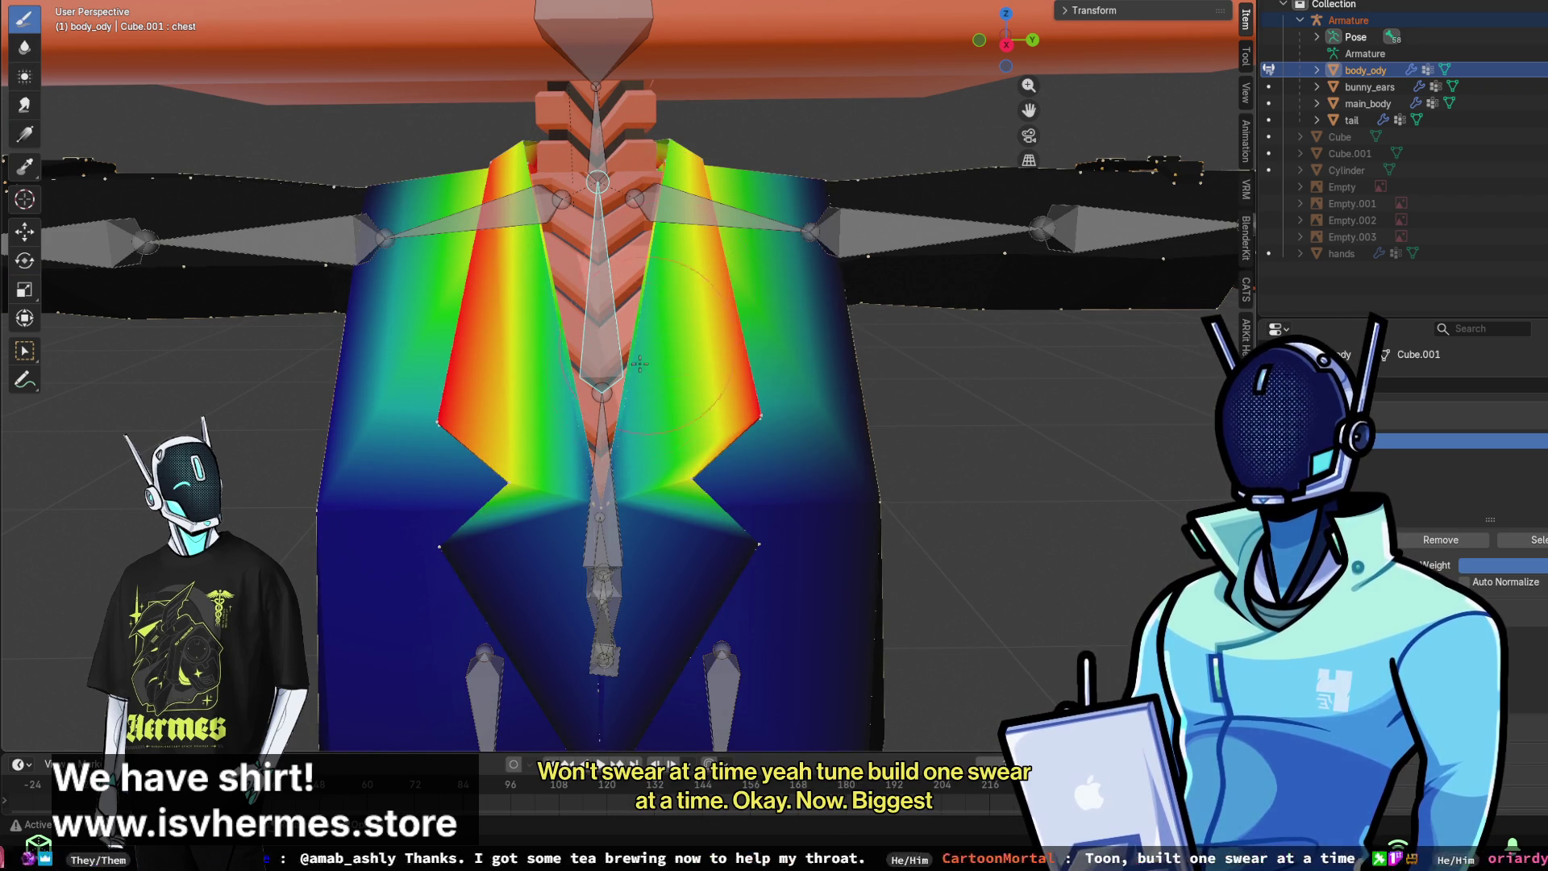
{"action": "middle_click_drag", "start_coordinate": [684, 384], "coordinate": [606, 329]}
{"action": "middle_click_drag", "start_coordinate": [679, 384], "coordinate": [629, 363]}
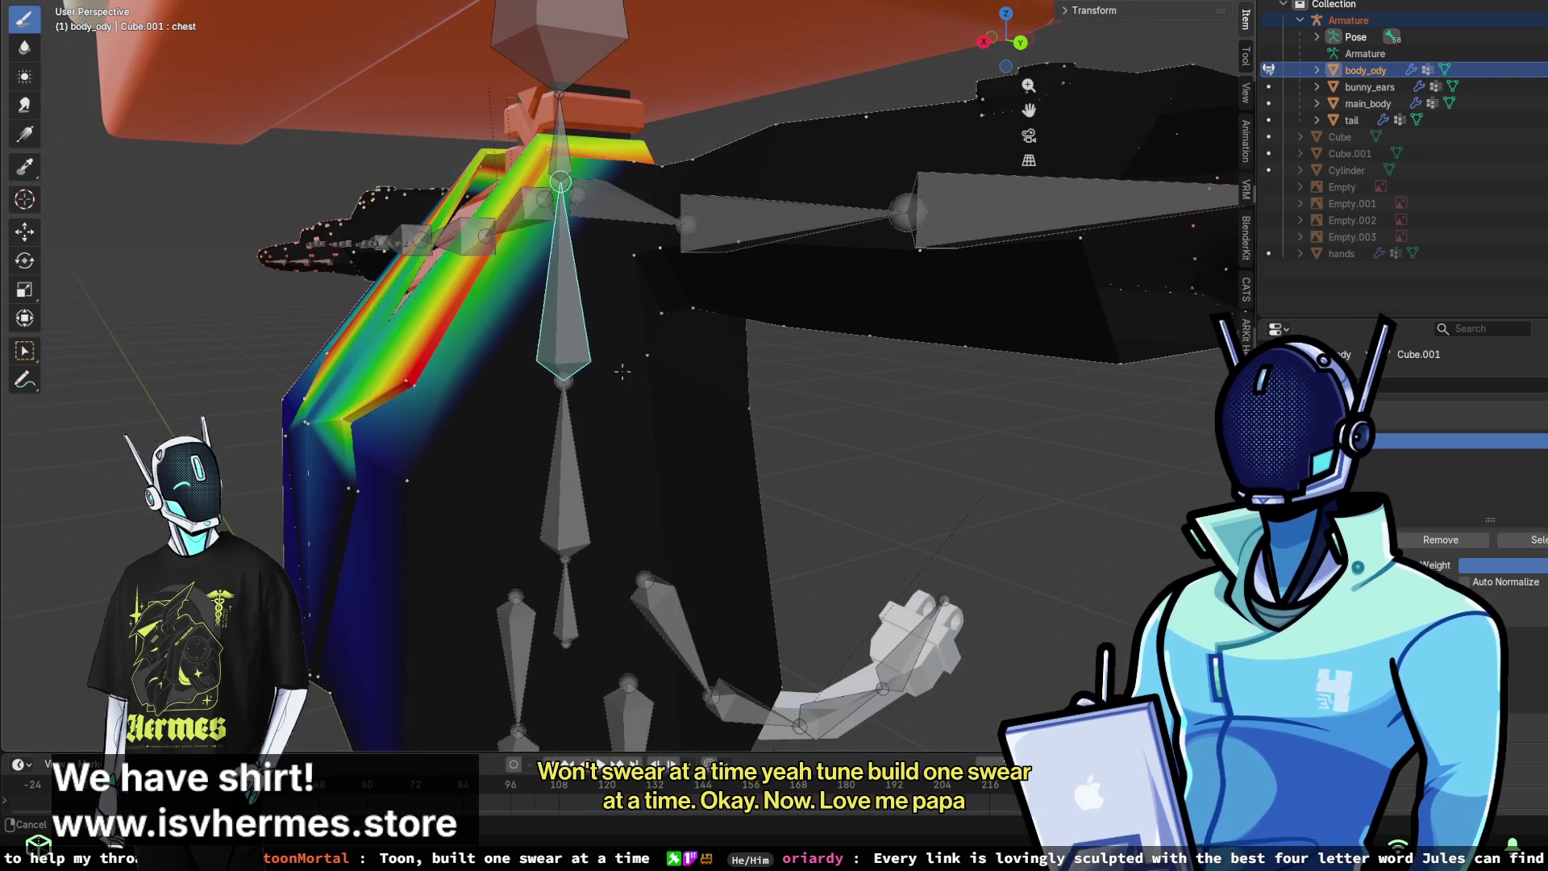
{"action": "mouse_move", "coordinate": [502, 370]}
{"action": "left_mouse_down"}
{"action": "mouse_move", "coordinate": [632, 290]}
{"action": "mouse_move", "coordinate": [571, 217]}
{"action": "mouse_move", "coordinate": [590, 260]}
{"action": "left_mouse_up"}
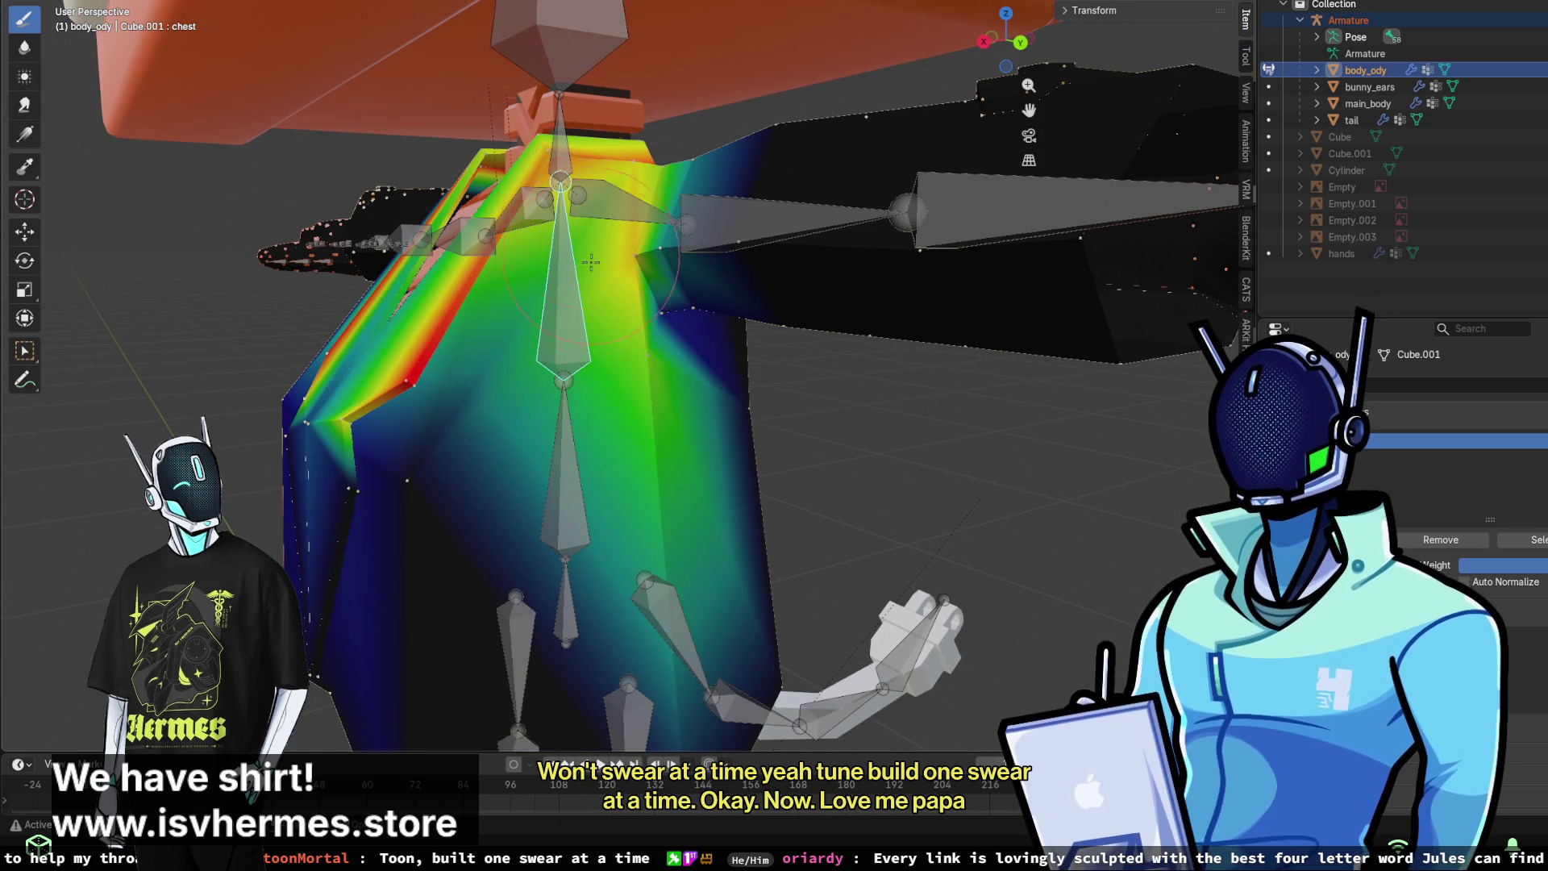
{"action": "middle_click_drag", "start_coordinate": [696, 347], "coordinate": [636, 330]}
{"action": "left_click_drag", "start_coordinate": [565, 266], "coordinate": [621, 314]}
{"action": "middle_click_drag", "start_coordinate": [645, 323], "coordinate": [828, 306]}
{"action": "mouse_move", "coordinate": [828, 306]}
{"action": "left_mouse_down"}
{"action": "mouse_move", "coordinate": [814, 258]}
{"action": "mouse_move", "coordinate": [774, 274]}
{"action": "mouse_move", "coordinate": [714, 267]}
{"action": "left_mouse_up"}
{"action": "middle_click_drag", "start_coordinate": [742, 293], "coordinate": [666, 338]}
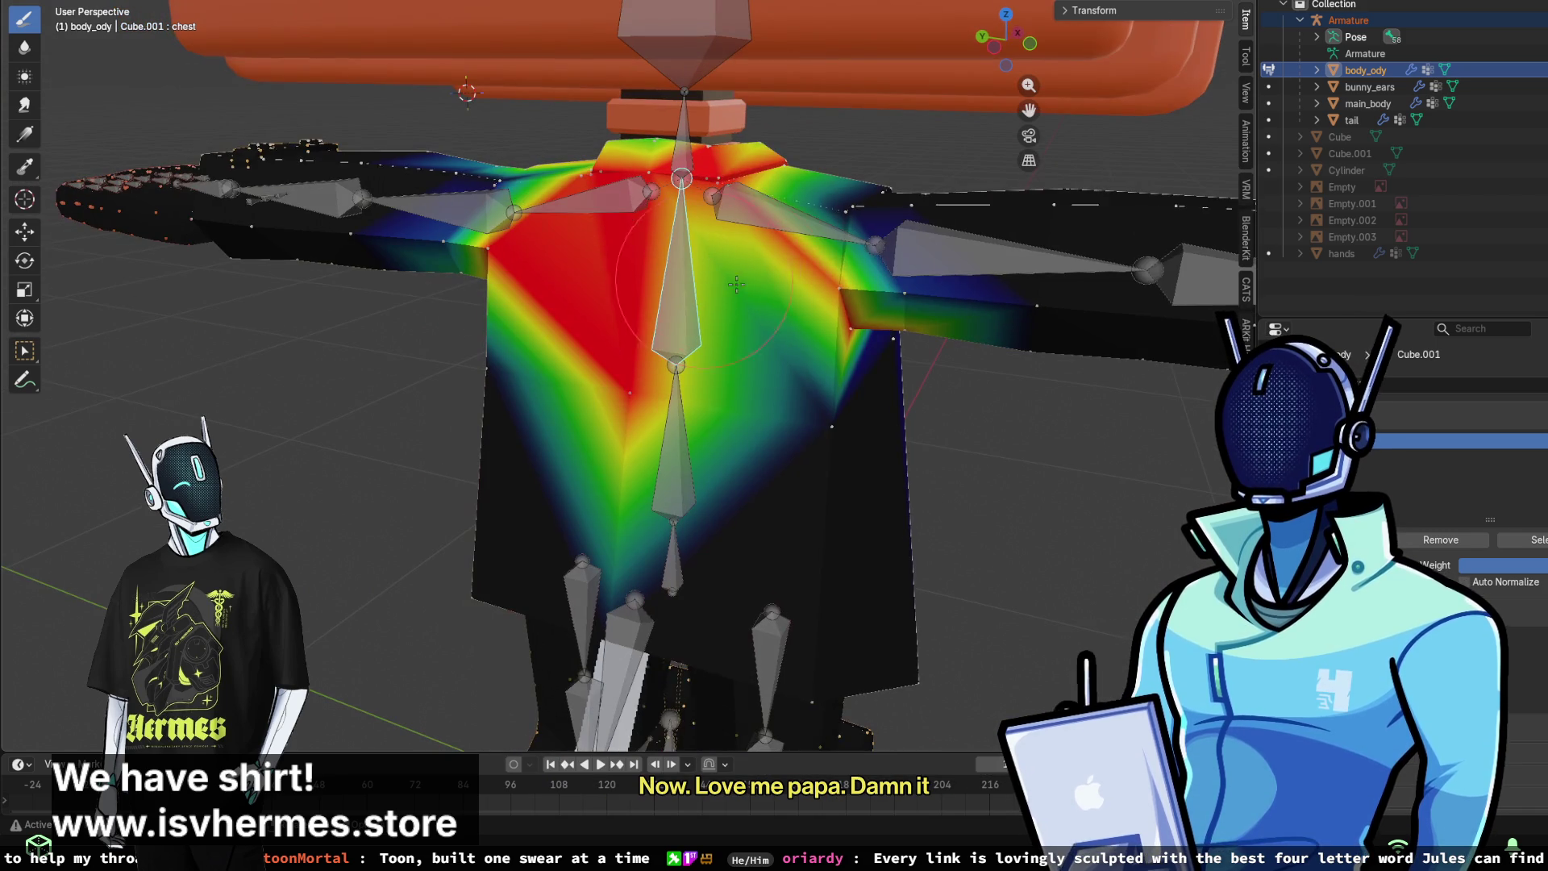
{"action": "middle_click_drag", "start_coordinate": [787, 285], "coordinate": [818, 317]}
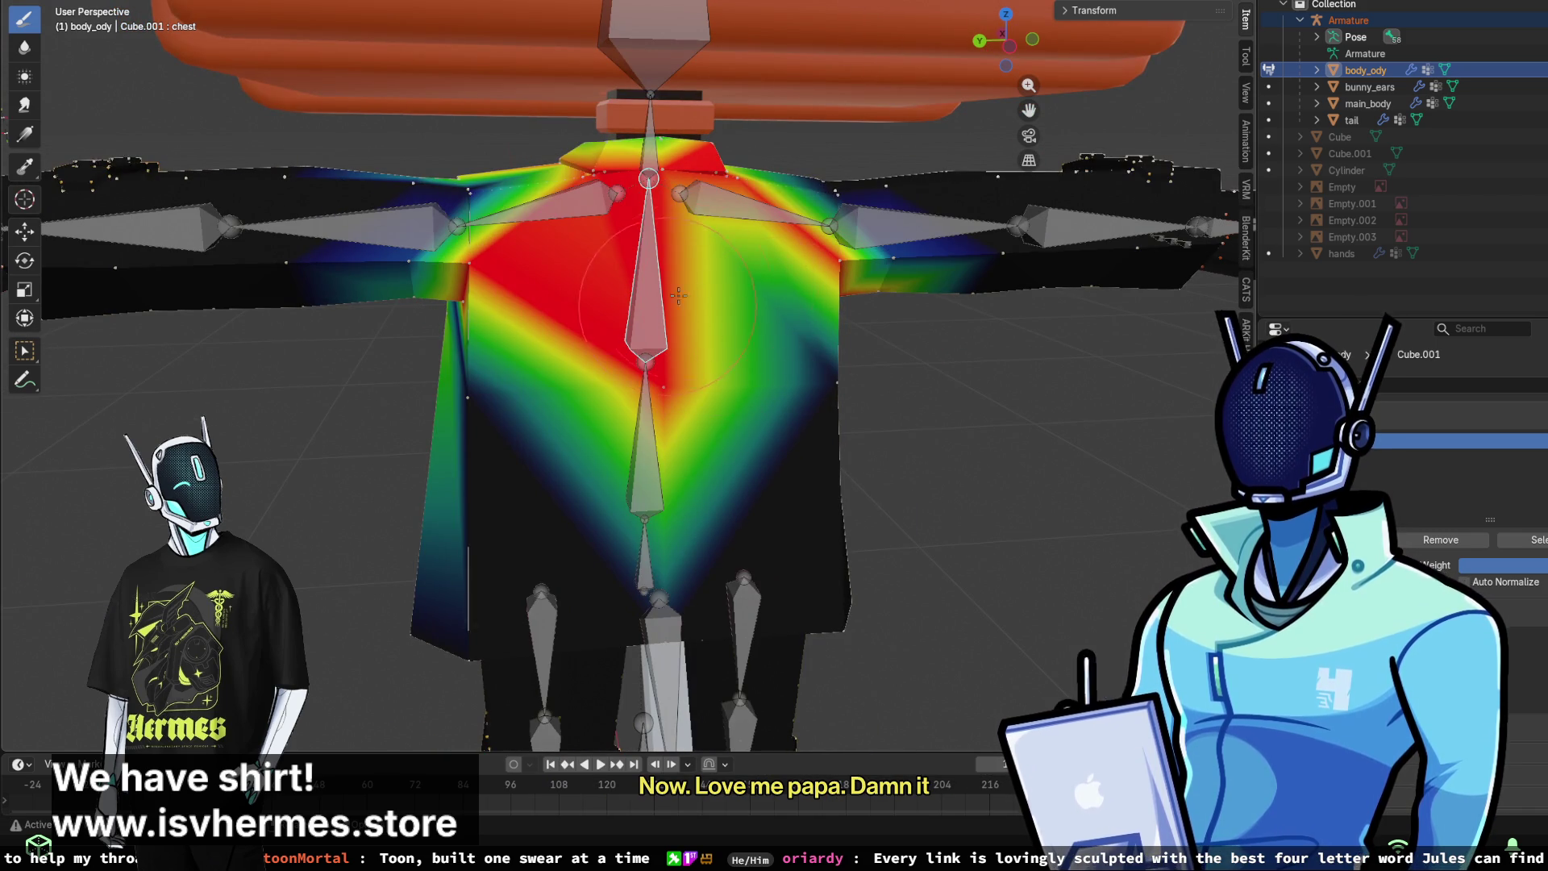
{"action": "mouse_move", "coordinate": [742, 270]}
{"action": "left_mouse_down"}
{"action": "mouse_move", "coordinate": [870, 250]}
{"action": "mouse_move", "coordinate": [772, 199]}
{"action": "left_mouse_up"}
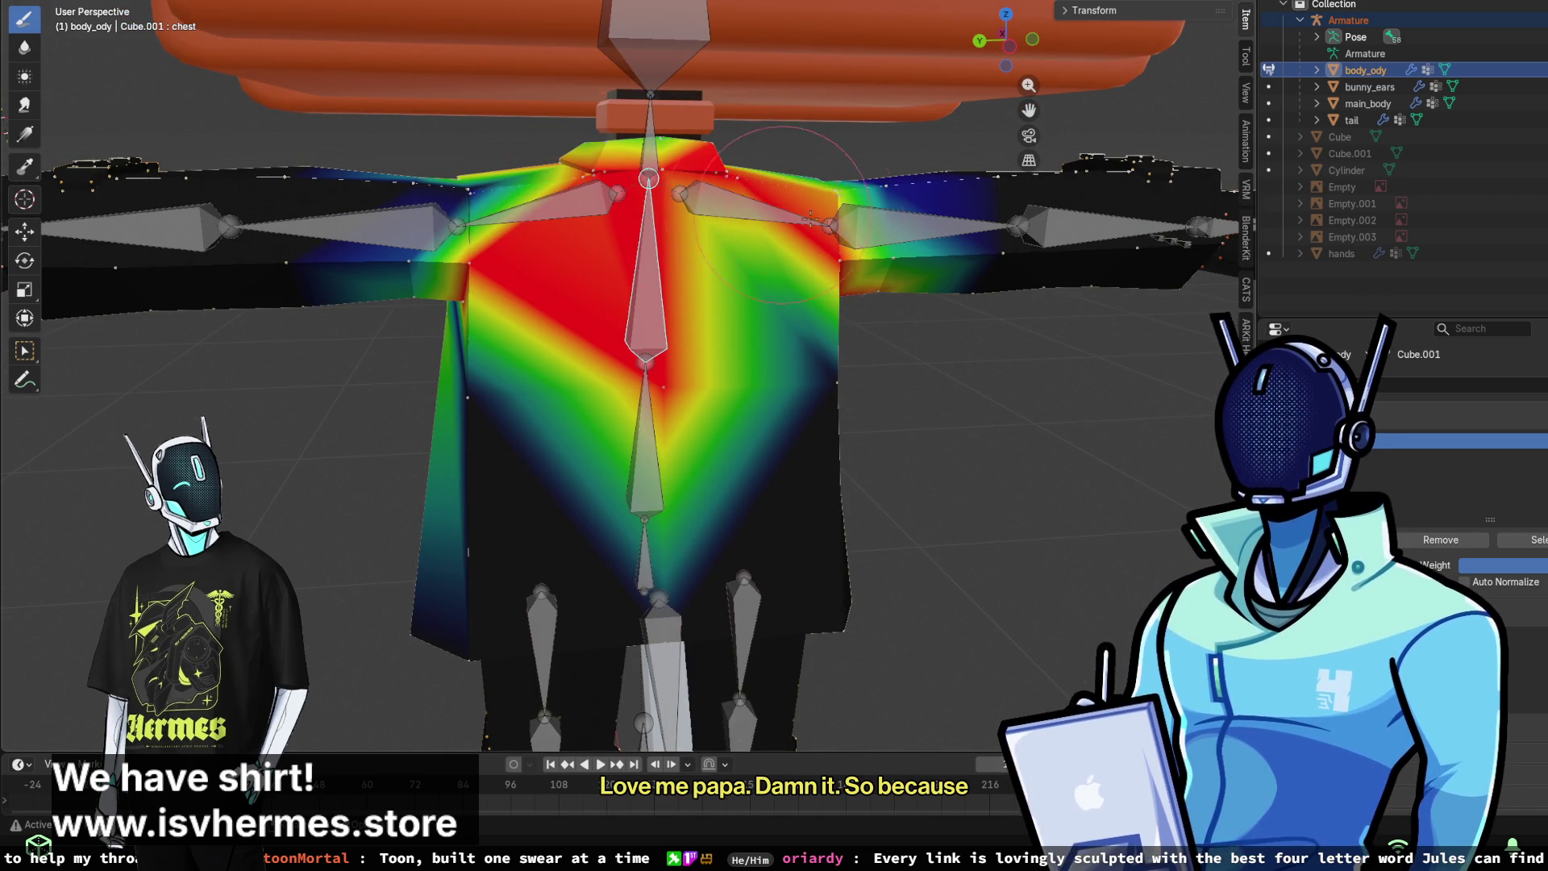
- Strengthen chest weight across both sides, the right chest panel and beside the spine
{"action": "middle_click_drag", "start_coordinate": [810, 219], "coordinate": [727, 365]}
{"action": "middle_click_drag", "start_coordinate": [784, 343], "coordinate": [766, 338]}
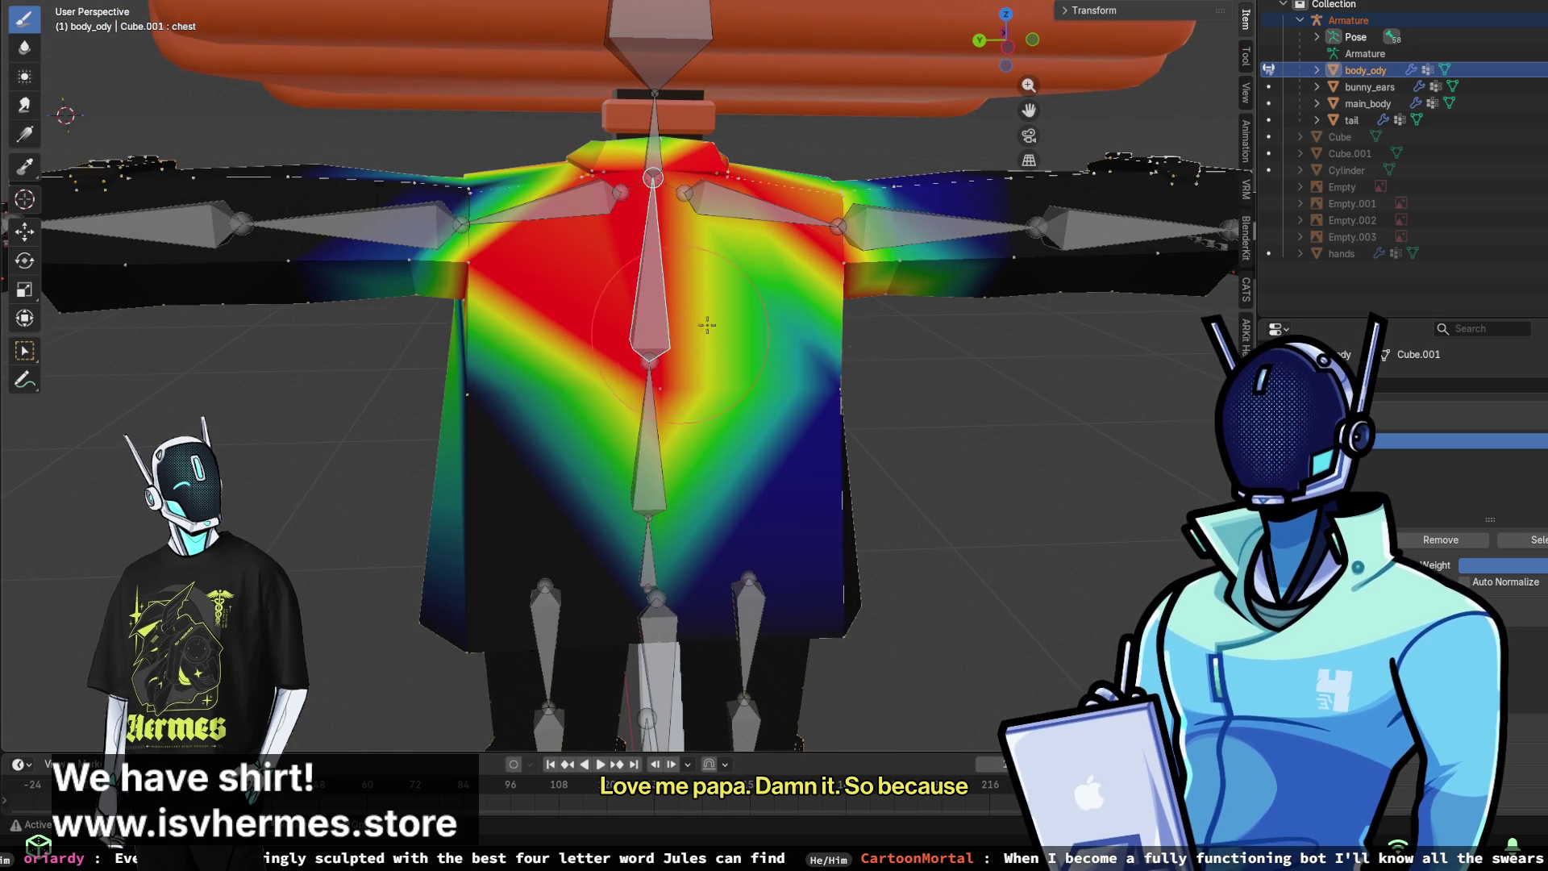
{"action": "left_click_drag", "start_coordinate": [774, 367], "coordinate": [815, 332]}
{"action": "mouse_move", "coordinate": [823, 394]}
{"action": "left_mouse_down"}
{"action": "mouse_move", "coordinate": [725, 323]}
{"action": "mouse_move", "coordinate": [500, 387]}
{"action": "mouse_move", "coordinate": [548, 419]}
{"action": "left_mouse_up"}
{"action": "mouse_move", "coordinate": [806, 378]}
{"action": "middle_mouse_down"}
{"action": "mouse_move", "coordinate": [820, 371]}
{"action": "mouse_move", "coordinate": [625, 320]}
{"action": "middle_mouse_up"}
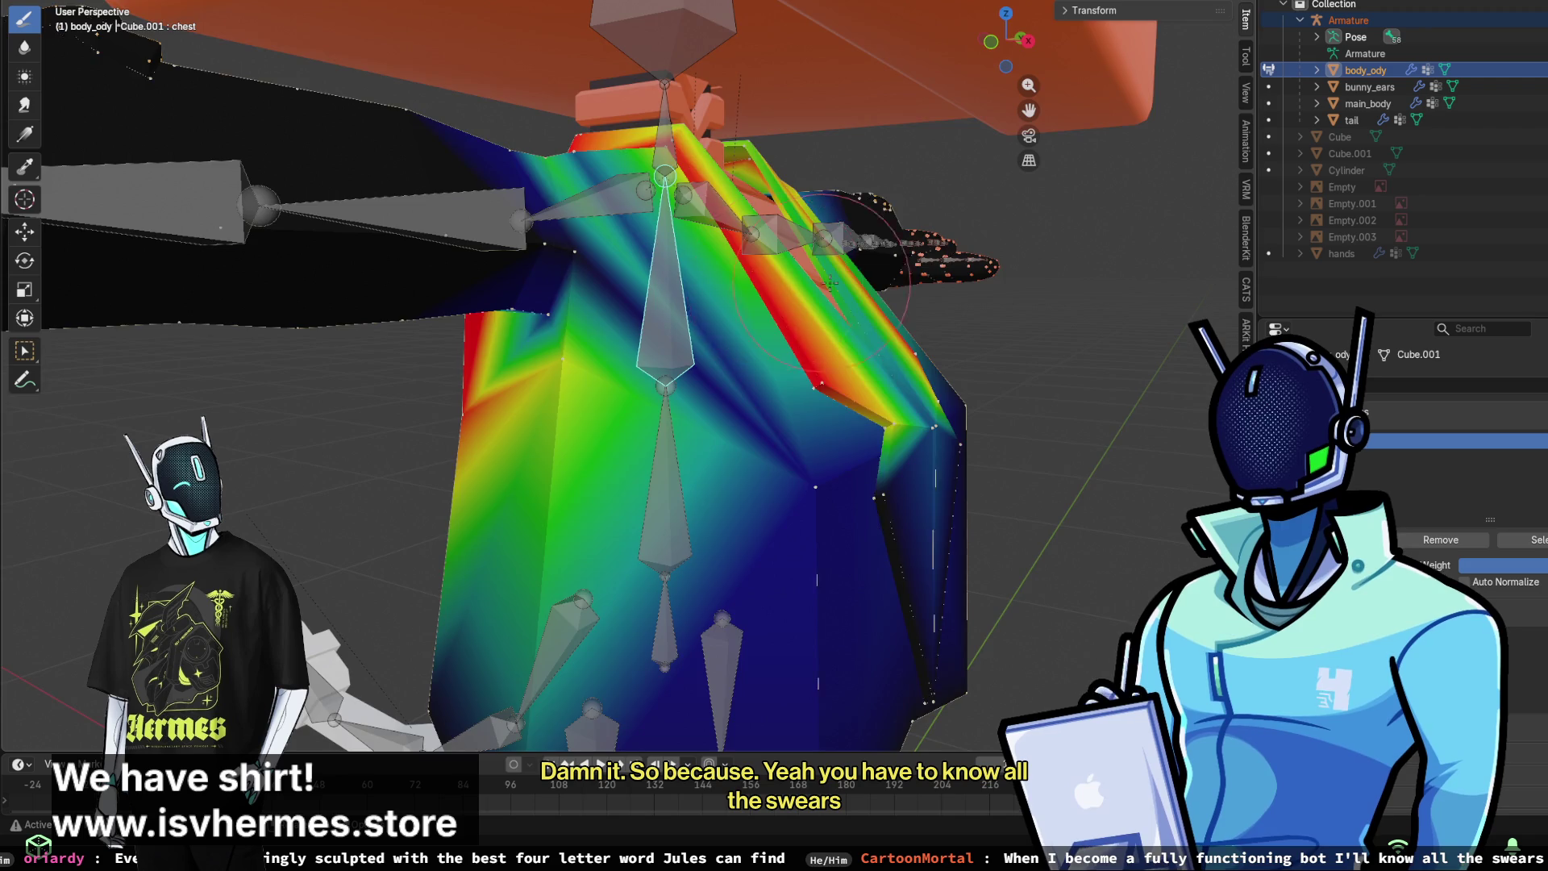
{"action": "middle_click_drag", "start_coordinate": [831, 281], "coordinate": [770, 369]}
{"action": "mouse_move", "coordinate": [772, 474]}
{"action": "middle_mouse_down"}
{"action": "mouse_move", "coordinate": [563, 403]}
{"action": "mouse_move", "coordinate": [580, 314]}
{"action": "mouse_move", "coordinate": [546, 193]}
{"action": "middle_mouse_up"}
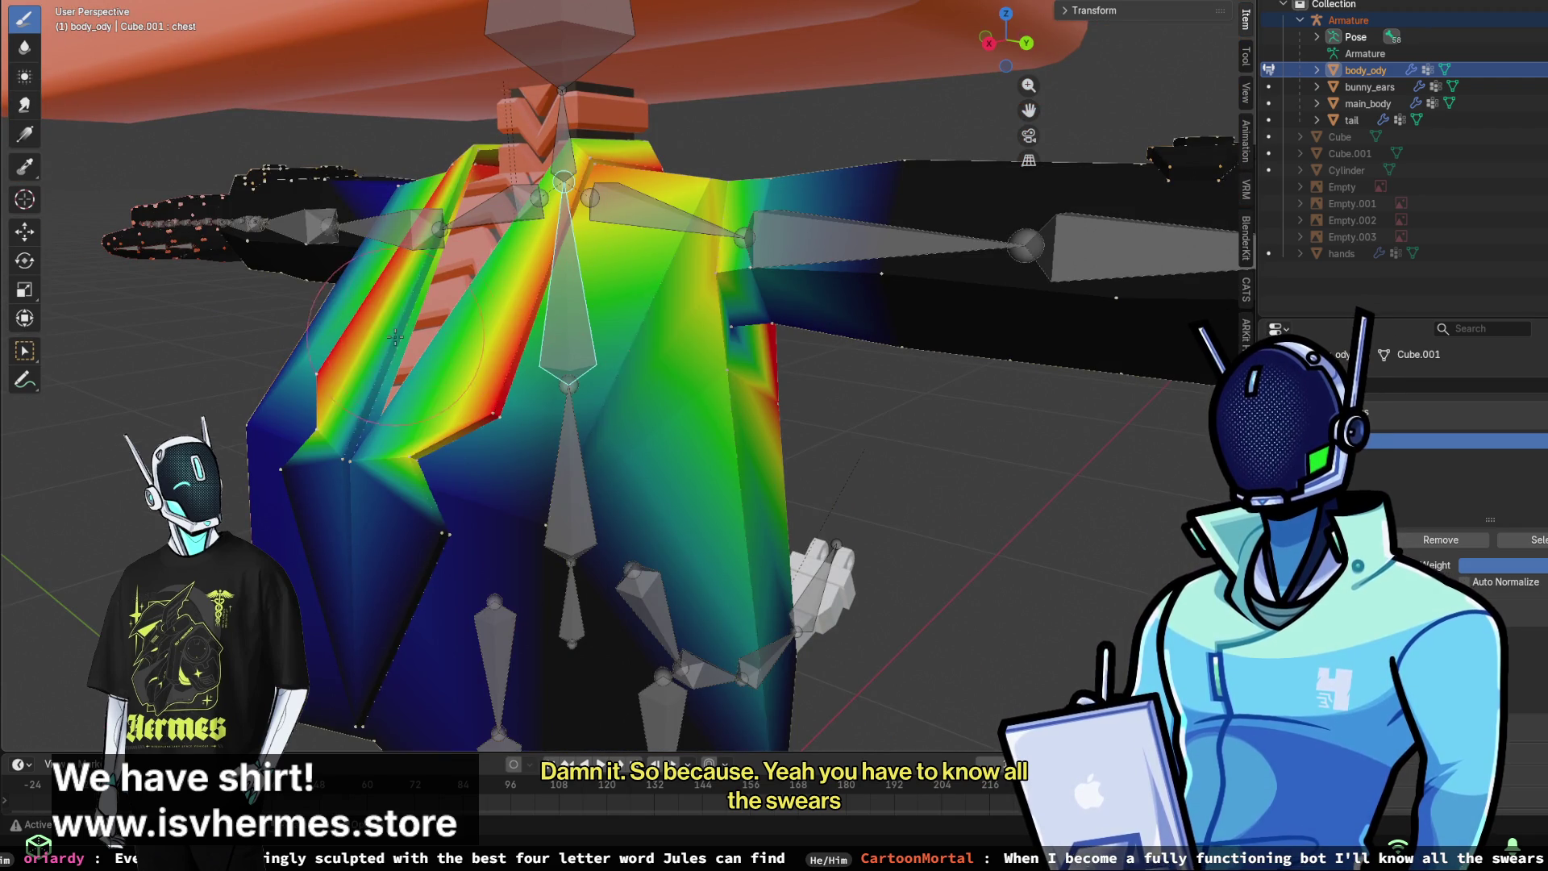
{"action": "middle_click_drag", "start_coordinate": [516, 447], "coordinate": [655, 432]}
{"action": "mouse_move", "coordinate": [655, 433]}
{"action": "left_mouse_down"}
{"action": "mouse_move", "coordinate": [710, 556]}
{"action": "mouse_move", "coordinate": [838, 507]}
{"action": "mouse_move", "coordinate": [855, 403]}
{"action": "left_mouse_up"}
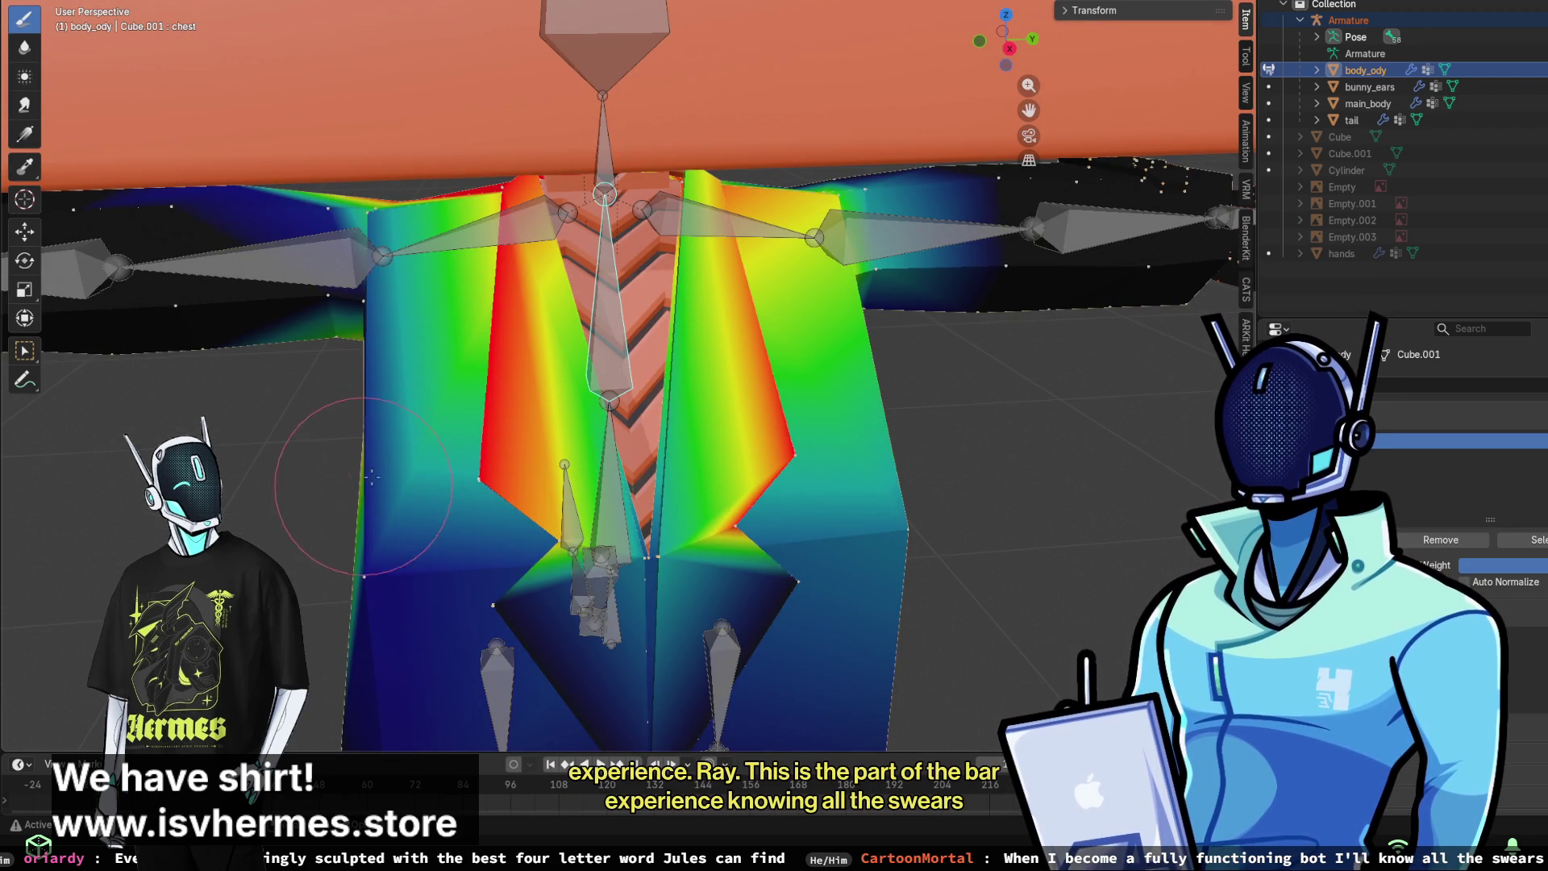
{"action": "middle_click_drag", "start_coordinate": [689, 487], "coordinate": [605, 314]}
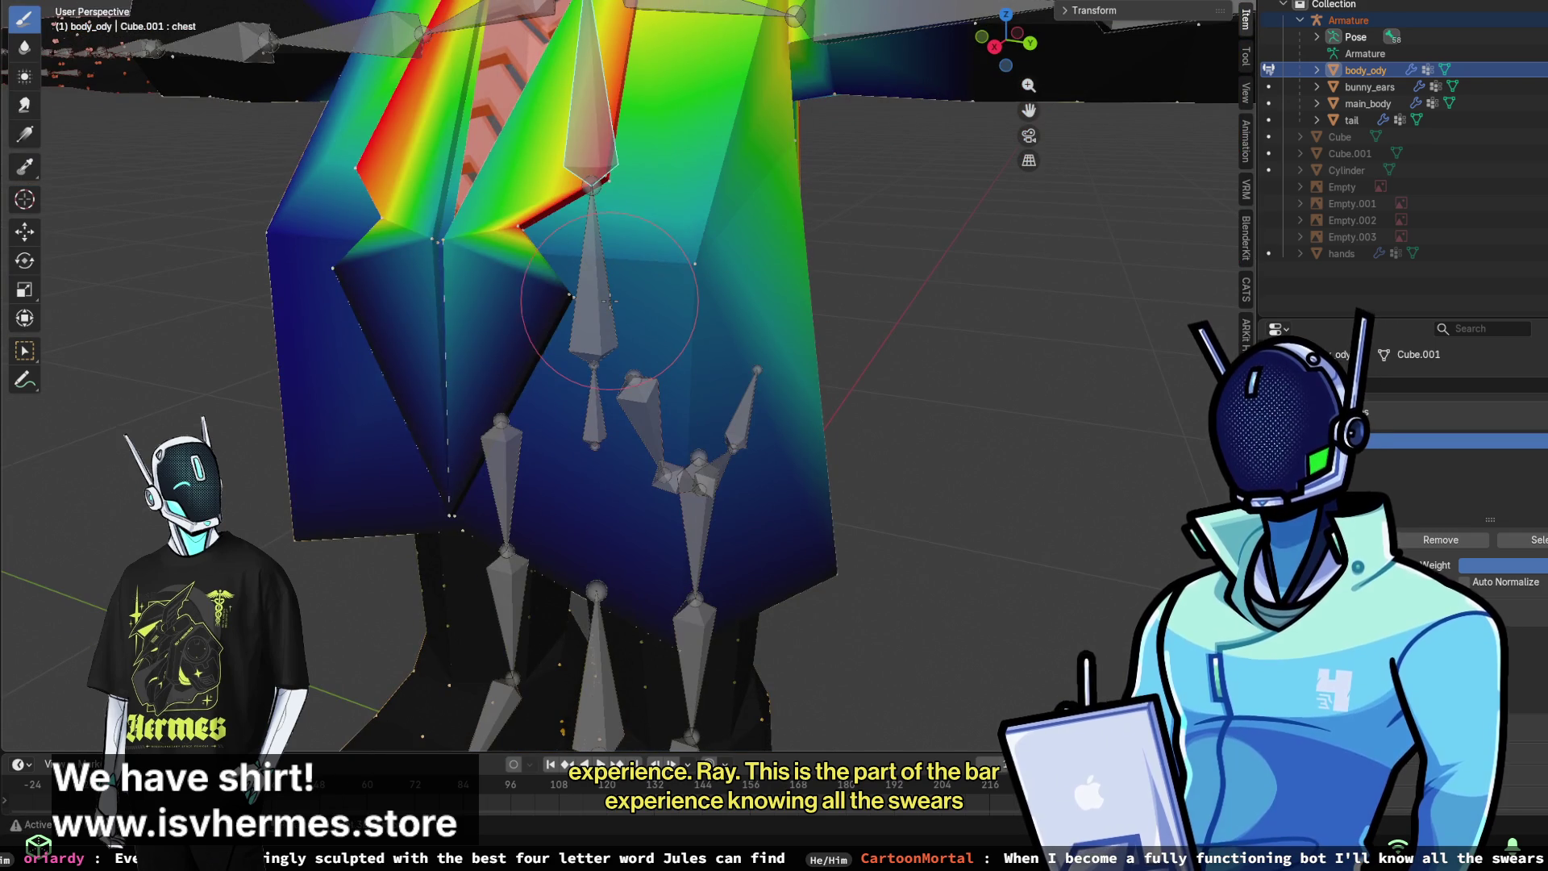
{"action": "left_click_drag", "start_coordinate": [601, 304], "coordinate": [598, 310]}
{"action": "middle_click_drag", "start_coordinate": [801, 334], "coordinate": [715, 307]}
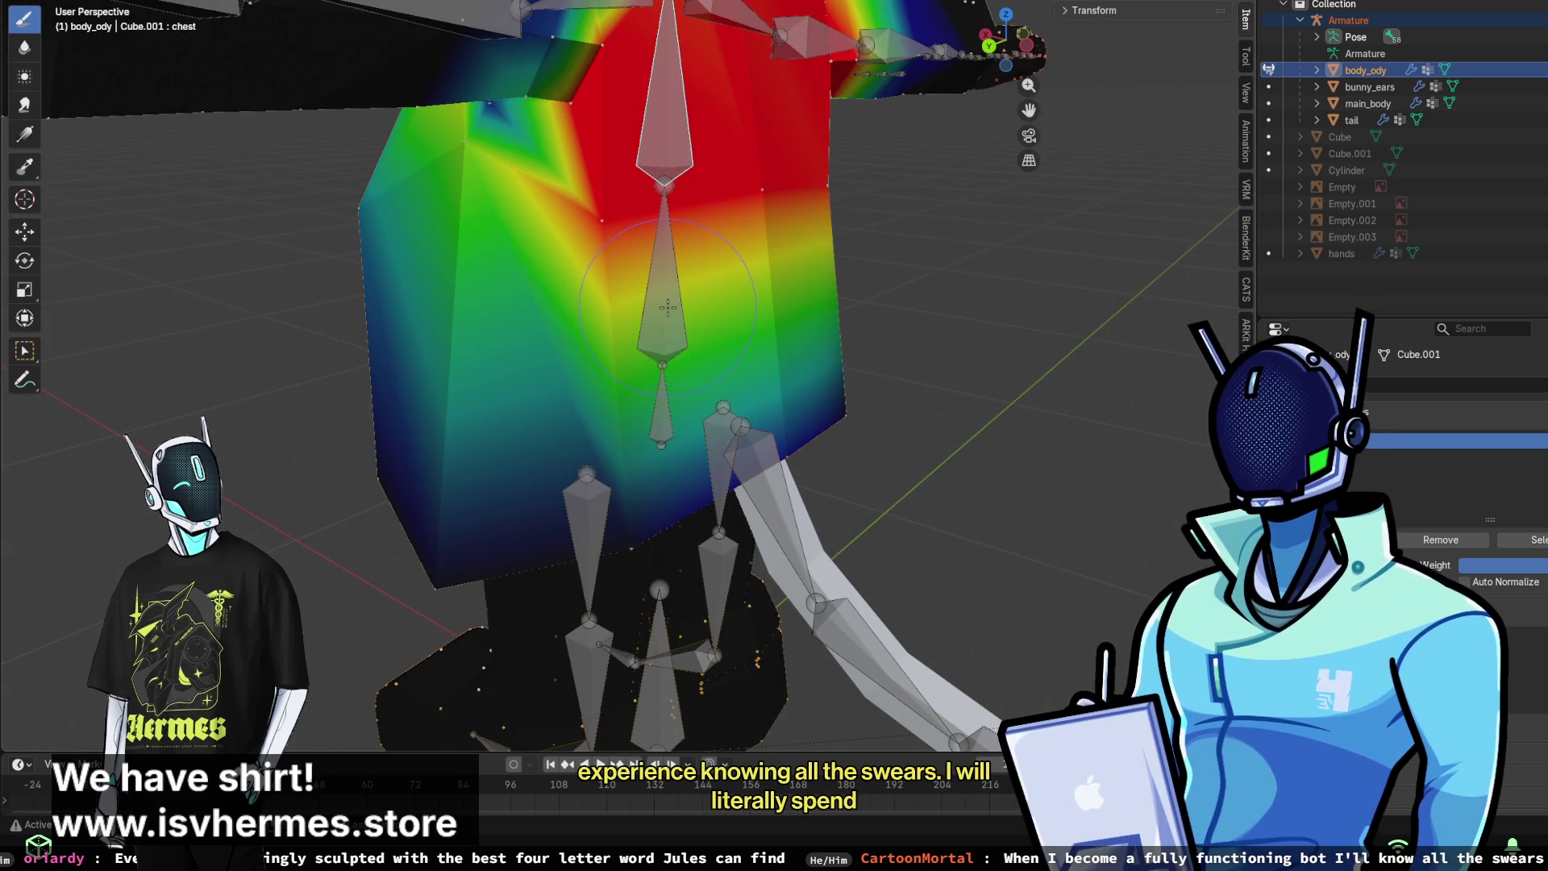
{"action": "middle_click_drag", "start_coordinate": [668, 307], "coordinate": [578, 295]}
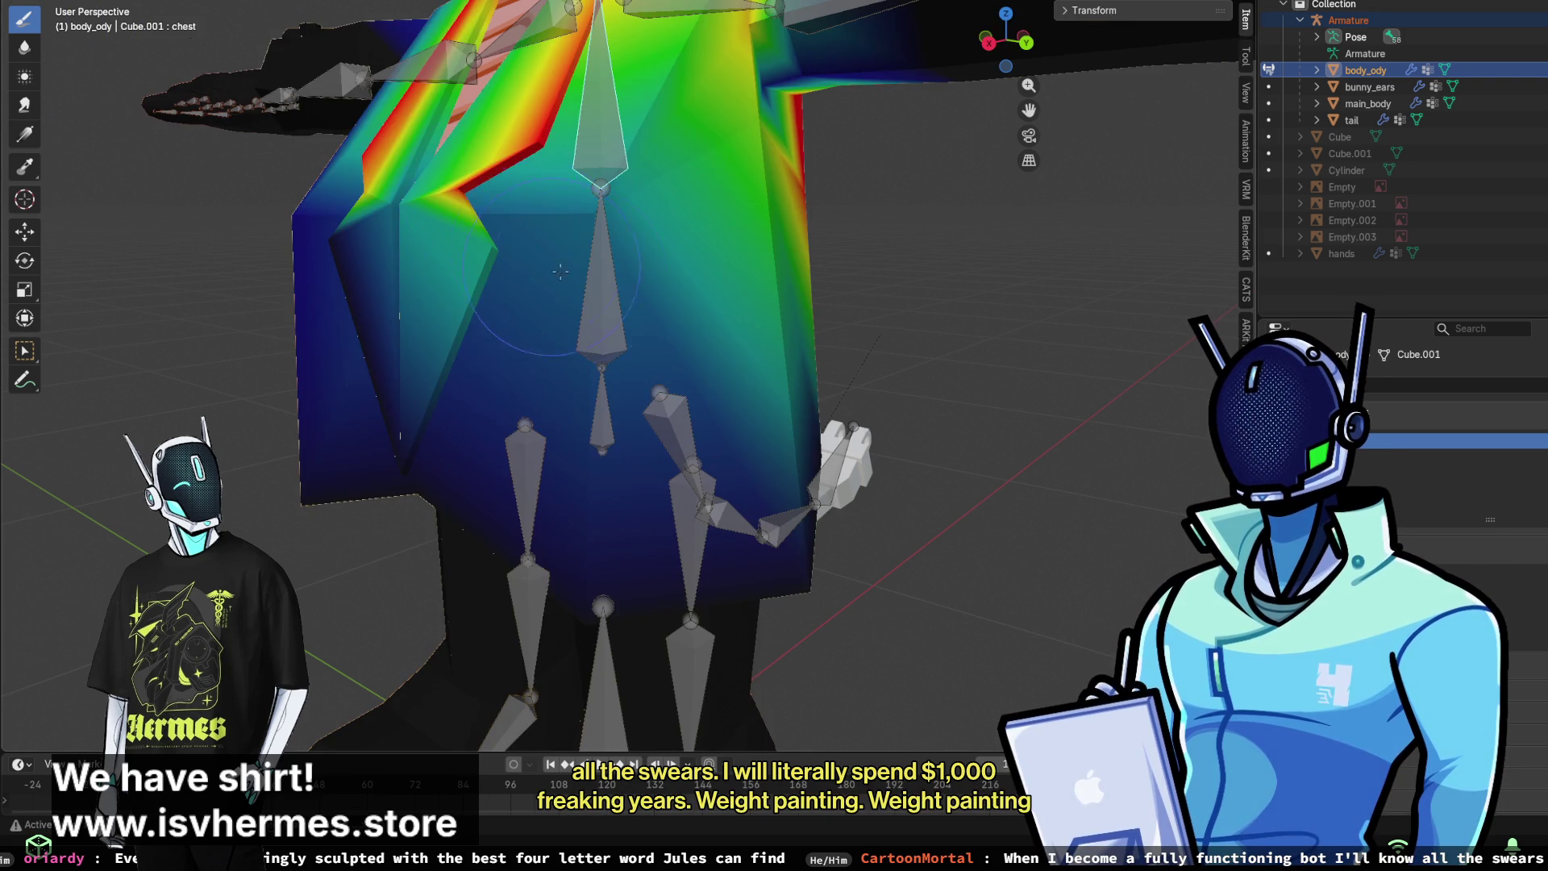
{"action": "left_click", "coordinate": [586, 266], "text": "ctrl"}
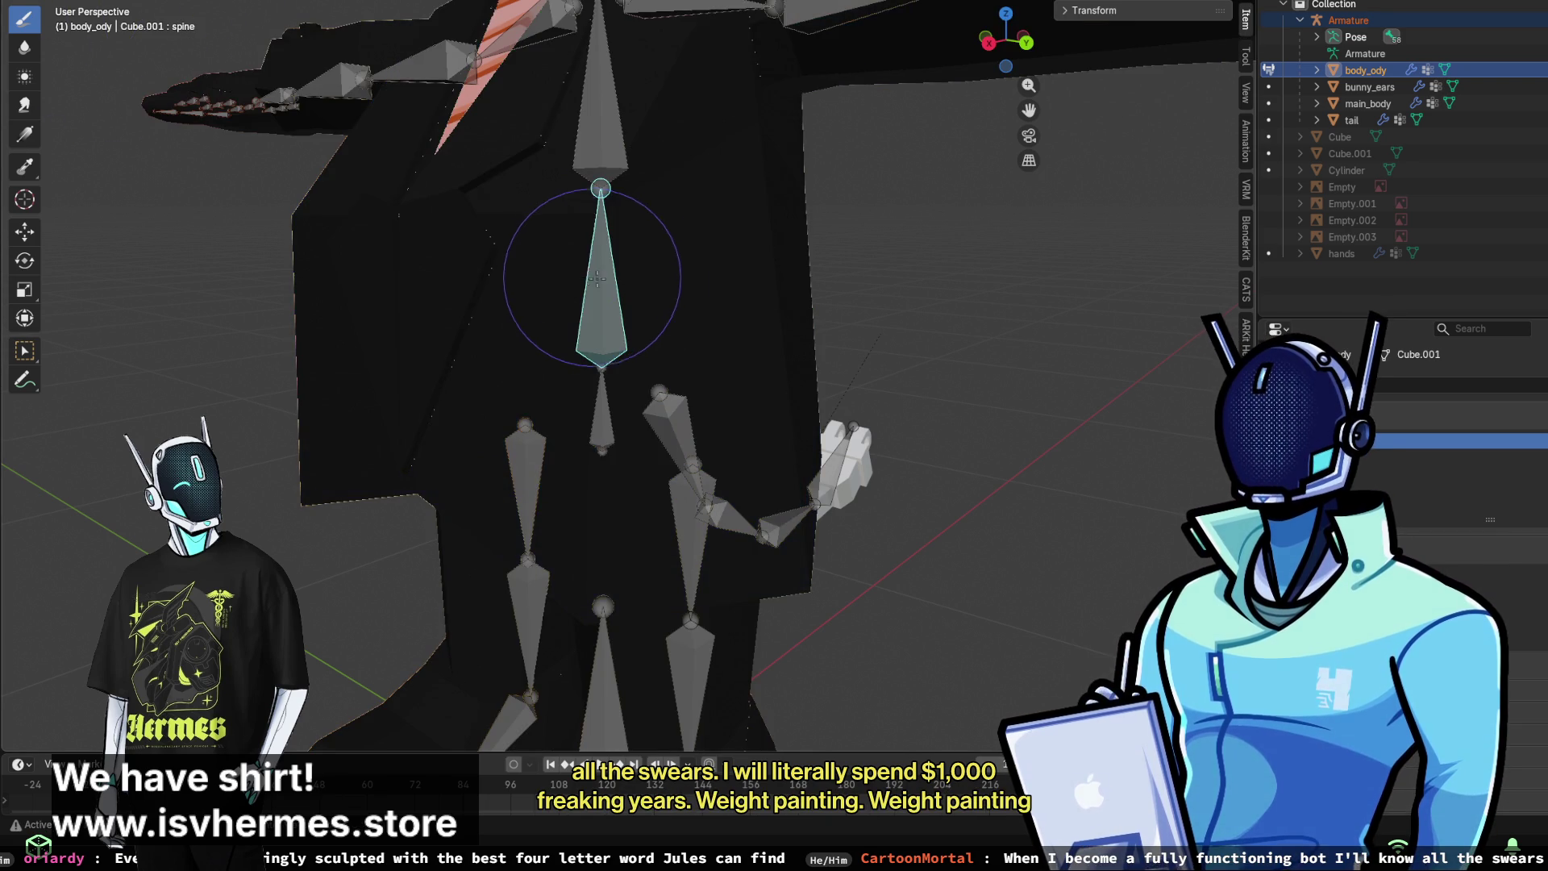
- Select the spine bone and paint its weight across the mid-torso and toward the shirt's bottom
{"action": "scroll", "coordinate": [696, 250], "scroll_direction": "down", "scroll_amount": 3}
{"action": "key", "text": "ctrl+z"}
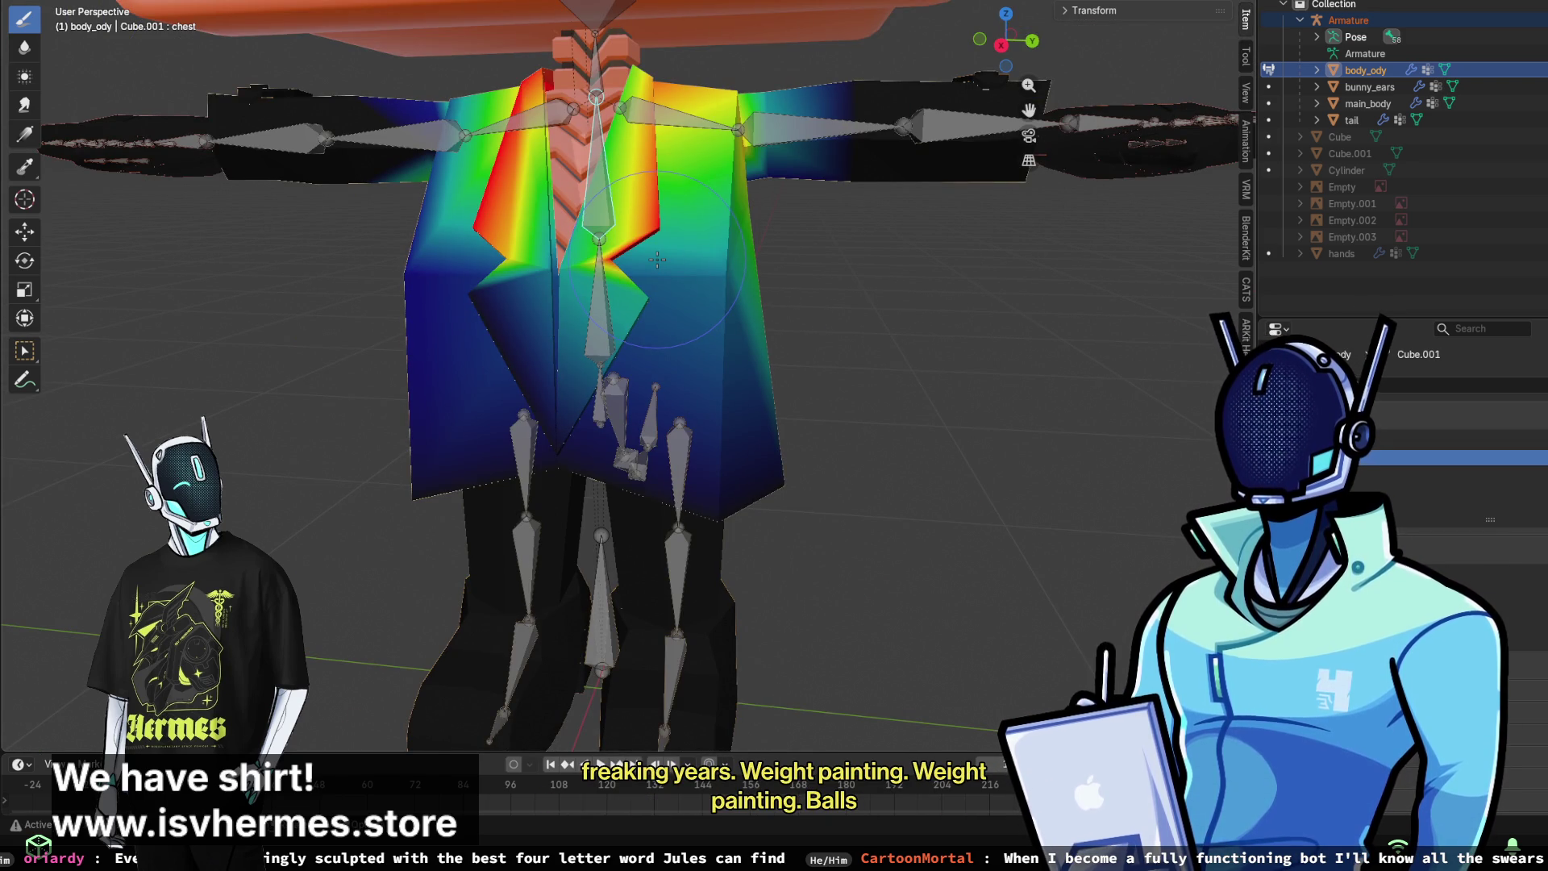
{"action": "left_click", "coordinate": [601, 337], "text": "ctrl"}
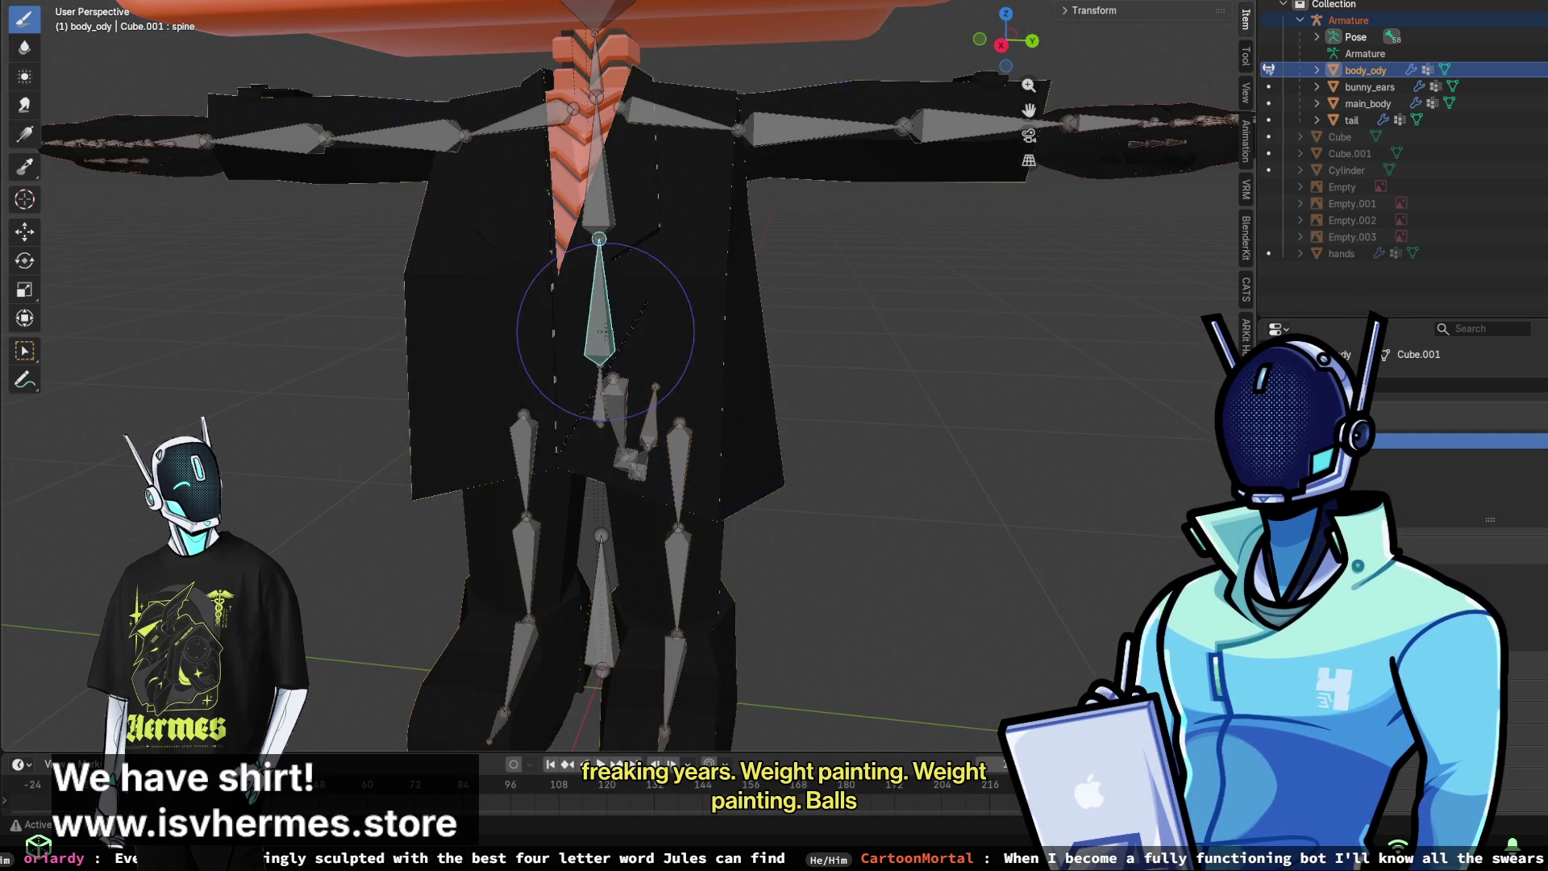
{"action": "mouse_move", "coordinate": [751, 390]}
{"action": "left_mouse_down"}
{"action": "mouse_move", "coordinate": [518, 345]}
{"action": "mouse_move", "coordinate": [729, 321]}
{"action": "mouse_move", "coordinate": [766, 283]}
{"action": "mouse_move", "coordinate": [471, 334]}
{"action": "left_mouse_up"}
{"action": "left_click_drag", "start_coordinate": [696, 324], "coordinate": [670, 324]}
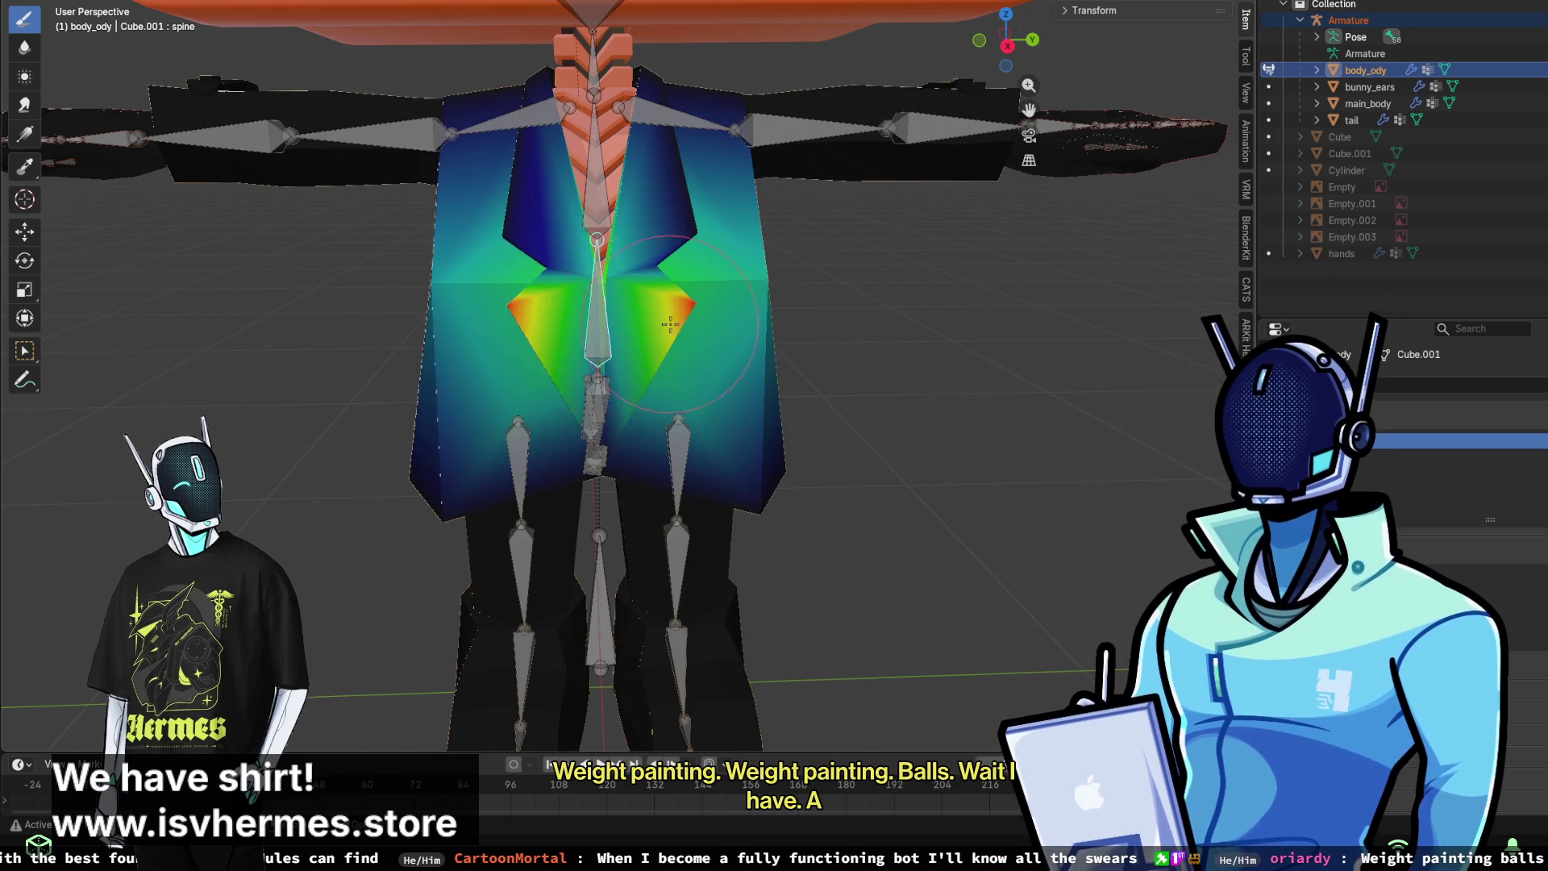
{"action": "middle_click_drag", "start_coordinate": [552, 335], "coordinate": [613, 331]}
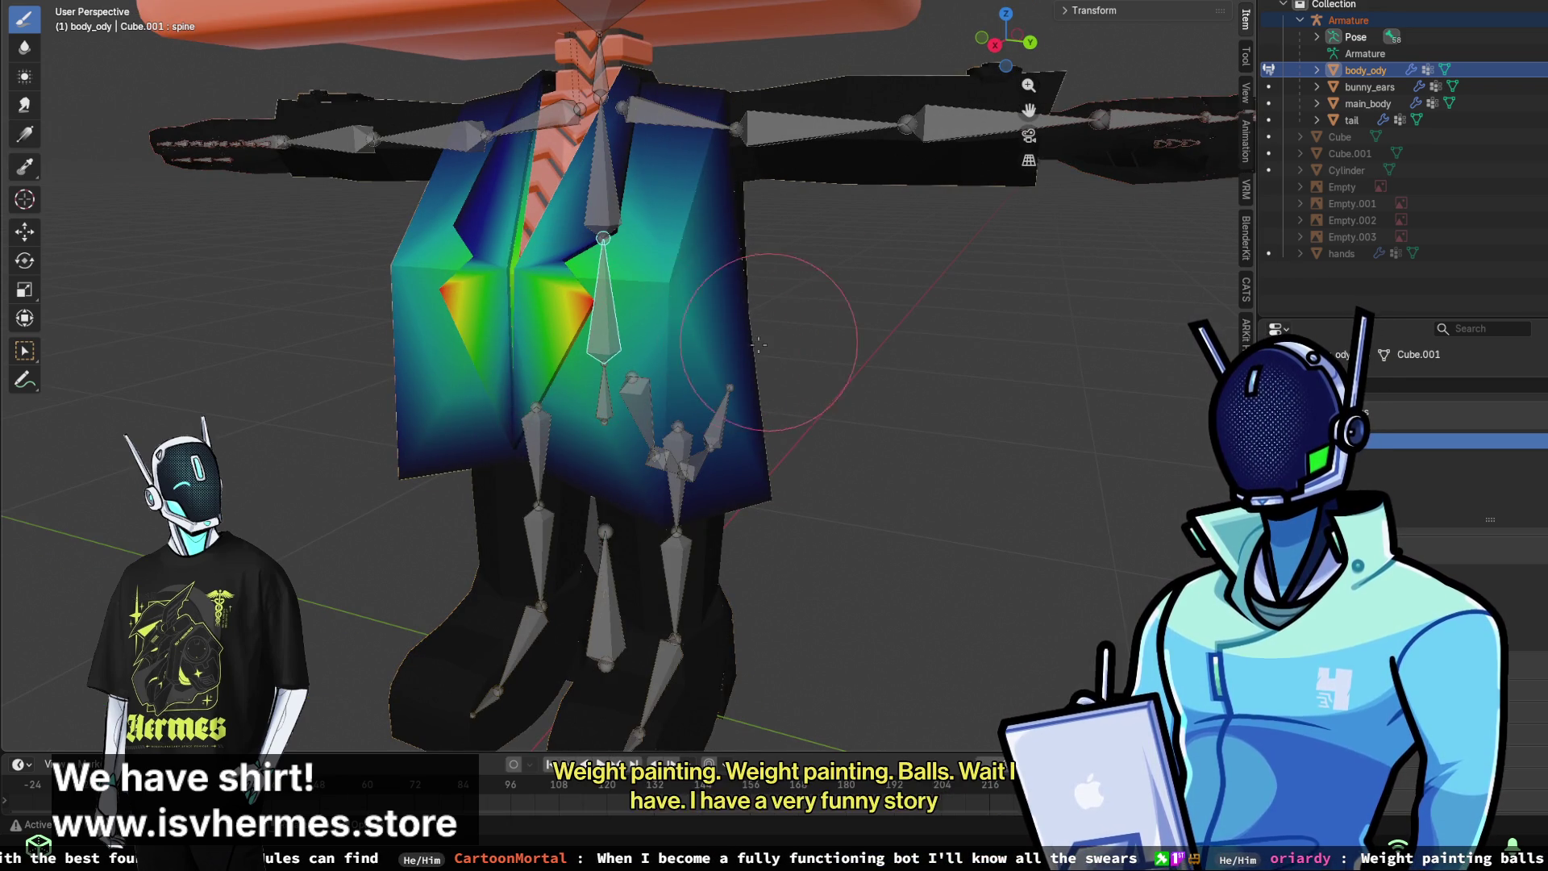
{"action": "middle_click_drag", "start_coordinate": [746, 346], "coordinate": [559, 345]}
{"action": "middle_click_drag", "start_coordinate": [436, 345], "coordinate": [691, 314]}
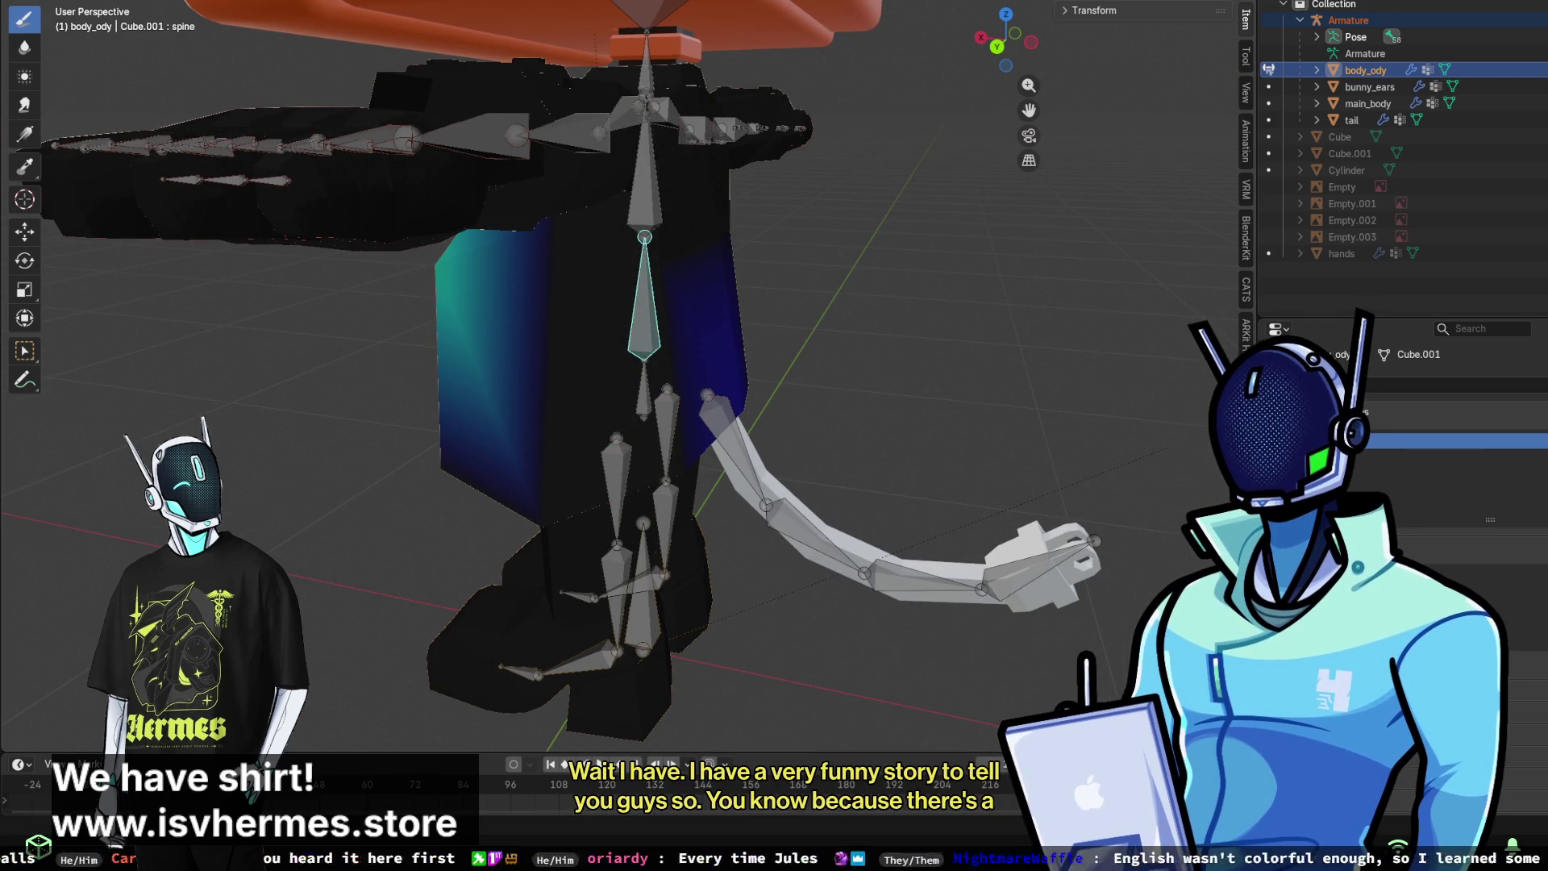
{"action": "left_click_drag", "start_coordinate": [637, 657], "coordinate": [639, 356]}
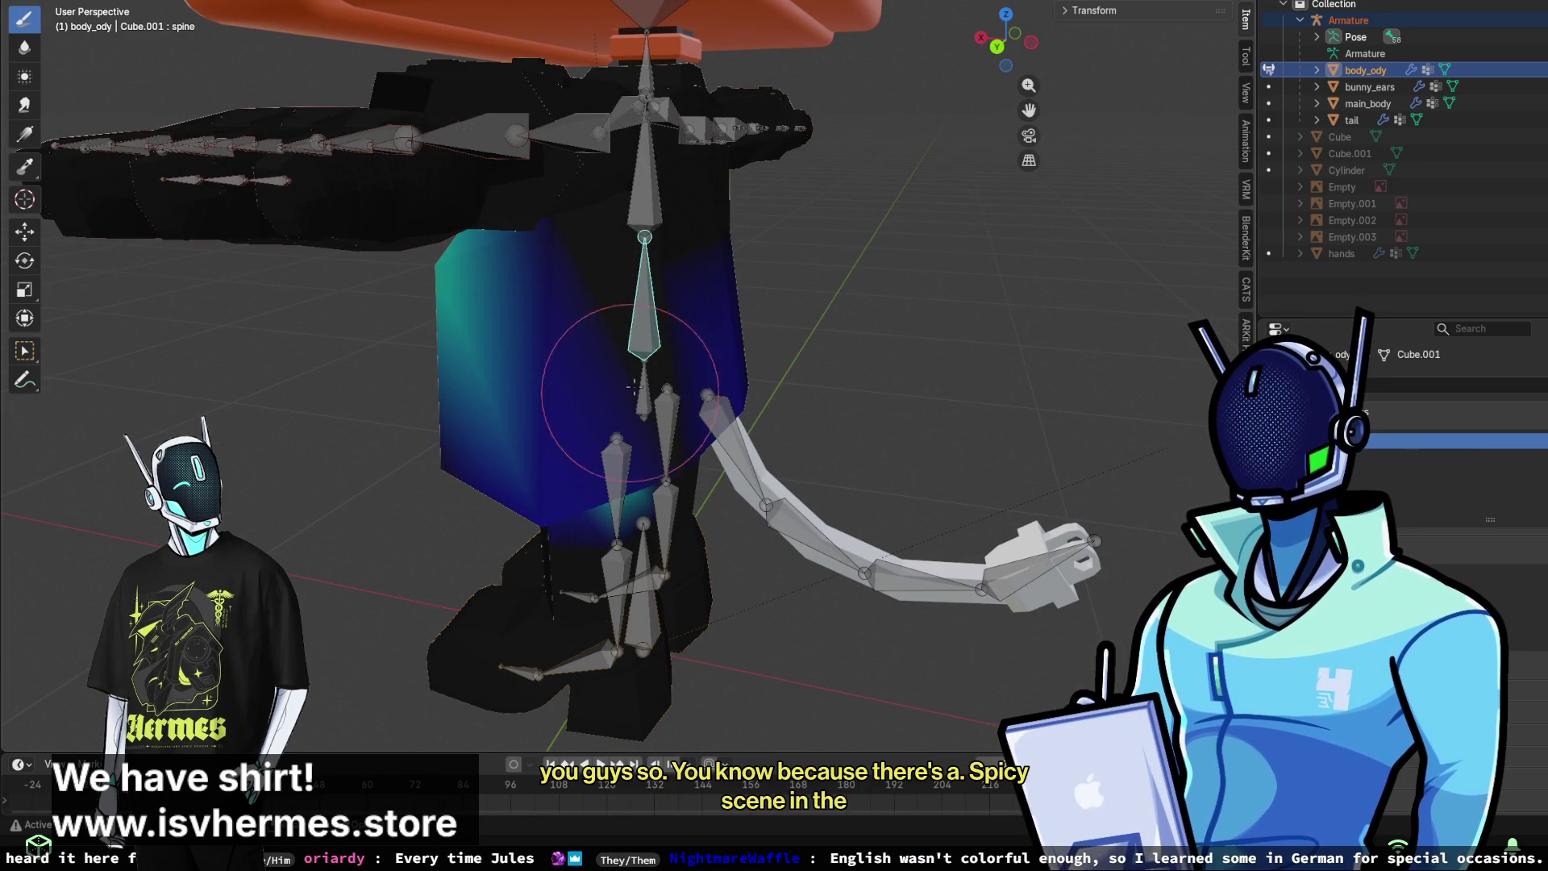
{"action": "middle_click_drag", "start_coordinate": [677, 318], "coordinate": [640, 381]}
{"action": "mouse_move", "coordinate": [526, 358]}
{"action": "middle_mouse_down"}
{"action": "mouse_move", "coordinate": [863, 339]}
{"action": "mouse_move", "coordinate": [699, 432]}
{"action": "mouse_move", "coordinate": [718, 379]}
{"action": "mouse_move", "coordinate": [788, 339]}
{"action": "mouse_move", "coordinate": [767, 335]}
{"action": "mouse_move", "coordinate": [756, 447]}
{"action": "mouse_move", "coordinate": [709, 455]}
{"action": "middle_mouse_up"}
{"action": "left_click", "coordinate": [680, 463], "text": "ctrl"}
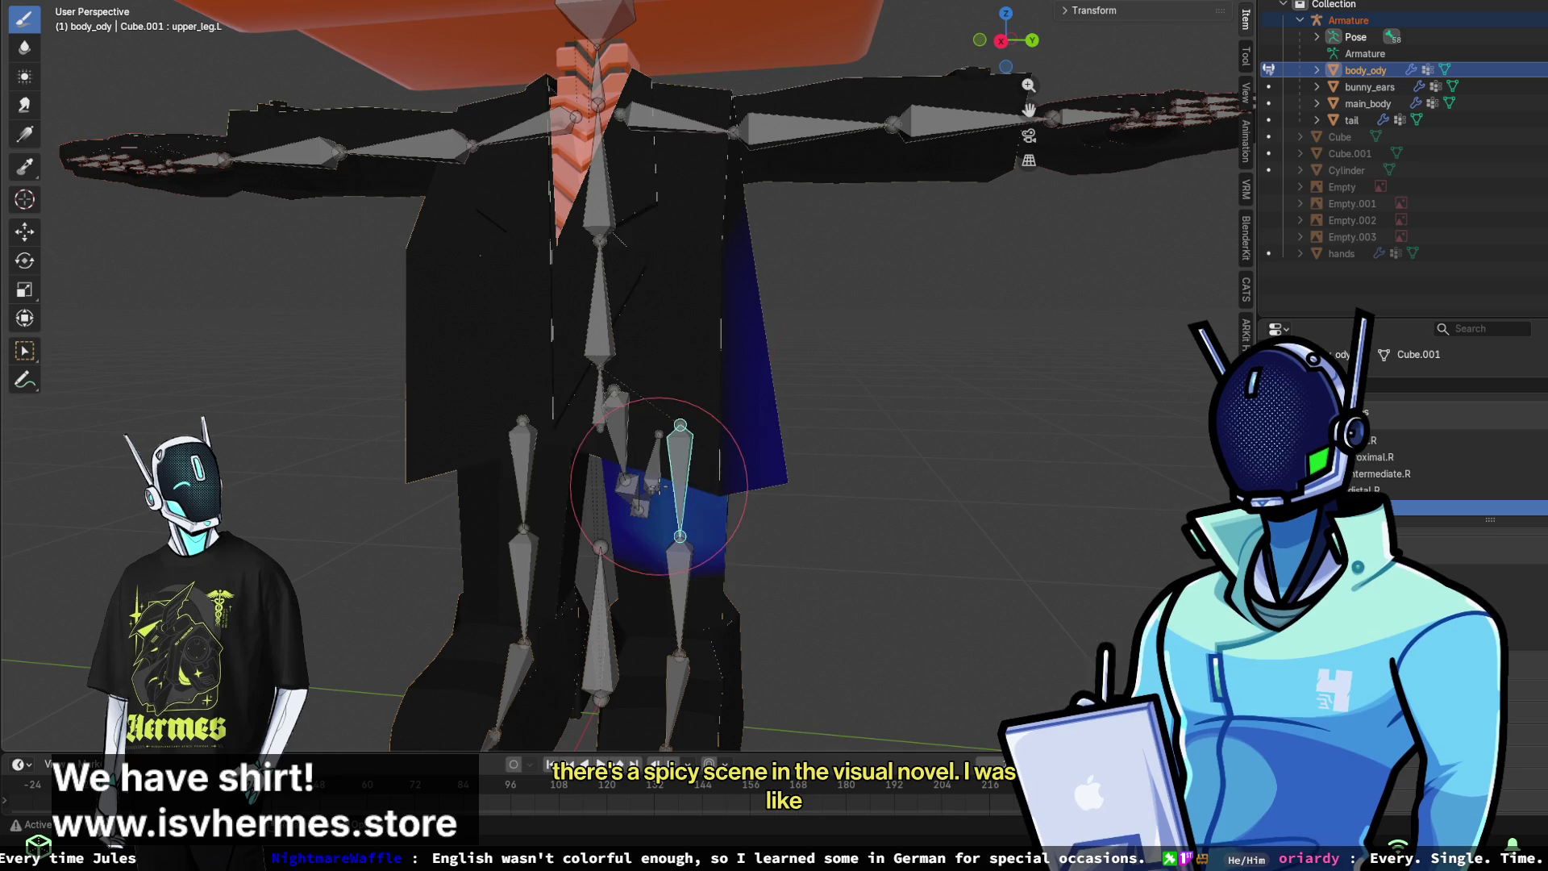
- Paint upper_leg.L weight around the upper leg region from several front angles
{"action": "left_click_drag", "start_coordinate": [655, 486], "coordinate": [673, 452]}
{"action": "middle_click_drag", "start_coordinate": [673, 451], "coordinate": [805, 438]}
{"action": "mouse_move", "coordinate": [765, 484]}
{"action": "left_mouse_down"}
{"action": "mouse_move", "coordinate": [710, 516]}
{"action": "mouse_move", "coordinate": [677, 500]}
{"action": "left_mouse_up"}
{"action": "mouse_move", "coordinate": [725, 468]}
{"action": "middle_mouse_down"}
{"action": "mouse_move", "coordinate": [784, 436]}
{"action": "mouse_move", "coordinate": [612, 483]}
{"action": "middle_mouse_up"}
{"action": "left_click_drag", "start_coordinate": [556, 564], "coordinate": [598, 461]}
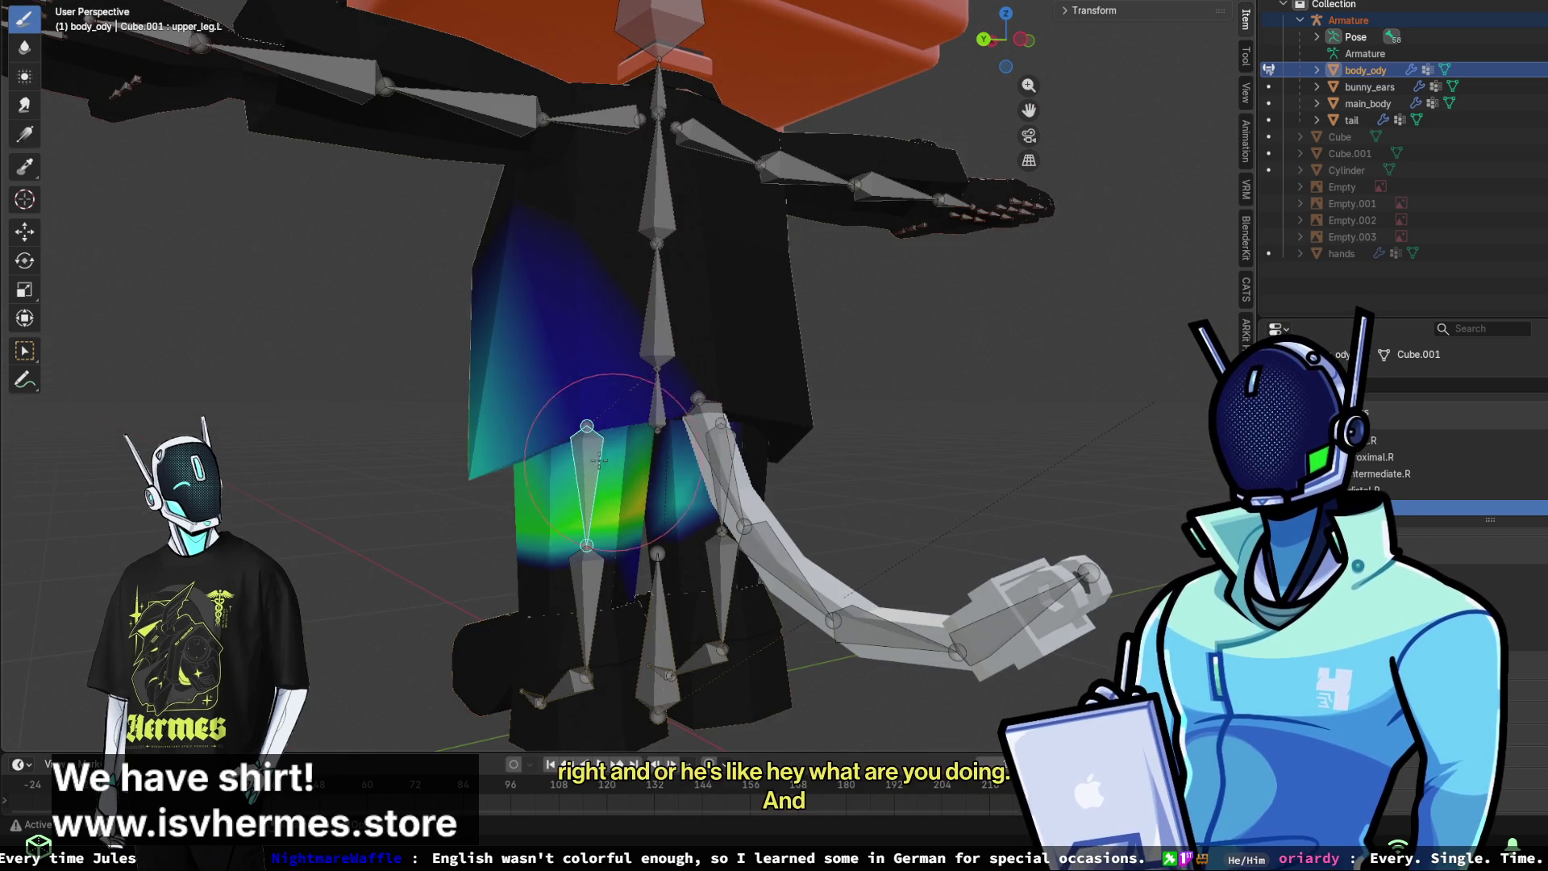
{"action": "middle_click_drag", "start_coordinate": [599, 461], "coordinate": [595, 449]}
{"action": "left_click_drag", "start_coordinate": [594, 449], "coordinate": [594, 452]}
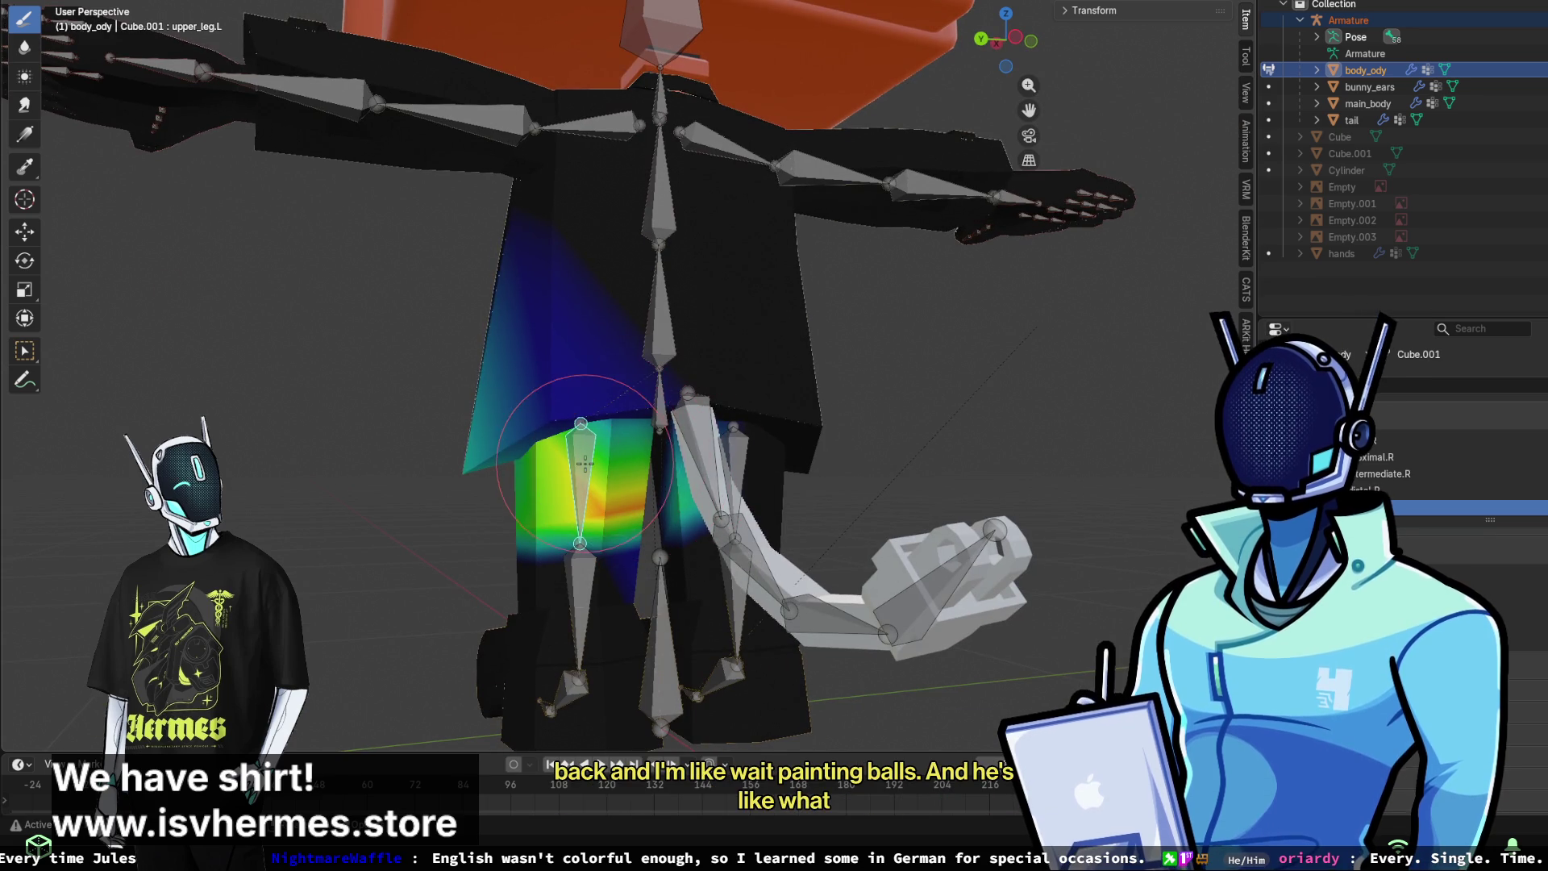
{"action": "middle_click_drag", "start_coordinate": [584, 464], "coordinate": [564, 403]}
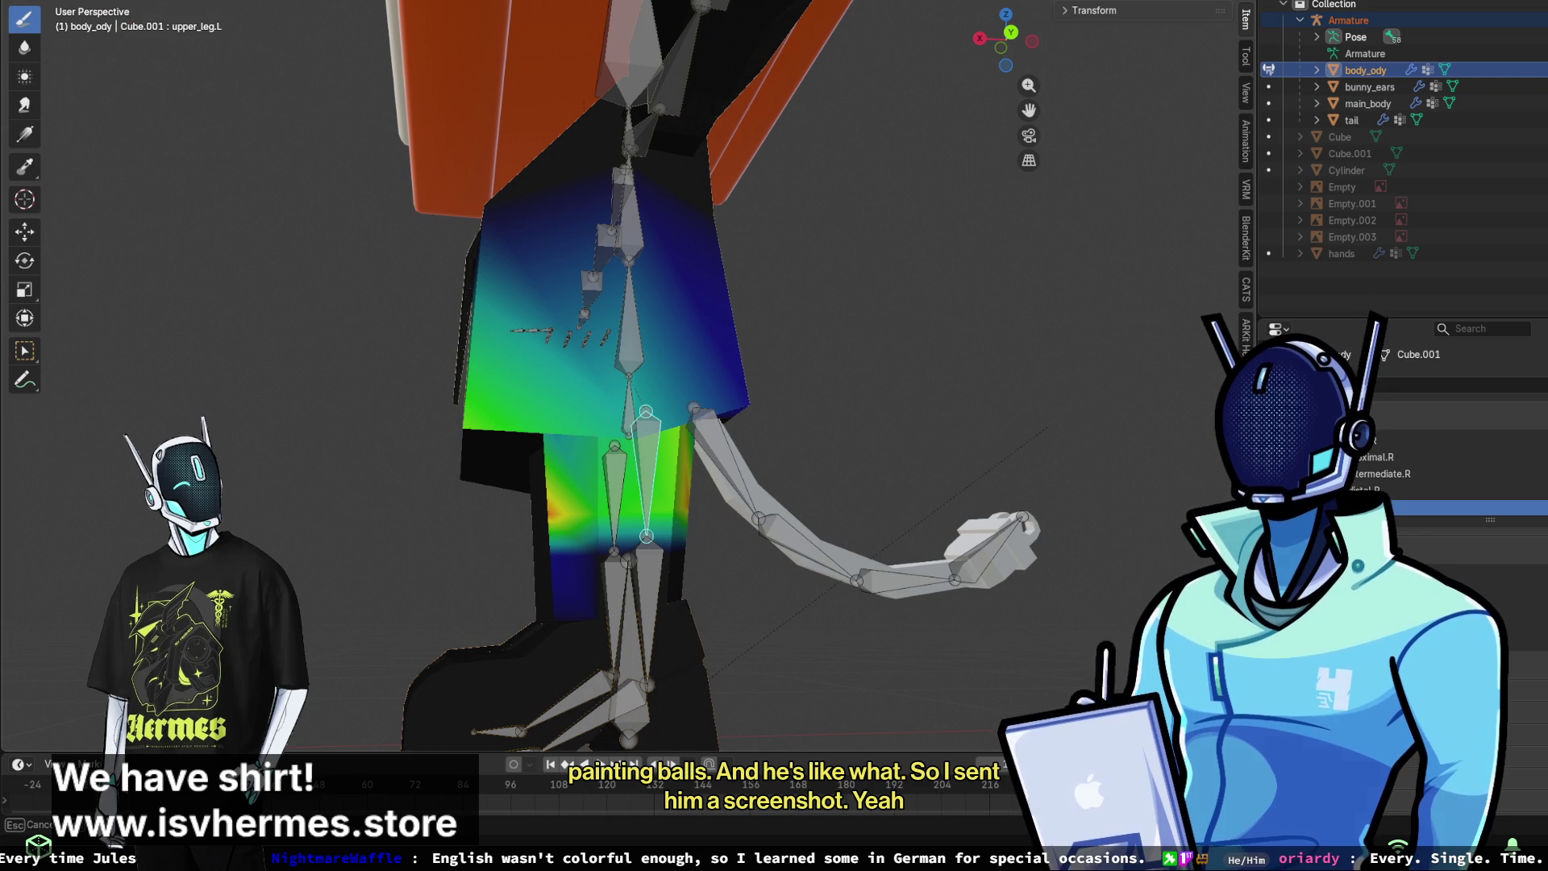
- Restore the rest pose and erase the stray upper_leg.L weight from both hips
{"action": "key", "text": "ctrl+z"}
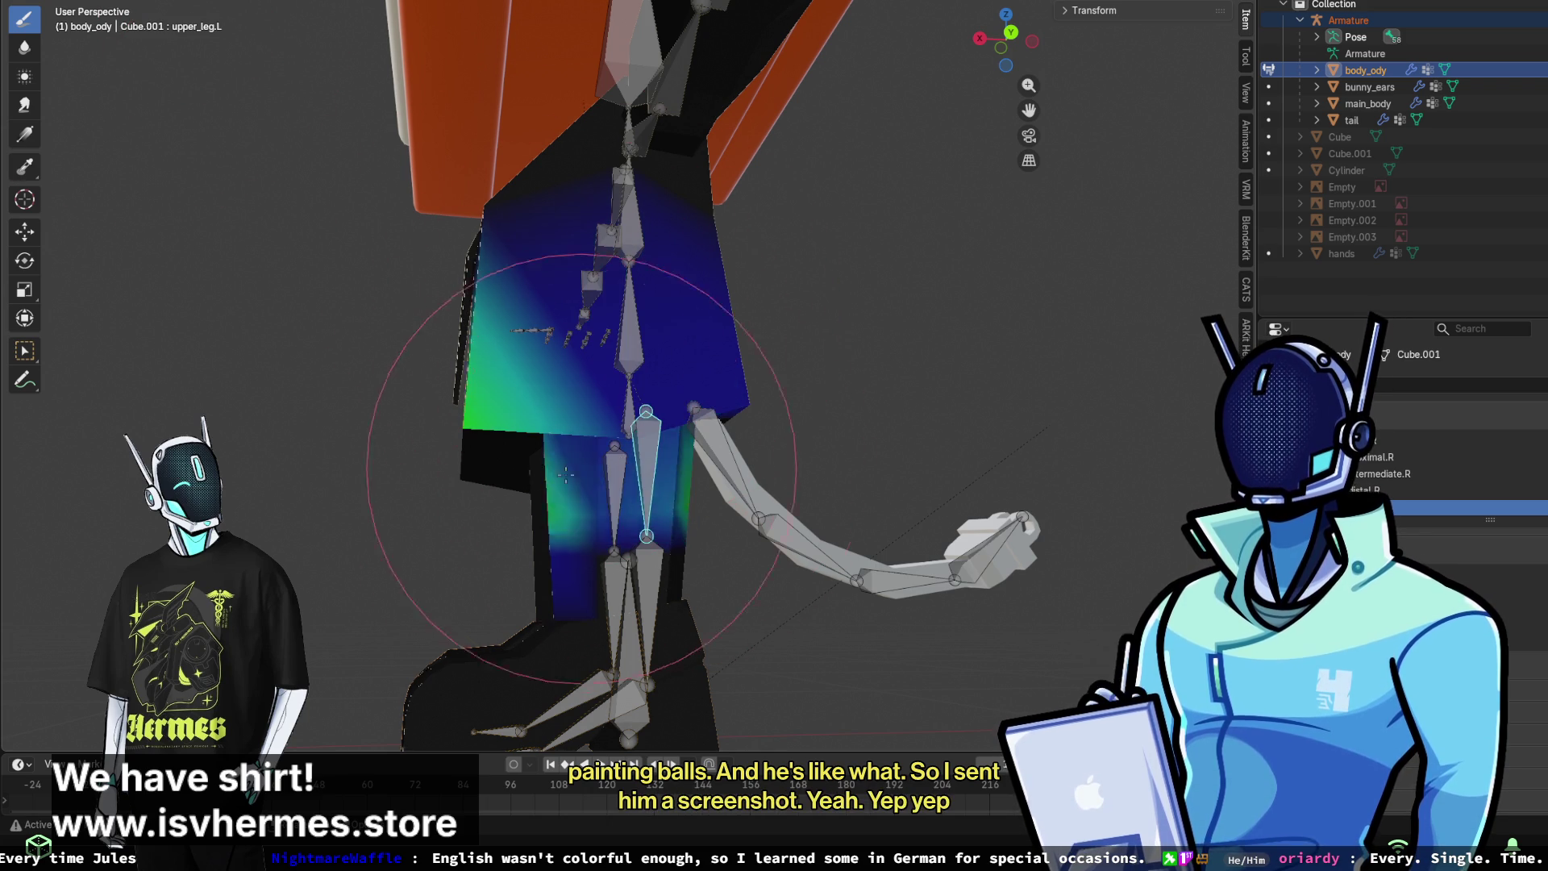
{"action": "middle_click_drag", "start_coordinate": [627, 316], "coordinate": [624, 288]}
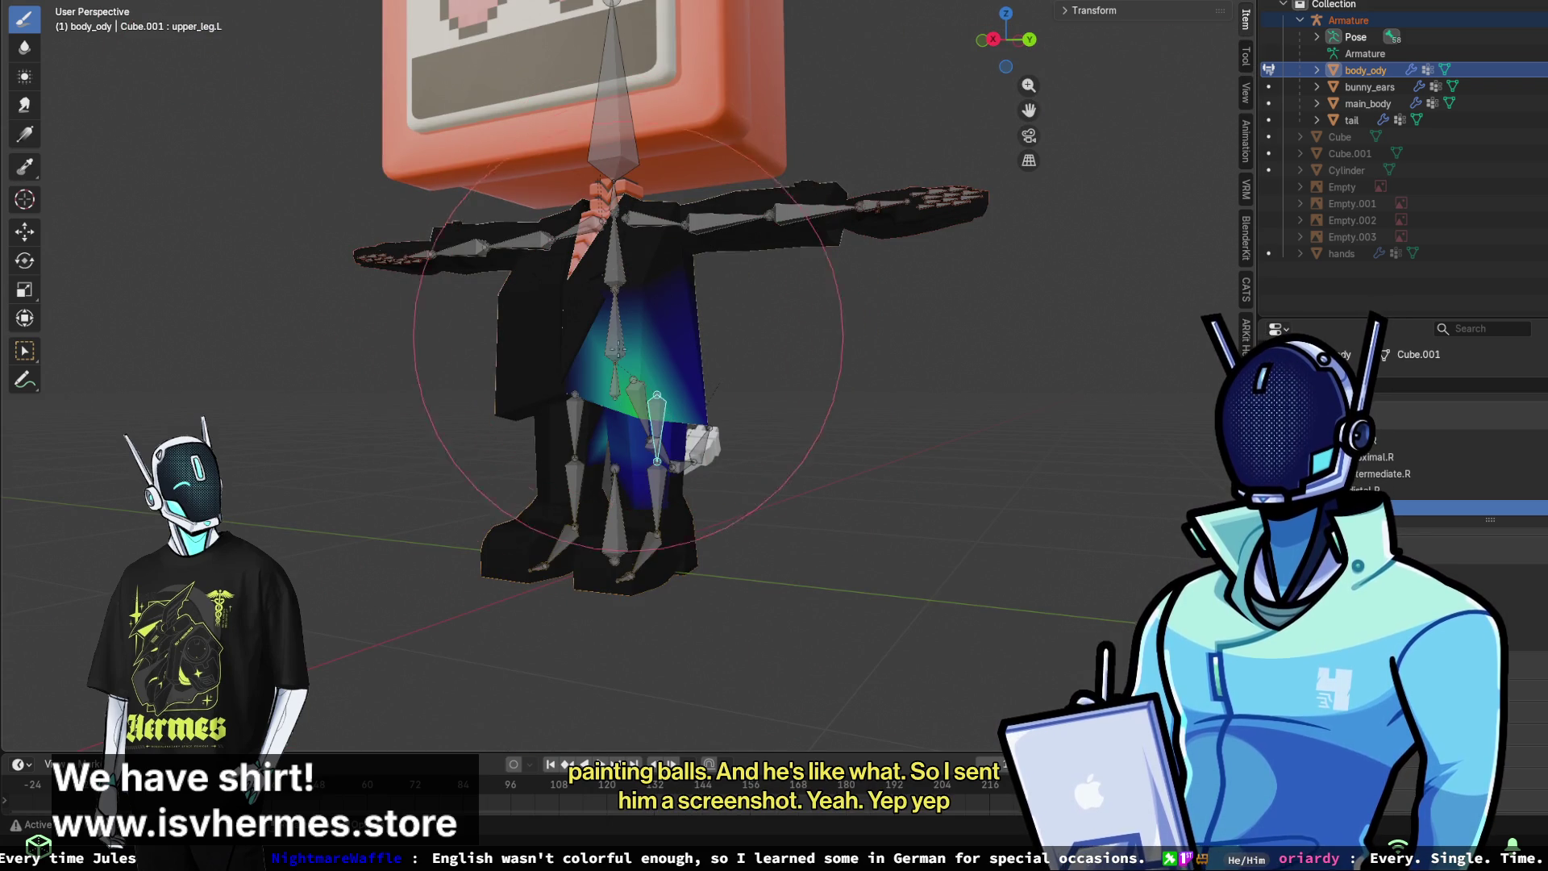
{"action": "left_click_drag", "start_coordinate": [604, 379], "coordinate": [570, 415]}
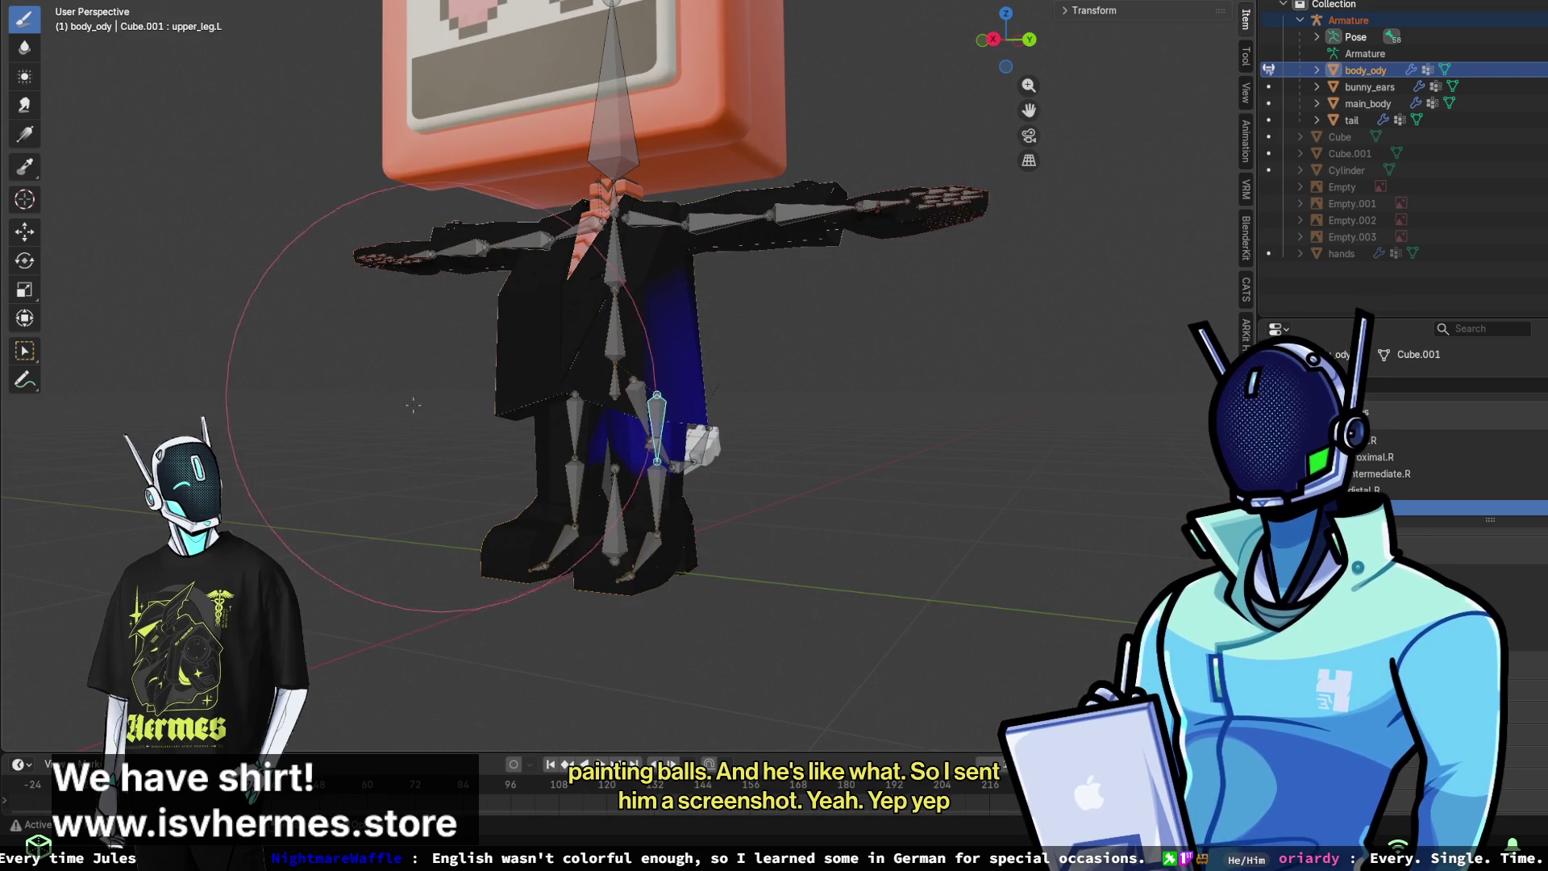
{"action": "left_click_drag", "start_coordinate": [513, 406], "coordinate": [507, 423]}
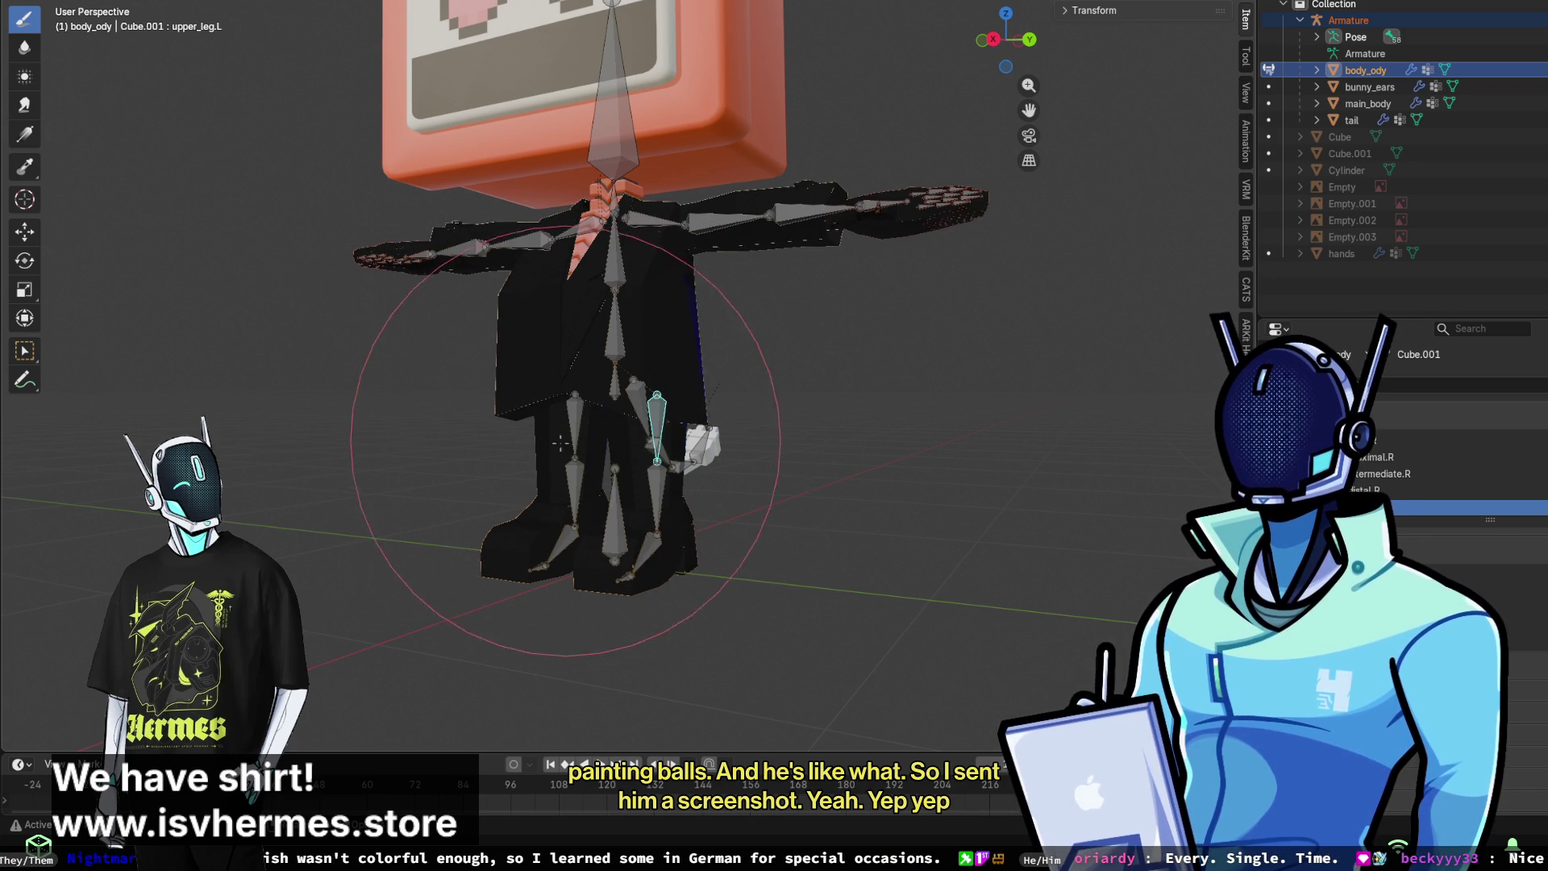
{"action": "middle_click_drag", "start_coordinate": [619, 414], "coordinate": [565, 338]}
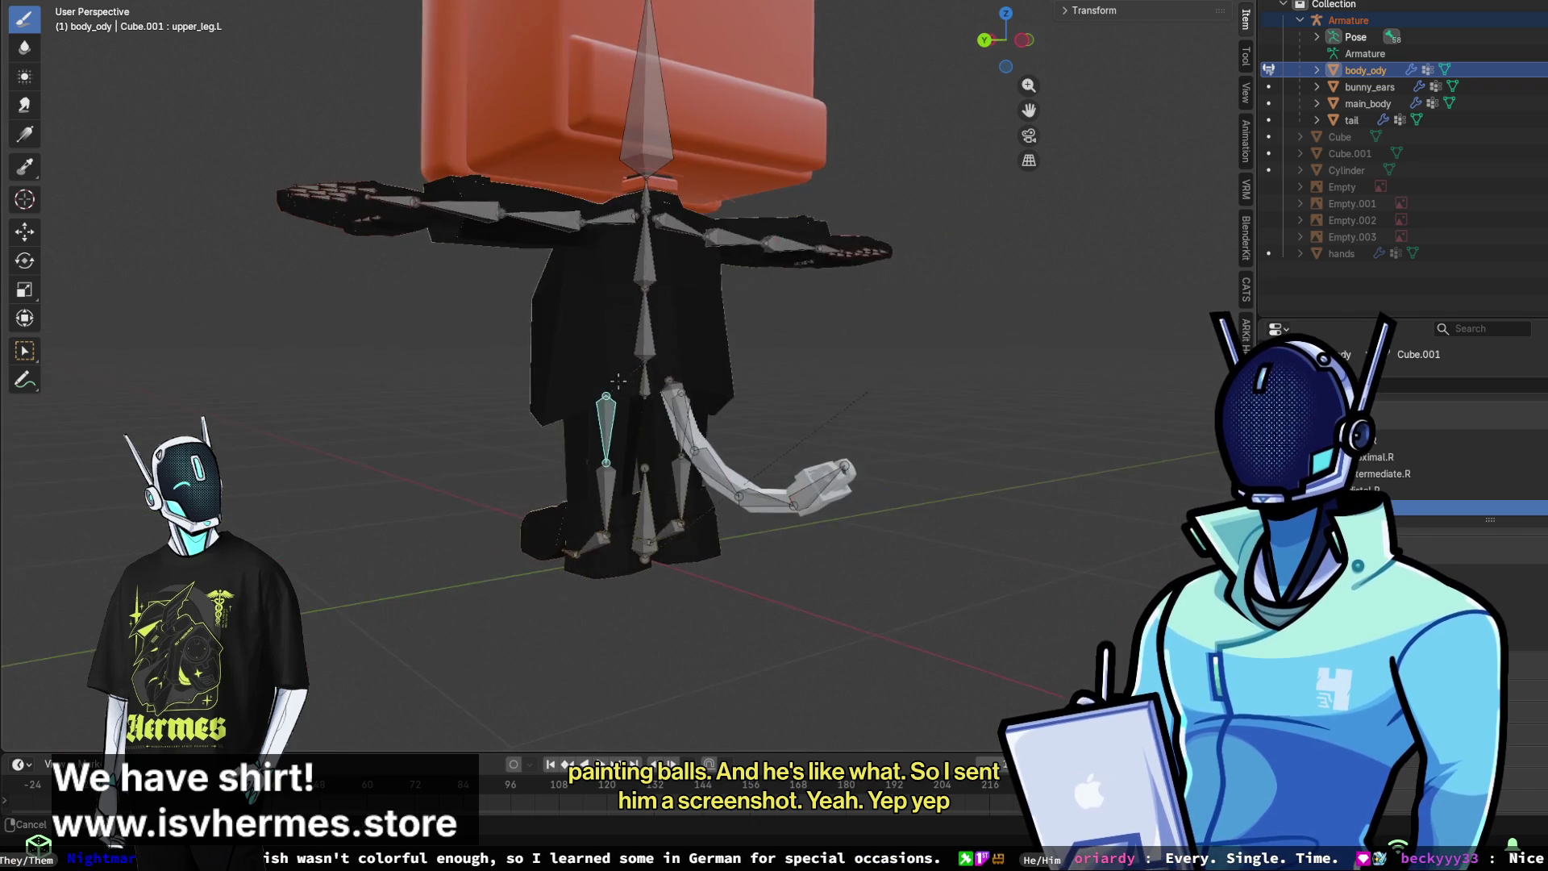
{"action": "scroll", "coordinate": [565, 338], "scroll_direction": "up", "scroll_amount": 5}
{"action": "middle_click_drag", "start_coordinate": [854, 403], "coordinate": [933, 441]}
{"action": "scroll", "coordinate": [934, 442], "scroll_direction": "up", "scroll_amount": 5}
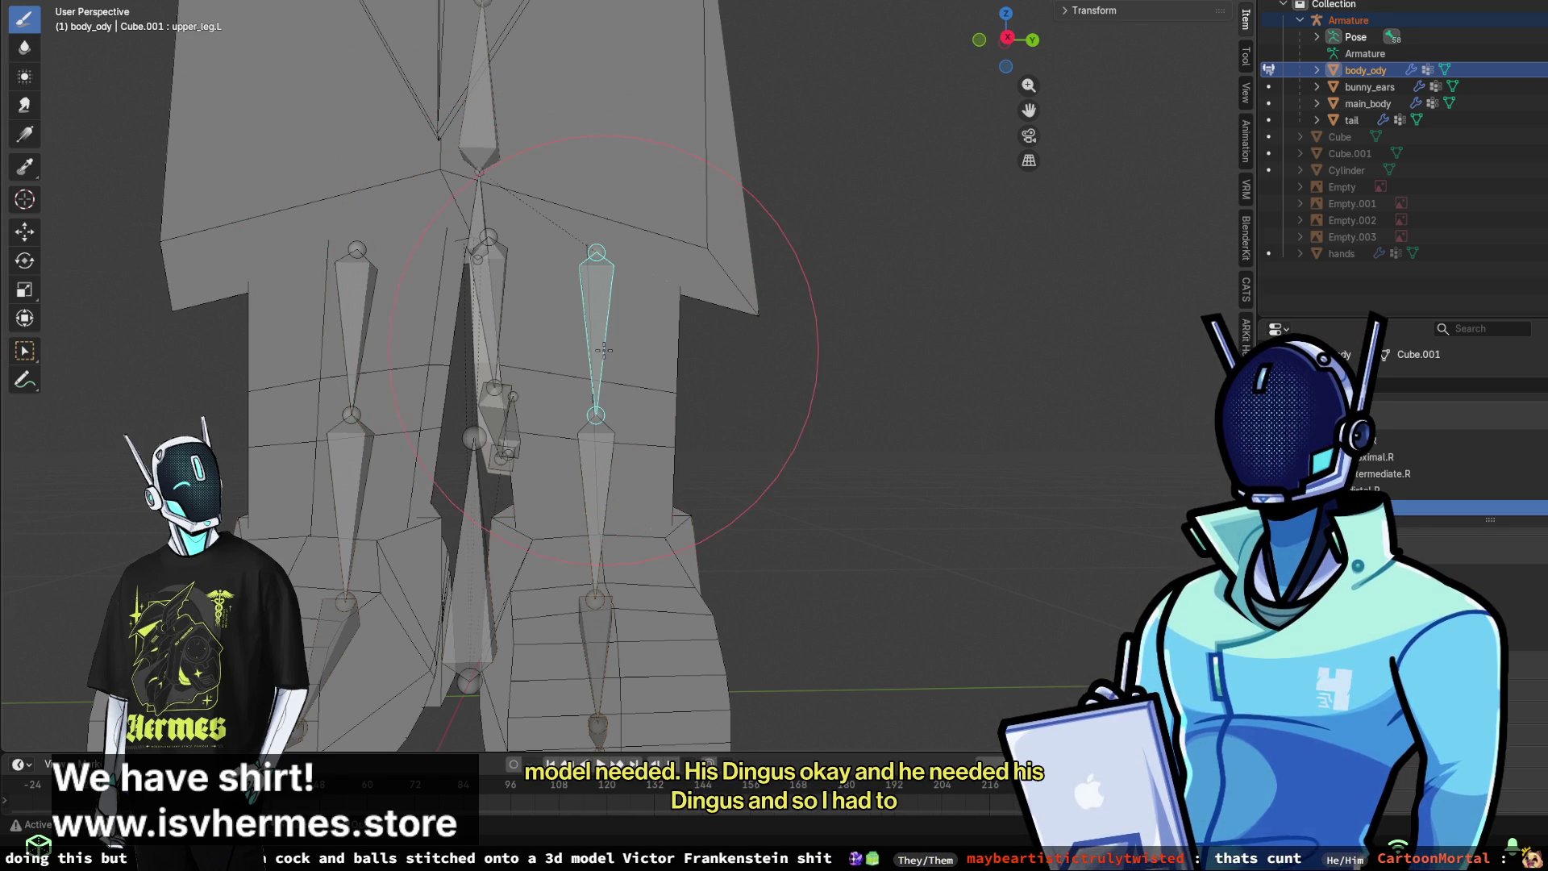
- Orbit and zoom around the upper_leg.L bone to bring the black unweighted patch into close view
{"action": "scroll", "coordinate": [604, 349], "scroll_direction": "up", "scroll_amount": 3}
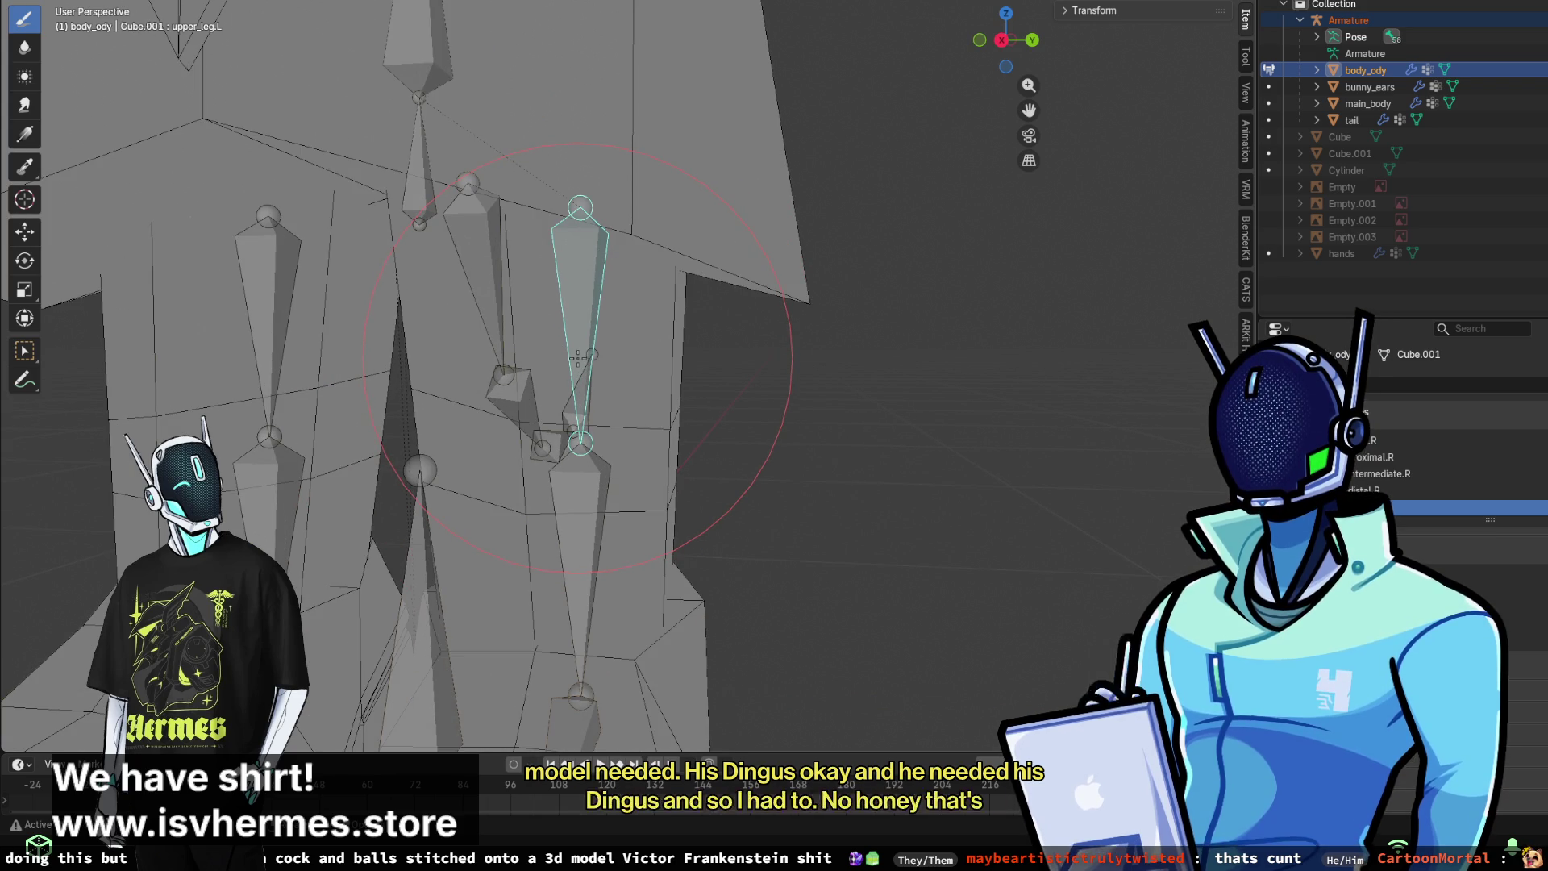
{"action": "mouse_move", "coordinate": [794, 371]}
{"action": "middle_mouse_down"}
{"action": "mouse_move", "coordinate": [806, 367]}
{"action": "mouse_move", "coordinate": [762, 311]}
{"action": "mouse_move", "coordinate": [570, 356]}
{"action": "middle_mouse_up"}
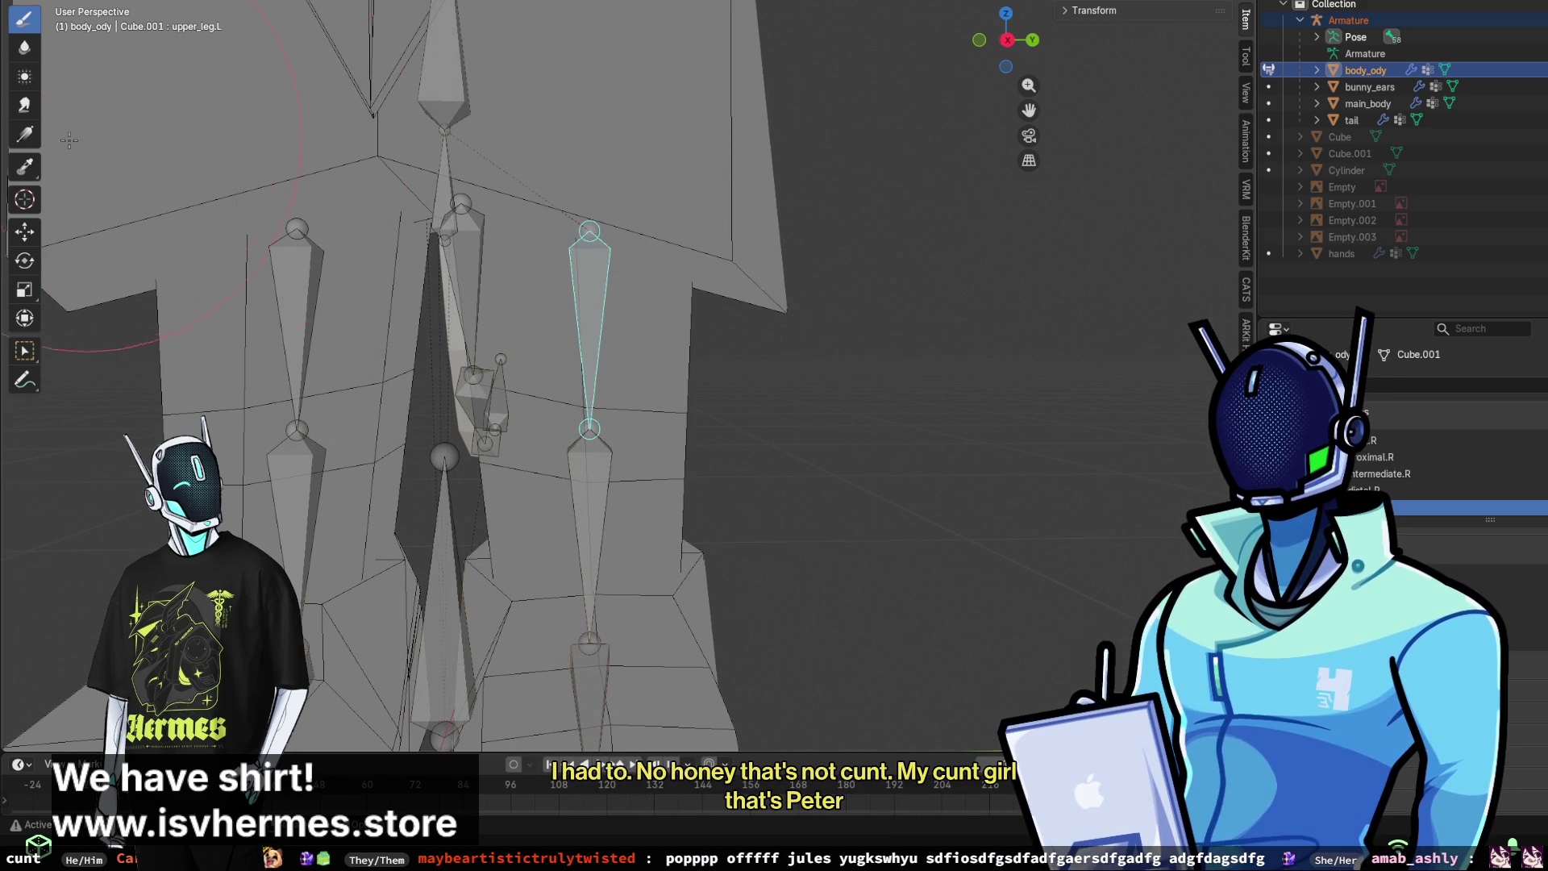
{"action": "mouse_move", "coordinate": [559, 294]}
{"action": "middle_mouse_down"}
{"action": "mouse_move", "coordinate": [697, 324]}
{"action": "mouse_move", "coordinate": [724, 313]}
{"action": "mouse_move", "coordinate": [587, 308]}
{"action": "mouse_move", "coordinate": [677, 340]}
{"action": "mouse_move", "coordinate": [627, 301]}
{"action": "middle_mouse_up"}
{"action": "middle_click_drag", "start_coordinate": [736, 300], "coordinate": [608, 292]}
{"action": "mouse_move", "coordinate": [769, 297]}
{"action": "middle_mouse_down"}
{"action": "mouse_move", "coordinate": [684, 287]}
{"action": "mouse_move", "coordinate": [707, 338]}
{"action": "mouse_move", "coordinate": [624, 323]}
{"action": "middle_mouse_up"}
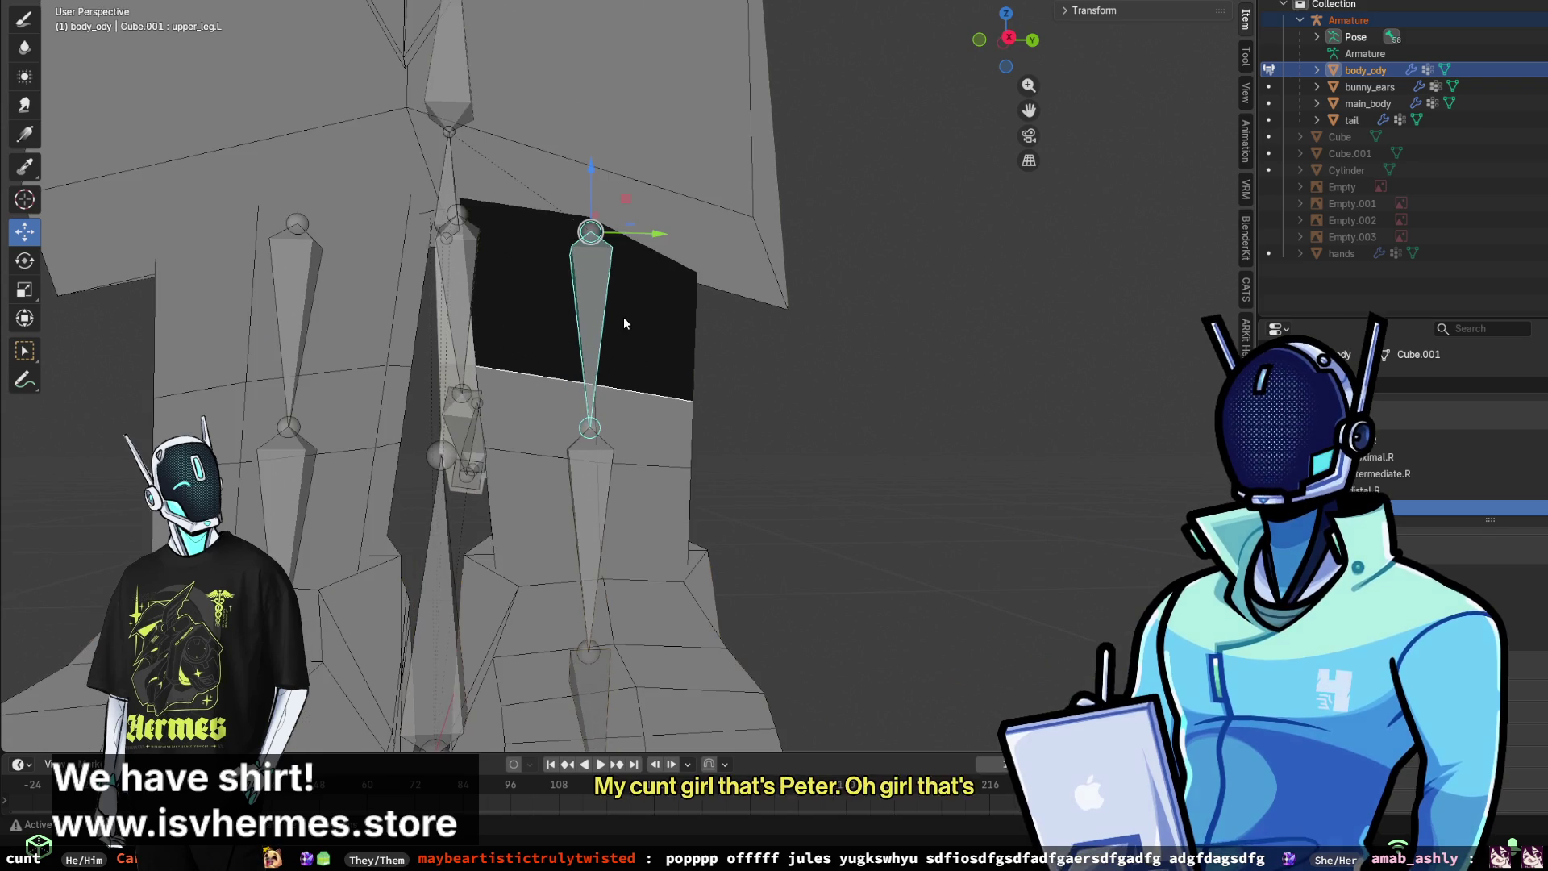
- With the Draw brush, paint the black patch around upper_leg.L mostly red
{"action": "left_click", "coordinate": [25, 22]}
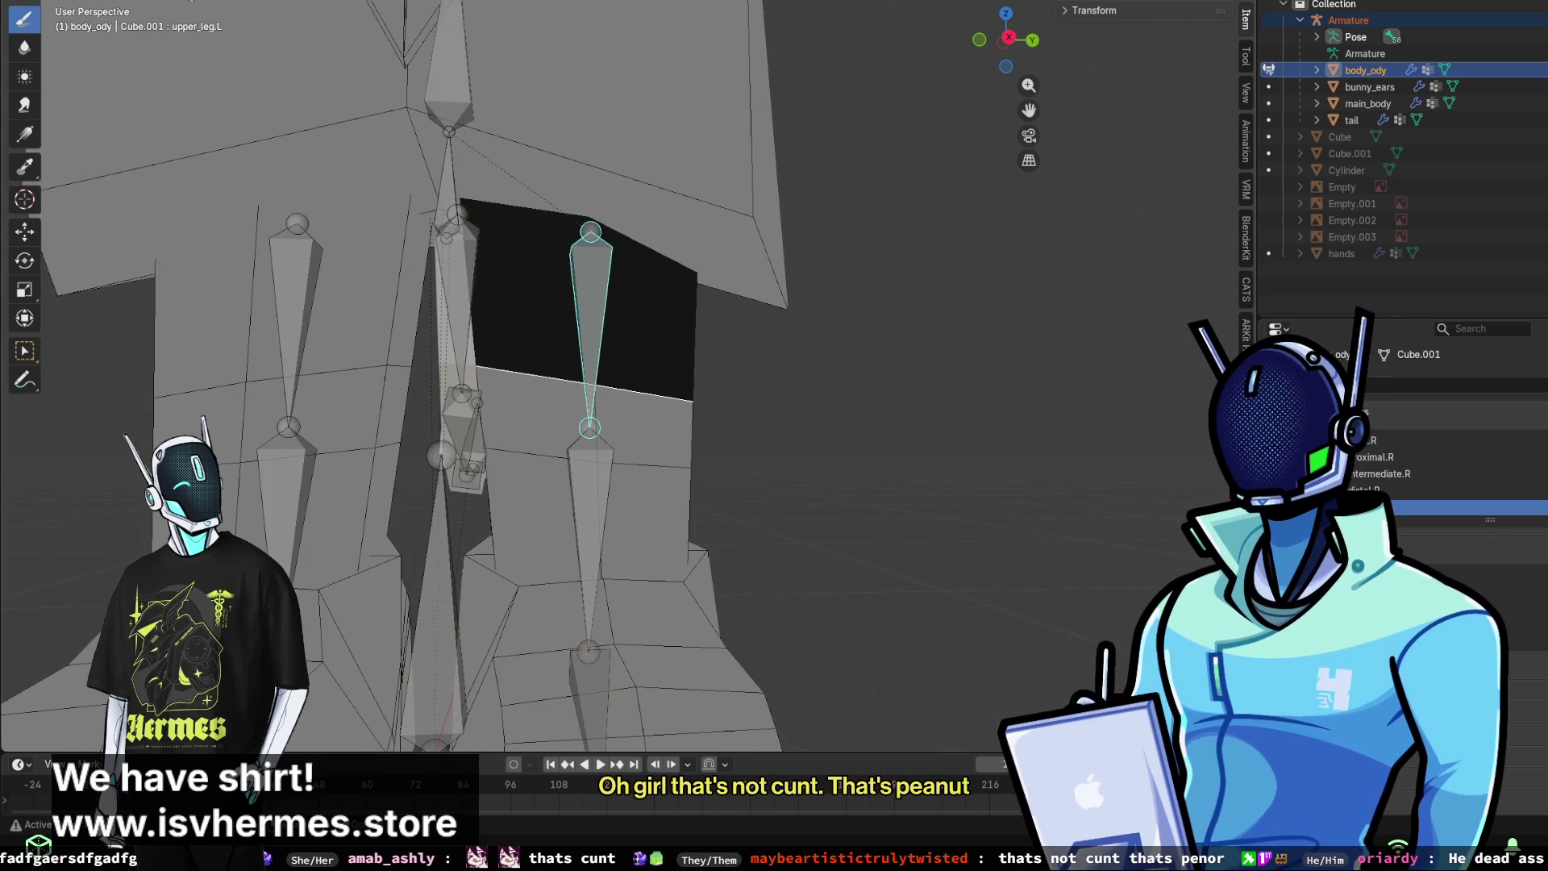
{"action": "mouse_move", "coordinate": [578, 223]}
{"action": "left_mouse_down"}
{"action": "mouse_move", "coordinate": [615, 312]}
{"action": "mouse_move", "coordinate": [668, 328]}
{"action": "mouse_move", "coordinate": [524, 306]}
{"action": "left_mouse_up"}
{"action": "middle_click_drag", "start_coordinate": [524, 307], "coordinate": [582, 316]}
{"action": "mouse_move", "coordinate": [582, 317]}
{"action": "left_mouse_down"}
{"action": "mouse_move", "coordinate": [613, 314]}
{"action": "mouse_move", "coordinate": [580, 319]}
{"action": "left_mouse_up"}
{"action": "mouse_move", "coordinate": [581, 319]}
{"action": "middle_mouse_down"}
{"action": "mouse_move", "coordinate": [790, 280]}
{"action": "mouse_move", "coordinate": [894, 323]}
{"action": "middle_mouse_up"}
{"action": "middle_click_drag", "start_coordinate": [772, 323], "coordinate": [878, 208]}
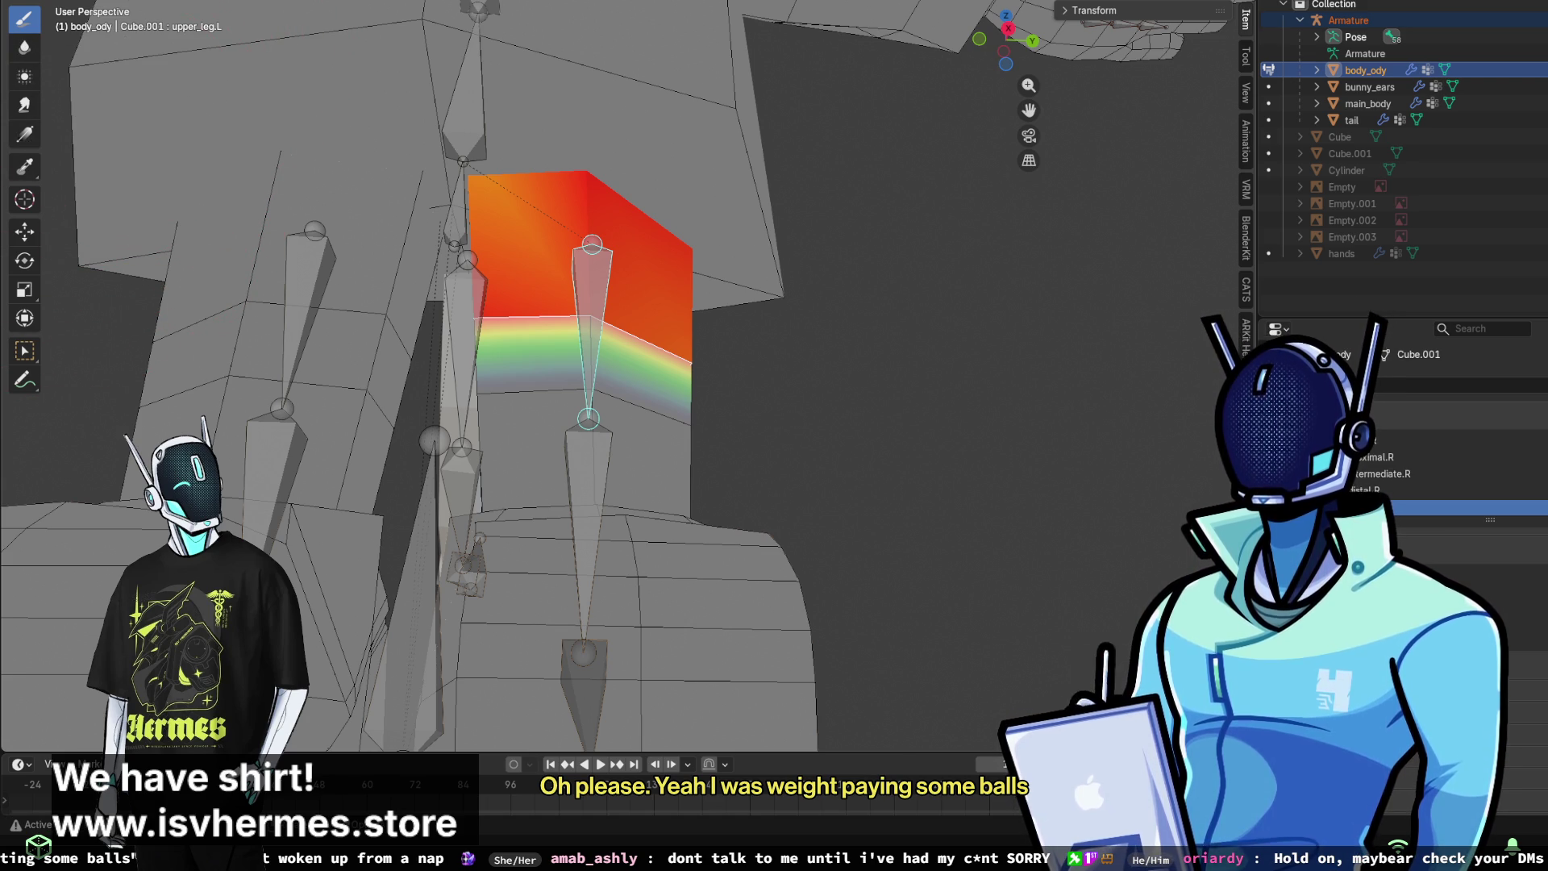
- Rework the thigh panel's upper_leg.L weights, keeping the upper faces red and undoing stray strokes
{"action": "left_click_drag", "start_coordinate": [466, 436], "coordinate": [580, 434]}
{"action": "middle_click_drag", "start_coordinate": [629, 431], "coordinate": [700, 389], "text": "ctrl"}
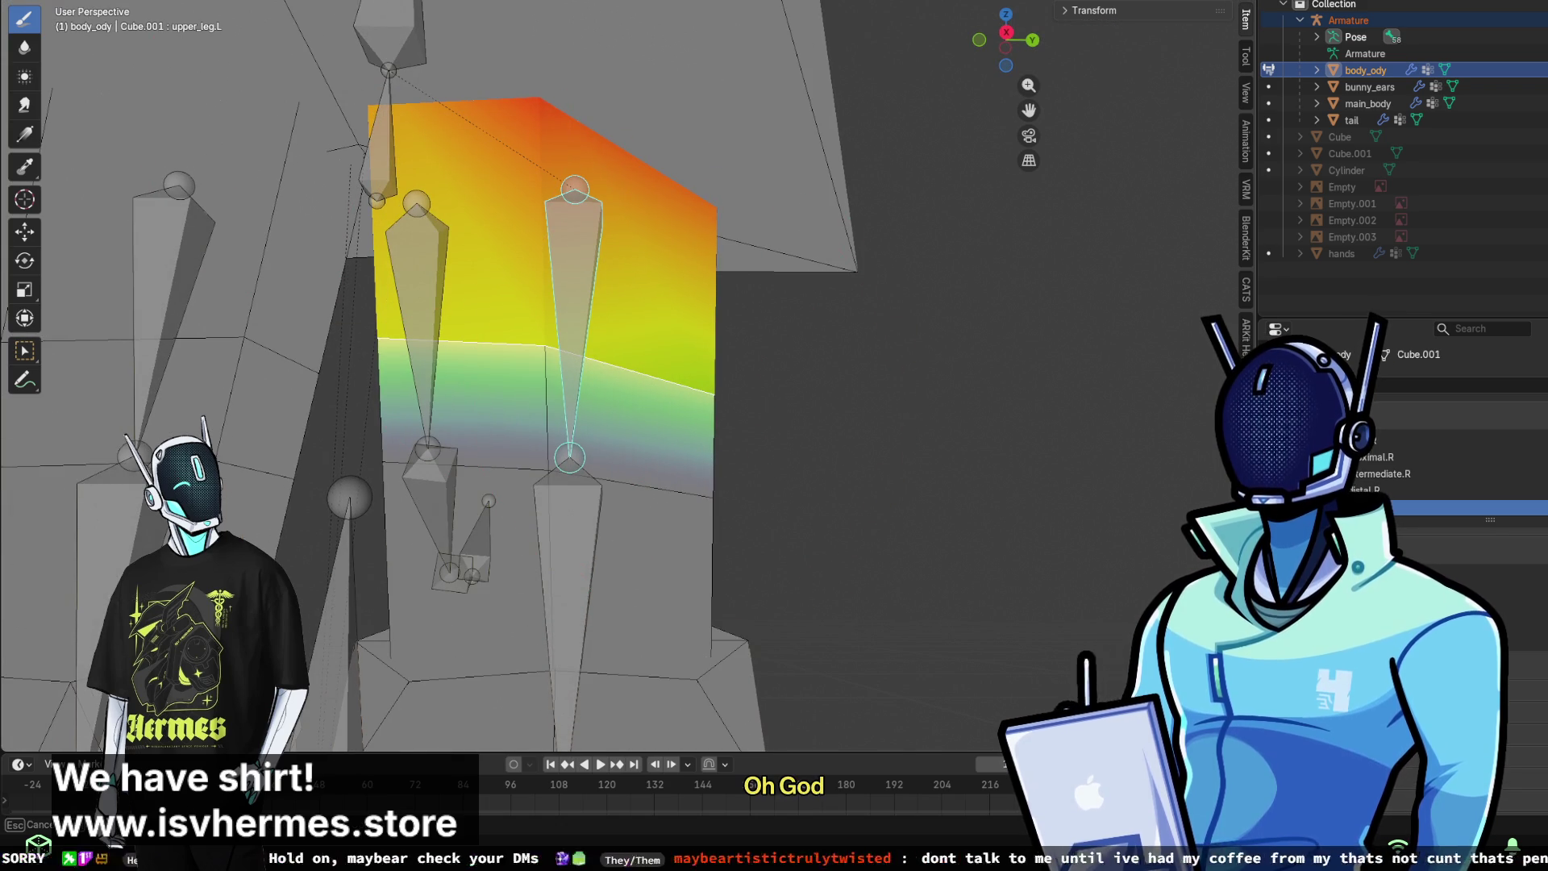
{"action": "mouse_move", "coordinate": [610, 276]}
{"action": "left_mouse_down"}
{"action": "mouse_move", "coordinate": [648, 399]}
{"action": "mouse_move", "coordinate": [651, 356]}
{"action": "left_mouse_up"}
{"action": "key", "text": "ctrl+z"}
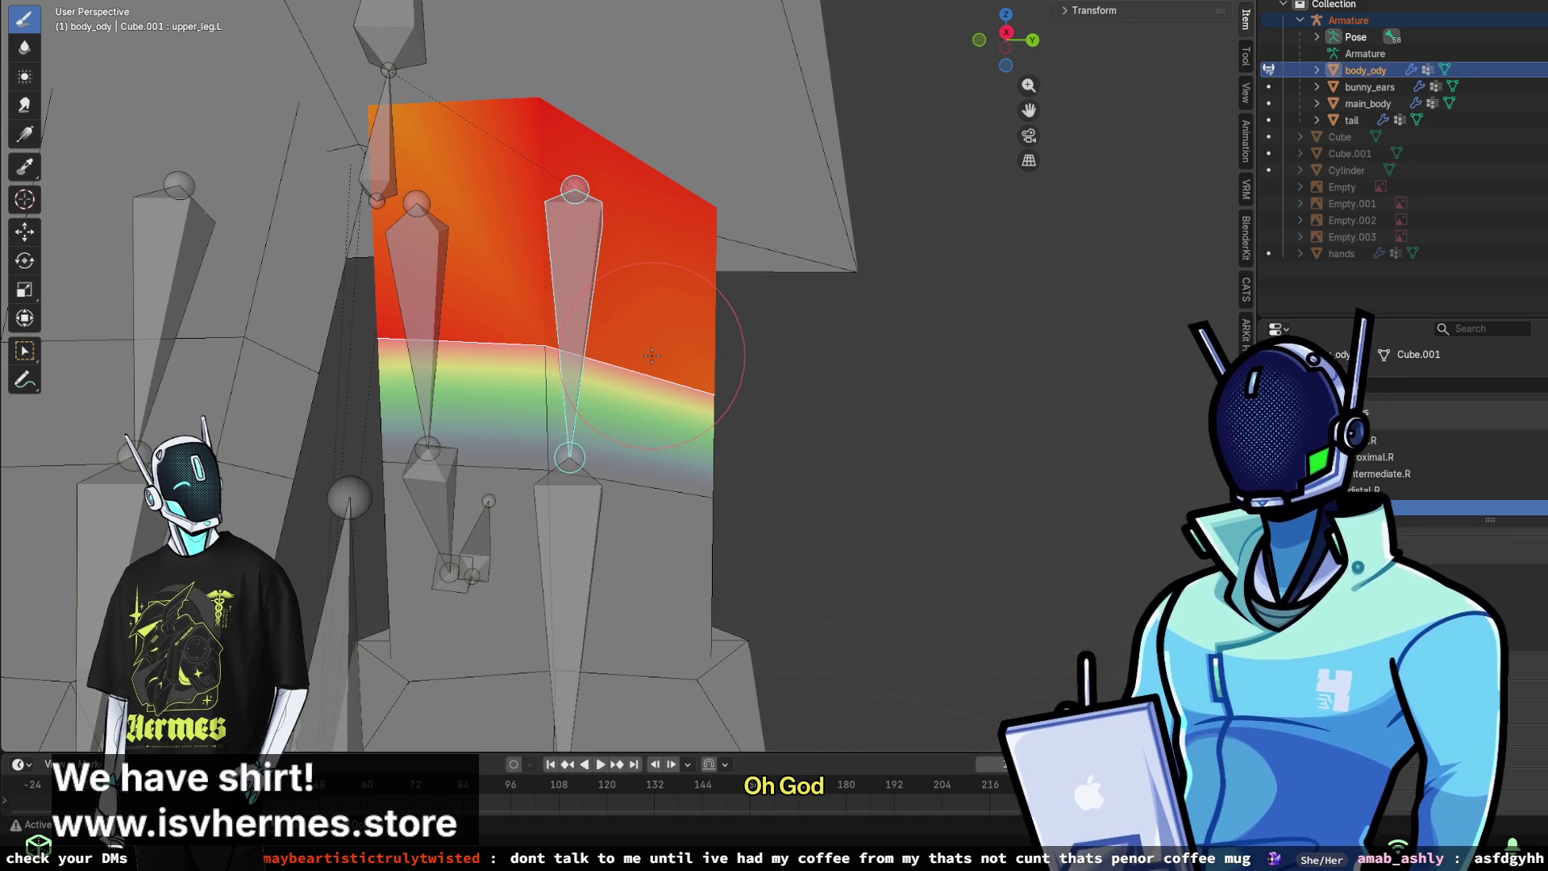
{"action": "left_click_drag", "start_coordinate": [651, 356], "coordinate": [333, 388]}
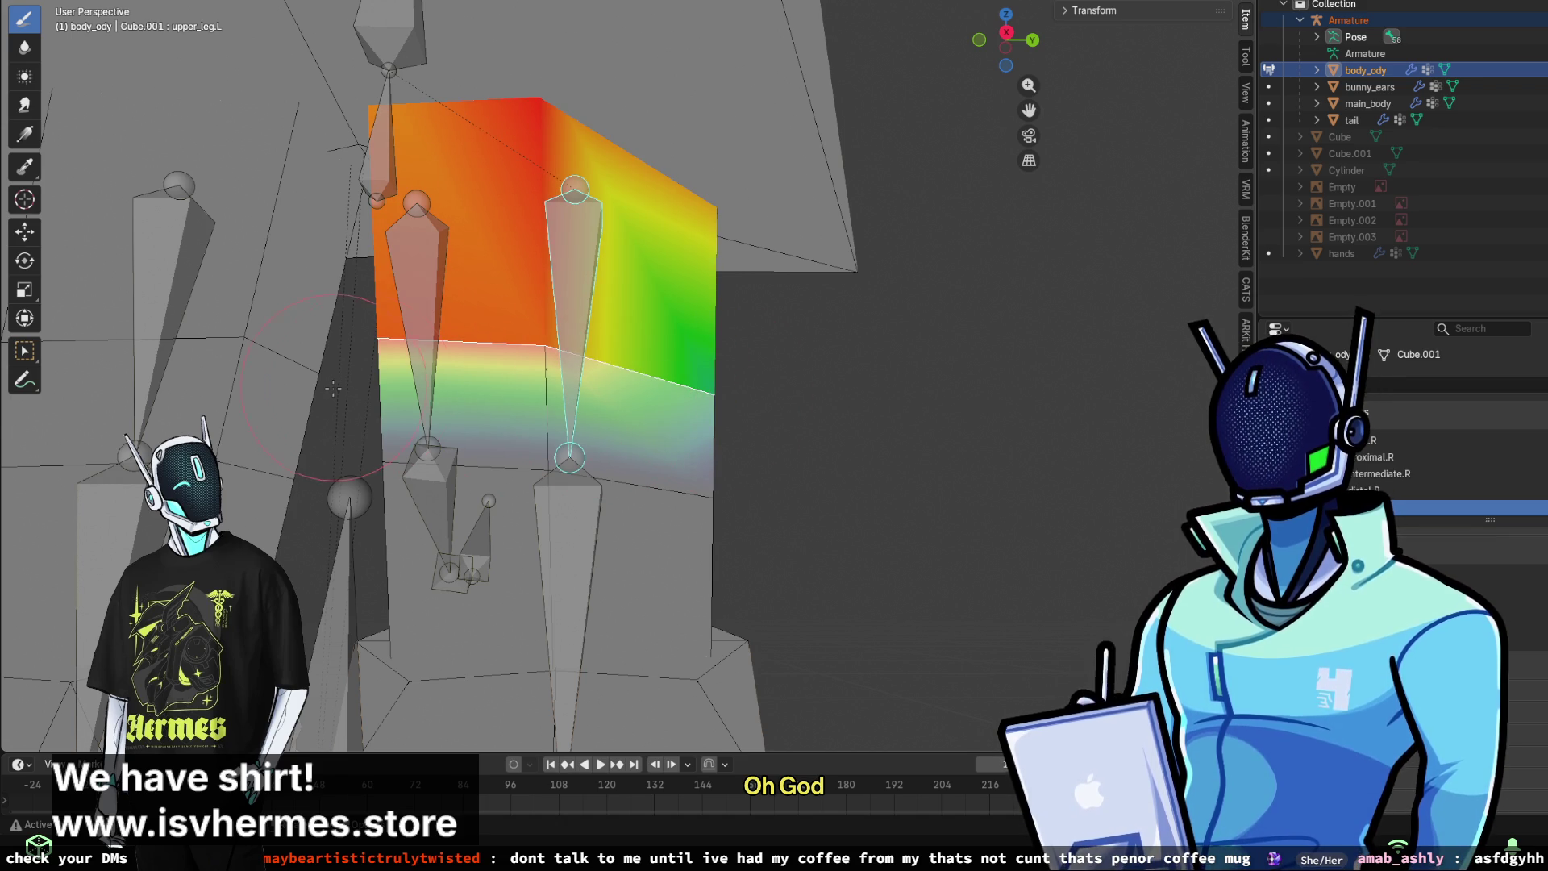
{"action": "left_click_drag", "start_coordinate": [623, 451], "coordinate": [694, 389]}
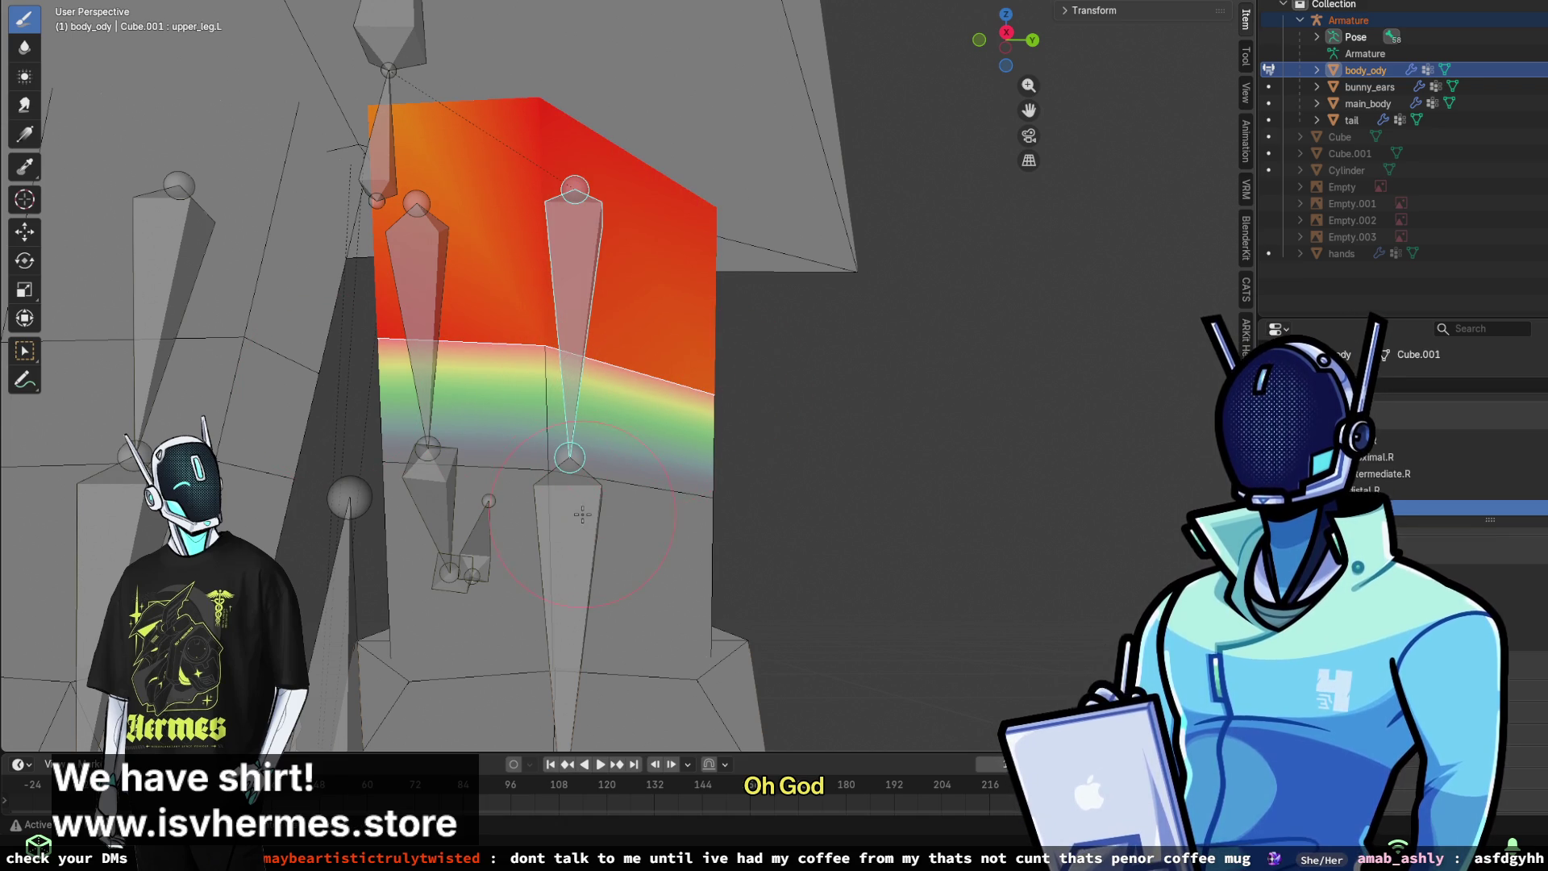
{"action": "scroll", "coordinate": [582, 514], "scroll_direction": "down", "scroll_amount": 3}
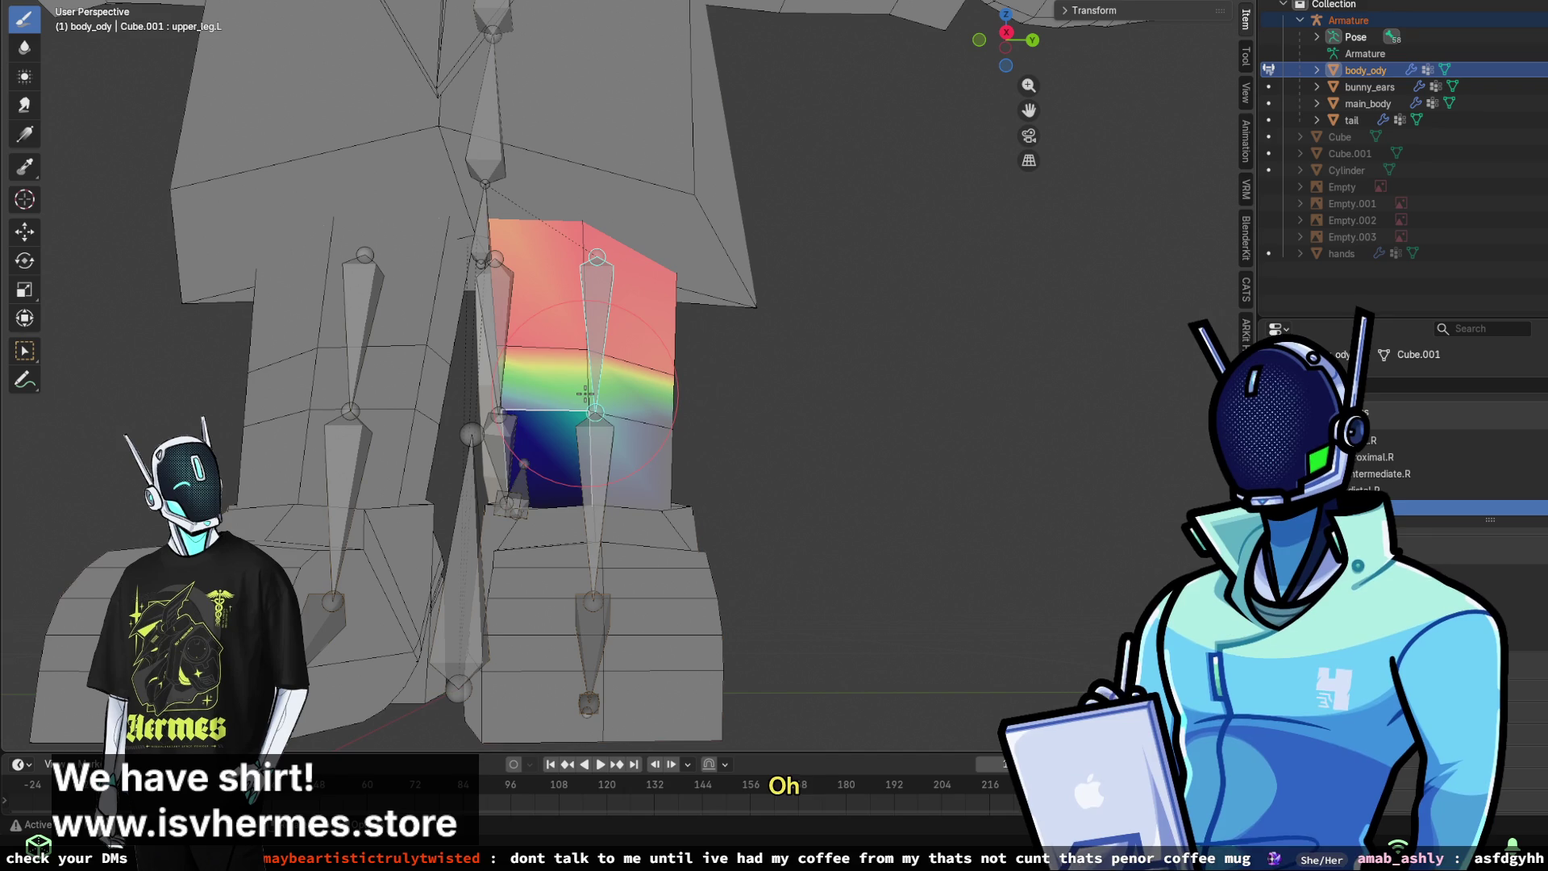
{"action": "left_click", "coordinate": [583, 395]}
{"action": "key", "text": "ctrl+z"}
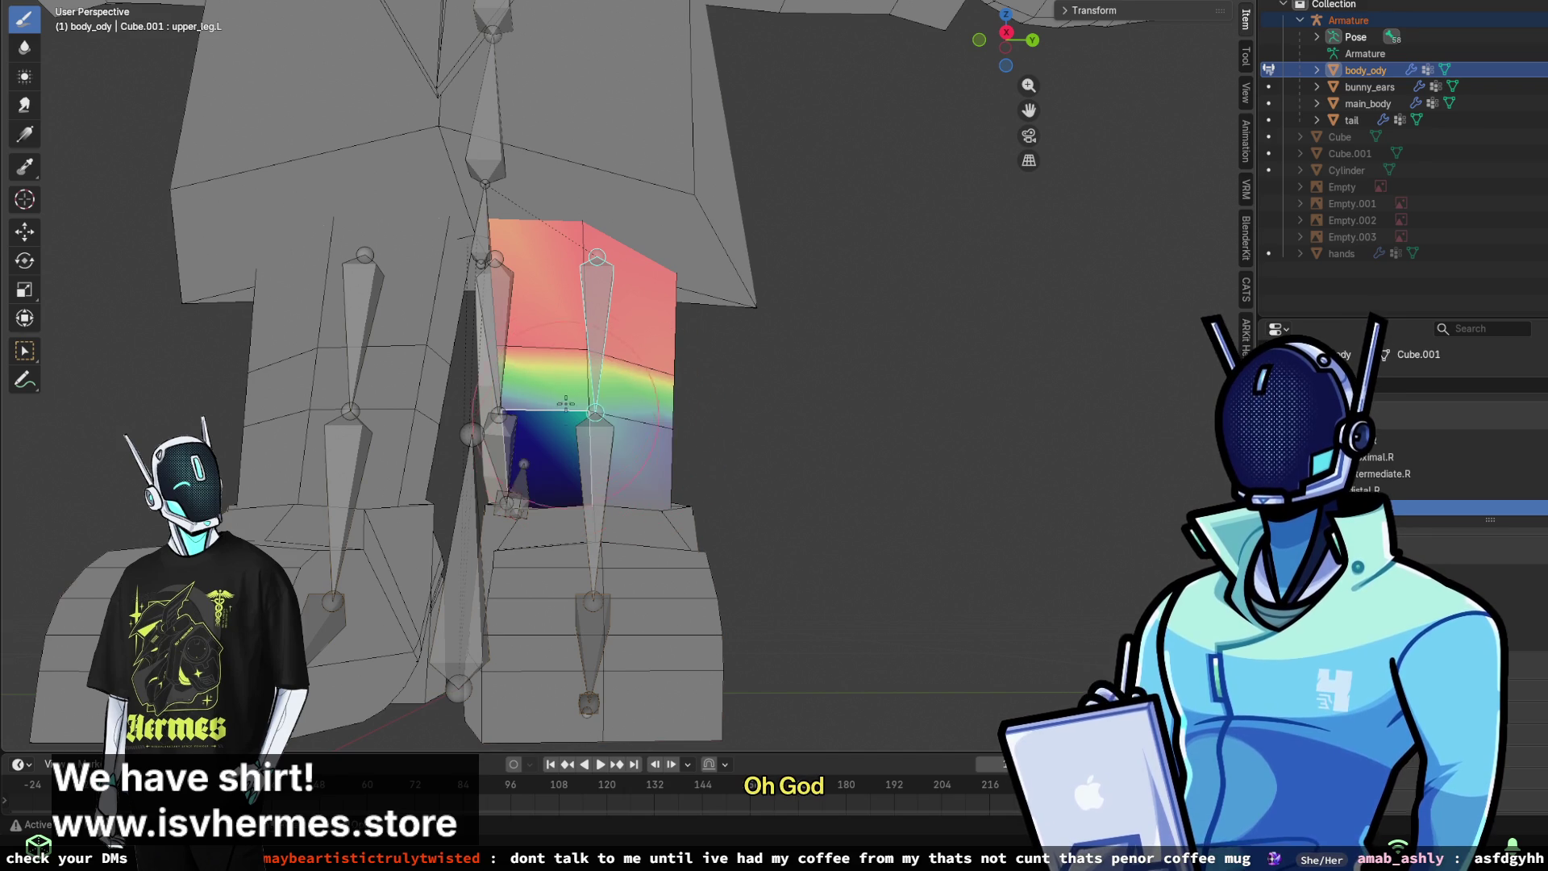
{"action": "left_click_drag", "start_coordinate": [610, 382], "coordinate": [598, 335]}
{"action": "key", "text": "ctrl+z"}
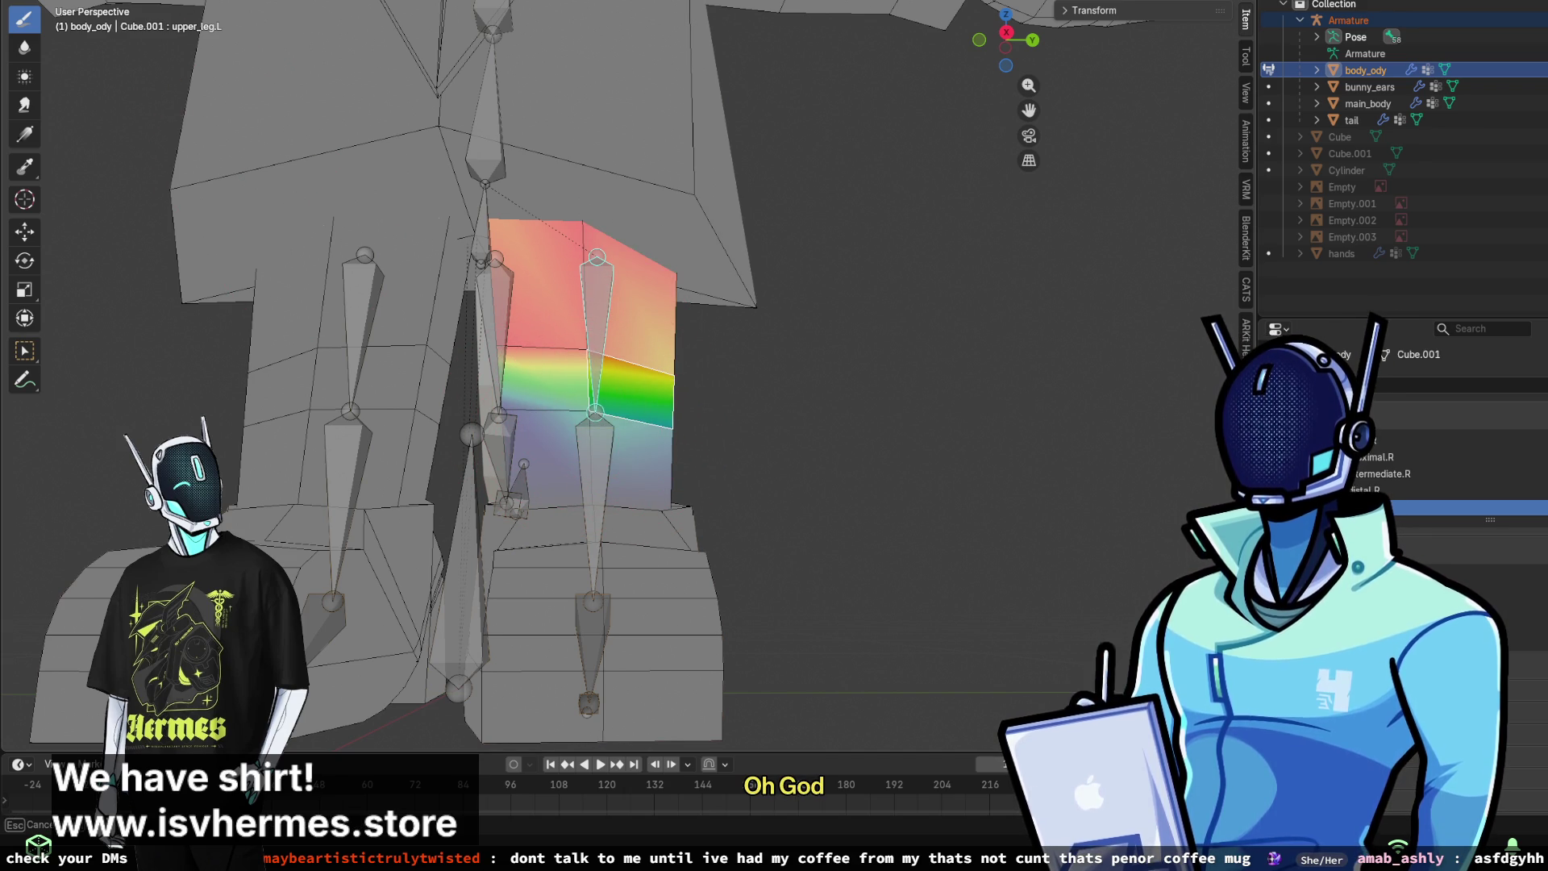
{"action": "left_click_drag", "start_coordinate": [682, 440], "coordinate": [665, 453]}
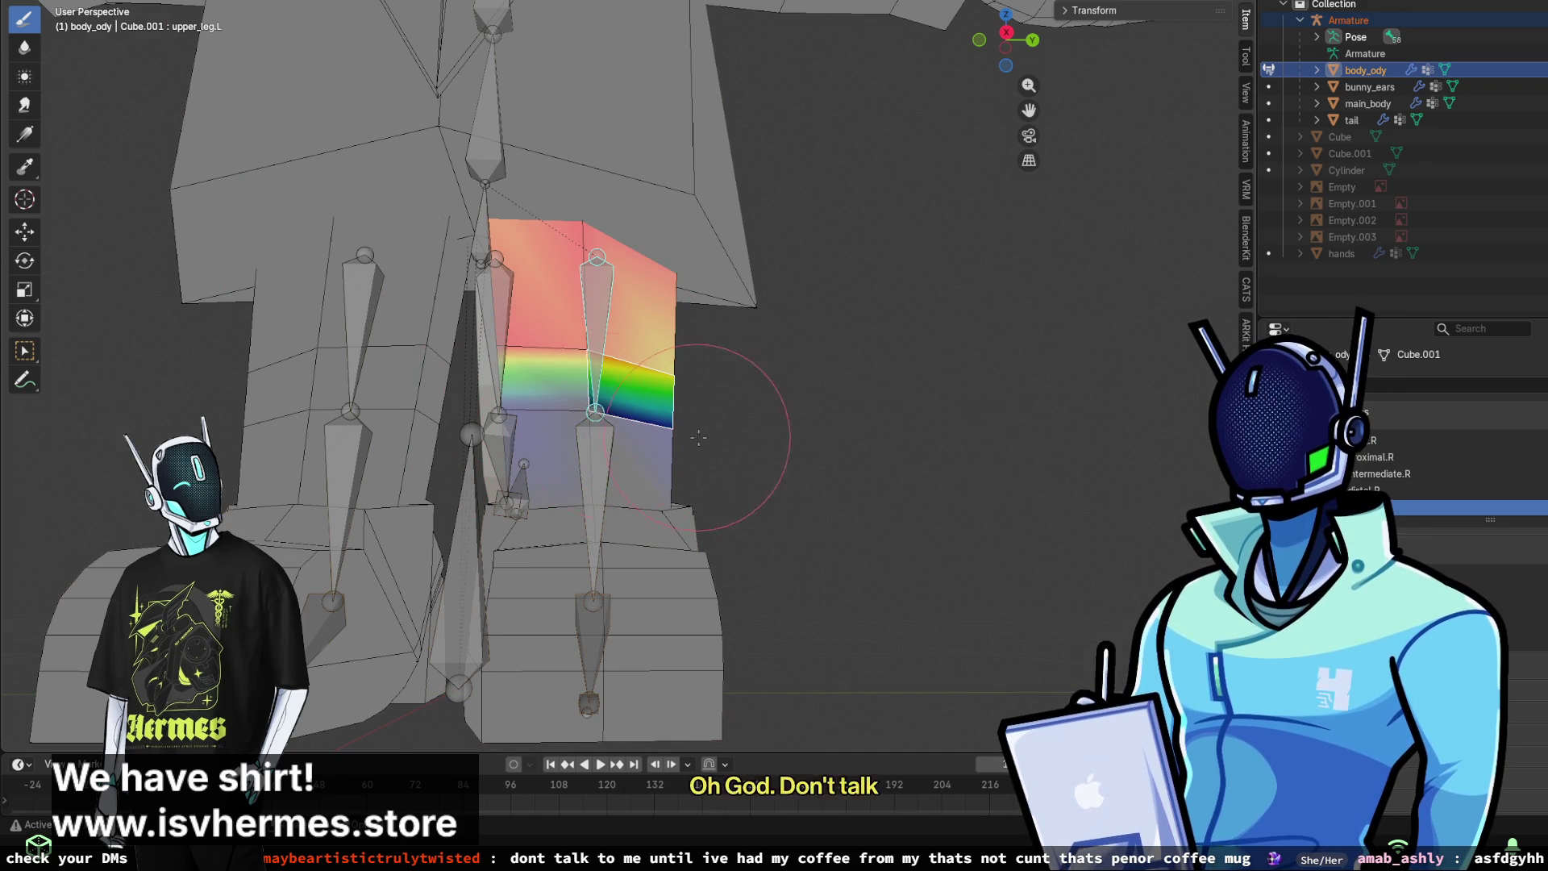
{"action": "key", "text": "ctrl+z"}
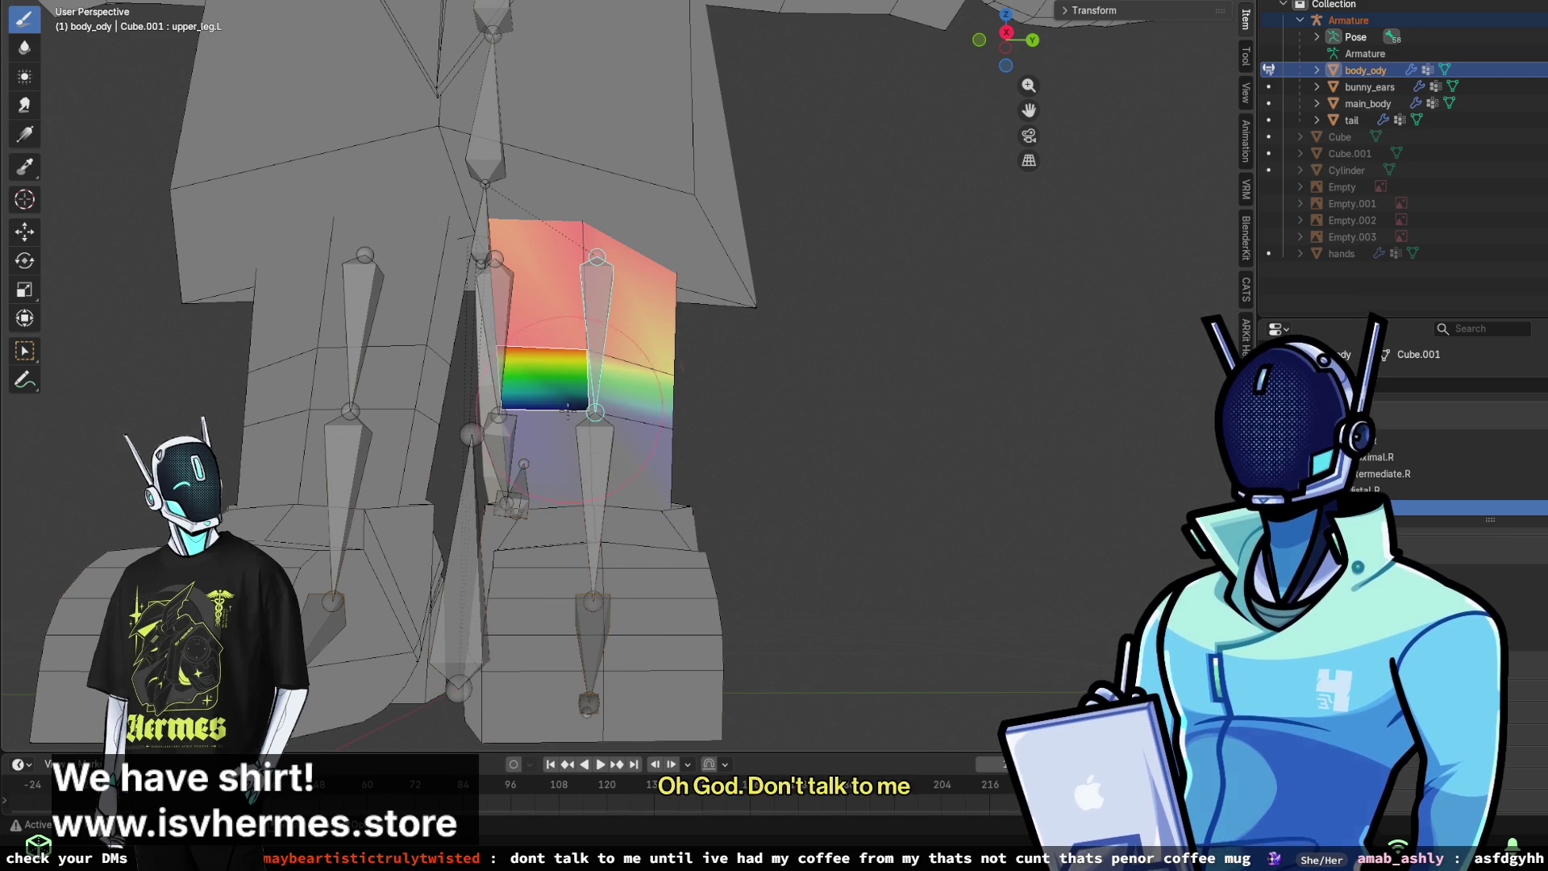
{"action": "key", "text": "ctrl+z"}
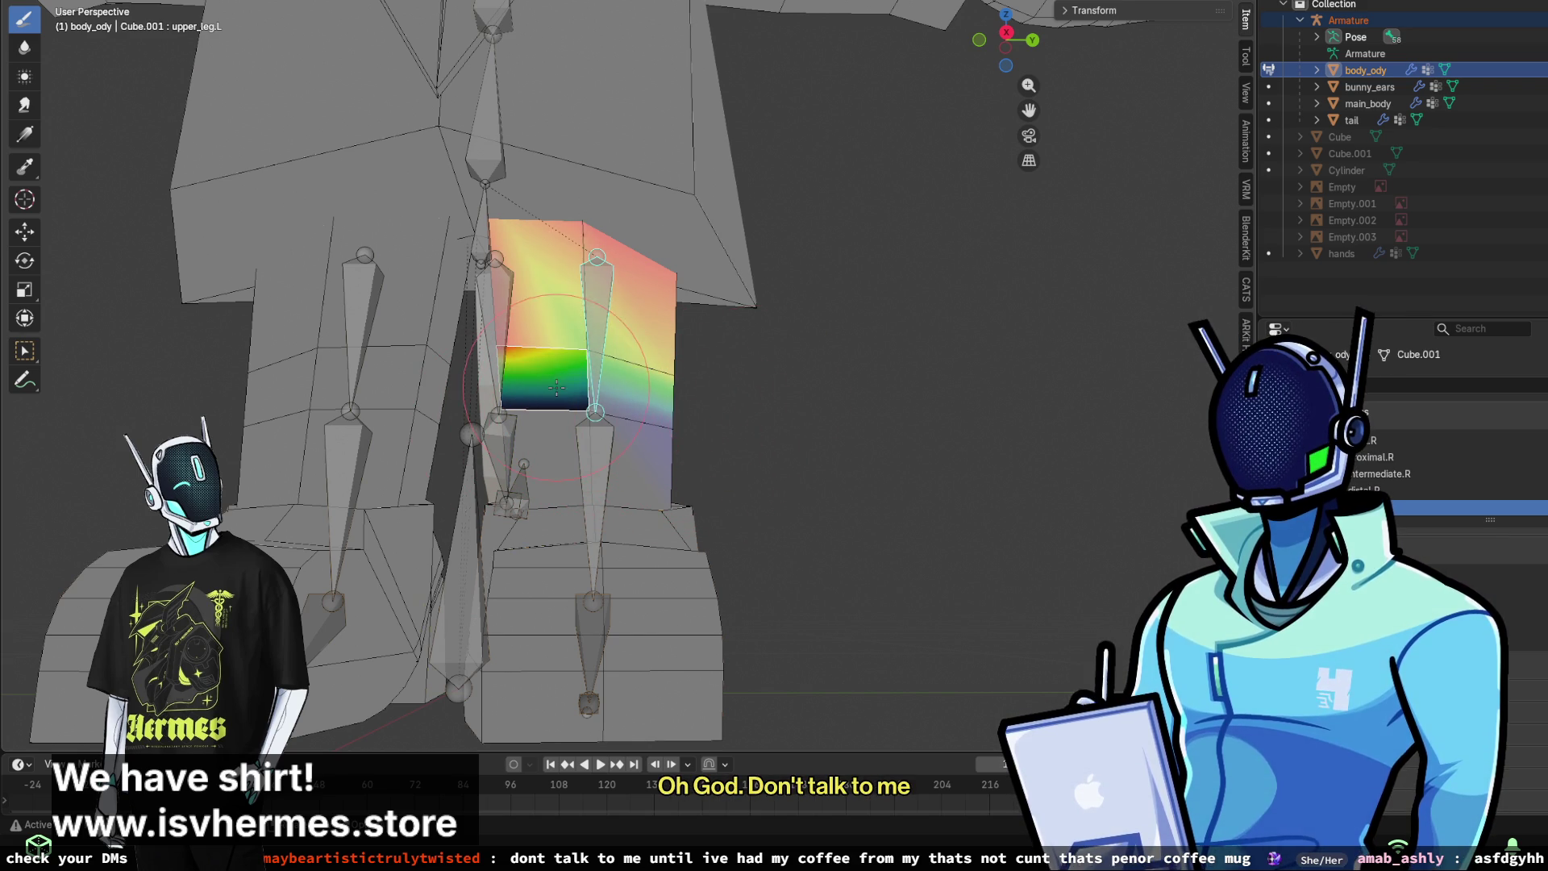
- Paint a darker fading band along the lower thigh so both faces share the gradient
{"action": "mouse_move", "coordinate": [898, 478]}
{"action": "middle_mouse_down"}
{"action": "mouse_move", "coordinate": [726, 452]}
{"action": "mouse_move", "coordinate": [702, 420]}
{"action": "mouse_move", "coordinate": [667, 412]}
{"action": "middle_mouse_up"}
{"action": "left_click", "coordinate": [637, 428]}
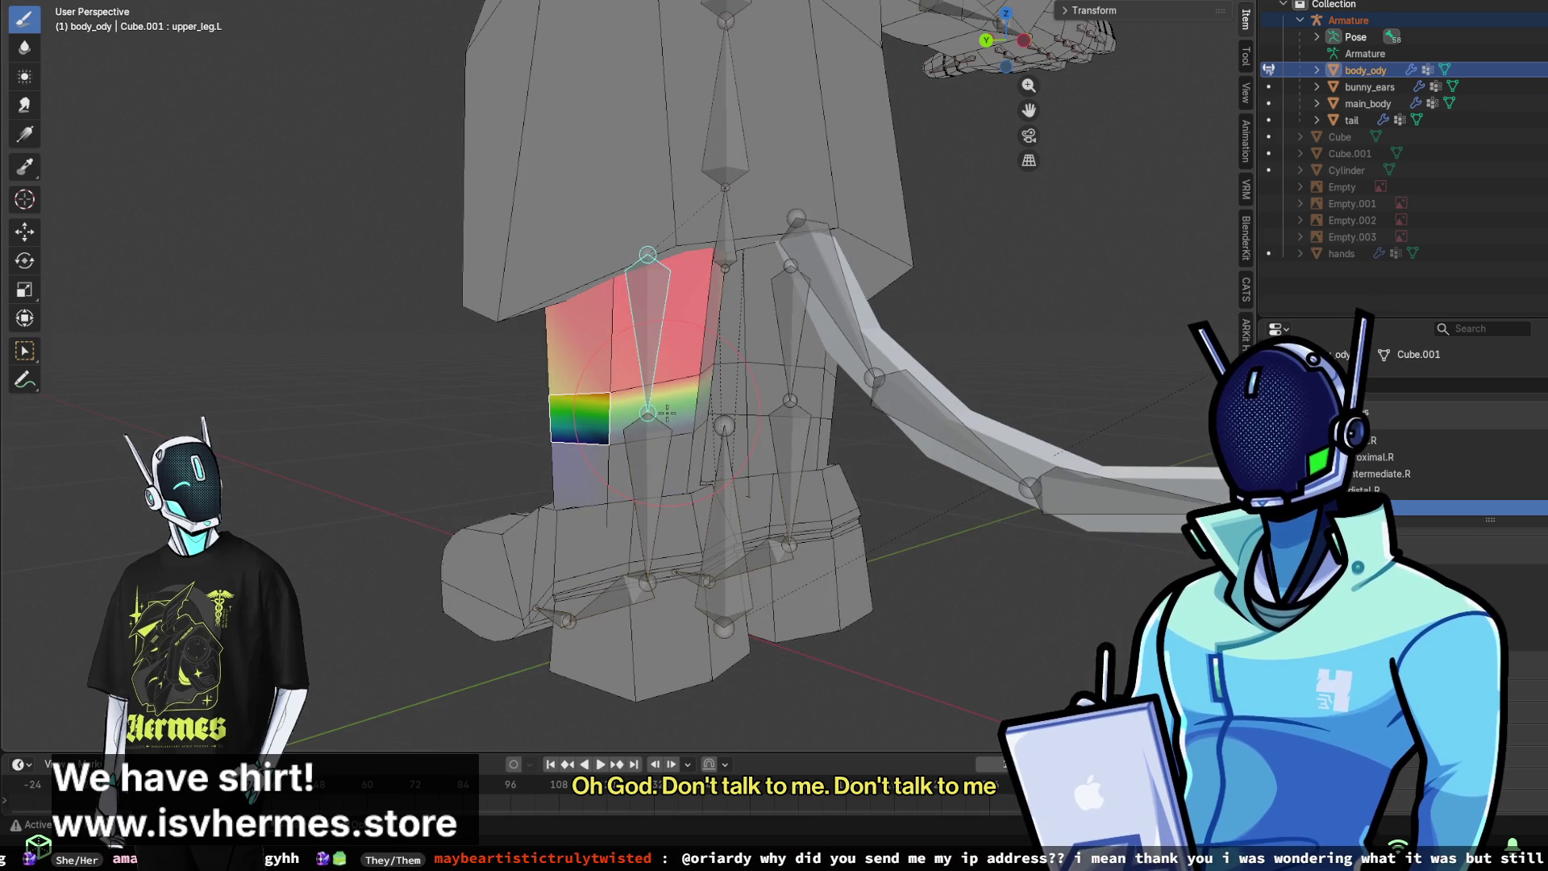
{"action": "scroll", "coordinate": [667, 412], "scroll_direction": "up", "scroll_amount": 4}
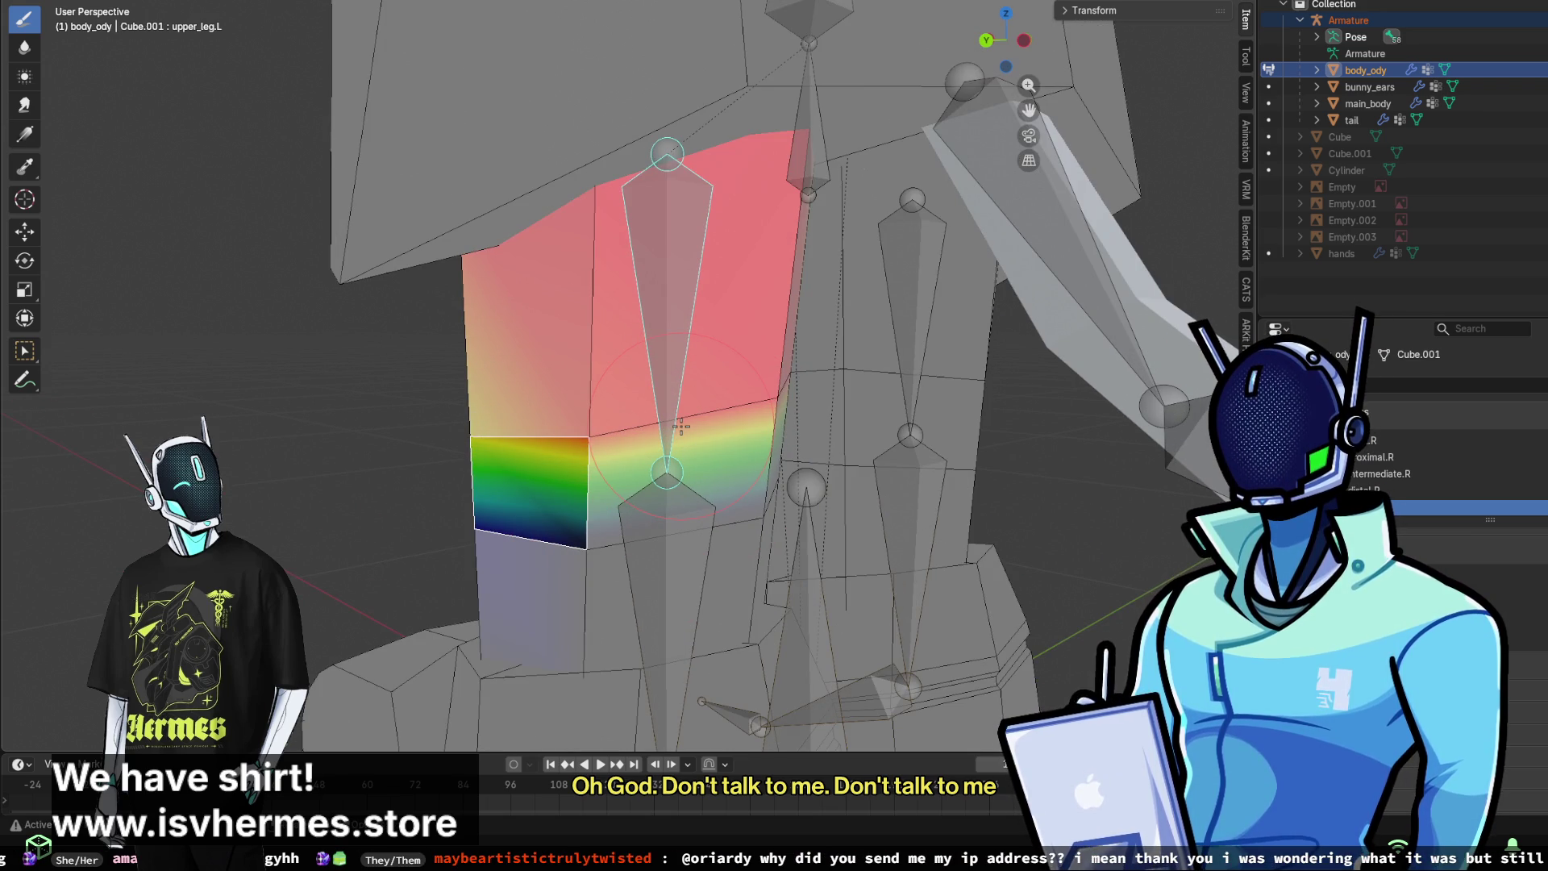
{"action": "left_click", "coordinate": [662, 425]}
{"action": "middle_click_drag", "start_coordinate": [662, 425], "coordinate": [798, 444]}
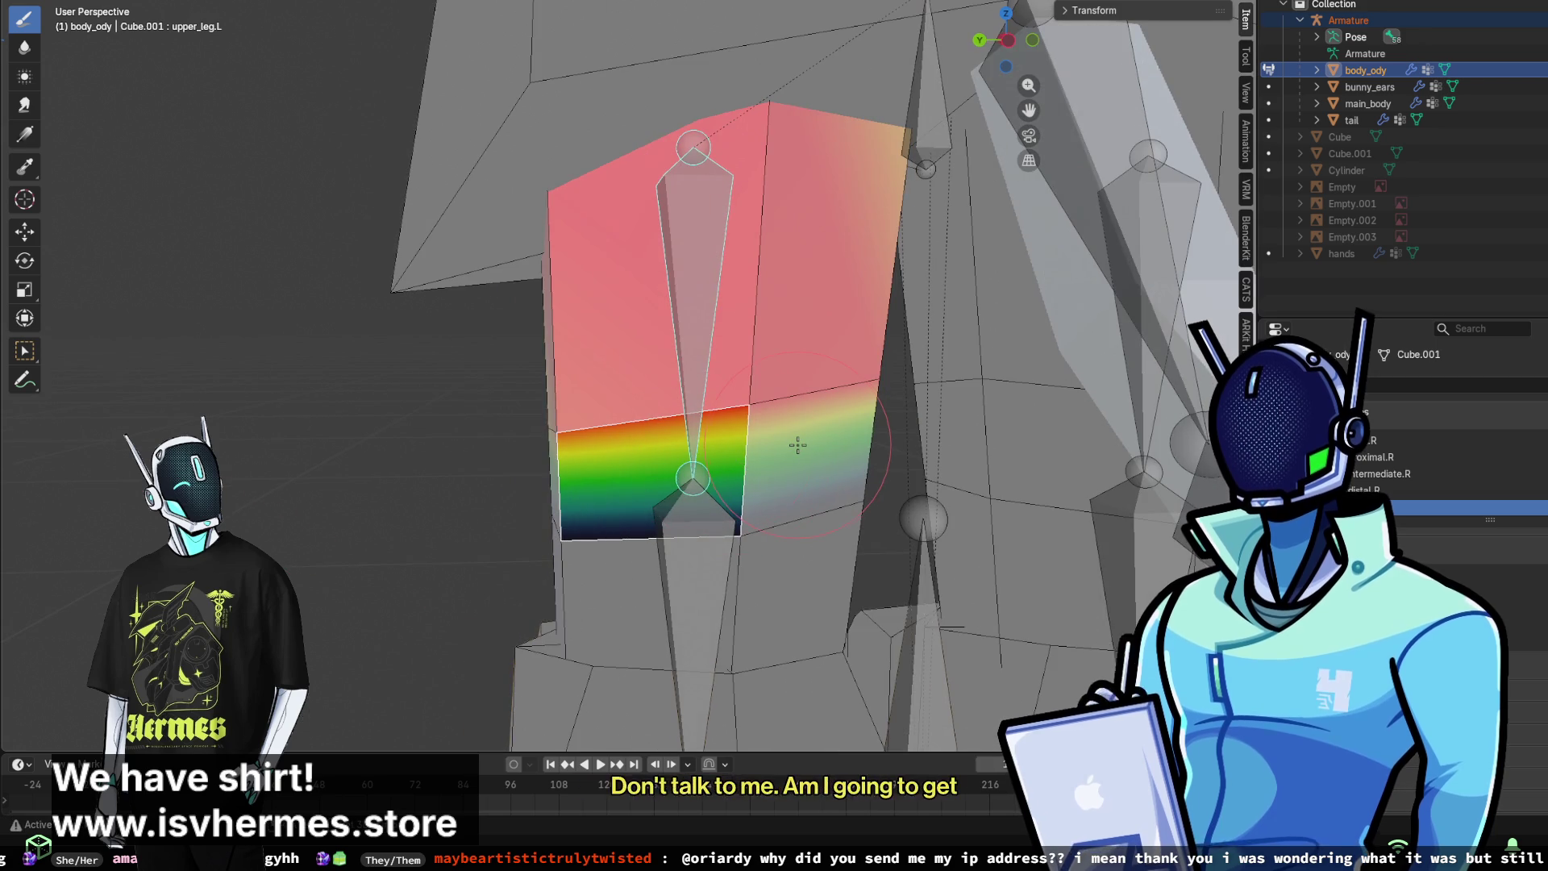
{"action": "left_click", "coordinate": [797, 445]}
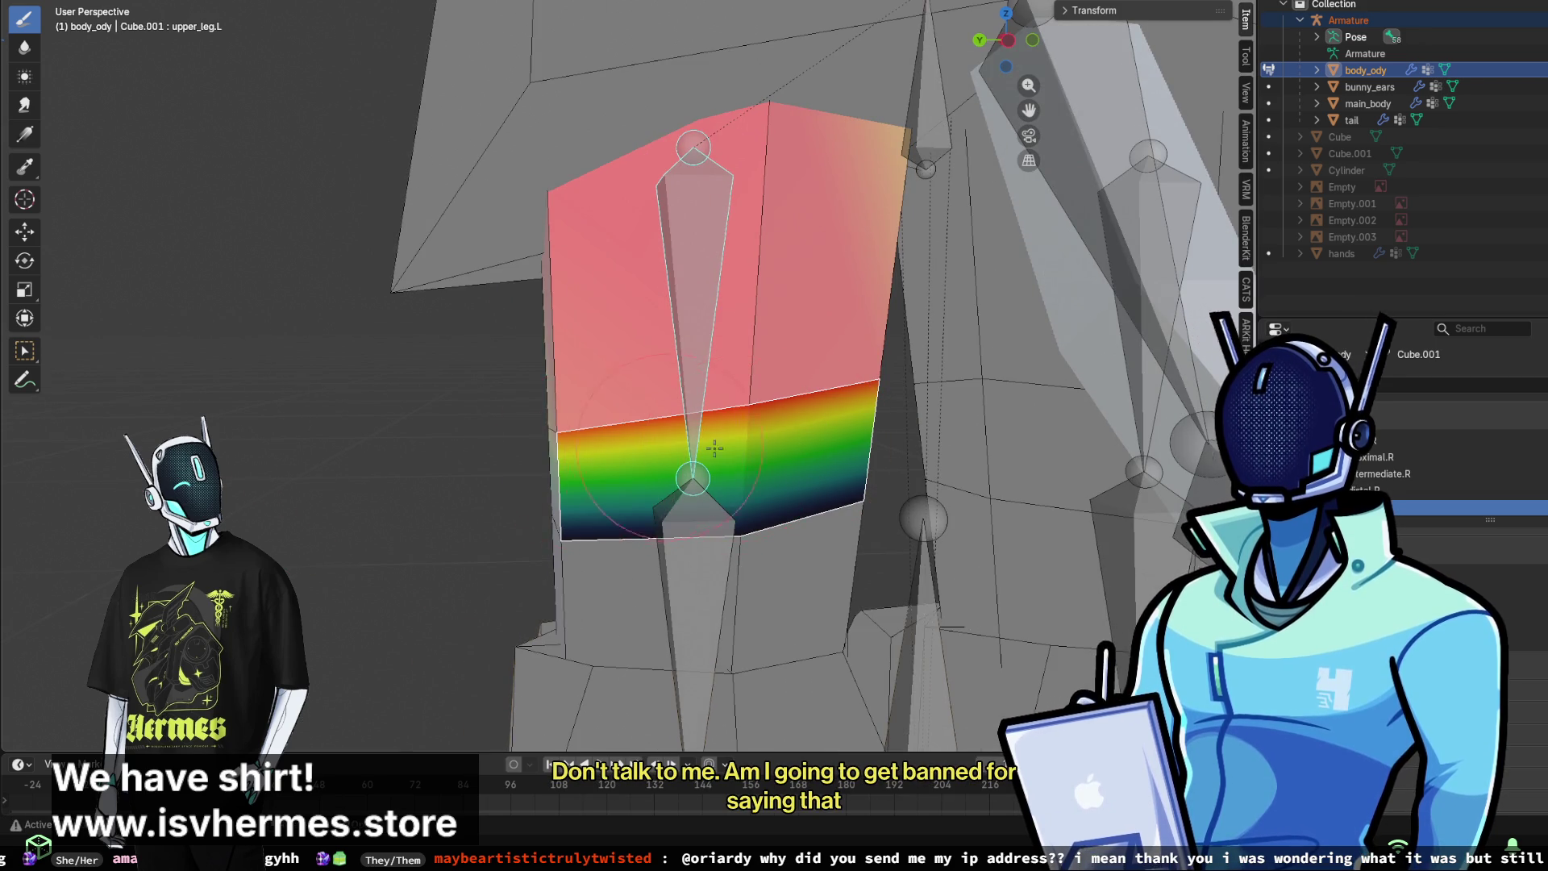
{"action": "scroll", "coordinate": [714, 448], "scroll_direction": "down", "scroll_amount": 3}
{"action": "left_click", "coordinate": [613, 484]}
{"action": "mouse_move", "coordinate": [613, 484]}
{"action": "middle_mouse_down"}
{"action": "mouse_move", "coordinate": [545, 505]}
{"action": "mouse_move", "coordinate": [440, 483]}
{"action": "middle_mouse_up"}
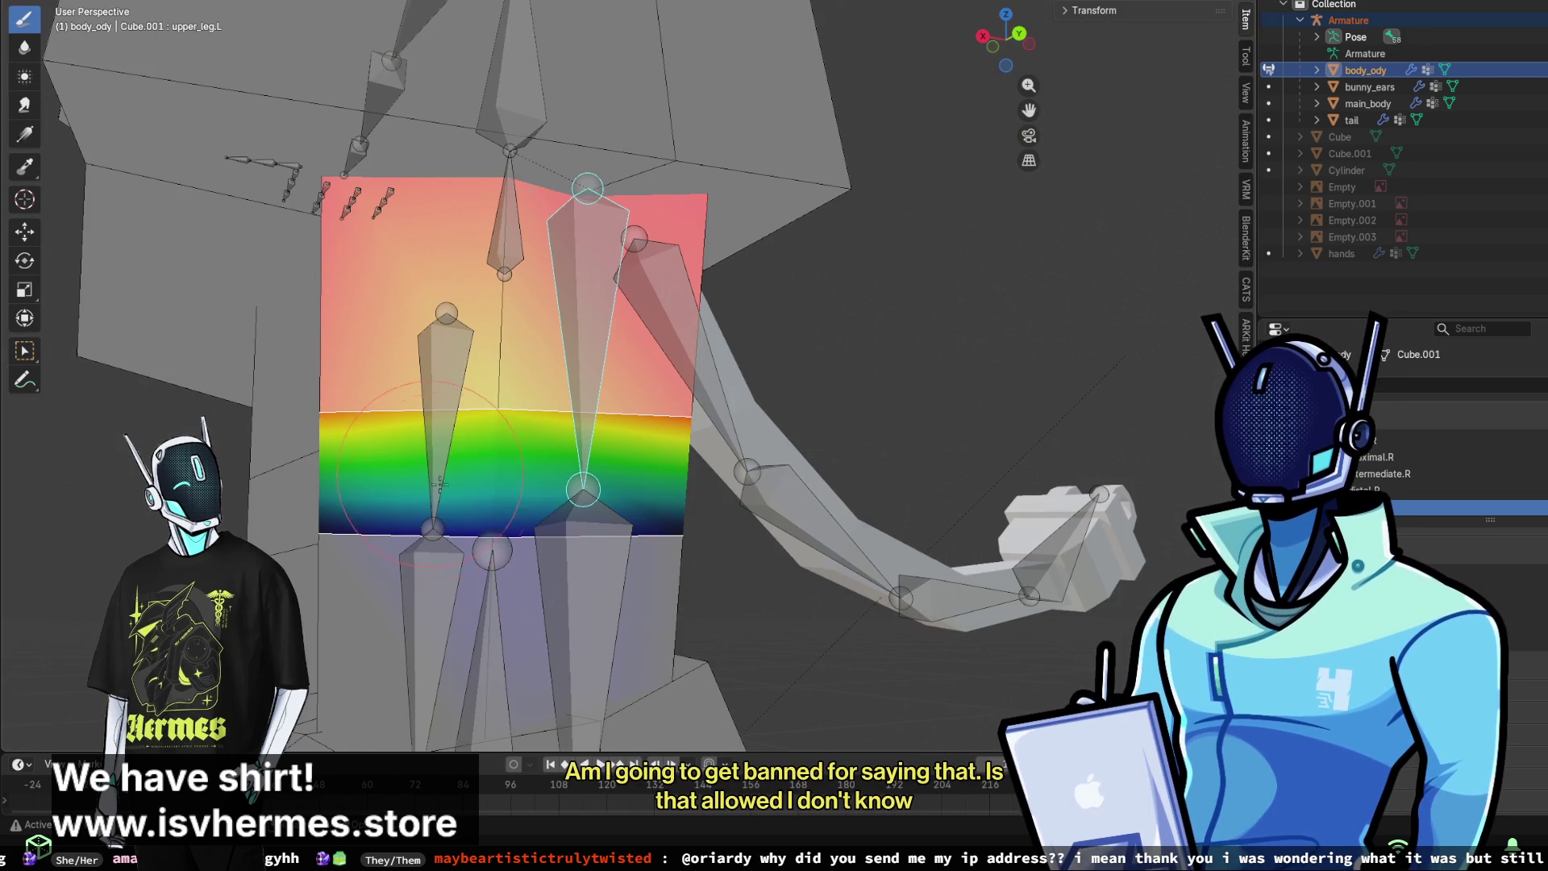
{"action": "left_click_drag", "start_coordinate": [439, 483], "coordinate": [428, 500]}
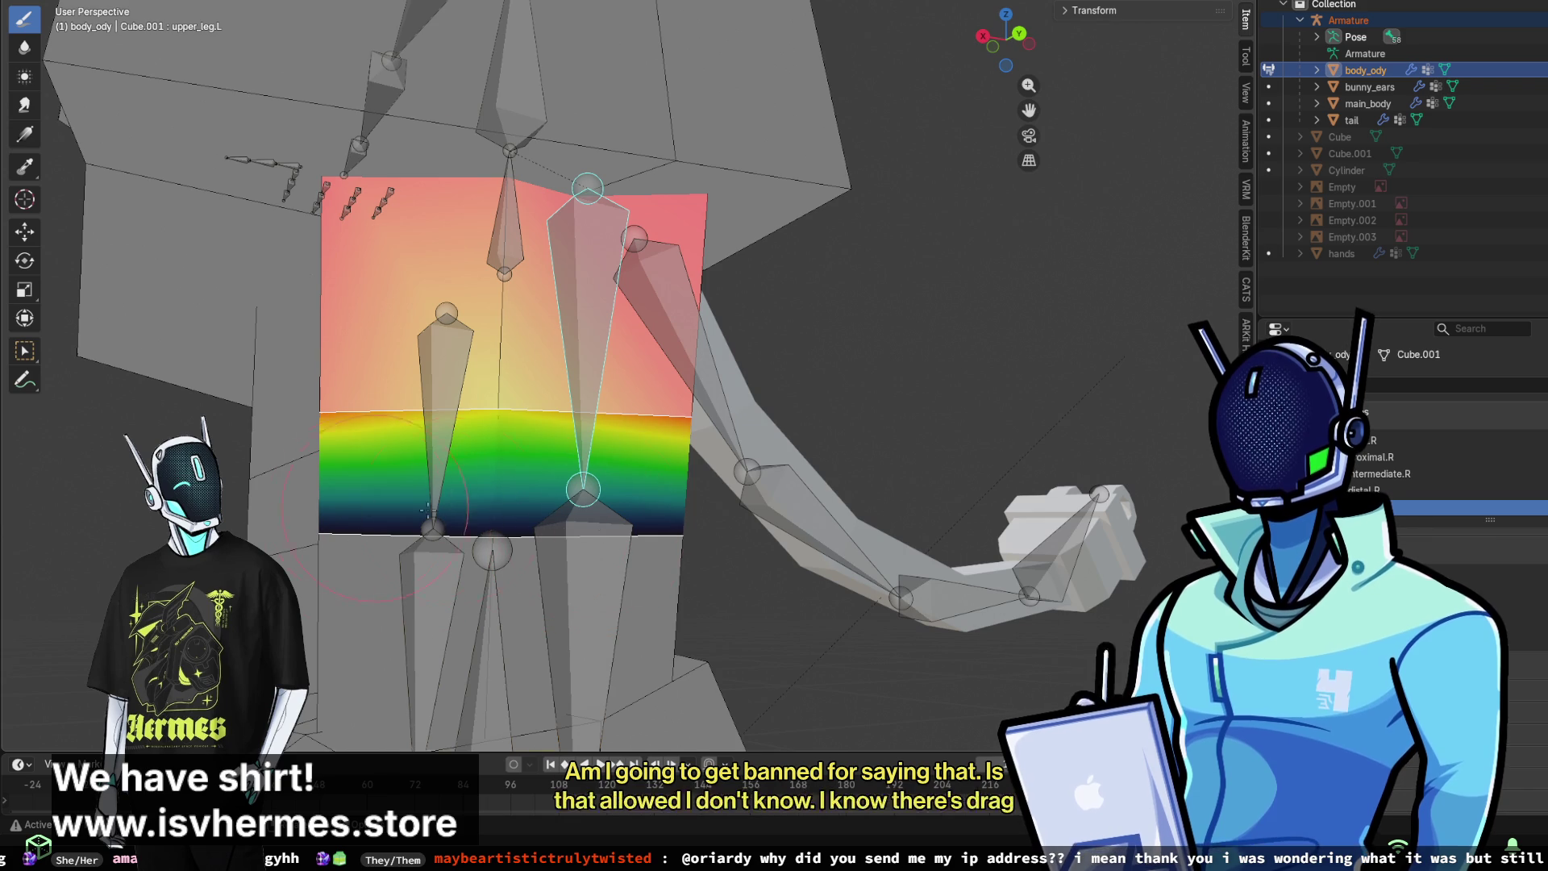
{"action": "middle_click_drag", "start_coordinate": [562, 471], "coordinate": [725, 484]}
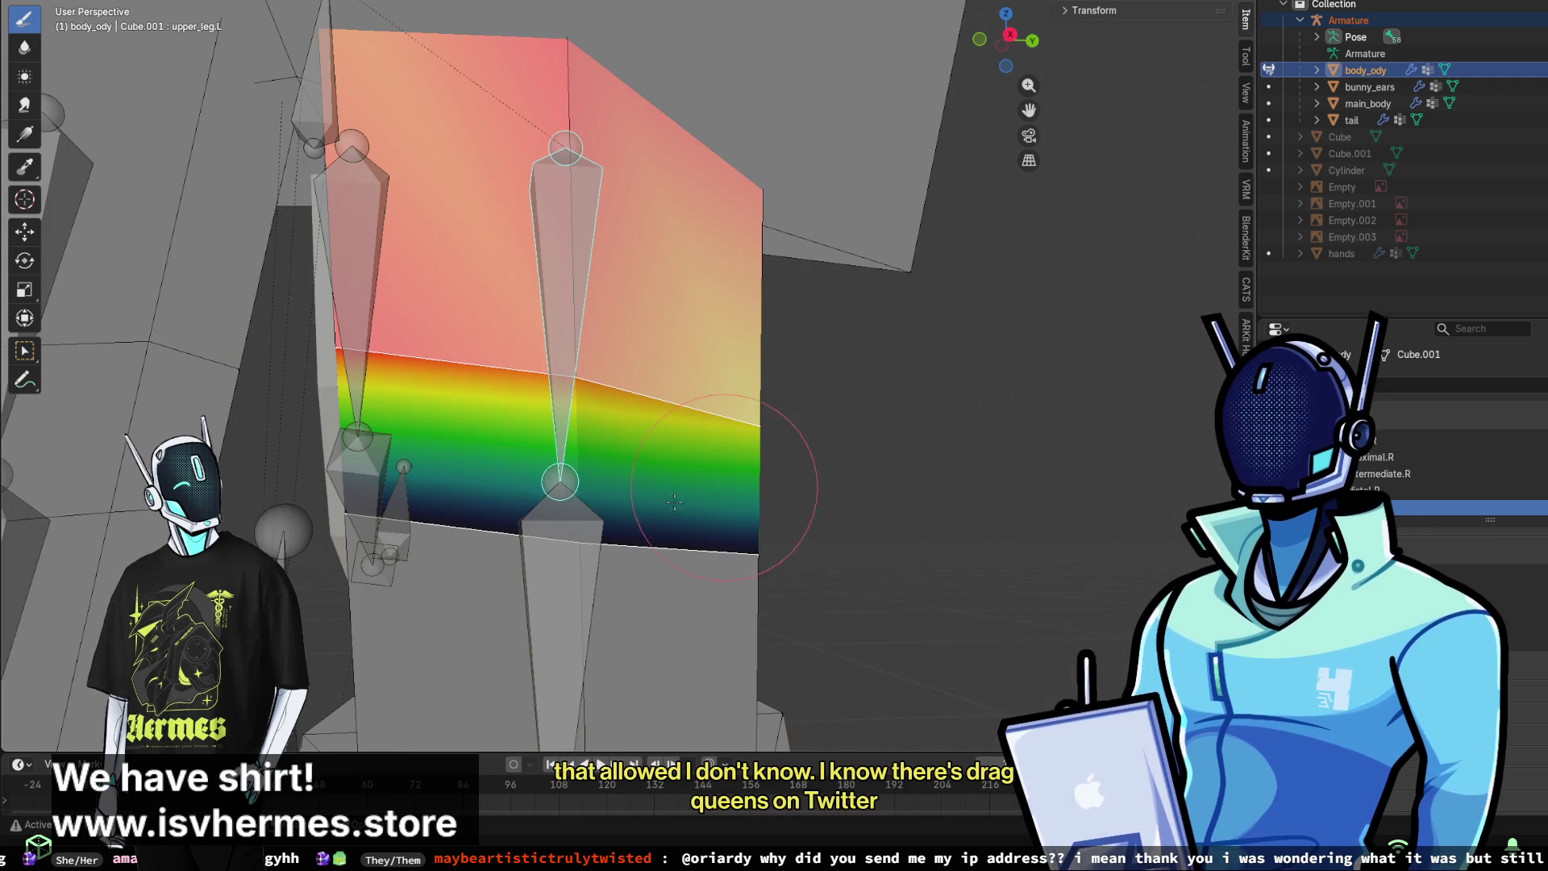
{"action": "left_click_drag", "start_coordinate": [758, 476], "coordinate": [678, 468]}
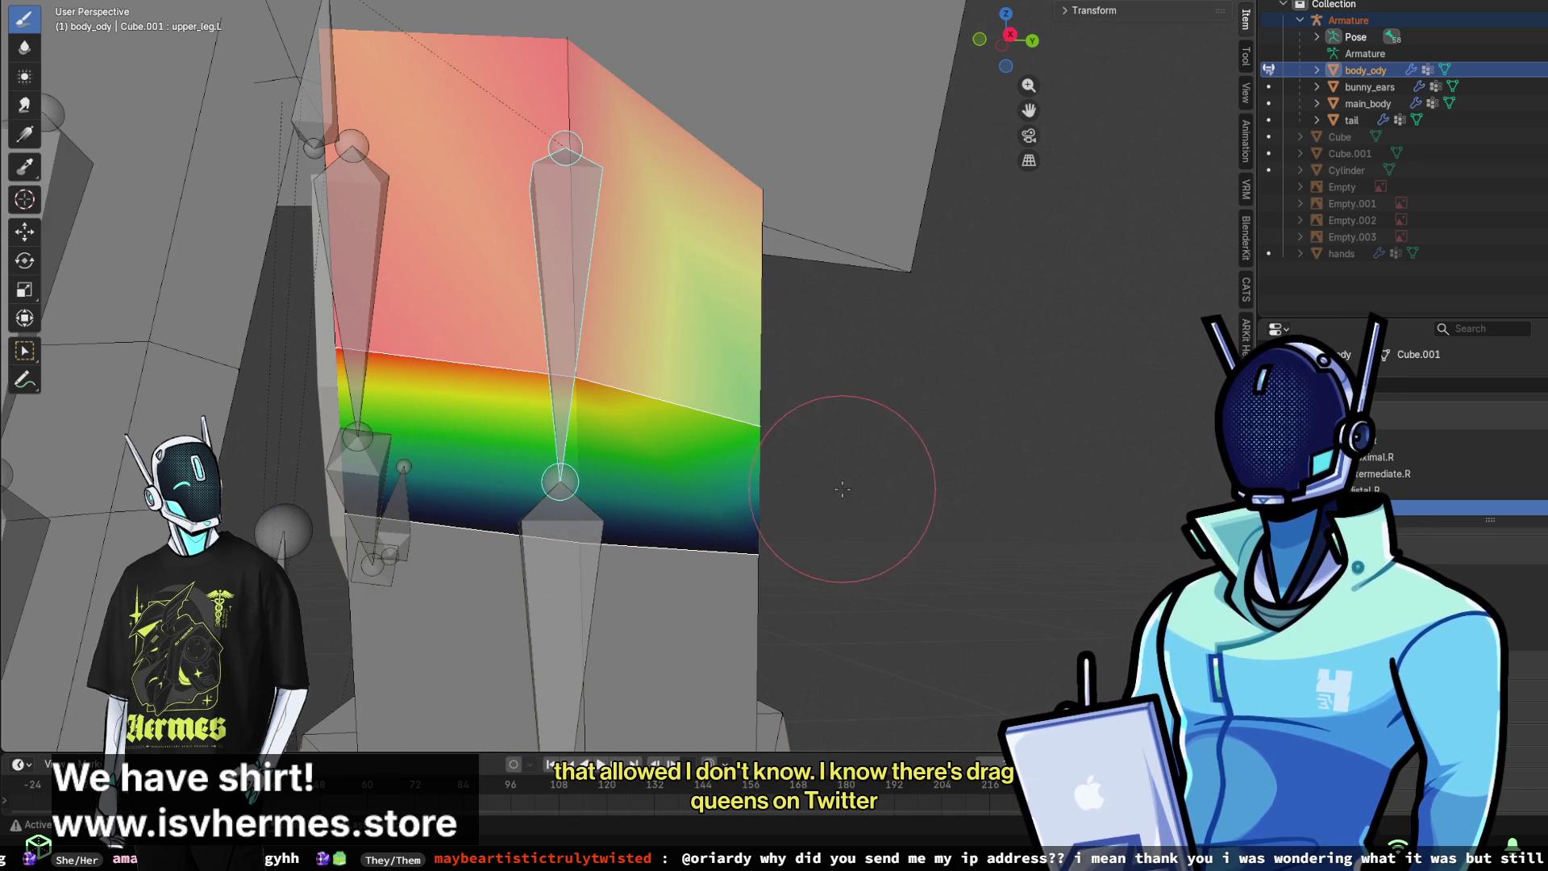
{"action": "key", "text": "ctrl+z"}
- Touch up the thigh's upper right and lower band, undoing the unwanted strokes
{"action": "scroll", "coordinate": [518, 483], "scroll_direction": "down", "scroll_amount": 3}
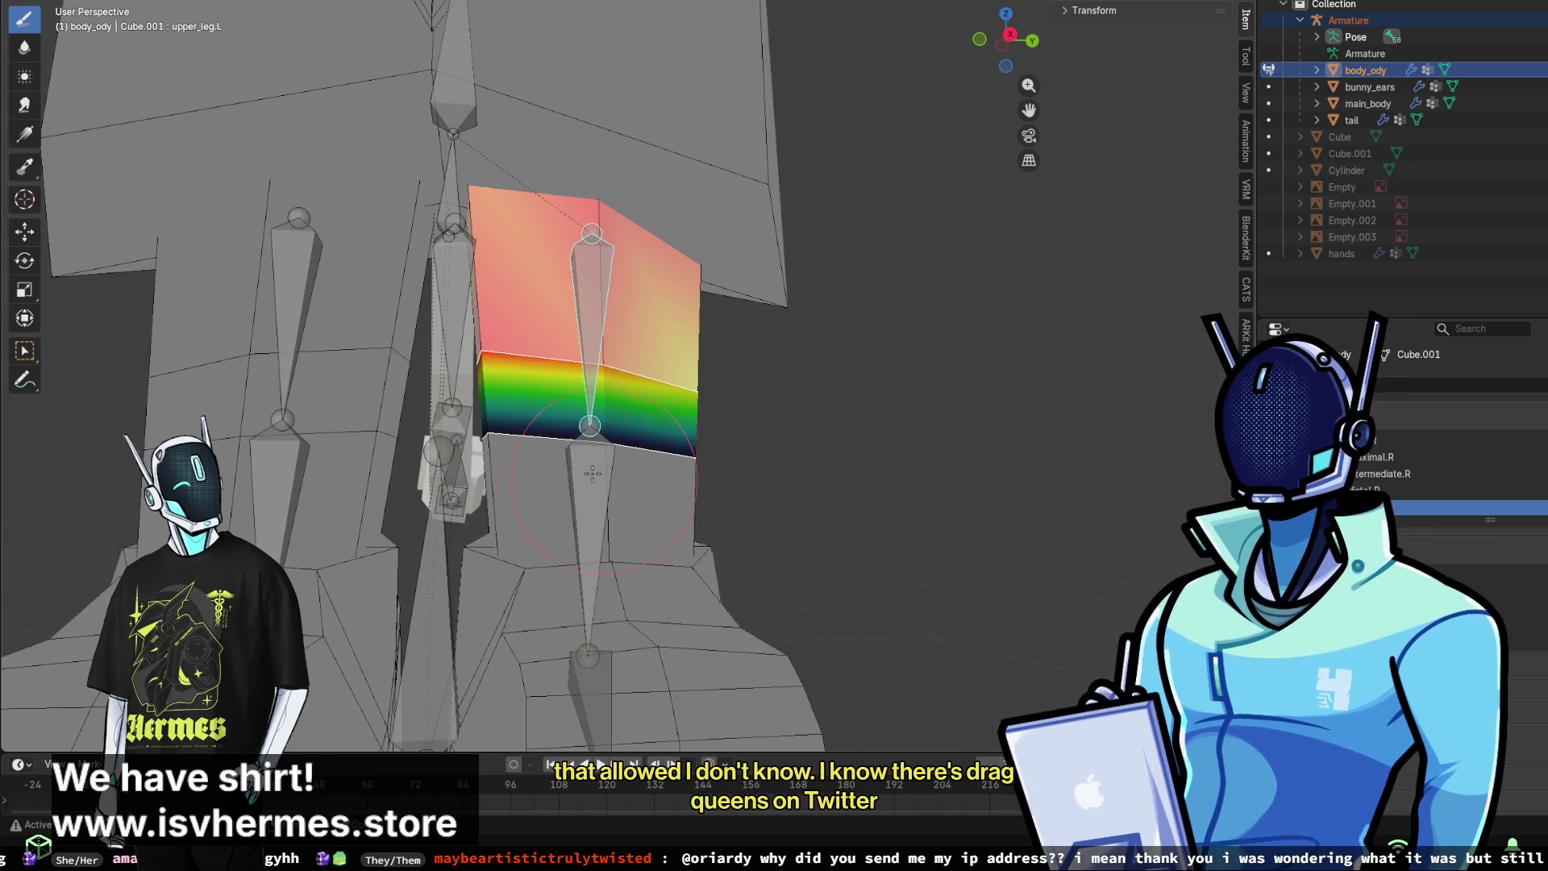
{"action": "middle_click_drag", "start_coordinate": [628, 433], "coordinate": [623, 484]}
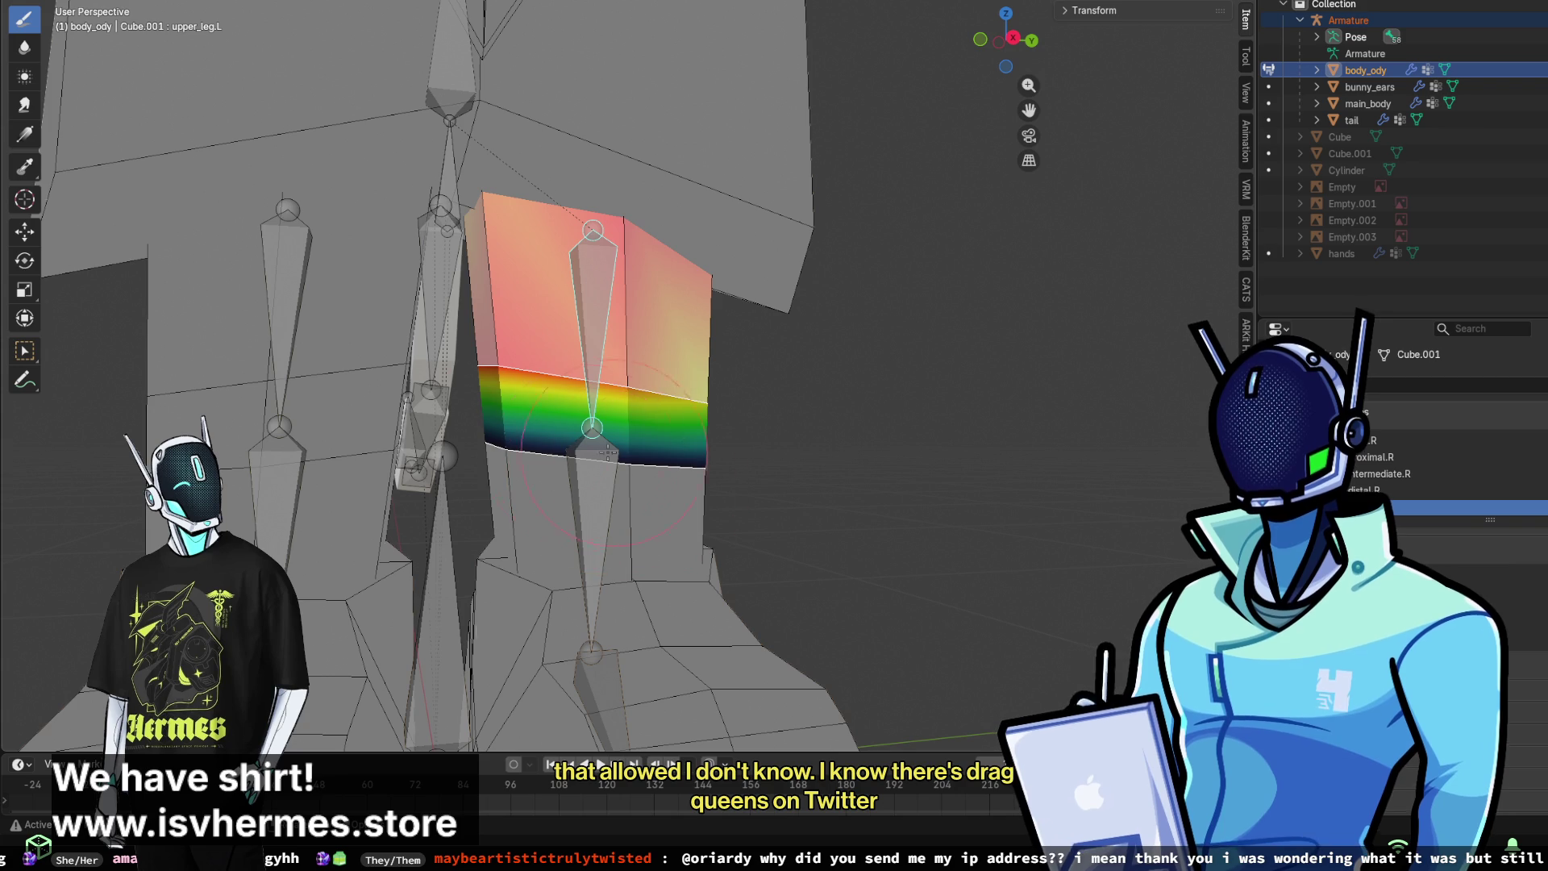
{"action": "left_click_drag", "start_coordinate": [608, 453], "coordinate": [571, 448]}
{"action": "key", "text": "ctrl+z"}
{"action": "key", "text": "ctrl+z"}
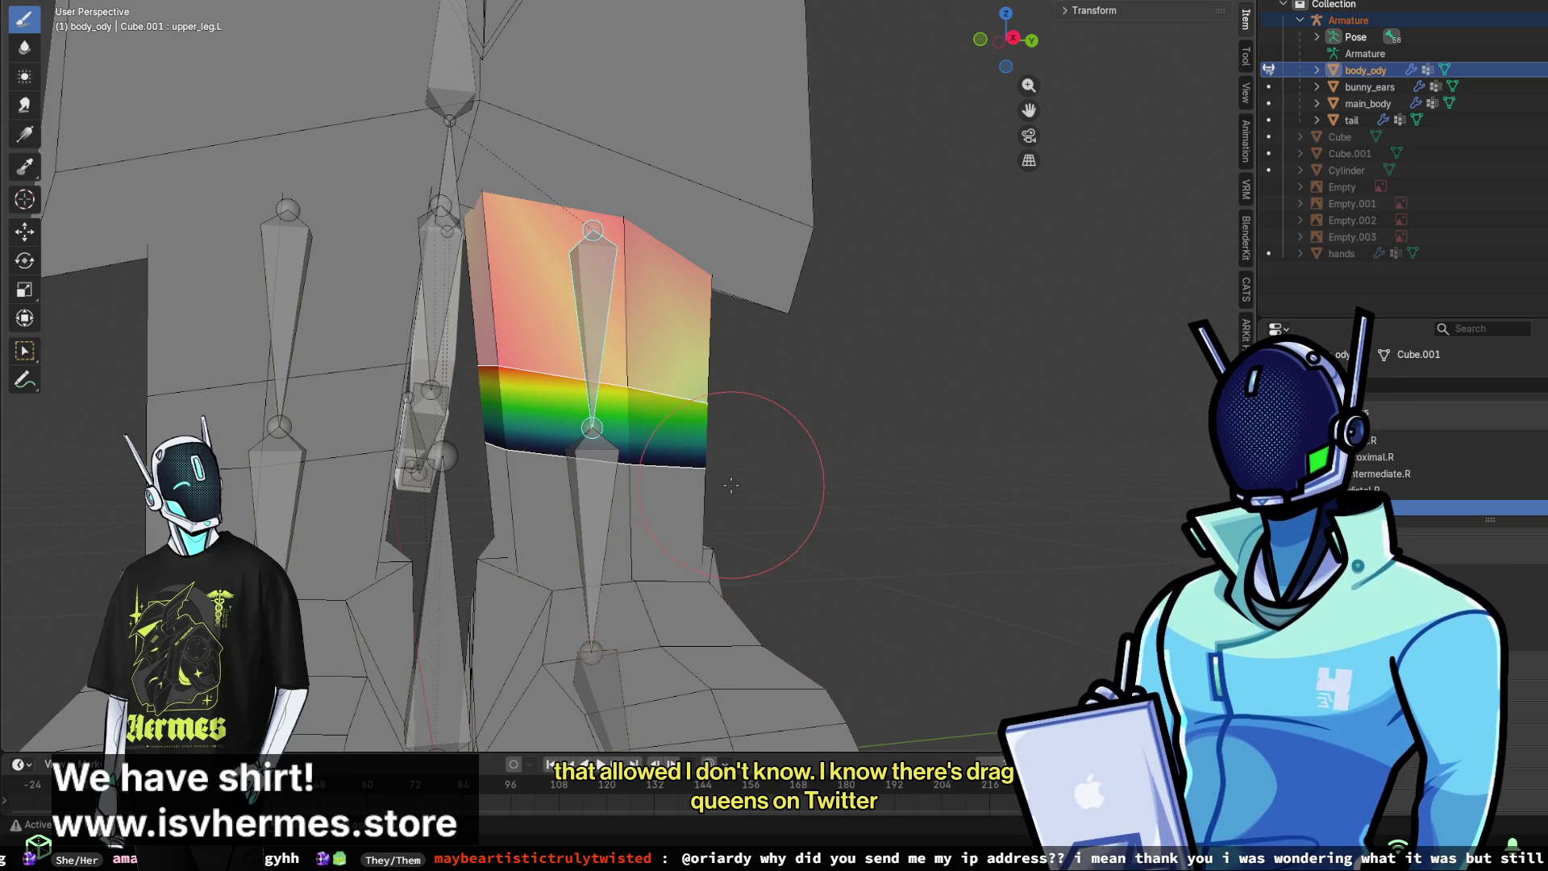
{"action": "middle_click_drag", "start_coordinate": [821, 529], "coordinate": [637, 520]}
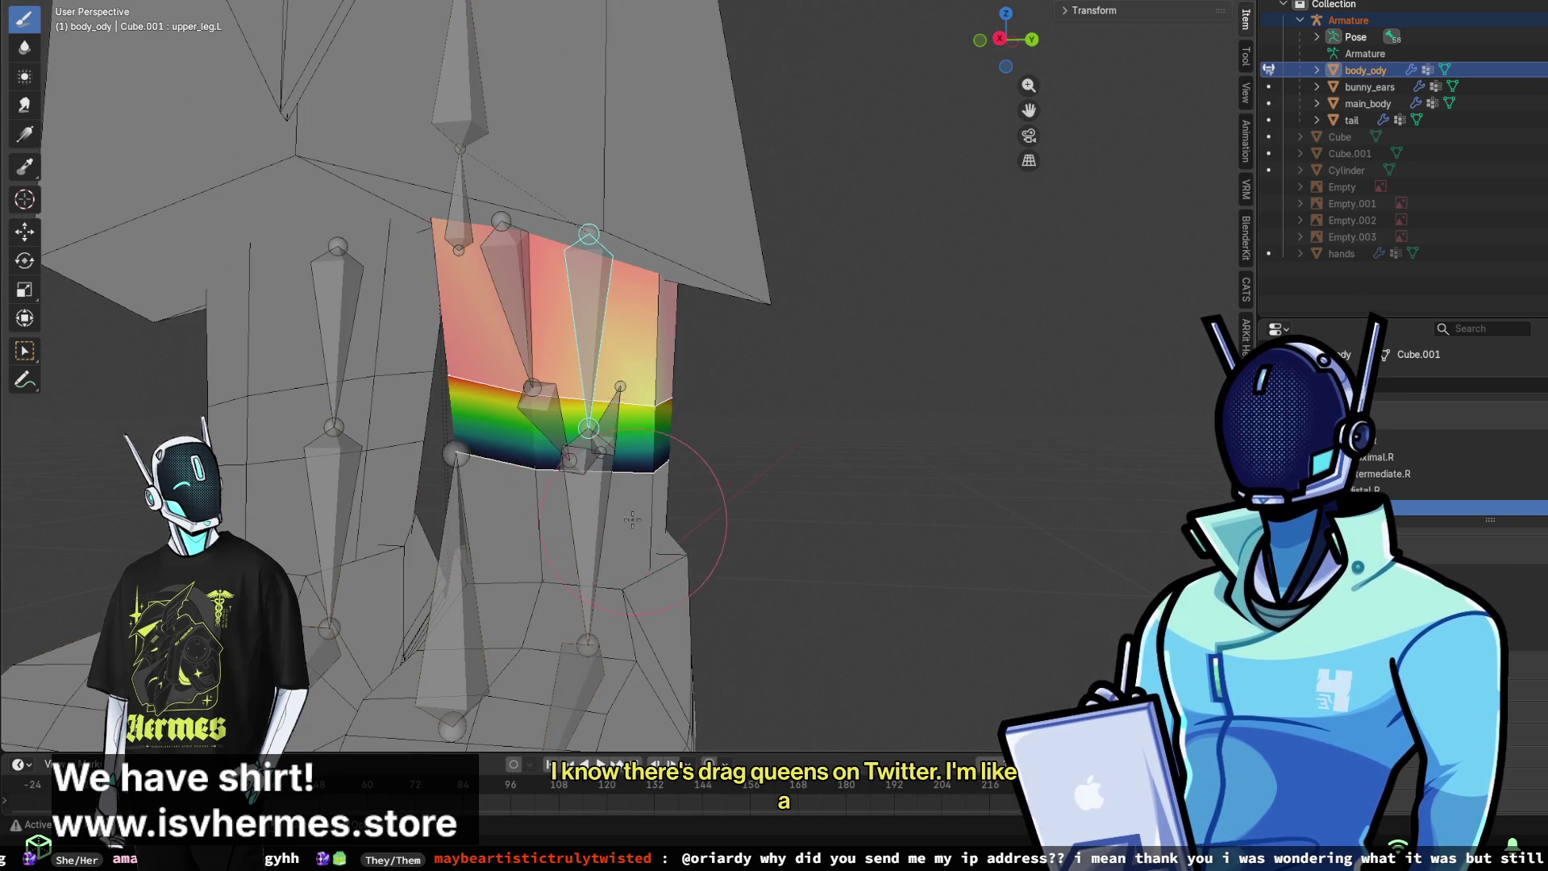
{"action": "left_click_drag", "start_coordinate": [579, 456], "coordinate": [586, 468]}
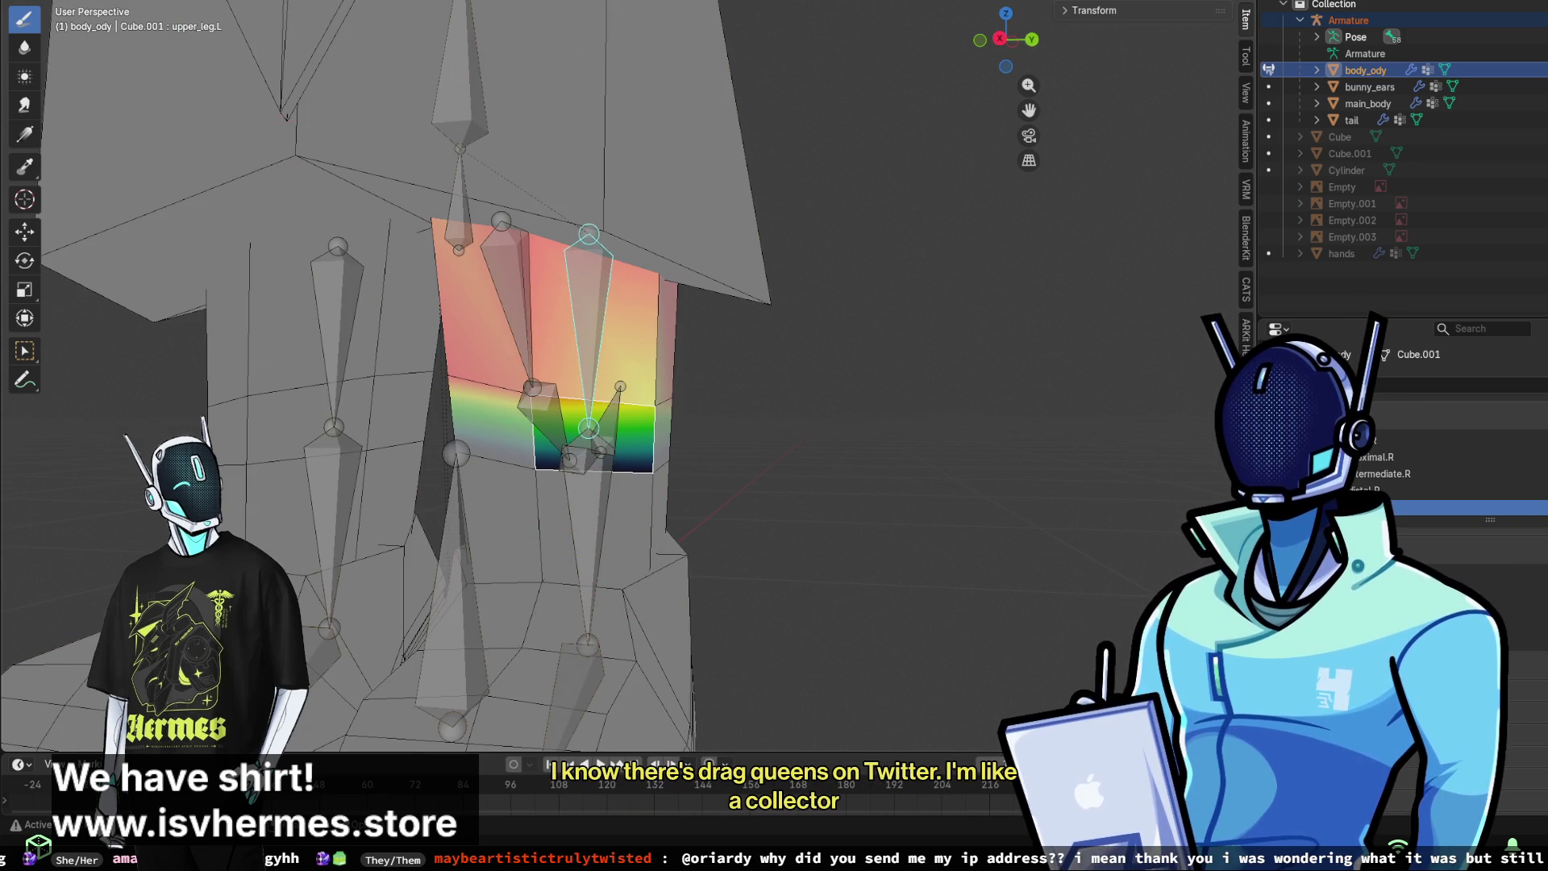
{"action": "key", "text": "ctrl+z"}
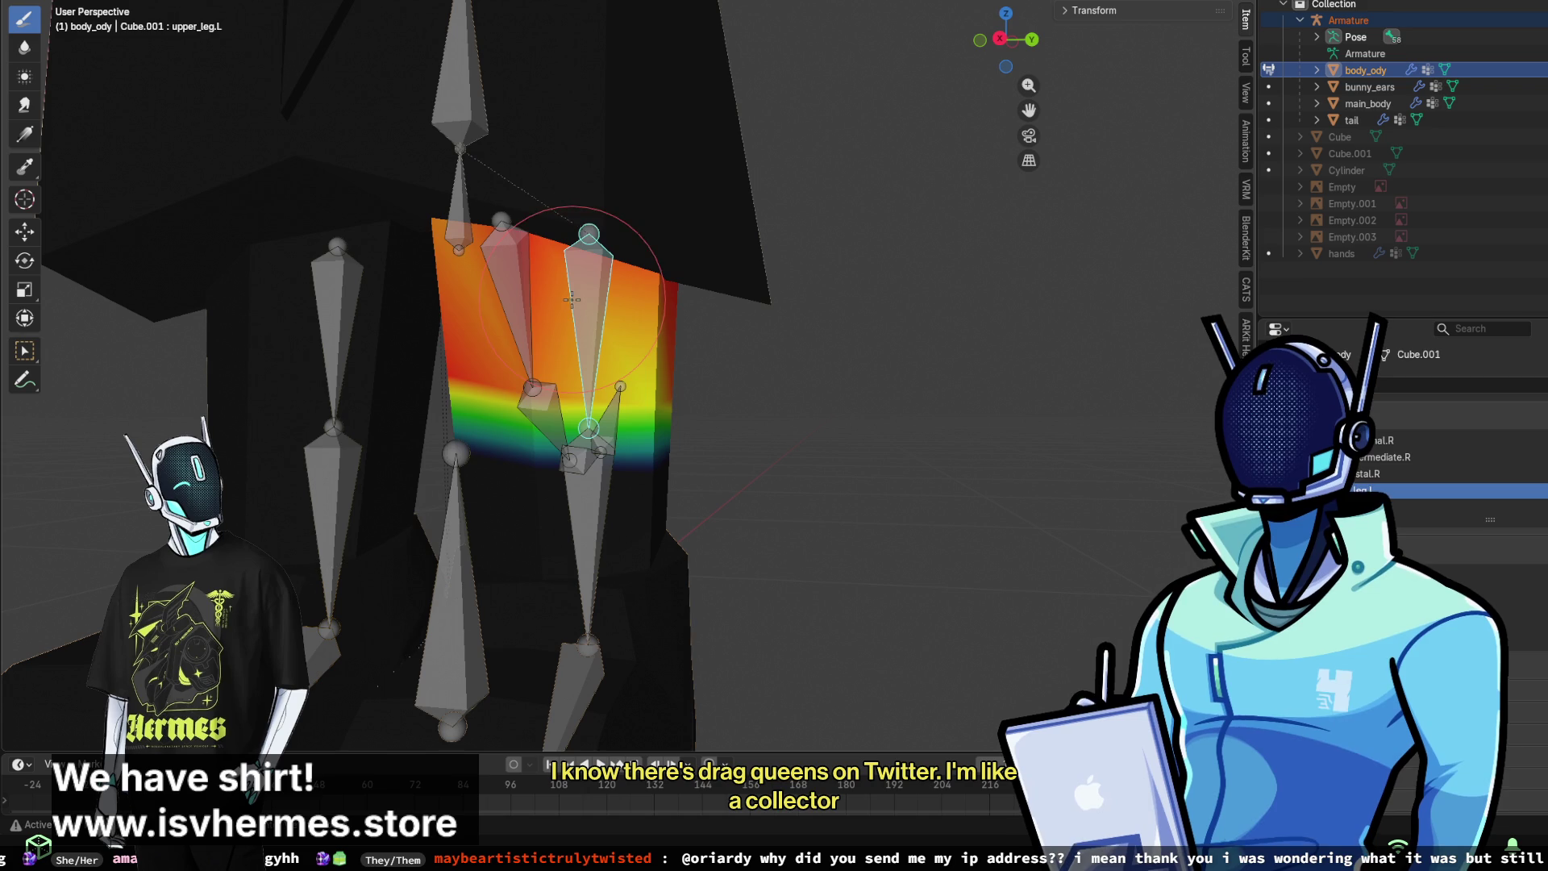
{"action": "left_click", "coordinate": [331, 296], "text": "ctrl"}
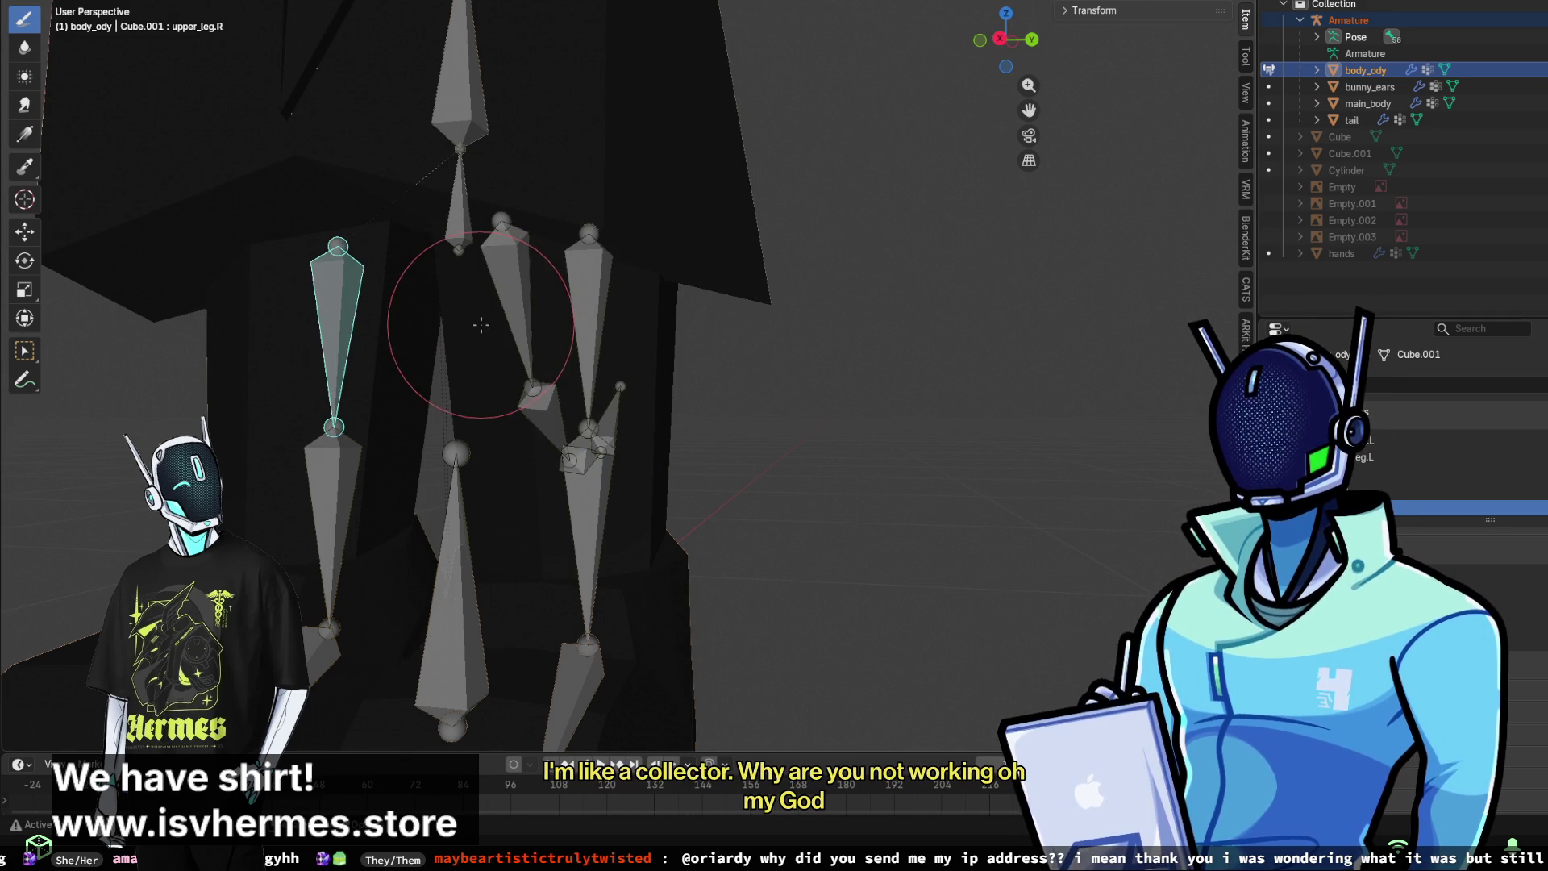
- Select the upper_leg.L bone and rotate it to test the thigh's weights
{"action": "left_click", "coordinate": [581, 303], "text": "ctrl"}
{"action": "scroll", "coordinate": [578, 304], "scroll_direction": "down", "scroll_amount": 6}
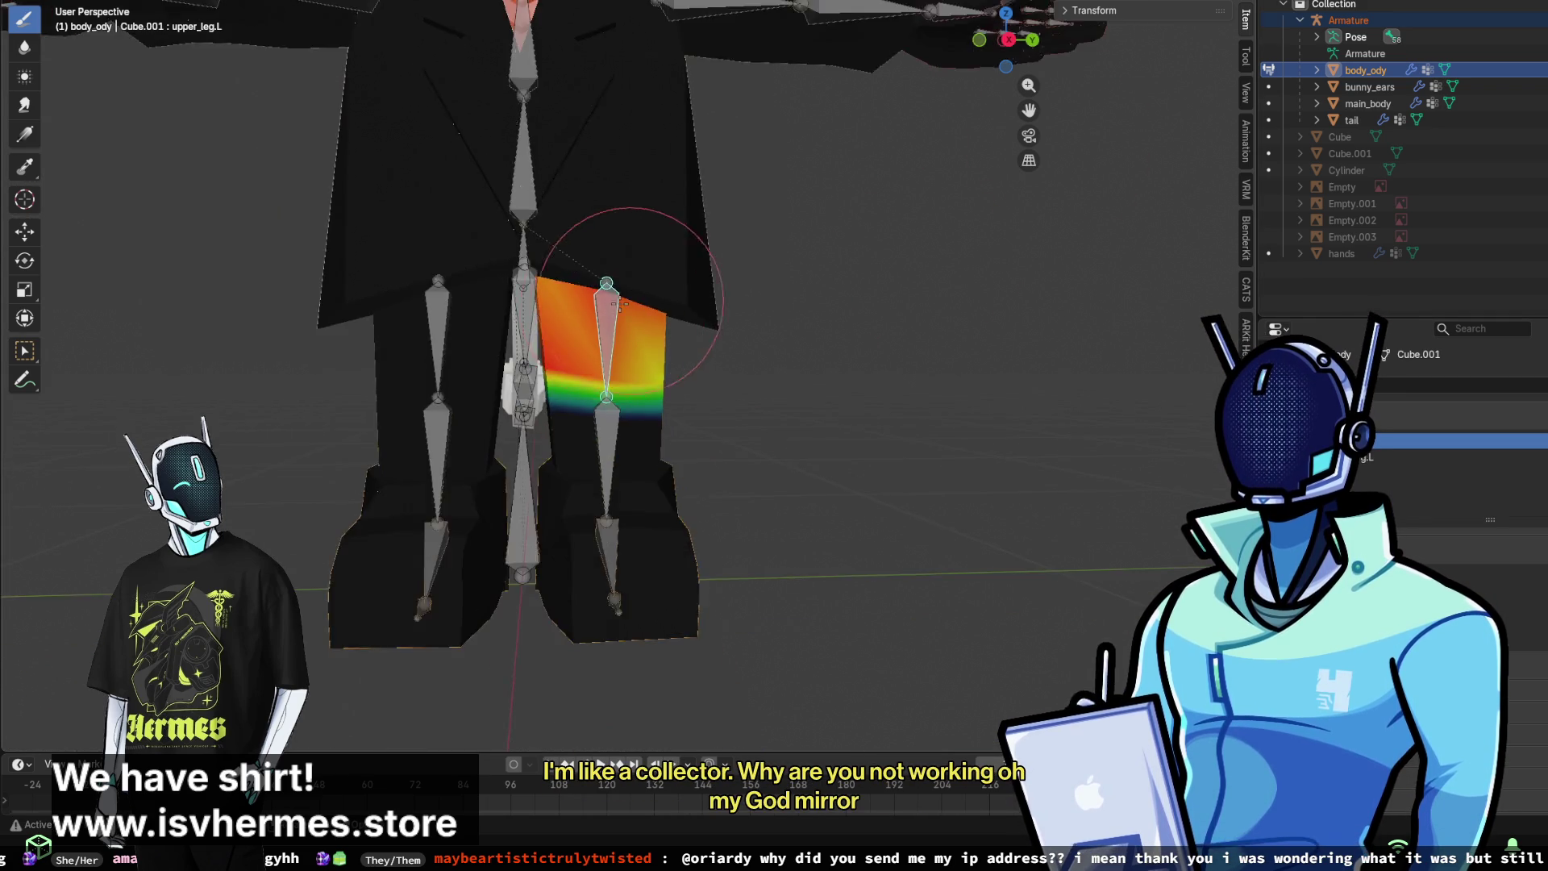
{"action": "middle_click_drag", "start_coordinate": [628, 298], "coordinate": [202, 198]}
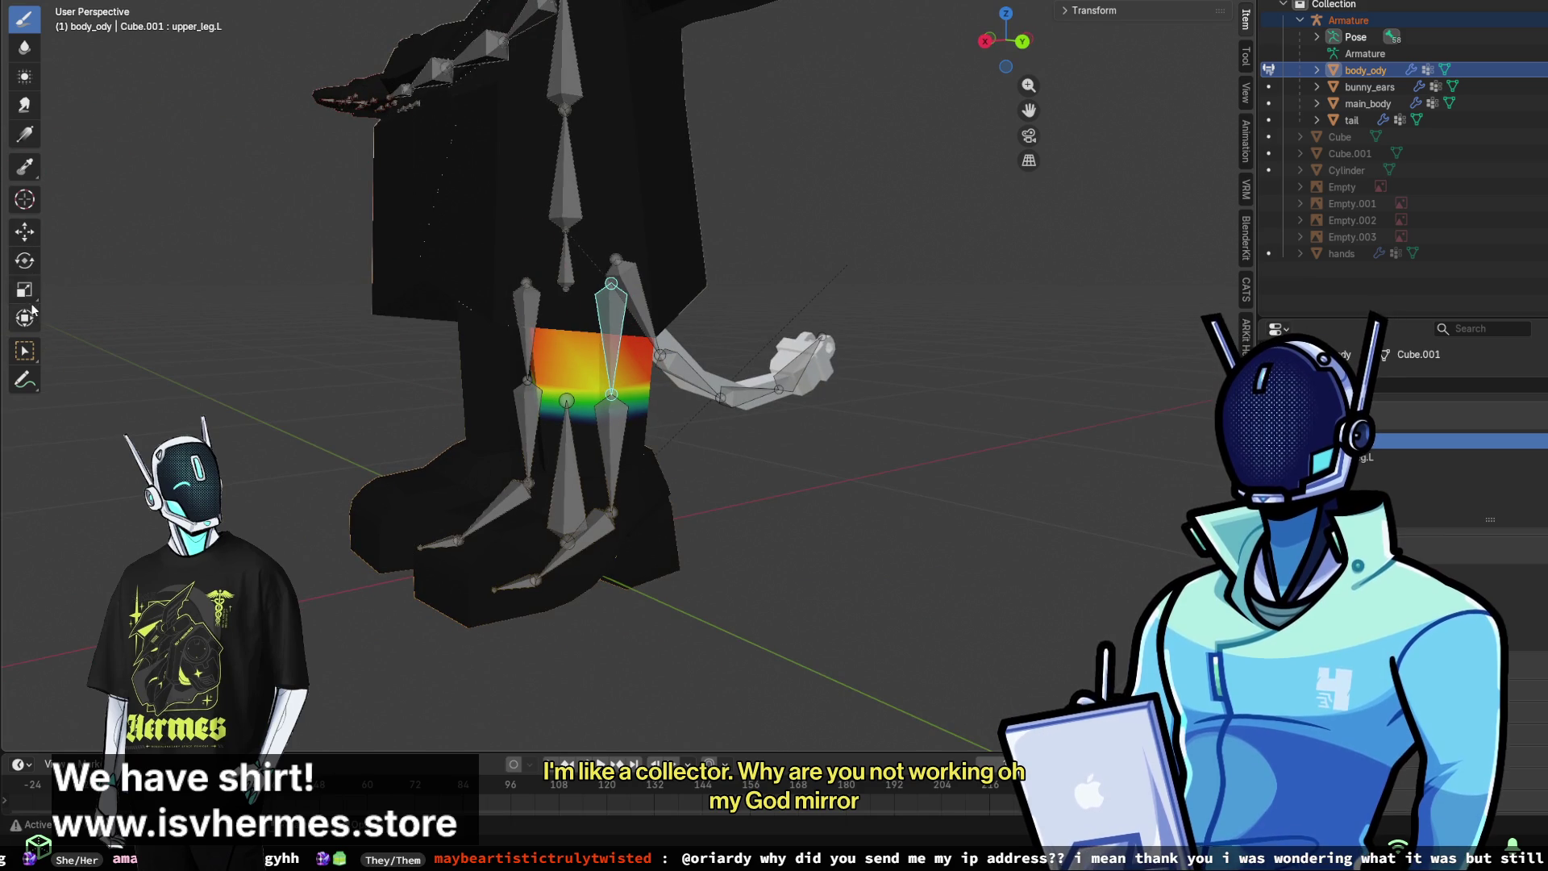
{"action": "left_click", "coordinate": [25, 317]}
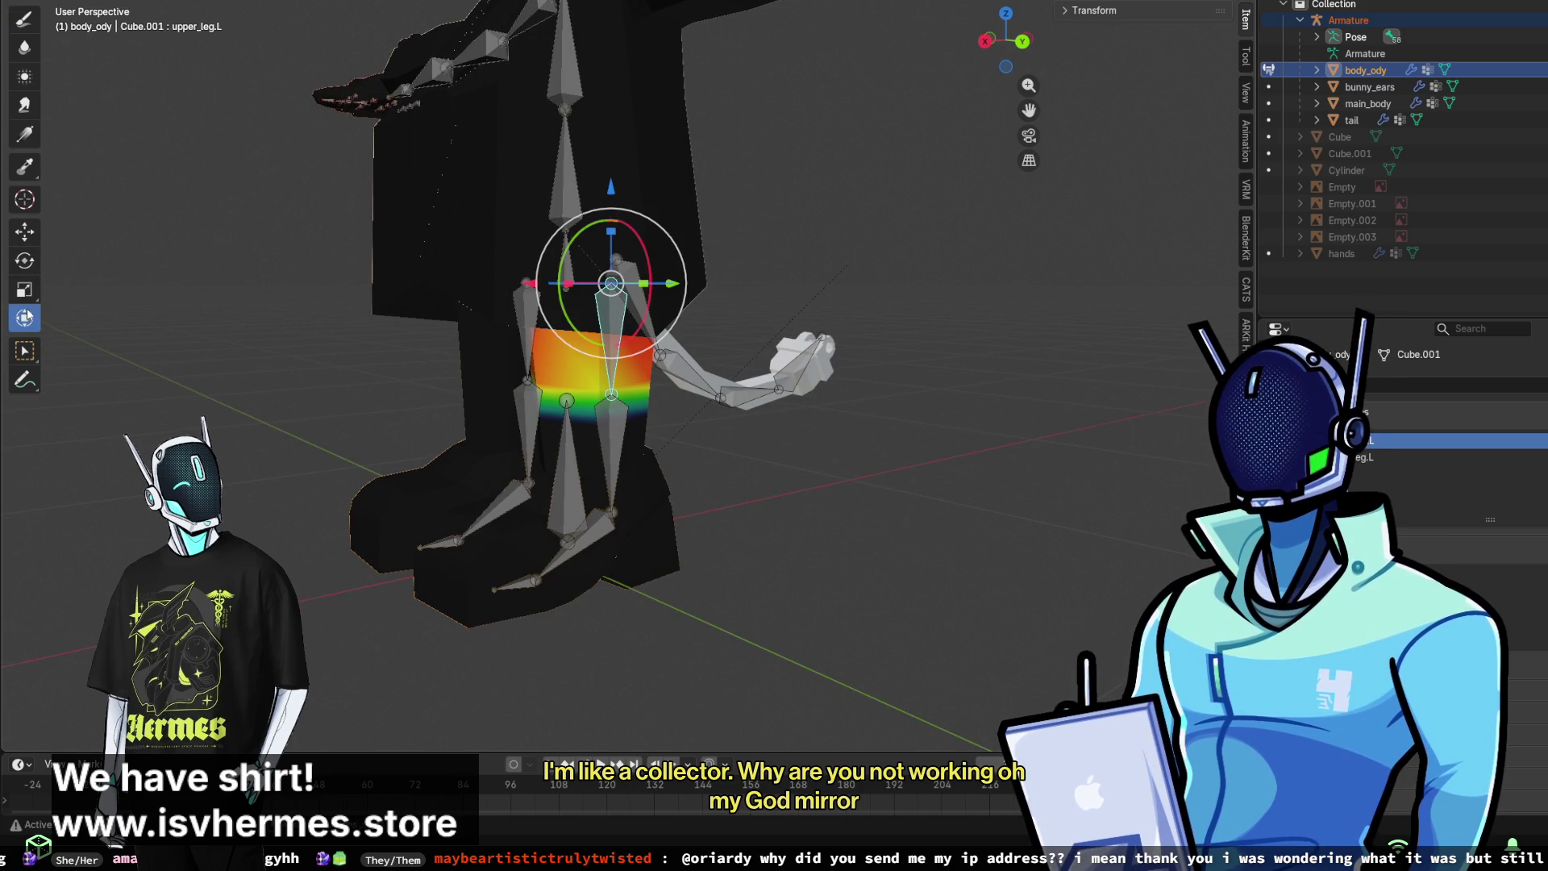
{"action": "left_click", "coordinate": [30, 292]}
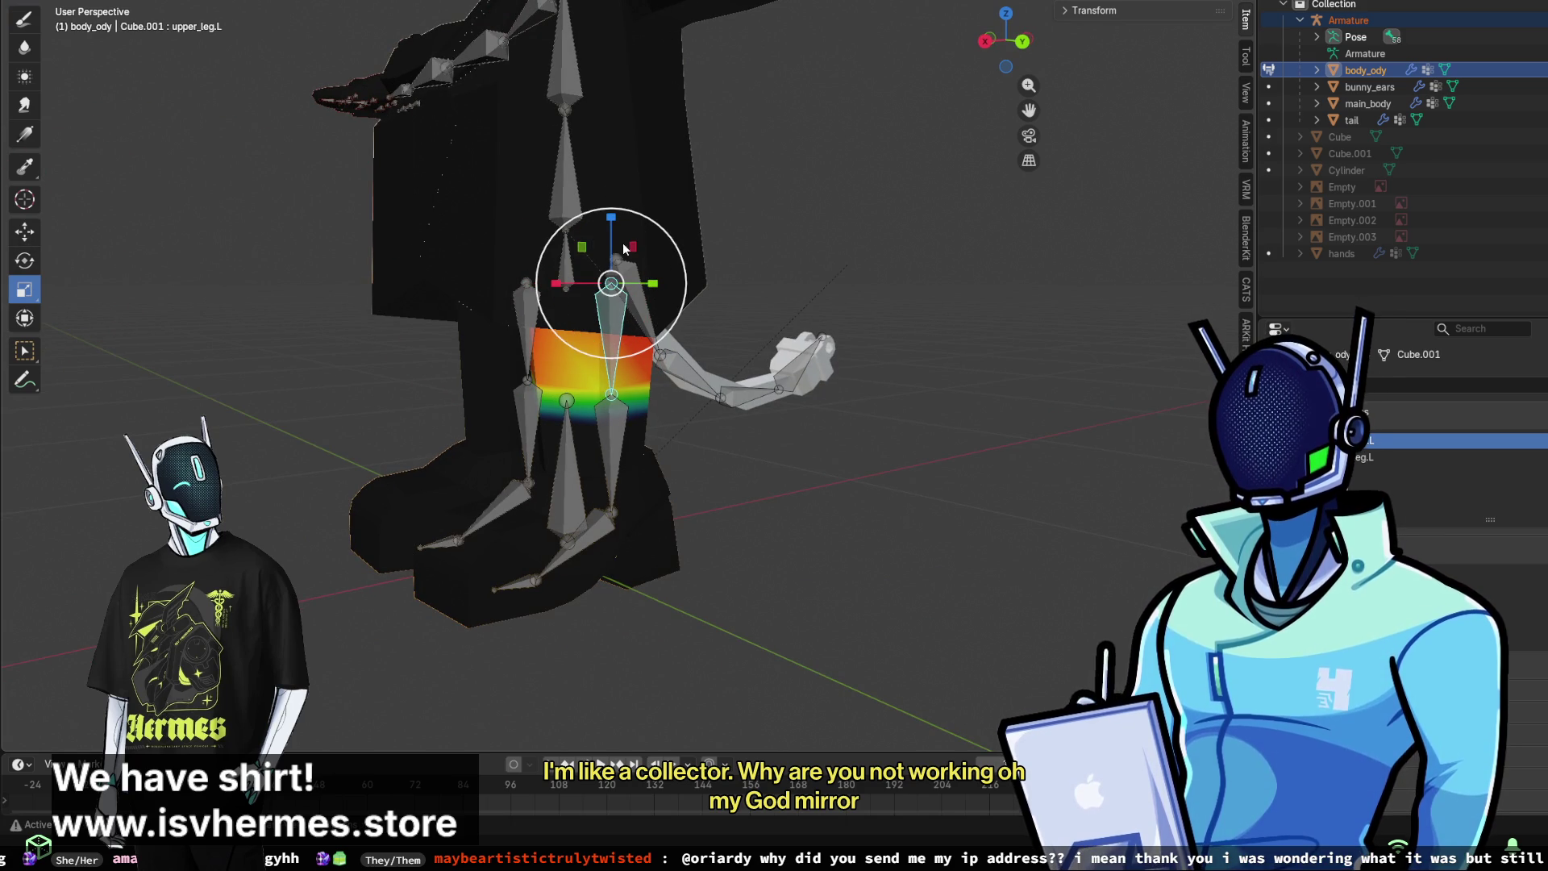
{"action": "left_click", "coordinate": [24, 260]}
{"action": "mouse_move", "coordinate": [645, 250]}
{"action": "left_mouse_down"}
{"action": "mouse_move", "coordinate": [633, 236]}
{"action": "mouse_move", "coordinate": [654, 242]}
{"action": "left_mouse_up"}
- Undo the leg test rotation and bring up the interaction mode list
{"action": "mouse_move", "coordinate": [654, 242]}
{"action": "middle_mouse_down"}
{"action": "mouse_move", "coordinate": [785, 239]}
{"action": "mouse_move", "coordinate": [709, 237]}
{"action": "middle_mouse_up"}
{"action": "key", "text": "ctrl+z"}
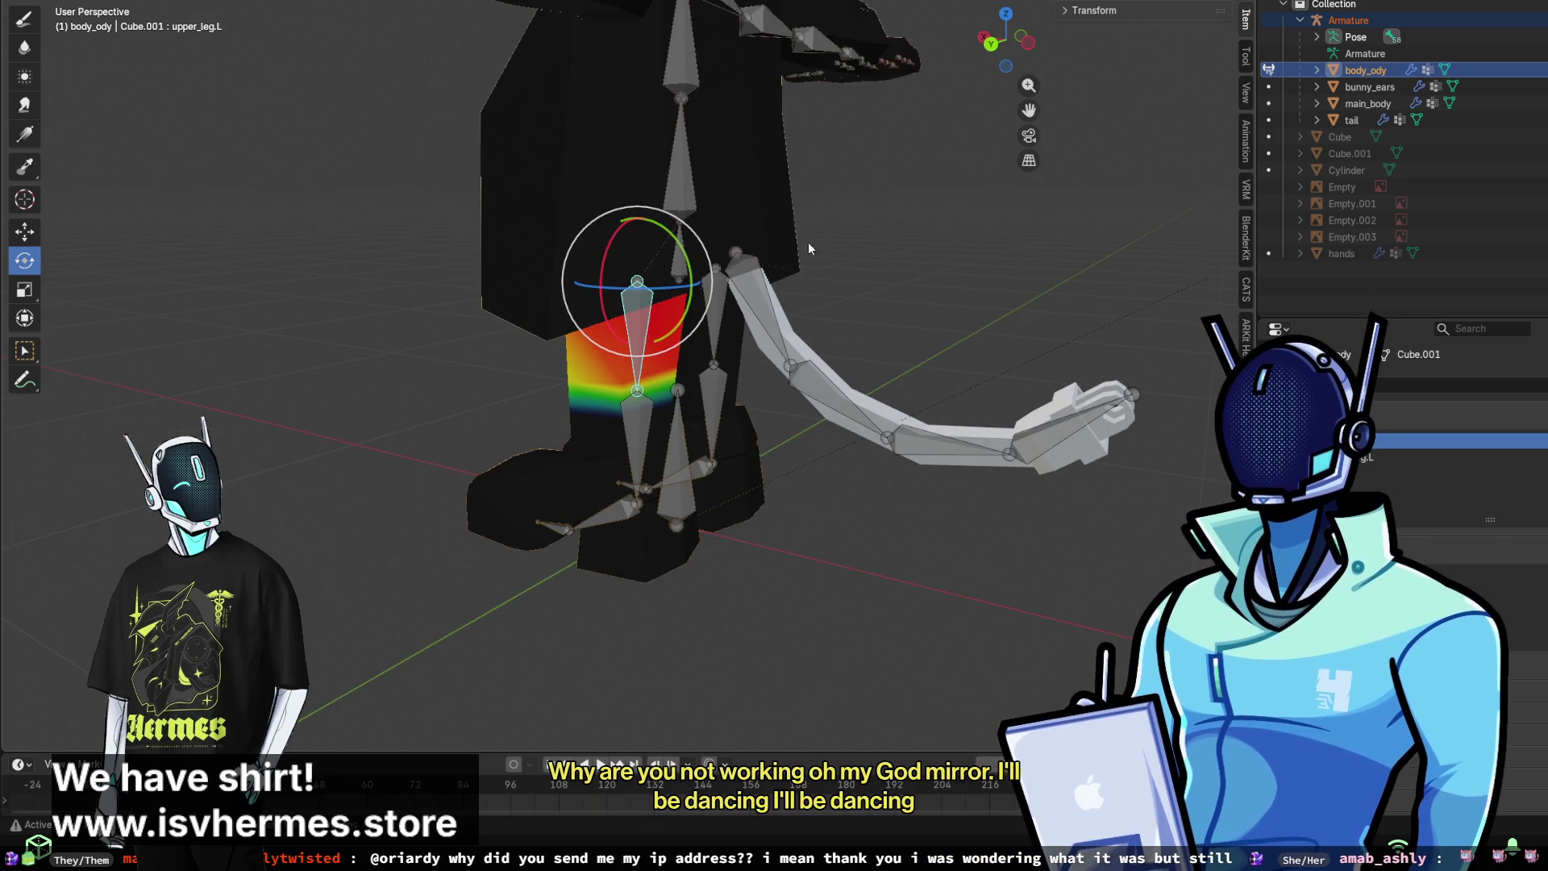
{"action": "key", "text": "ctrl+Tab"}
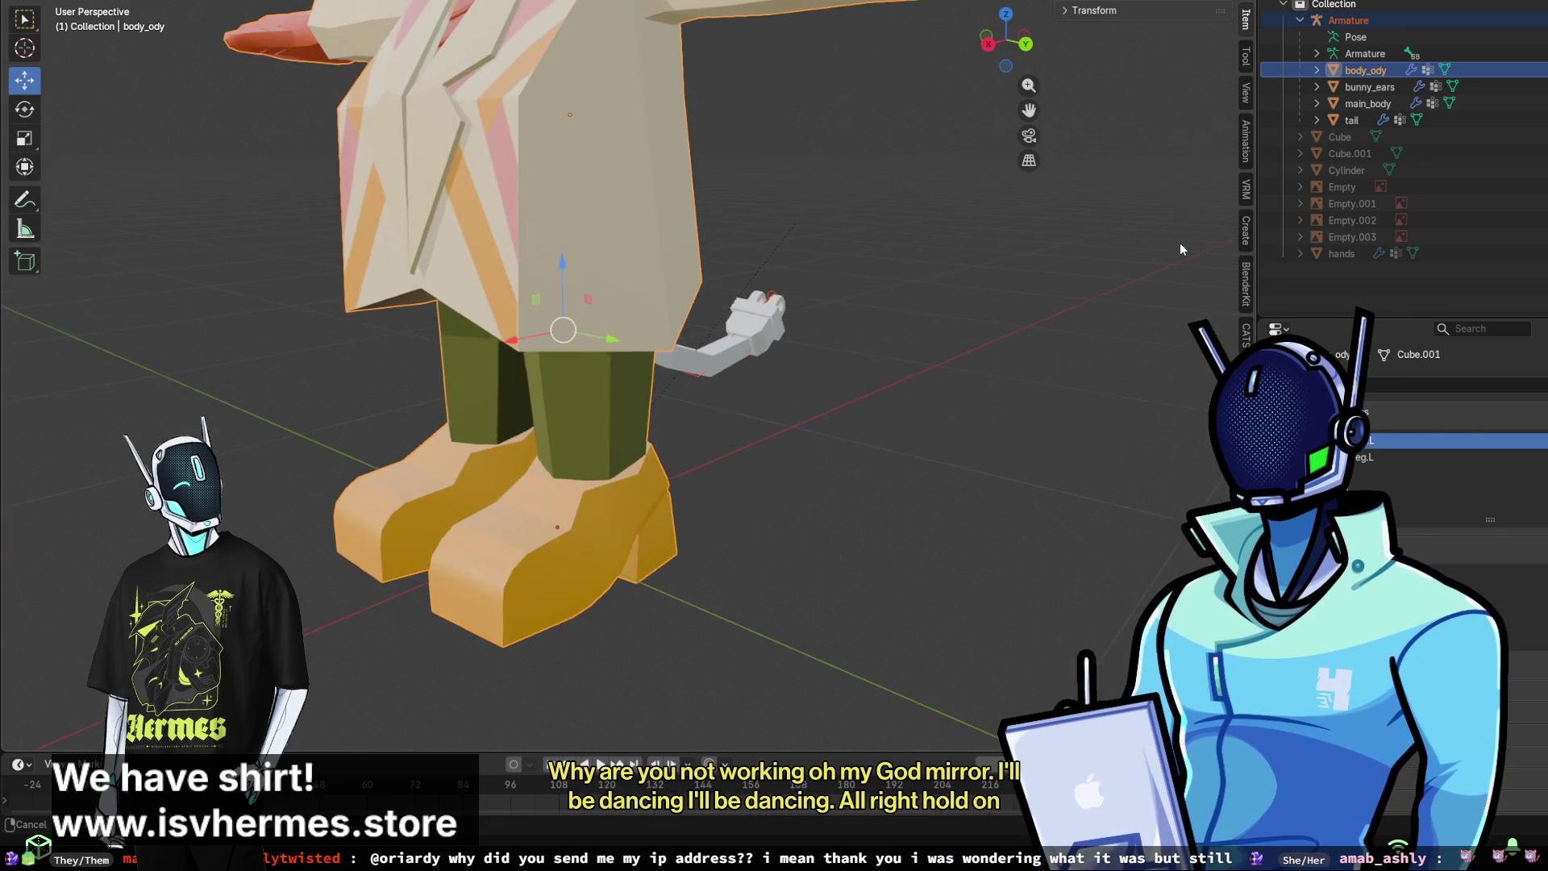
- Return to Object Mode, select main_body plus the Armature, and enter Pose Mode
{"action": "left_click", "coordinate": [1351, 120]}
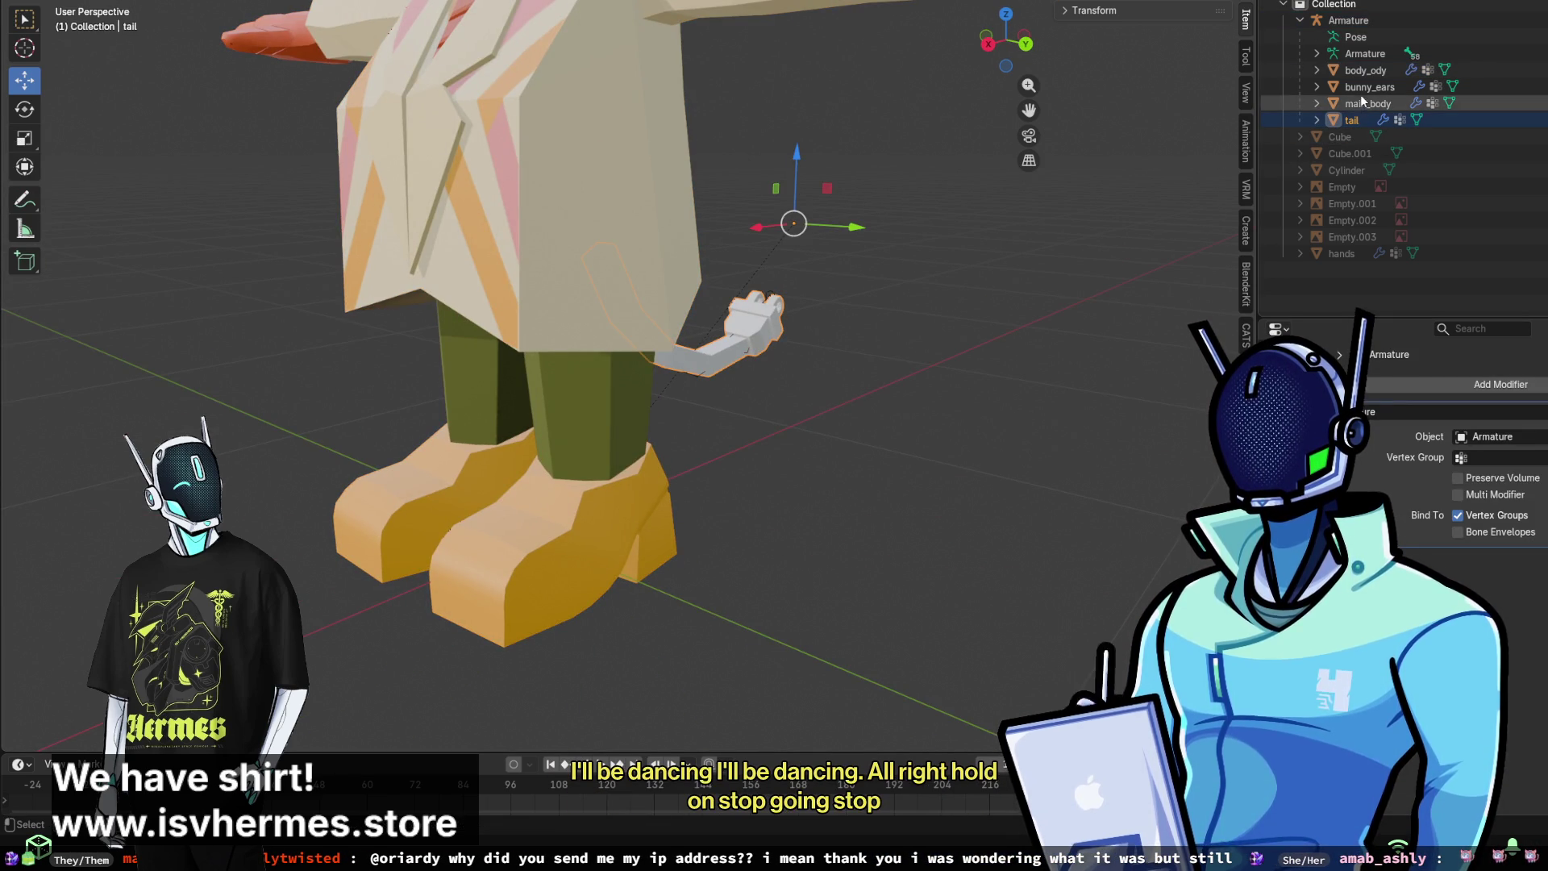
{"action": "left_click", "coordinate": [1368, 103]}
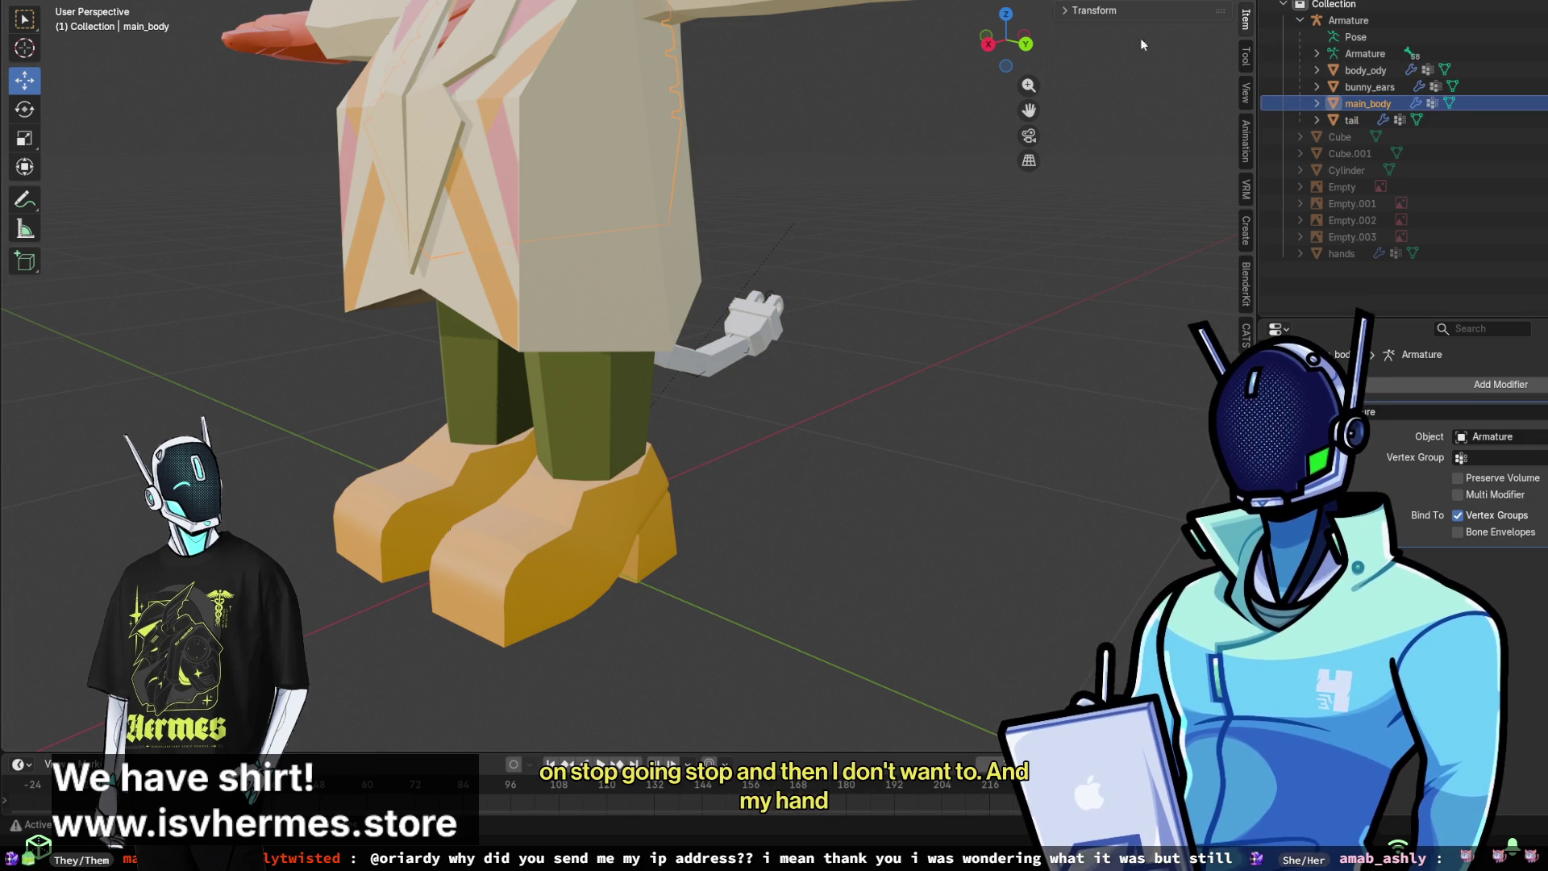
{"action": "left_click", "coordinate": [1364, 54], "text": "ctrl"}
{"action": "key", "text": "ctrl+Tab"}
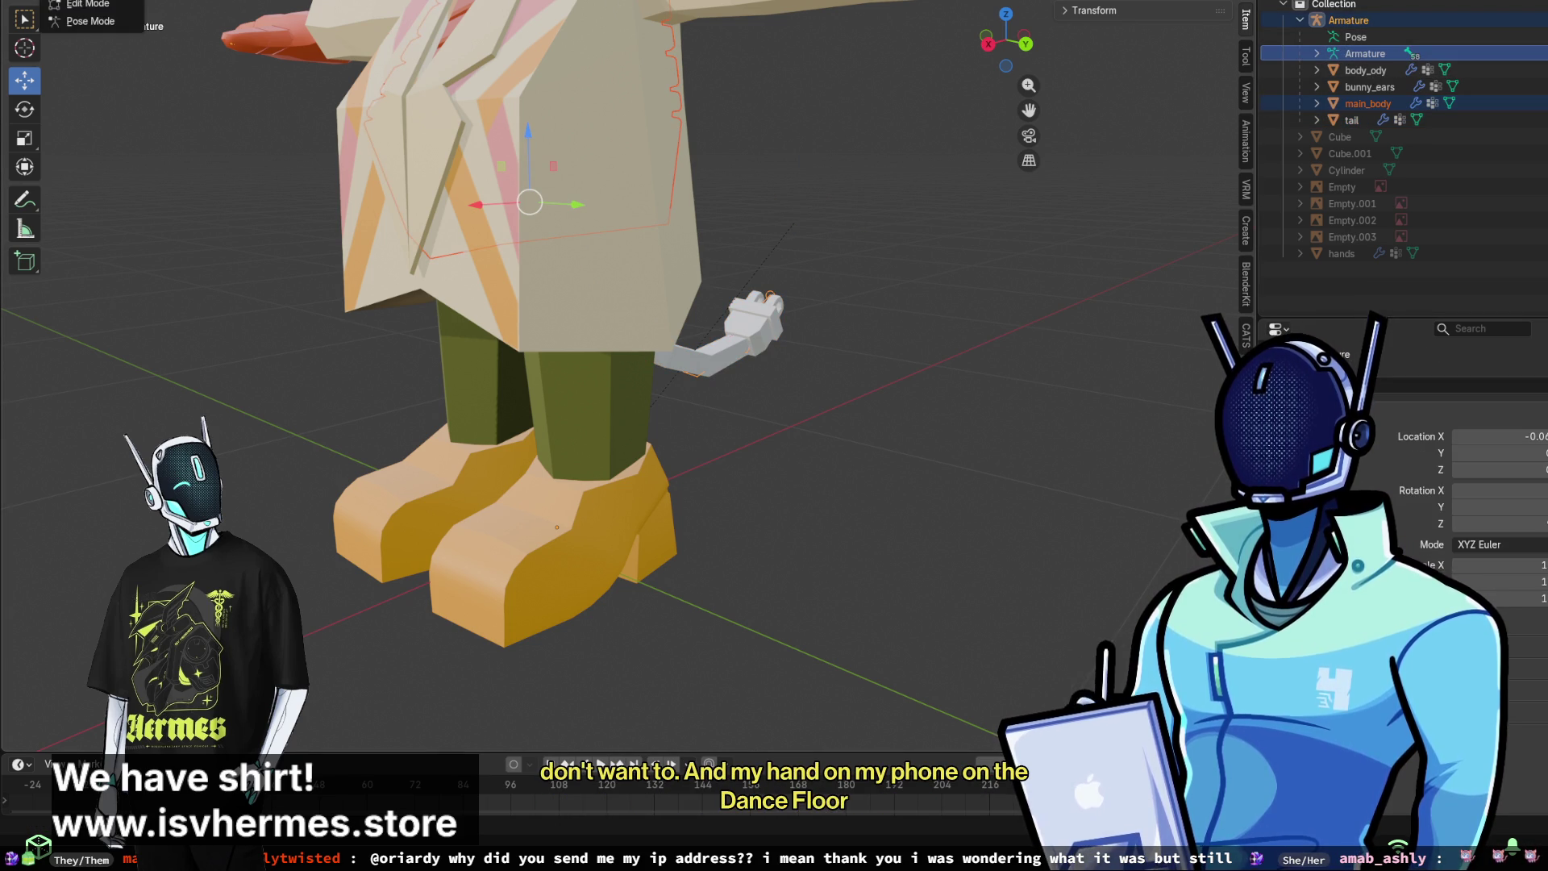
{"action": "left_click", "coordinate": [102, 25]}
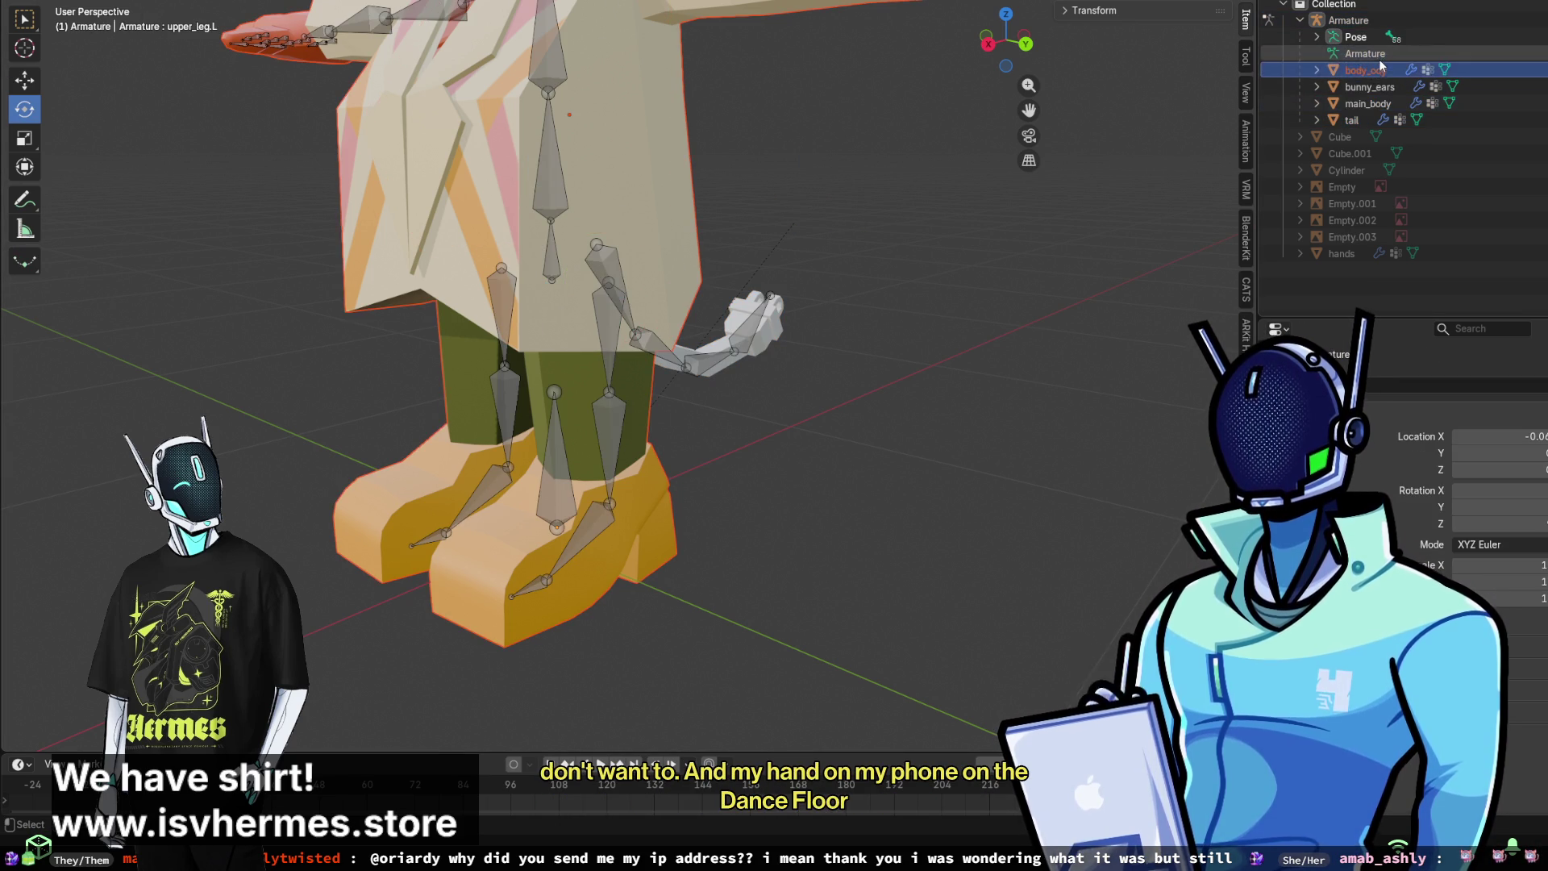
- Reselect the Armature with main_body and switch main_body into Weight Paint mode
{"action": "left_click", "coordinate": [1368, 104], "text": "ctrl"}
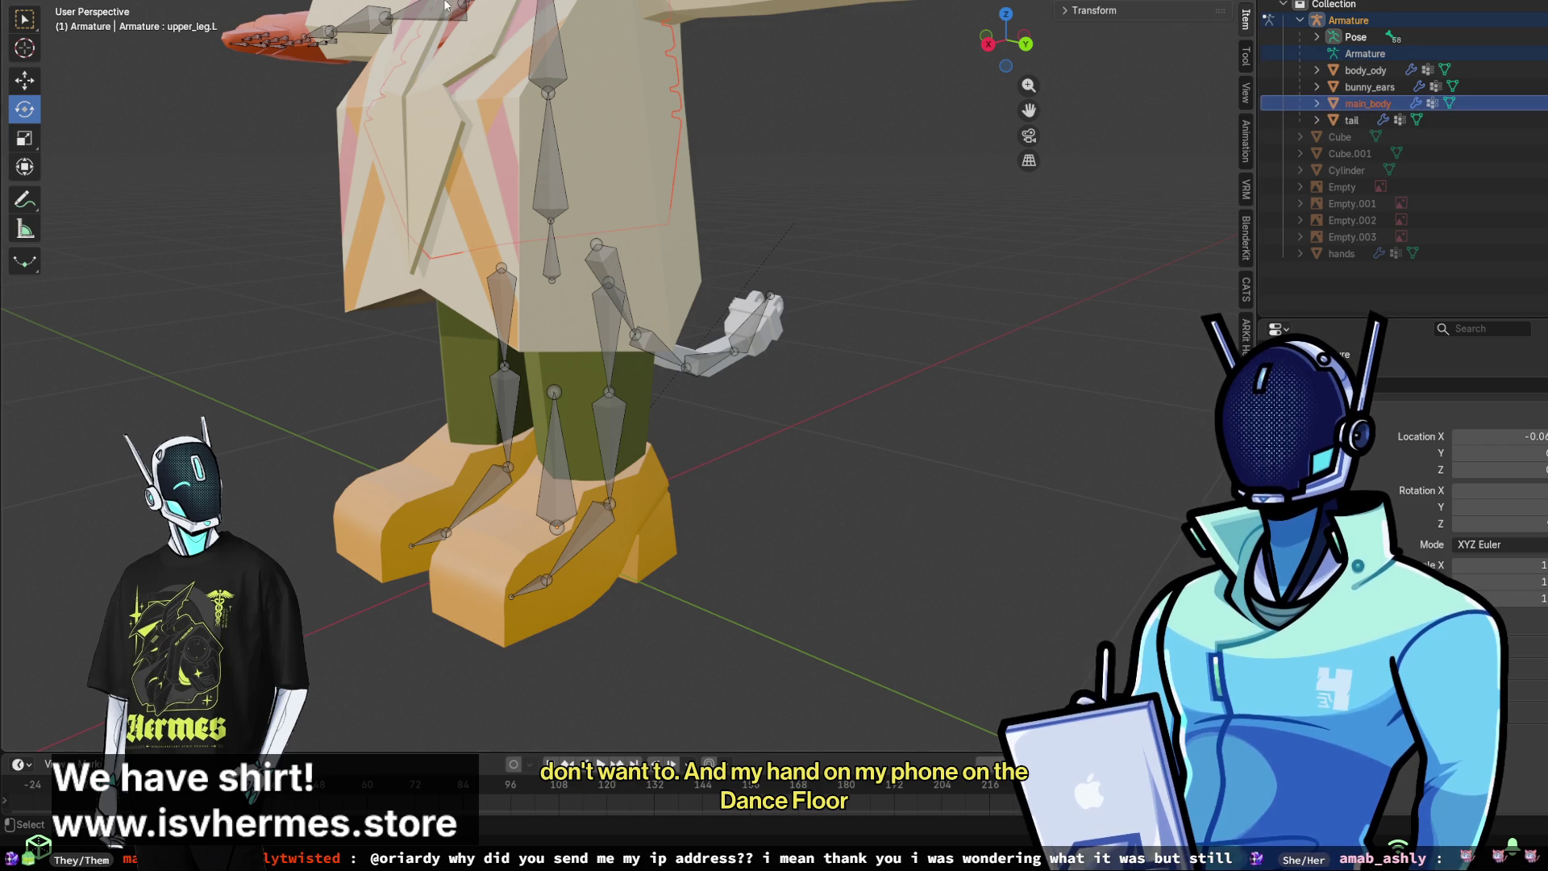
{"action": "key", "text": "ctrl+Tab"}
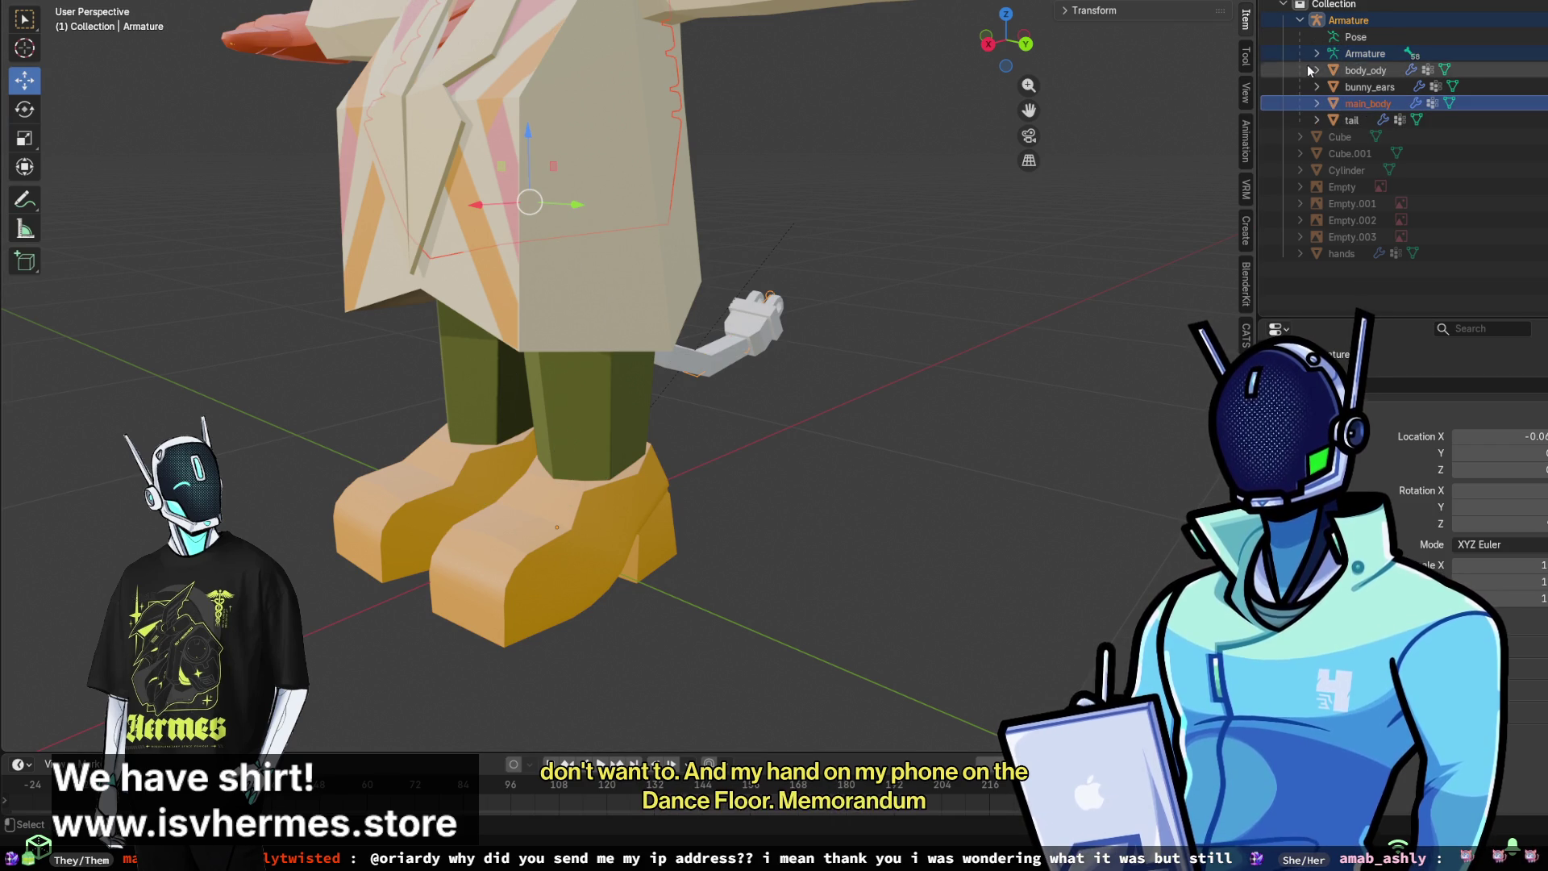
{"action": "left_click", "coordinate": [1364, 53]}
{"action": "left_click", "coordinate": [1368, 103], "text": "ctrl"}
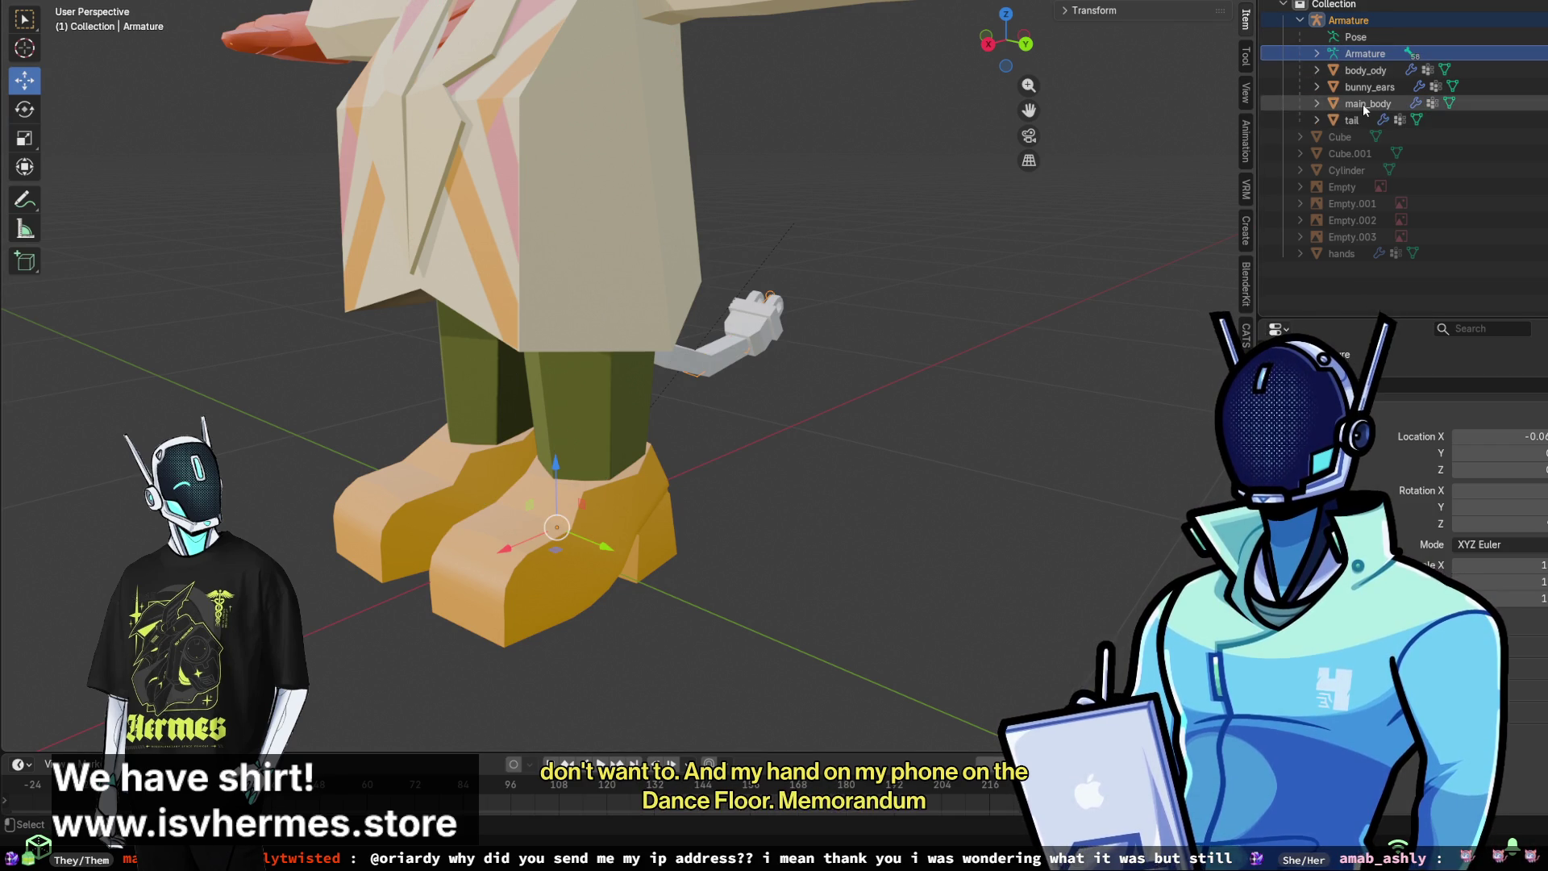
{"action": "left_click", "coordinate": [93, 3]}
{"action": "left_click", "coordinate": [92, 56]}
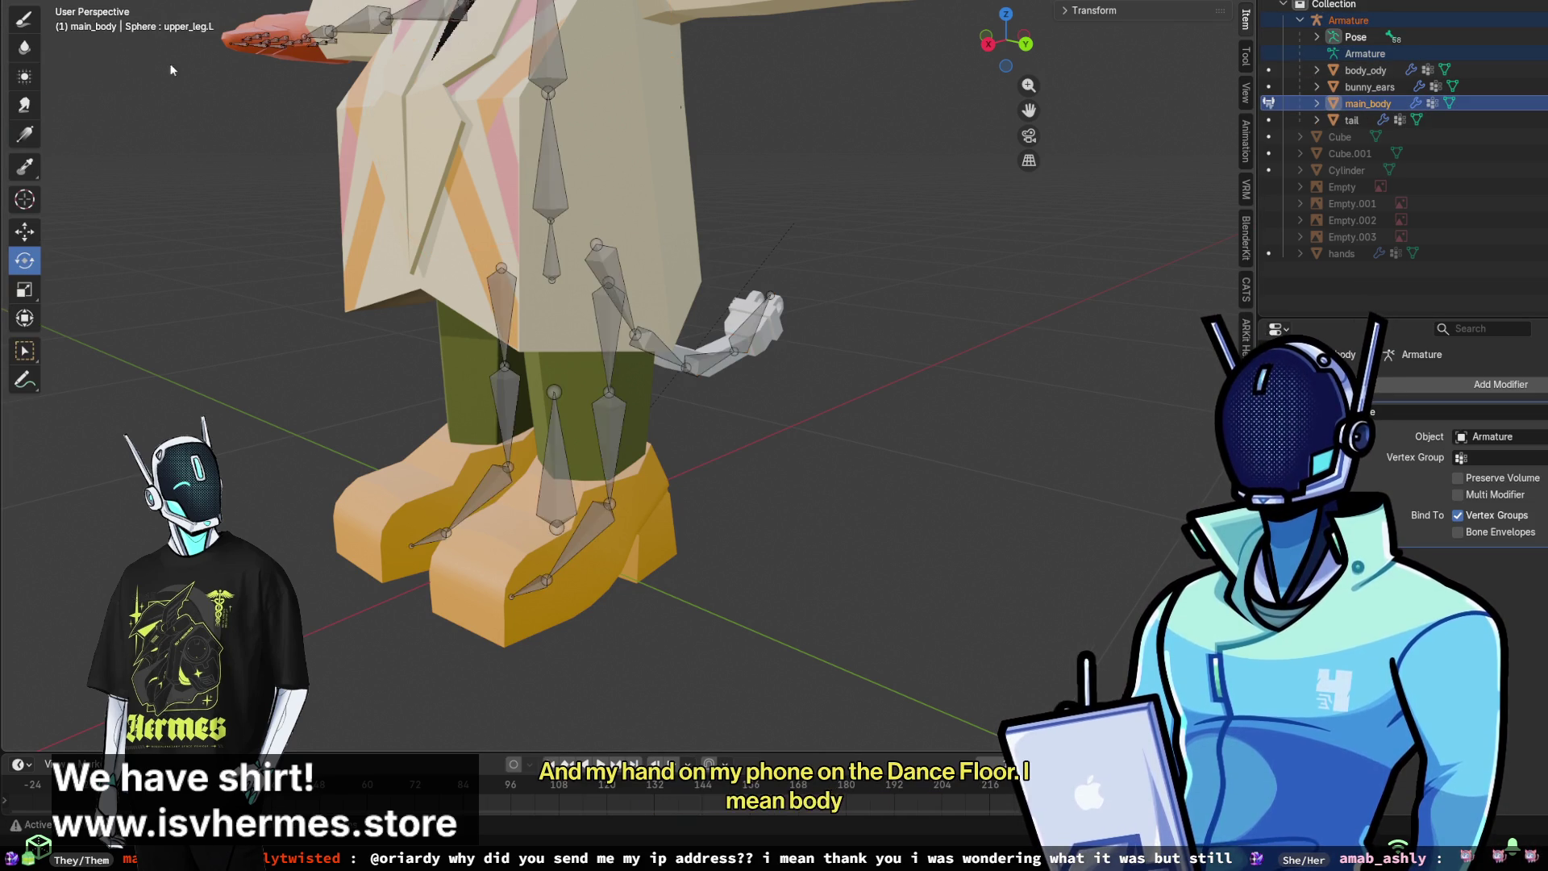
- Make the spine bone active and hide the body_ody clothing mesh with H
{"action": "middle_click_drag", "start_coordinate": [564, 322], "coordinate": [516, 201]}
{"action": "left_click", "coordinate": [504, 147], "text": "ctrl"}
{"action": "scroll", "coordinate": [504, 146], "scroll_direction": "down", "scroll_amount": 4}
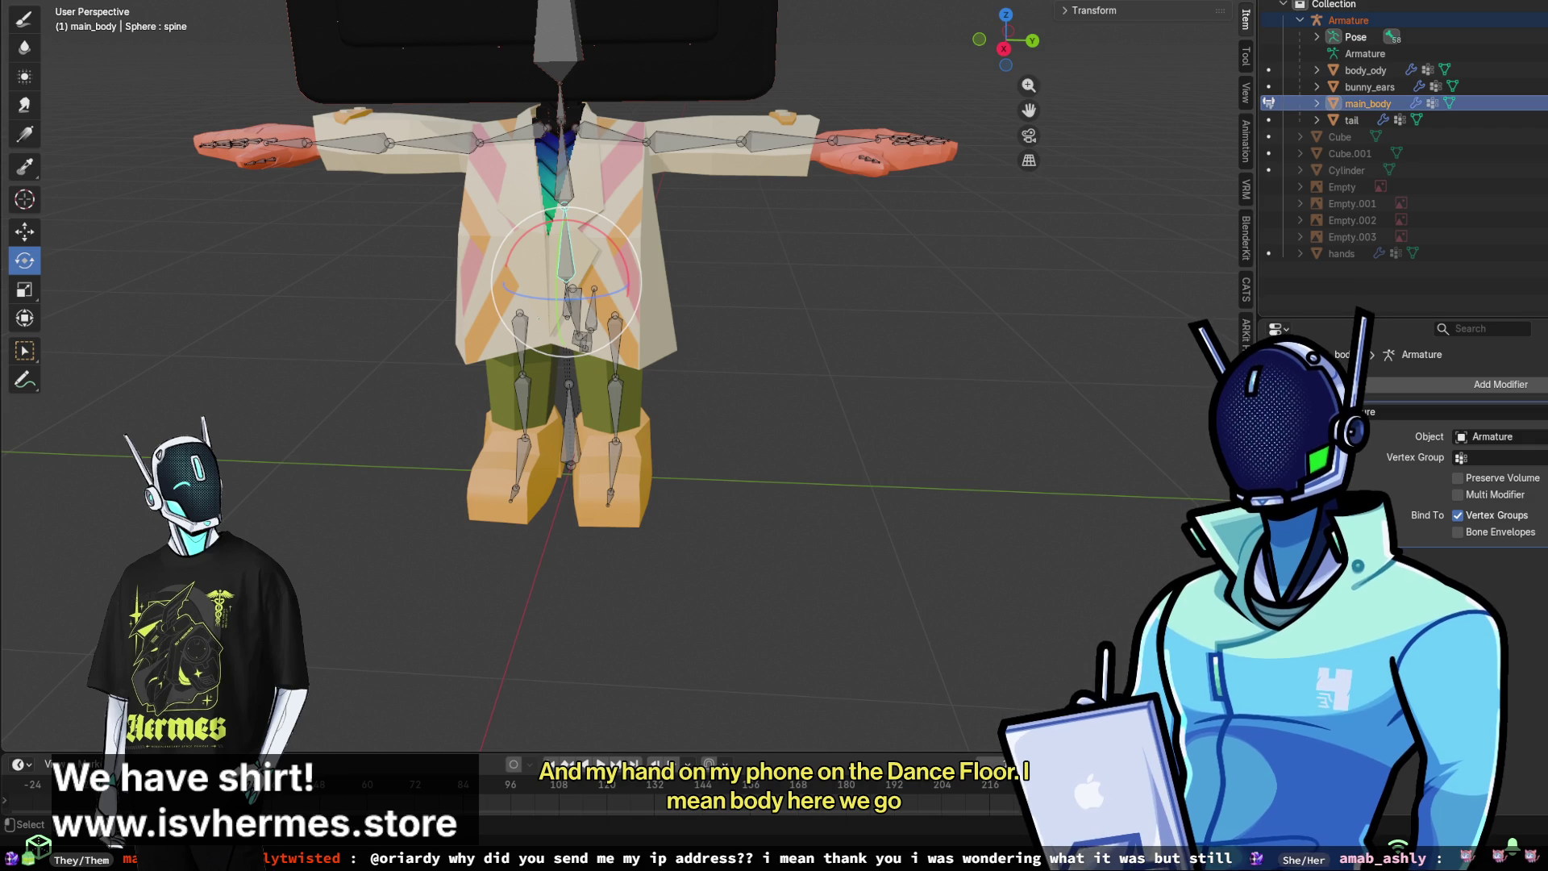
{"action": "key", "text": "h"}
{"action": "scroll", "coordinate": [825, 120], "scroll_direction": "up", "scroll_amount": 3}
- Make the chest bone active, then the neck bone, to display its weights from the front
{"action": "mouse_move", "coordinate": [825, 119]}
{"action": "middle_mouse_down"}
{"action": "mouse_move", "coordinate": [848, 77]}
{"action": "mouse_move", "coordinate": [777, 108]}
{"action": "mouse_move", "coordinate": [777, 138]}
{"action": "mouse_move", "coordinate": [772, 2]}
{"action": "mouse_move", "coordinate": [534, 102]}
{"action": "mouse_move", "coordinate": [596, 210]}
{"action": "mouse_move", "coordinate": [605, 140]}
{"action": "mouse_move", "coordinate": [582, 137]}
{"action": "mouse_move", "coordinate": [613, 242]}
{"action": "mouse_move", "coordinate": [679, 350]}
{"action": "middle_mouse_up"}
{"action": "left_click", "coordinate": [535, 101], "text": "ctrl"}
{"action": "left_click", "coordinate": [534, 121], "text": "ctrl"}
{"action": "scroll", "coordinate": [678, 350], "scroll_direction": "down", "scroll_amount": 5}
{"action": "middle_click_drag", "start_coordinate": [674, 247], "coordinate": [412, 162]}
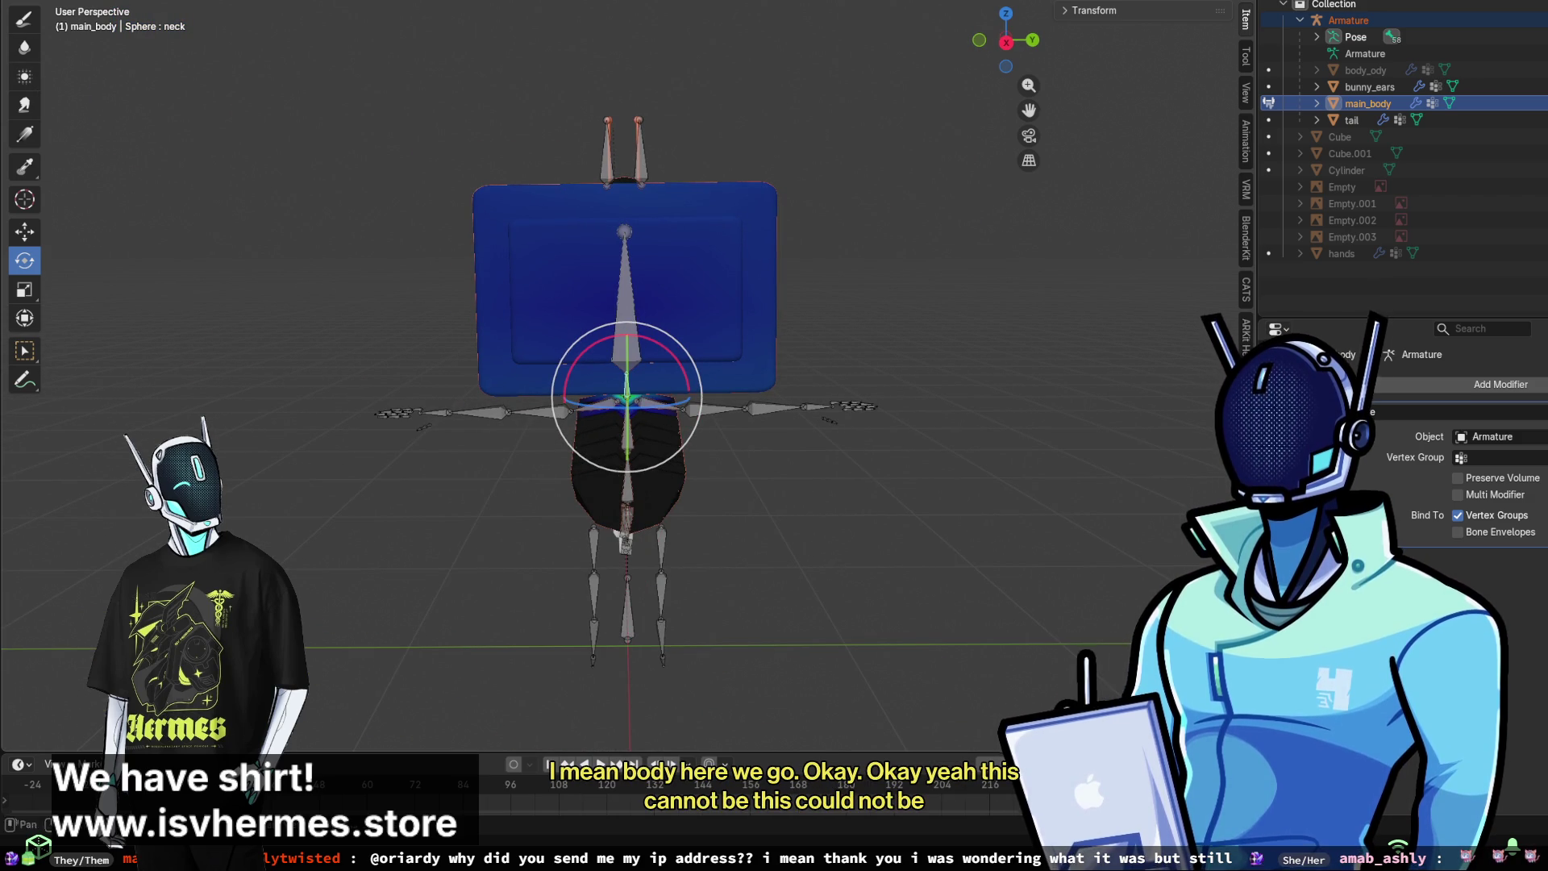
- With the Draw brush, paint neck weight off the top and right side of the TV head
{"action": "left_click", "coordinate": [29, 24]}
{"action": "left_click_drag", "start_coordinate": [691, 180], "coordinate": [536, 249]}
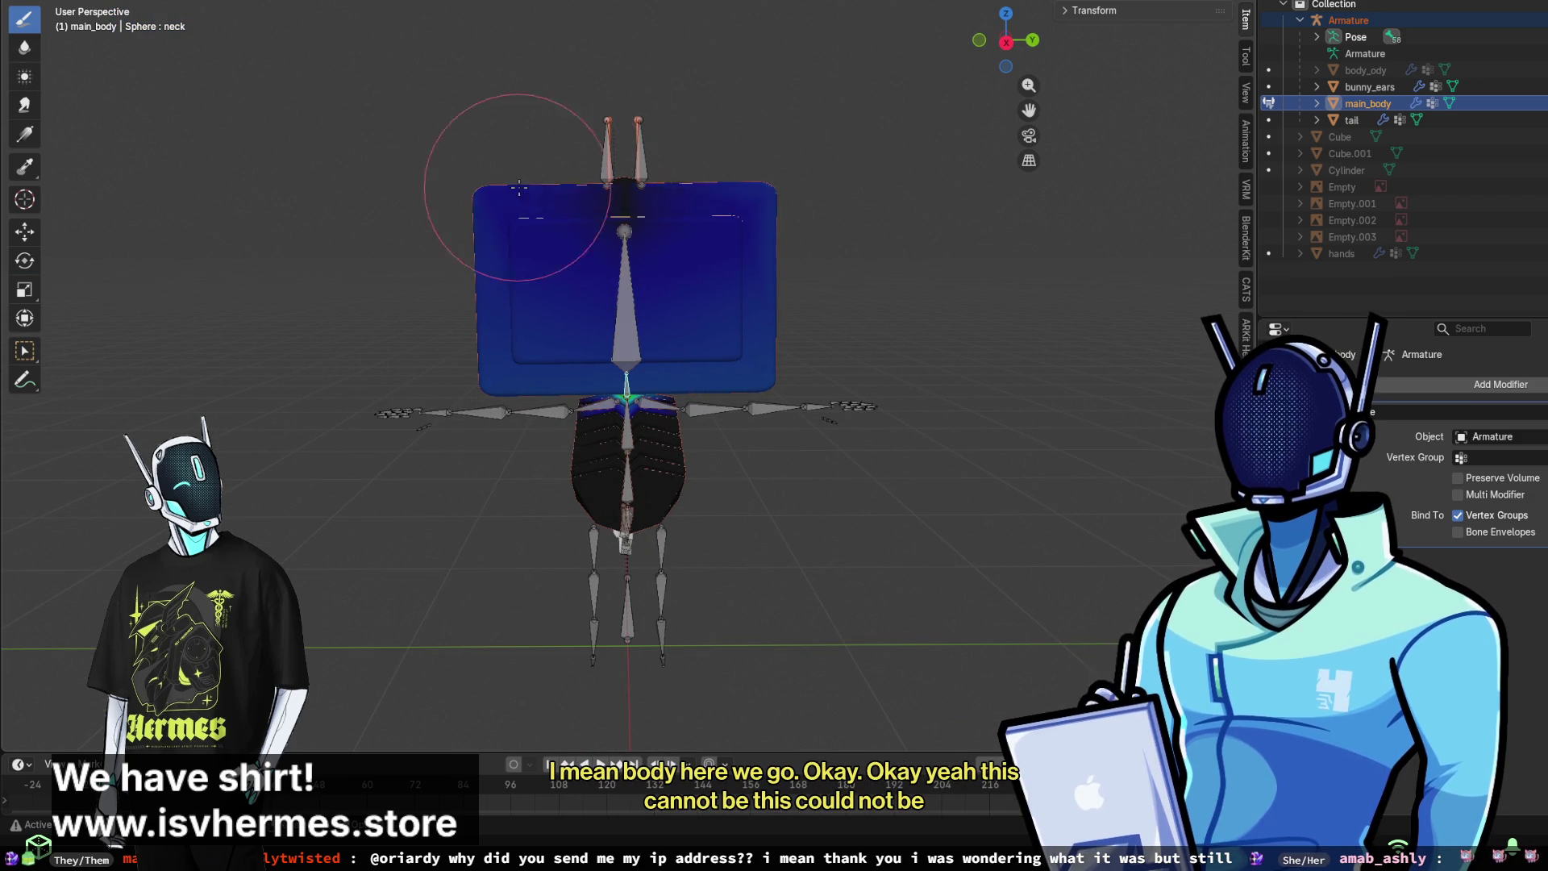
{"action": "mouse_move", "coordinate": [524, 178]}
{"action": "left_mouse_down"}
{"action": "mouse_move", "coordinate": [742, 235]}
{"action": "mouse_move", "coordinate": [733, 249]}
{"action": "mouse_move", "coordinate": [728, 217]}
{"action": "left_mouse_up"}
{"action": "mouse_move", "coordinate": [728, 217]}
{"action": "middle_mouse_down"}
{"action": "mouse_move", "coordinate": [570, 233]}
{"action": "mouse_move", "coordinate": [564, 211]}
{"action": "mouse_move", "coordinate": [617, 279]}
{"action": "middle_mouse_up"}
{"action": "mouse_move", "coordinate": [616, 279]}
{"action": "left_mouse_down"}
{"action": "mouse_move", "coordinate": [553, 317]}
{"action": "mouse_move", "coordinate": [439, 241]}
{"action": "mouse_move", "coordinate": [629, 266]}
{"action": "mouse_move", "coordinate": [482, 263]}
{"action": "left_mouse_up"}
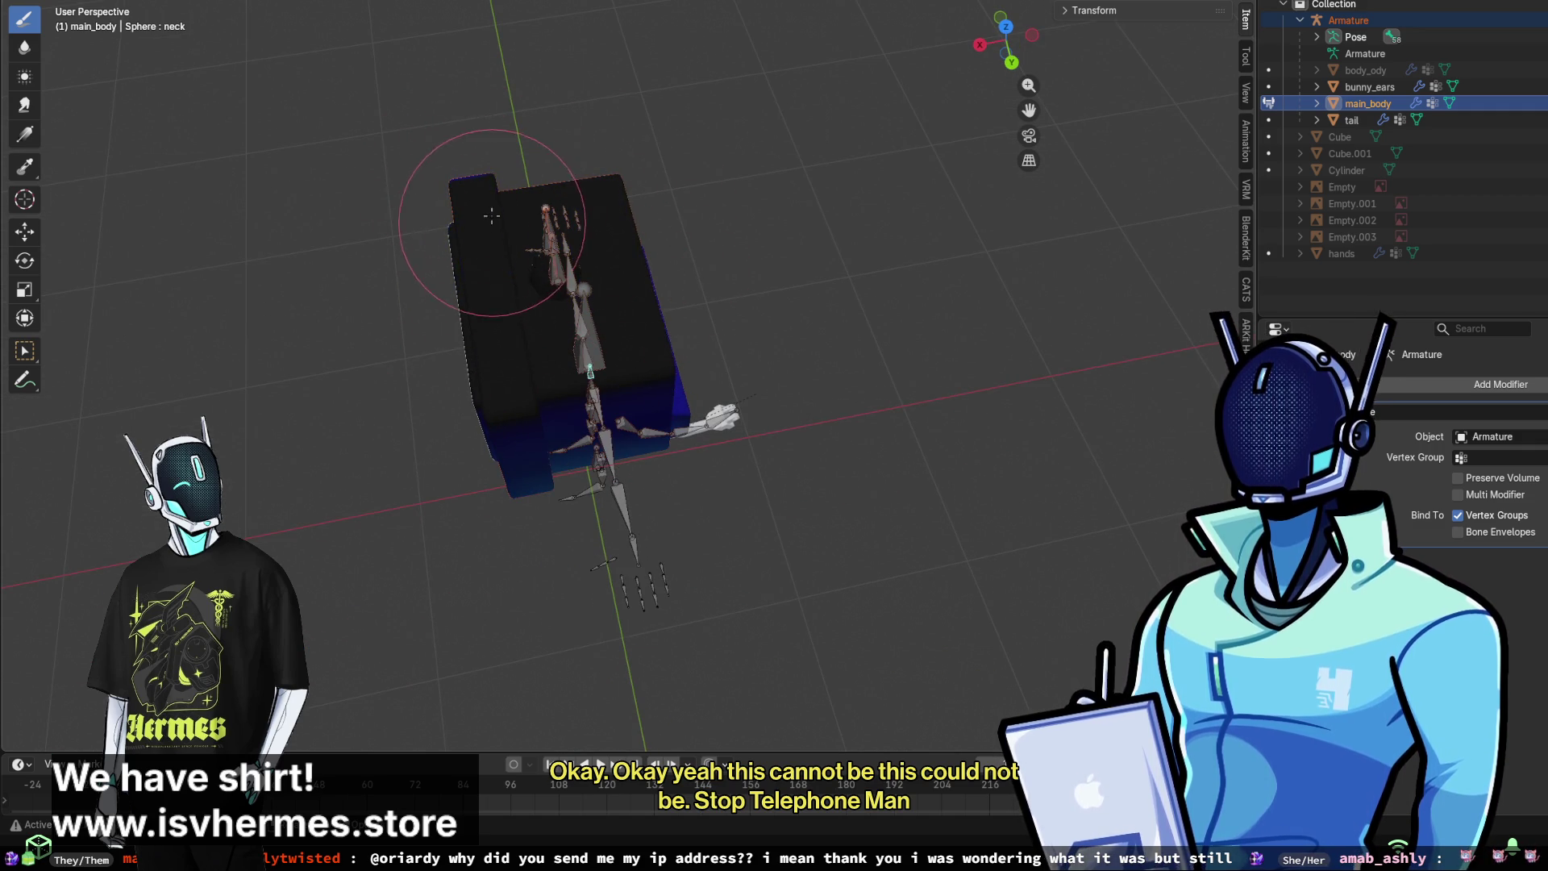
{"action": "middle_click_drag", "start_coordinate": [656, 207], "coordinate": [639, 277]}
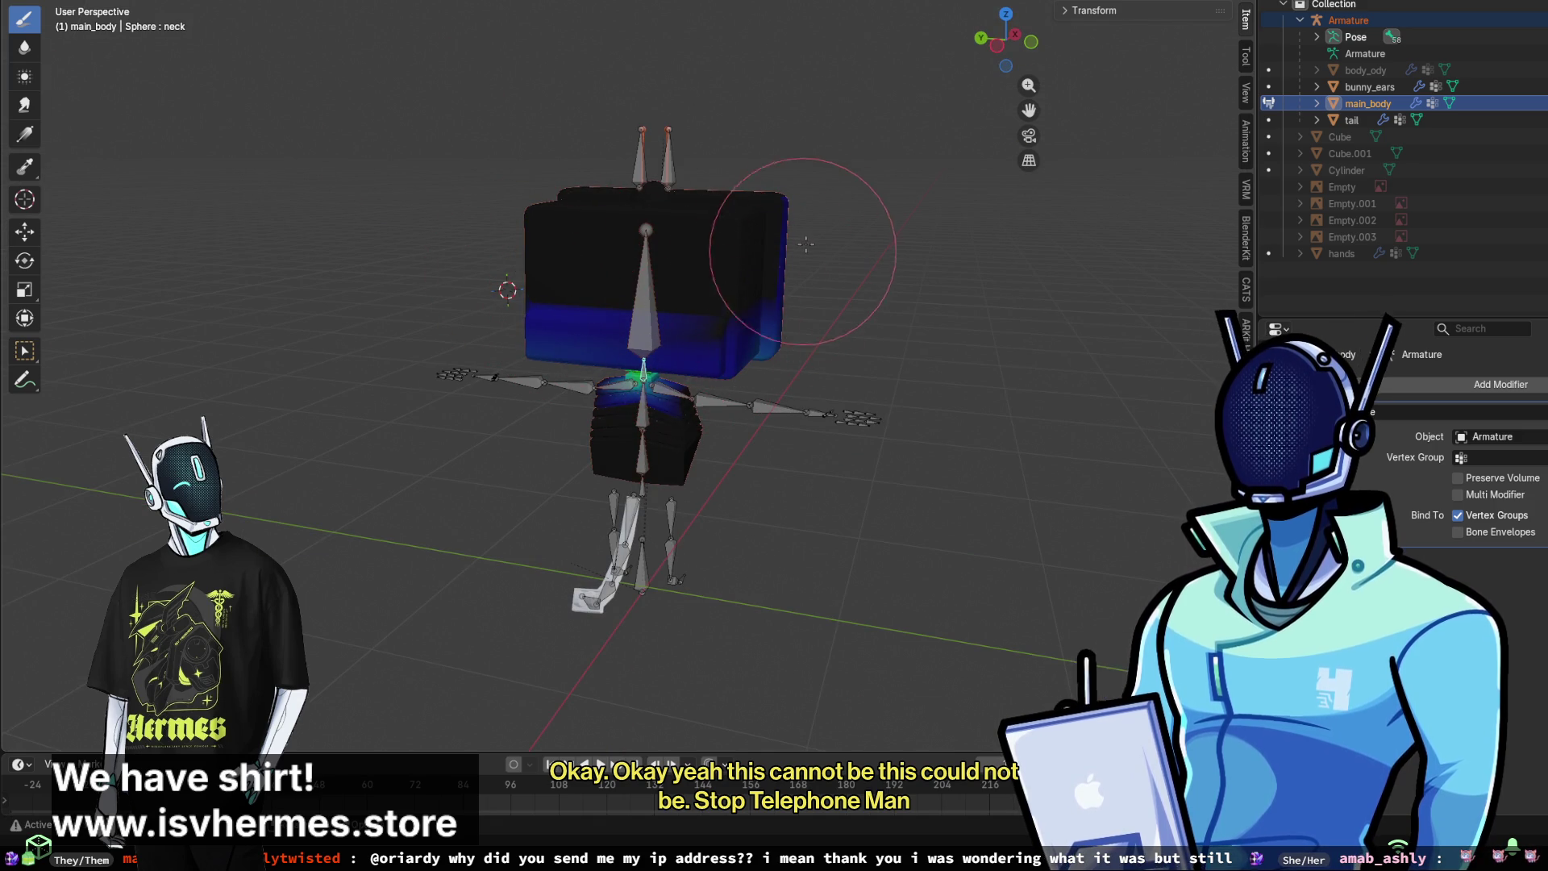
{"action": "middle_click_drag", "start_coordinate": [794, 194], "coordinate": [679, 235]}
{"action": "mouse_move", "coordinate": [850, 270]}
{"action": "left_mouse_down"}
{"action": "mouse_move", "coordinate": [792, 328]}
{"action": "mouse_move", "coordinate": [794, 347]}
{"action": "mouse_move", "coordinate": [730, 330]}
{"action": "mouse_move", "coordinate": [740, 302]}
{"action": "mouse_move", "coordinate": [725, 287]}
{"action": "left_mouse_up"}
{"action": "middle_click_drag", "start_coordinate": [726, 276], "coordinate": [639, 277]}
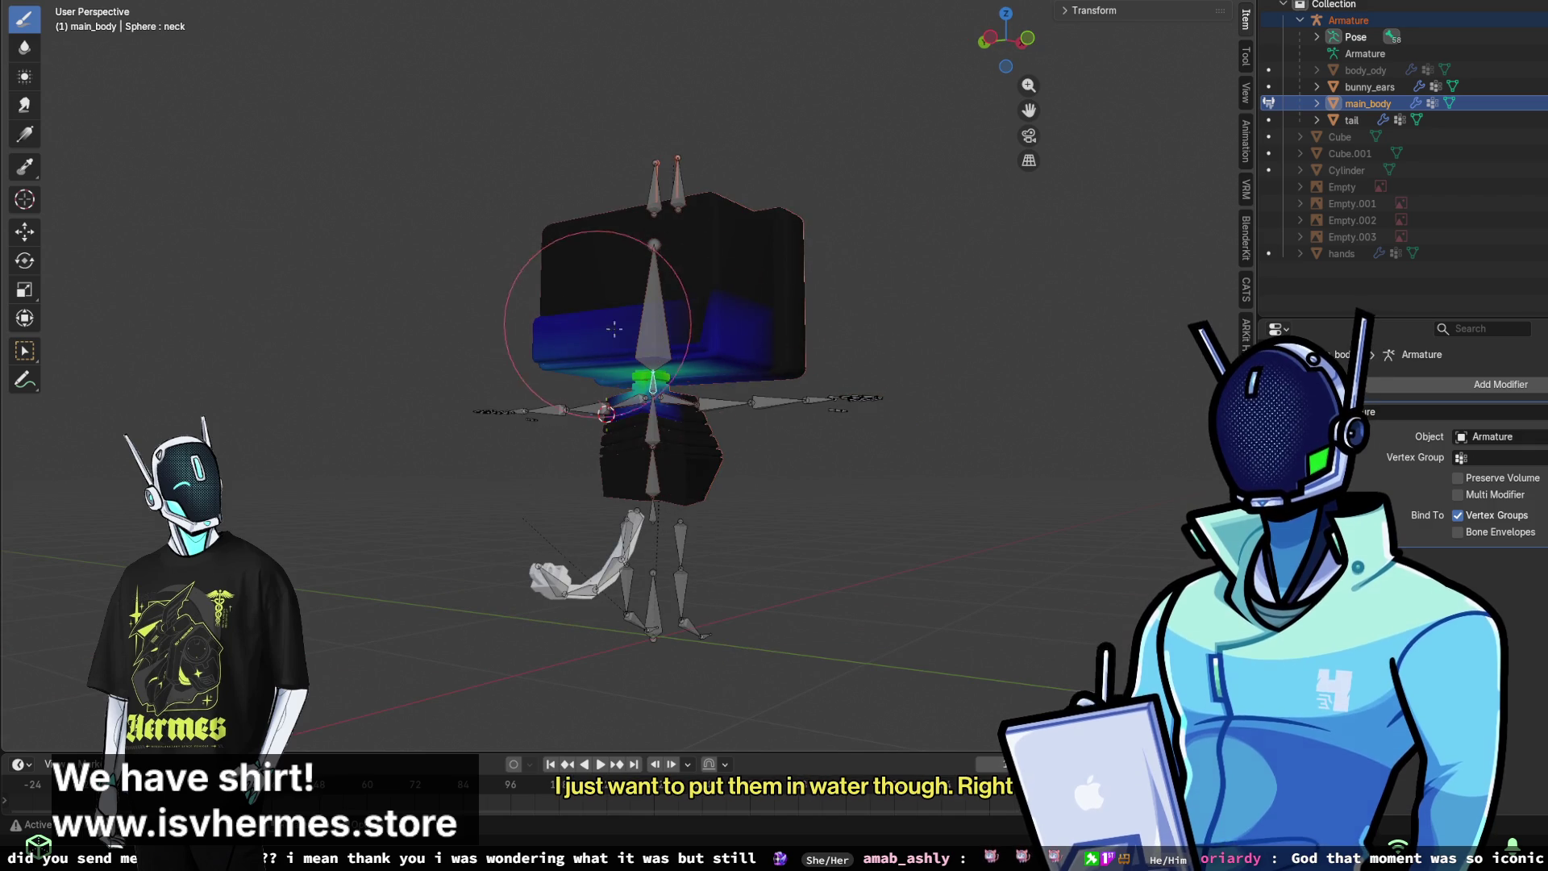
- Orbit beneath the head and paint away the neck weight along its lower edge
{"action": "scroll", "coordinate": [615, 328], "scroll_direction": "up", "scroll_amount": 4}
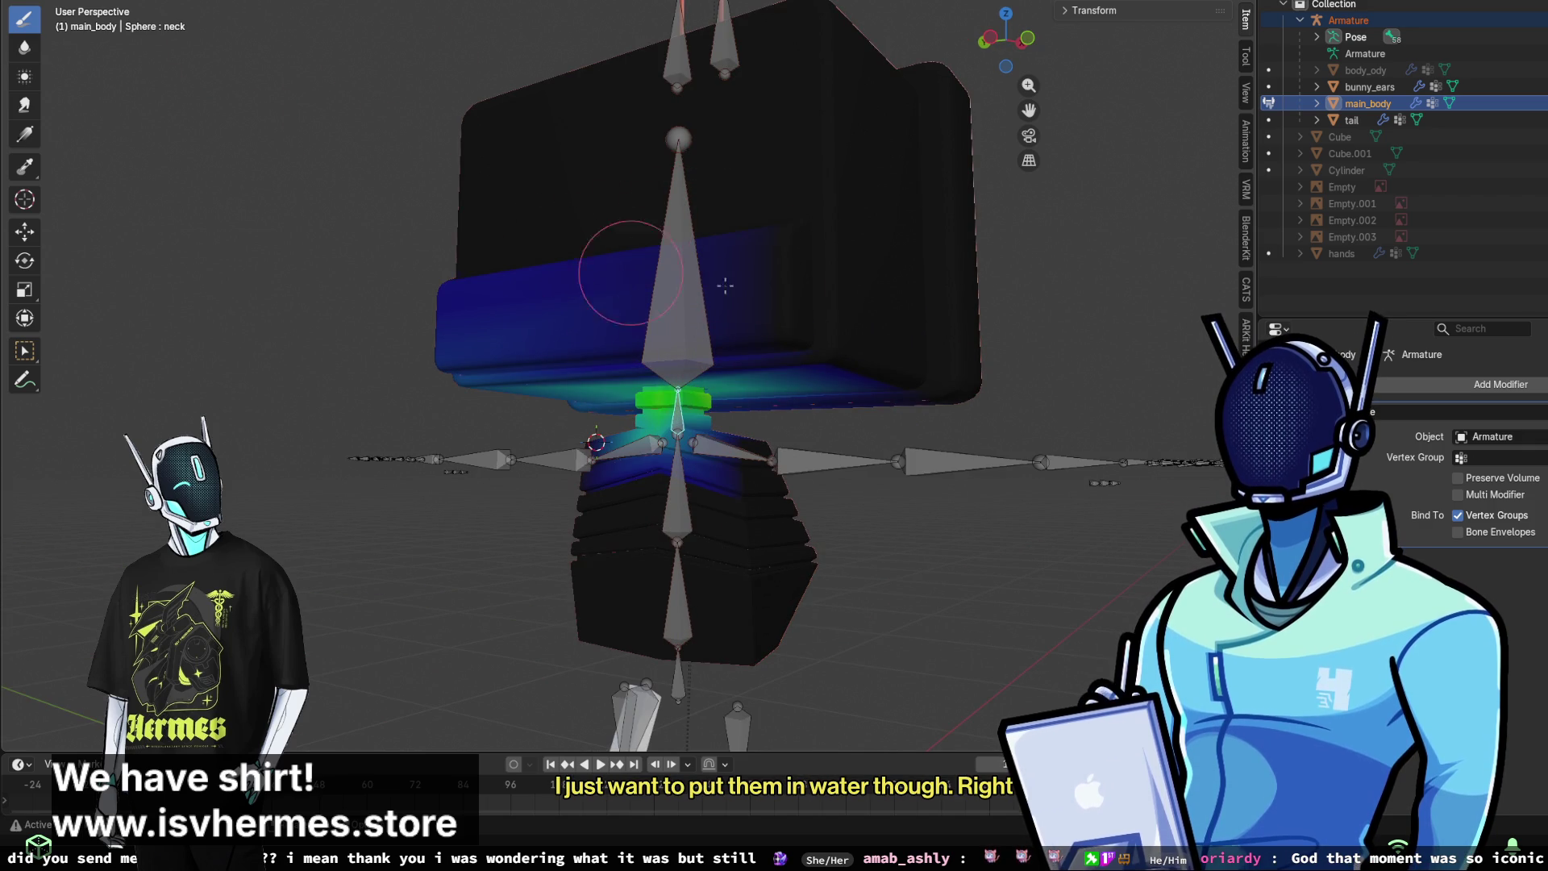
{"action": "middle_click_drag", "start_coordinate": [737, 304], "coordinate": [913, 350]}
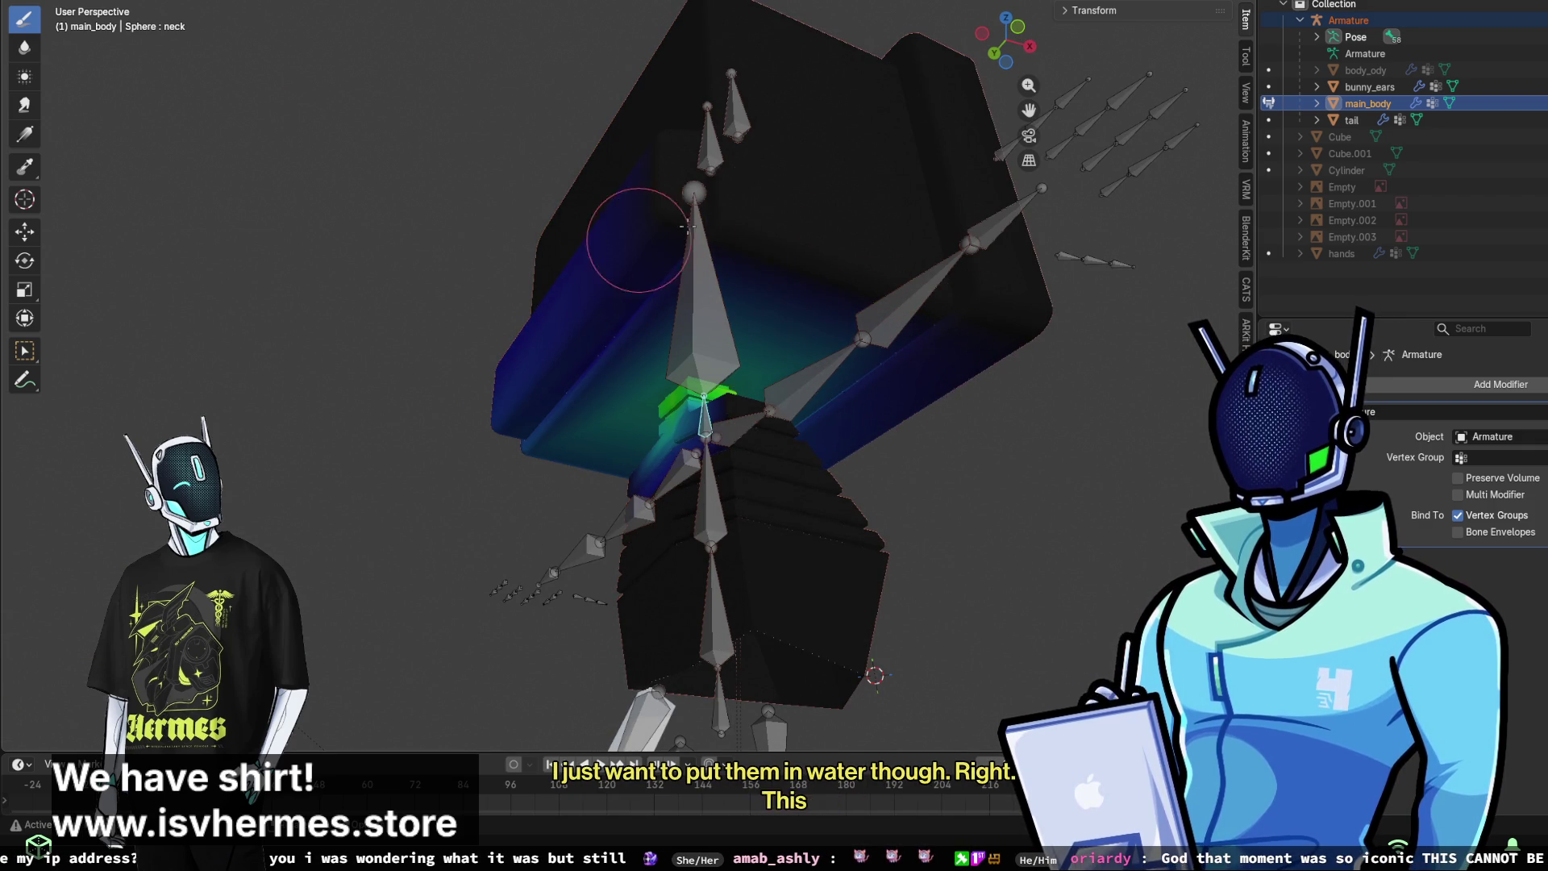
{"action": "middle_click_drag", "start_coordinate": [834, 325], "coordinate": [709, 331]}
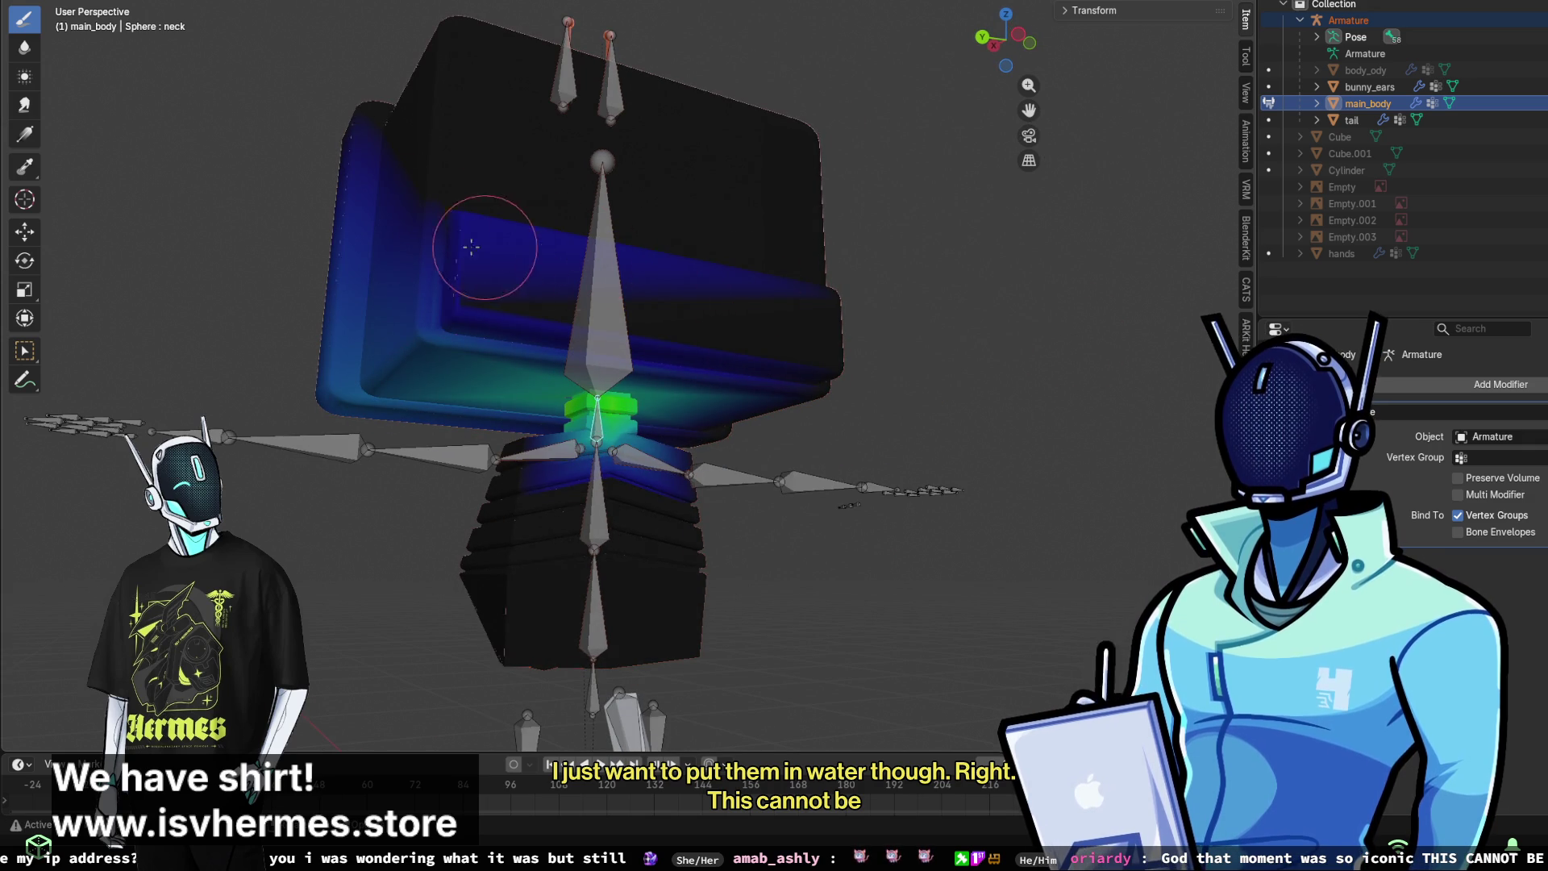
{"action": "middle_click_drag", "start_coordinate": [628, 270], "coordinate": [625, 353]}
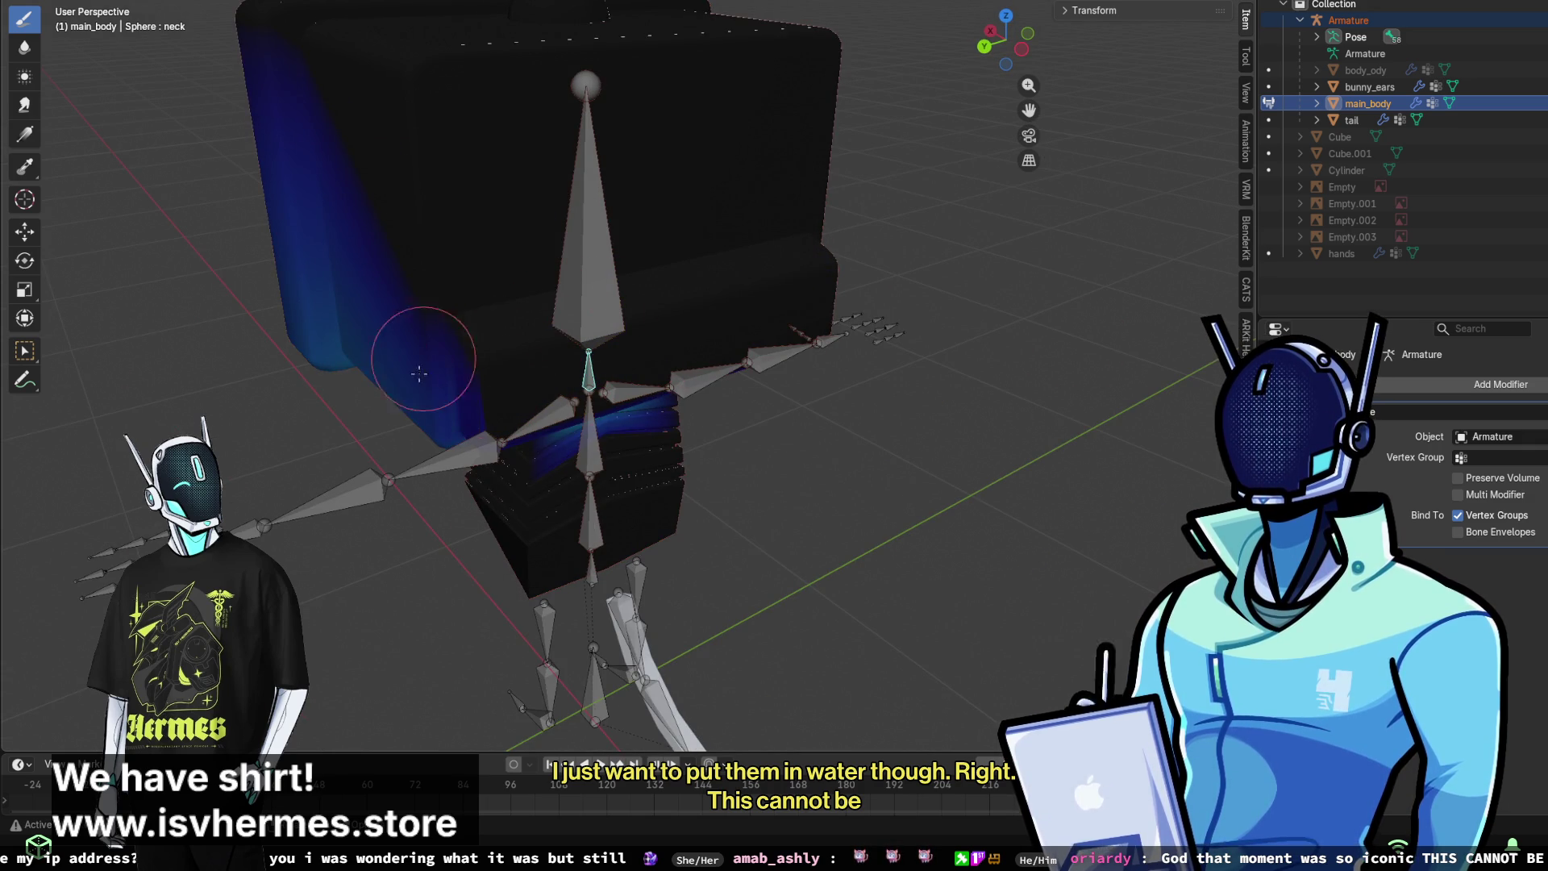
{"action": "middle_click_drag", "start_coordinate": [467, 363], "coordinate": [500, 304]}
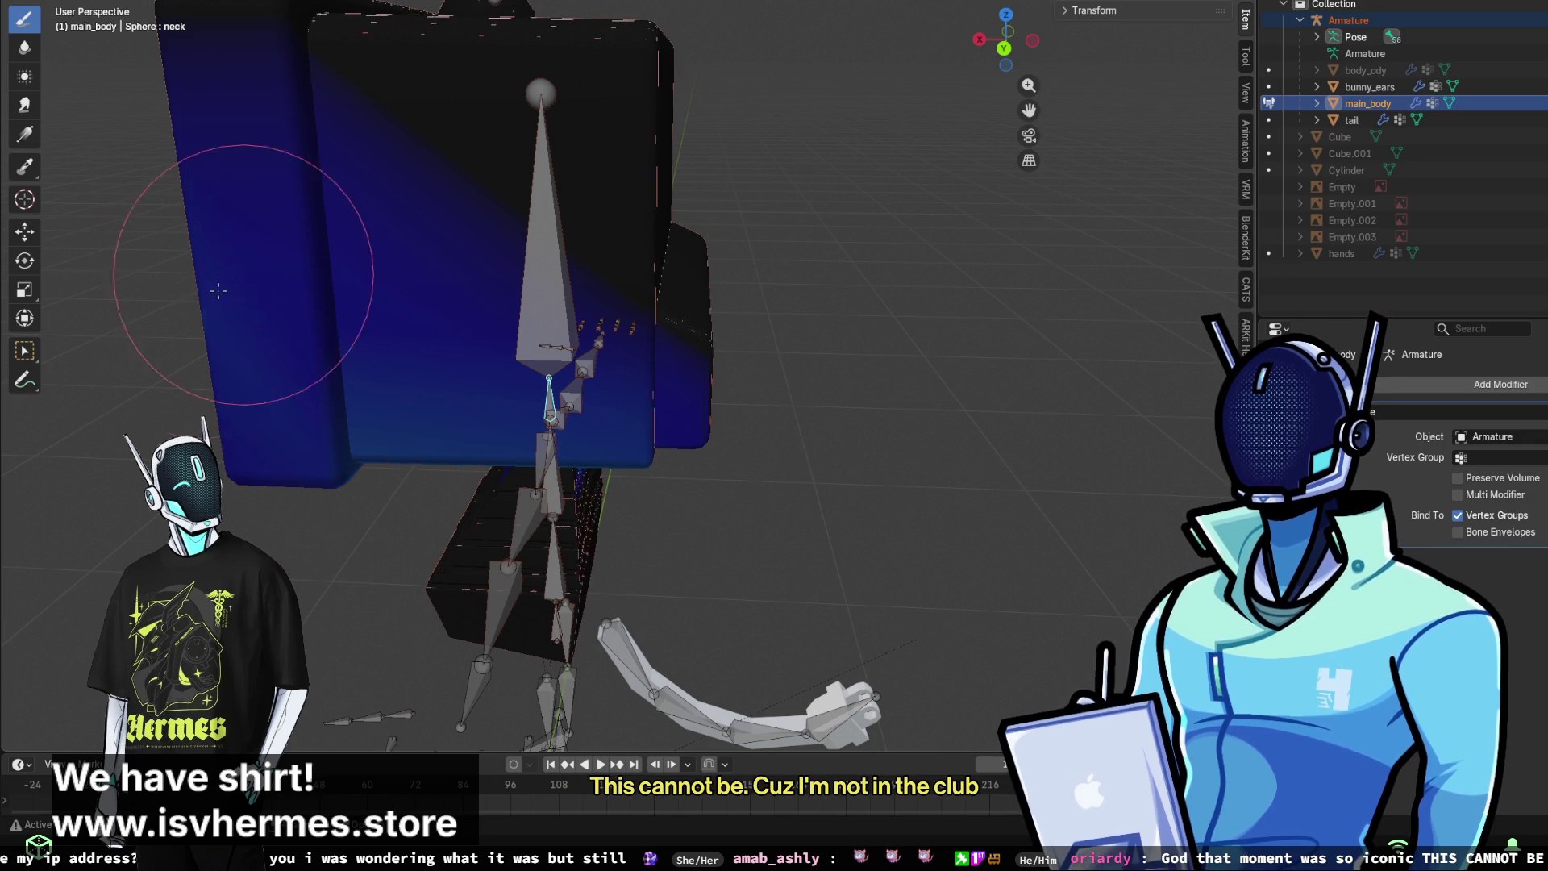
{"action": "scroll", "coordinate": [487, 306], "scroll_direction": "down", "scroll_amount": 5}
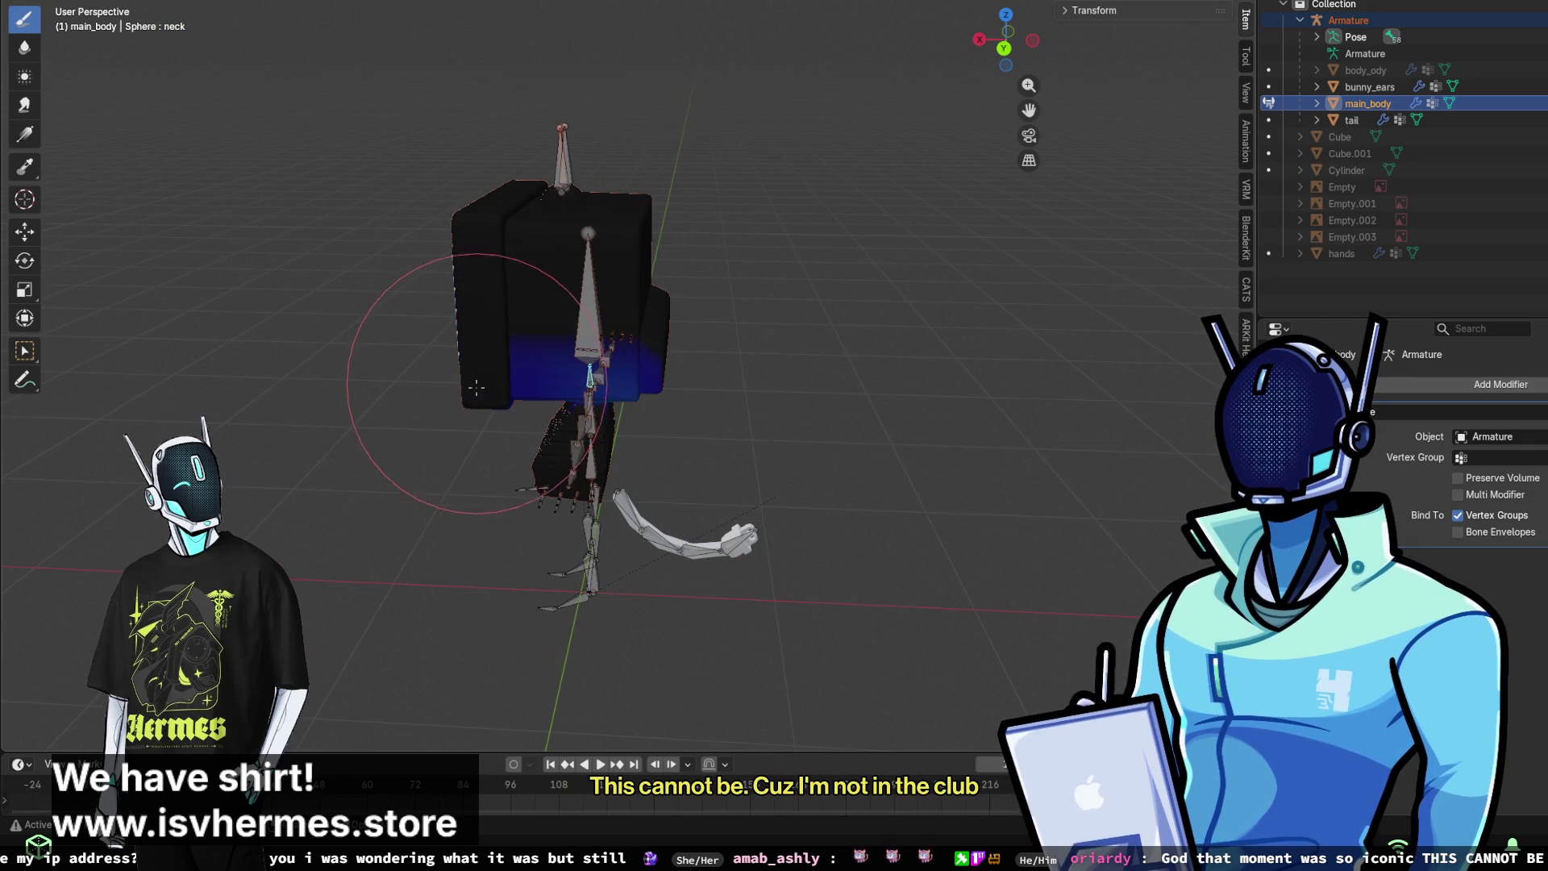
{"action": "scroll", "coordinate": [500, 339], "scroll_direction": "up", "scroll_amount": 5}
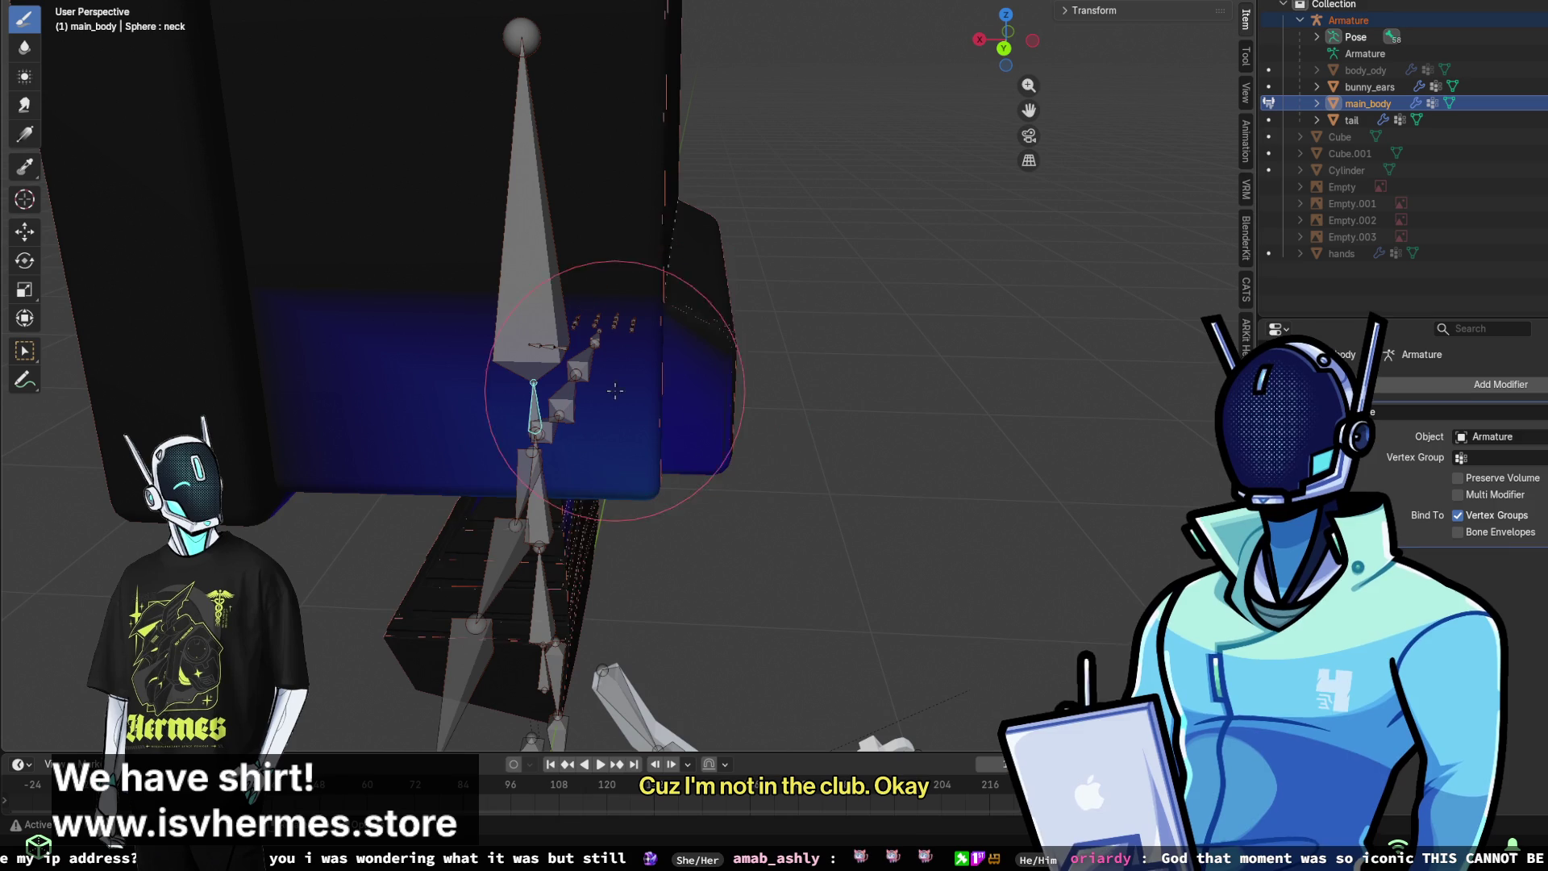
{"action": "mouse_move", "coordinate": [346, 339]}
{"action": "middle_mouse_down"}
{"action": "mouse_move", "coordinate": [449, 346]}
{"action": "mouse_move", "coordinate": [380, 328]}
{"action": "mouse_move", "coordinate": [535, 304]}
{"action": "mouse_move", "coordinate": [457, 283]}
{"action": "middle_mouse_up"}
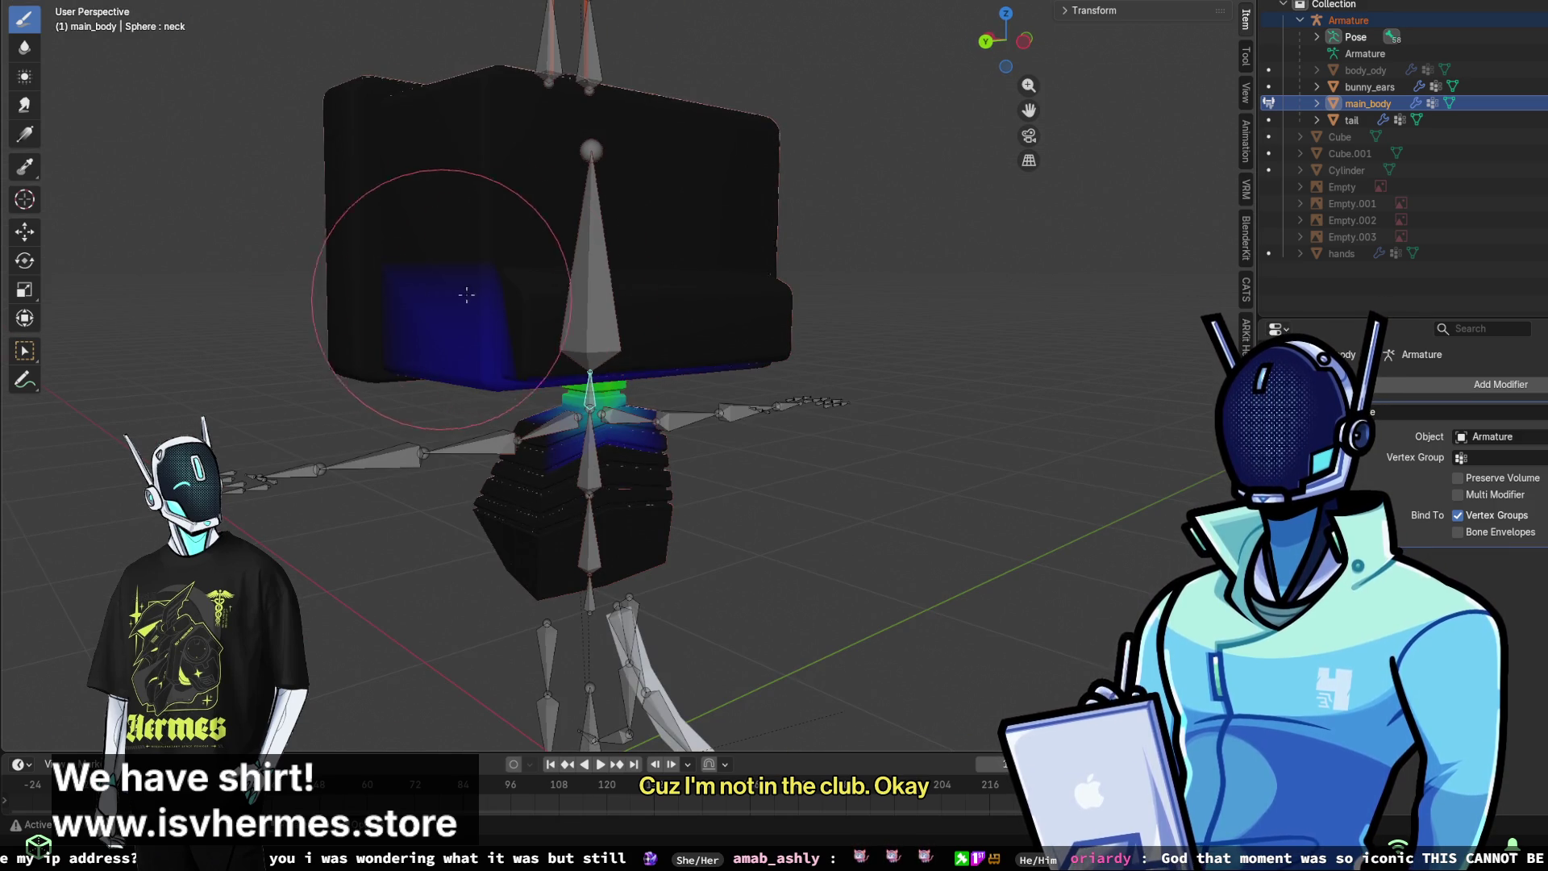
{"action": "scroll", "coordinate": [439, 285], "scroll_direction": "up", "scroll_amount": 3}
{"action": "scroll", "coordinate": [440, 285], "scroll_direction": "down", "scroll_amount": 3}
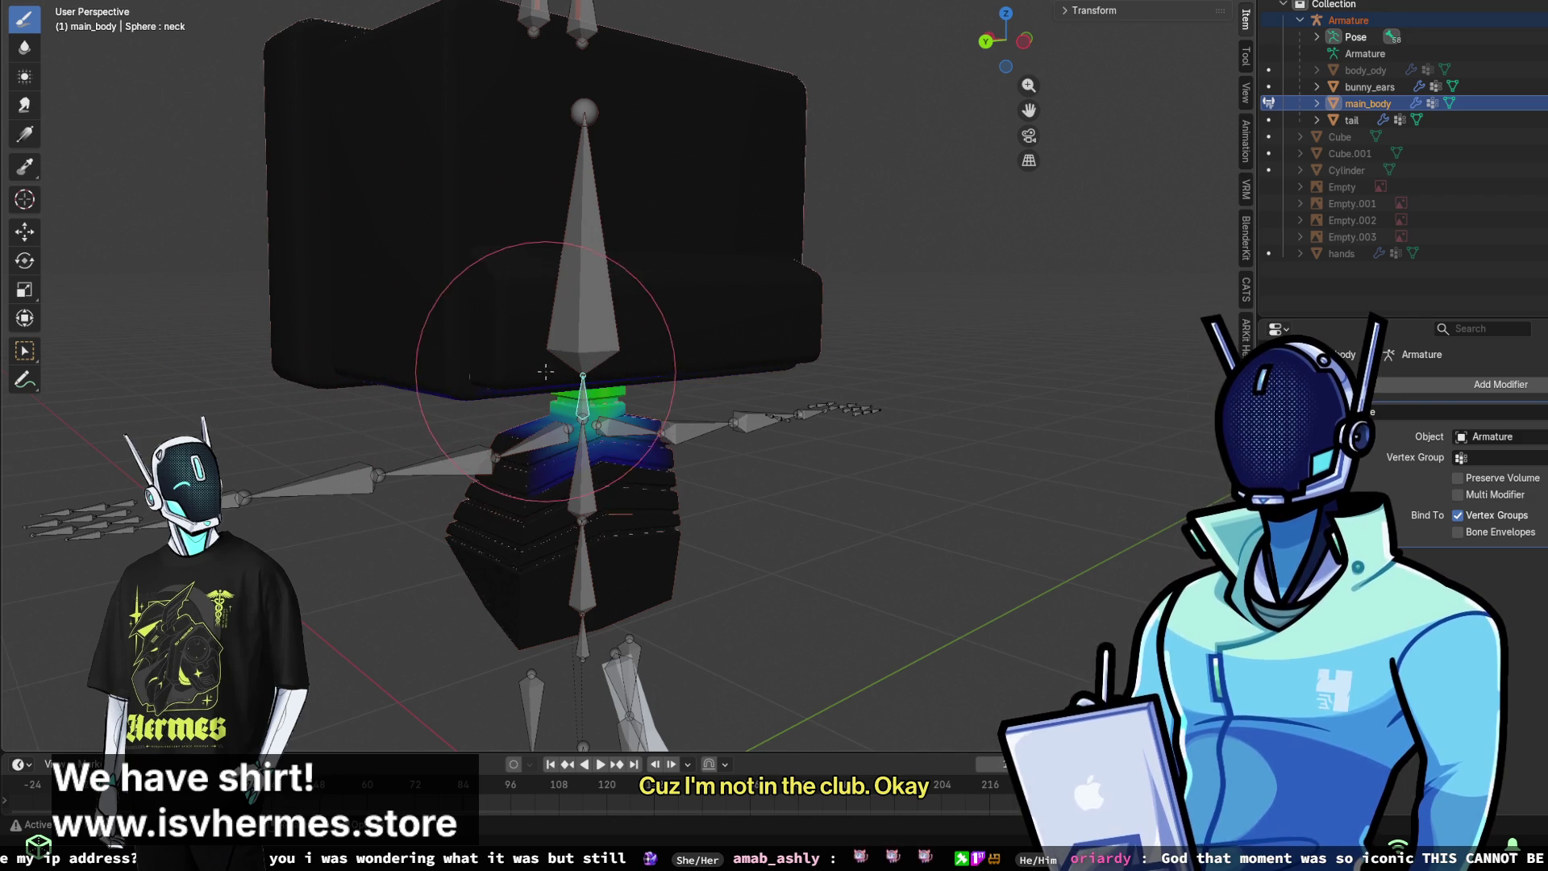
{"action": "middle_click_drag", "start_coordinate": [484, 393], "coordinate": [537, 324]}
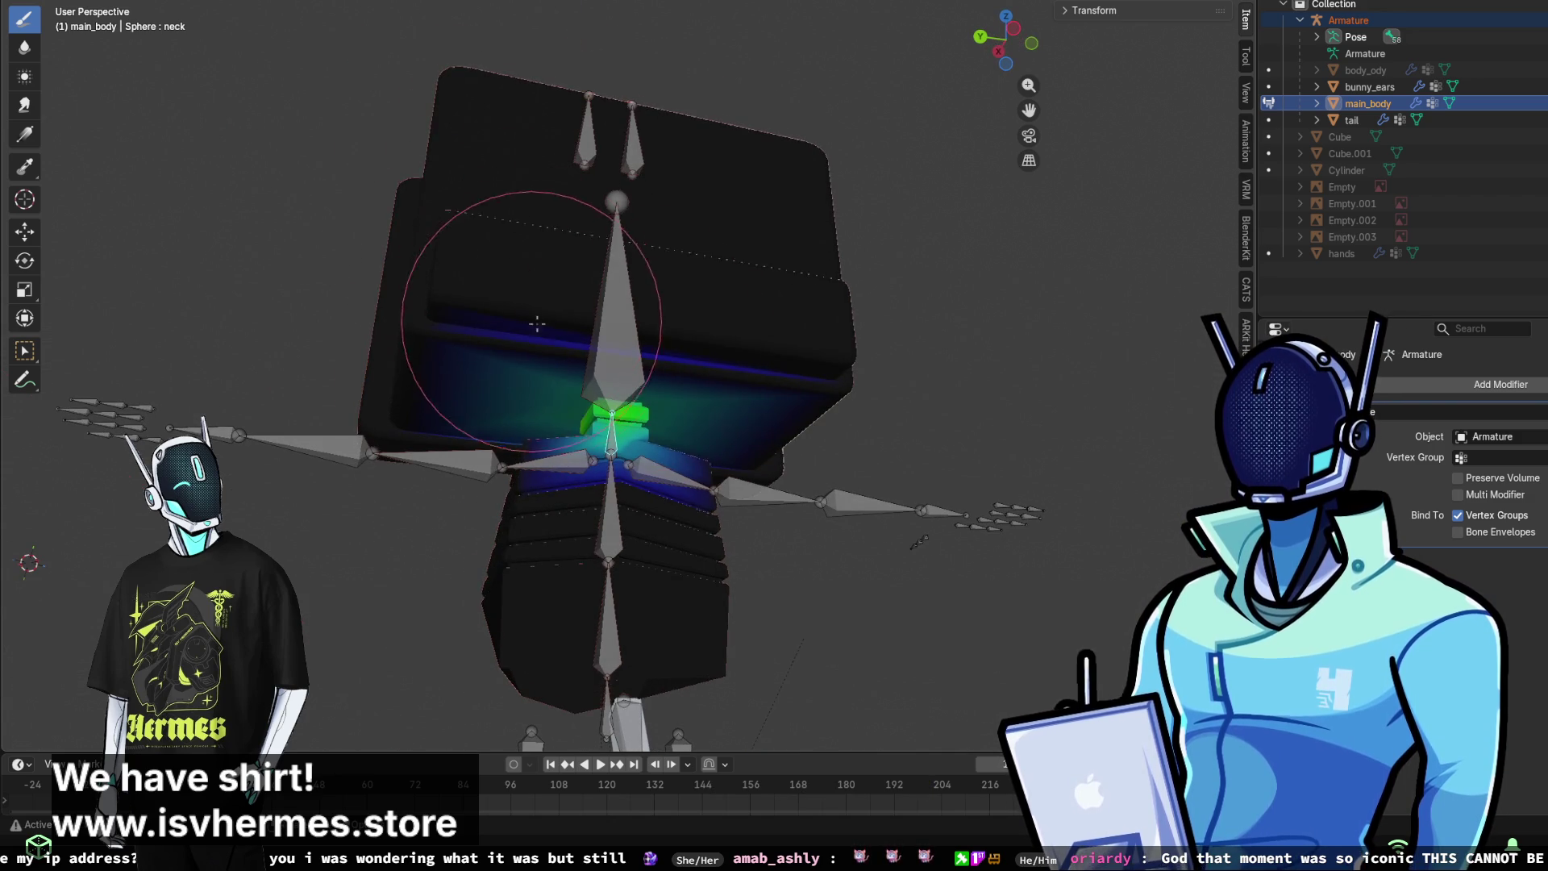
{"action": "scroll", "coordinate": [584, 394], "scroll_direction": "up", "scroll_amount": 8}
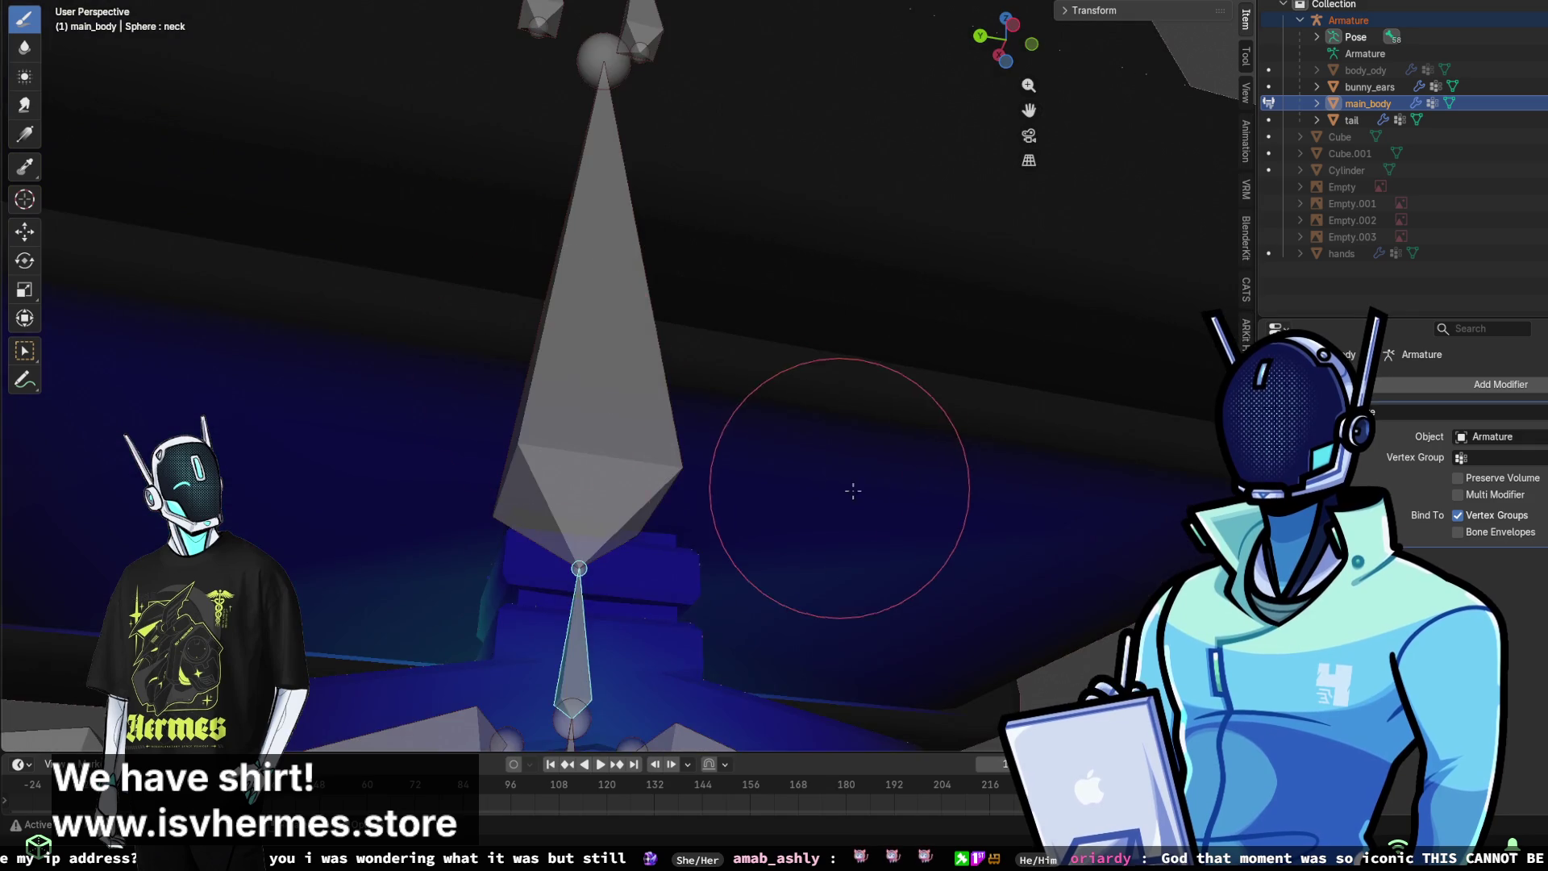
{"action": "mouse_move", "coordinate": [853, 490]}
{"action": "middle_mouse_down", "text": "shift"}
{"action": "mouse_move", "coordinate": [673, 407]}
{"action": "mouse_move", "coordinate": [639, 368]}
{"action": "middle_mouse_up", "text": "shift"}
{"action": "mouse_move", "coordinate": [580, 444]}
{"action": "middle_mouse_down"}
{"action": "mouse_move", "coordinate": [553, 725]}
{"action": "mouse_move", "coordinate": [932, 364]}
{"action": "mouse_move", "coordinate": [766, 242]}
{"action": "mouse_move", "coordinate": [570, 155]}
{"action": "mouse_move", "coordinate": [801, 304]}
{"action": "mouse_move", "coordinate": [685, 391]}
{"action": "mouse_move", "coordinate": [657, 363]}
{"action": "mouse_move", "coordinate": [684, 379]}
{"action": "middle_mouse_up"}
{"action": "left_click_drag", "start_coordinate": [644, 369], "coordinate": [648, 401]}
{"action": "mouse_move", "coordinate": [607, 404]}
{"action": "middle_mouse_down"}
{"action": "mouse_move", "coordinate": [613, 339]}
{"action": "mouse_move", "coordinate": [791, 337]}
{"action": "mouse_move", "coordinate": [807, 376]}
{"action": "middle_mouse_up"}
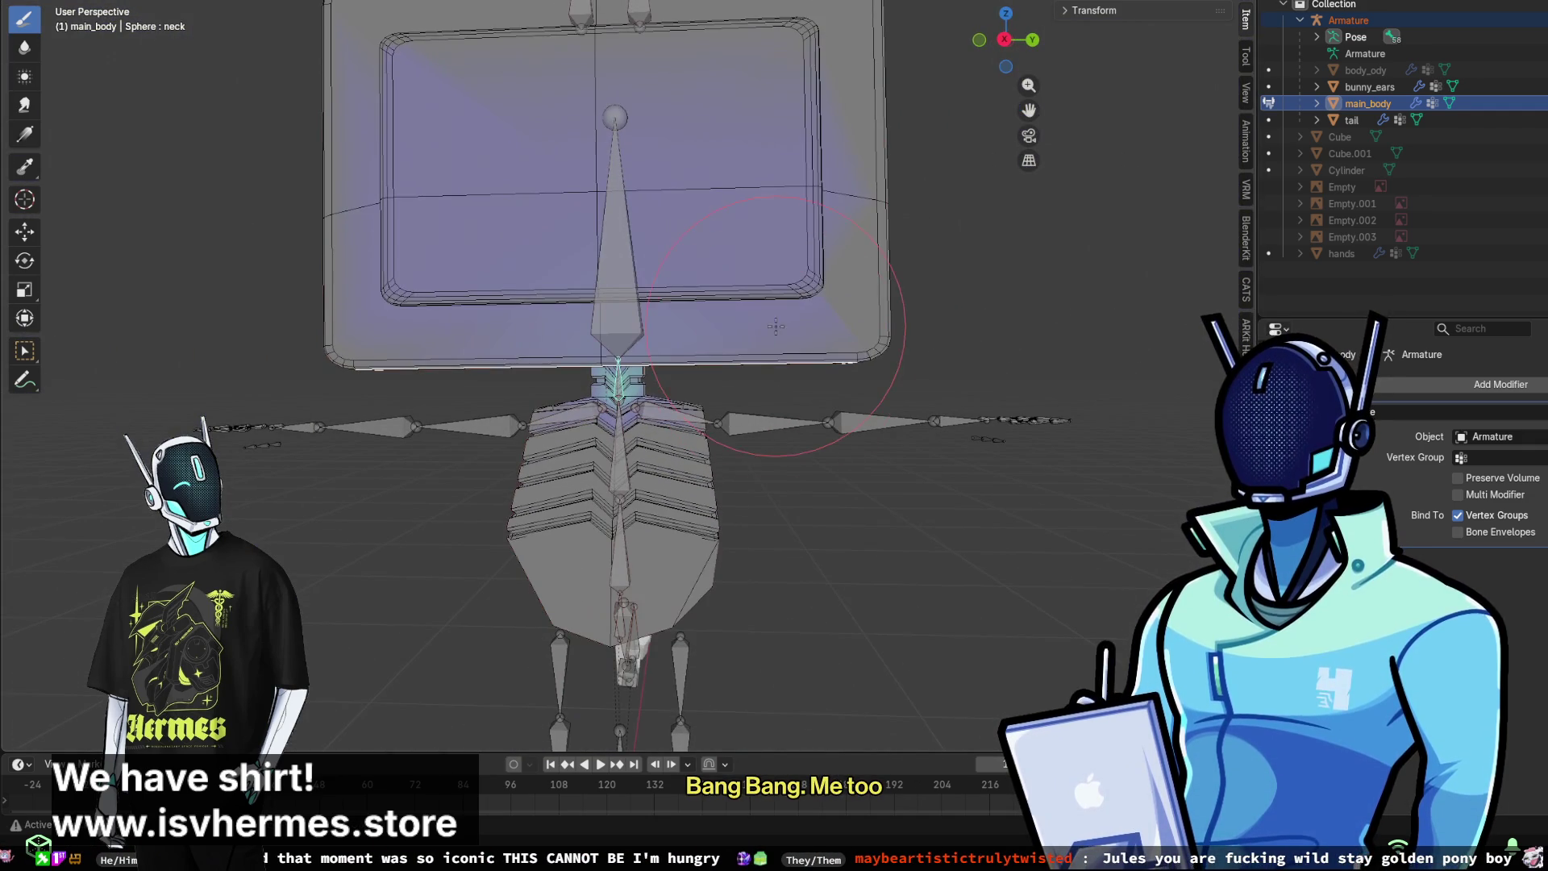
- Paint the monitor screen black, clearing the leftover blue neck-weight patch between orbits
{"action": "mouse_move", "coordinate": [573, 130]}
{"action": "left_mouse_down"}
{"action": "mouse_move", "coordinate": [484, 113]}
{"action": "mouse_move", "coordinate": [420, 282]}
{"action": "mouse_move", "coordinate": [452, 121]}
{"action": "mouse_move", "coordinate": [828, 228]}
{"action": "mouse_move", "coordinate": [802, 326]}
{"action": "left_mouse_up"}
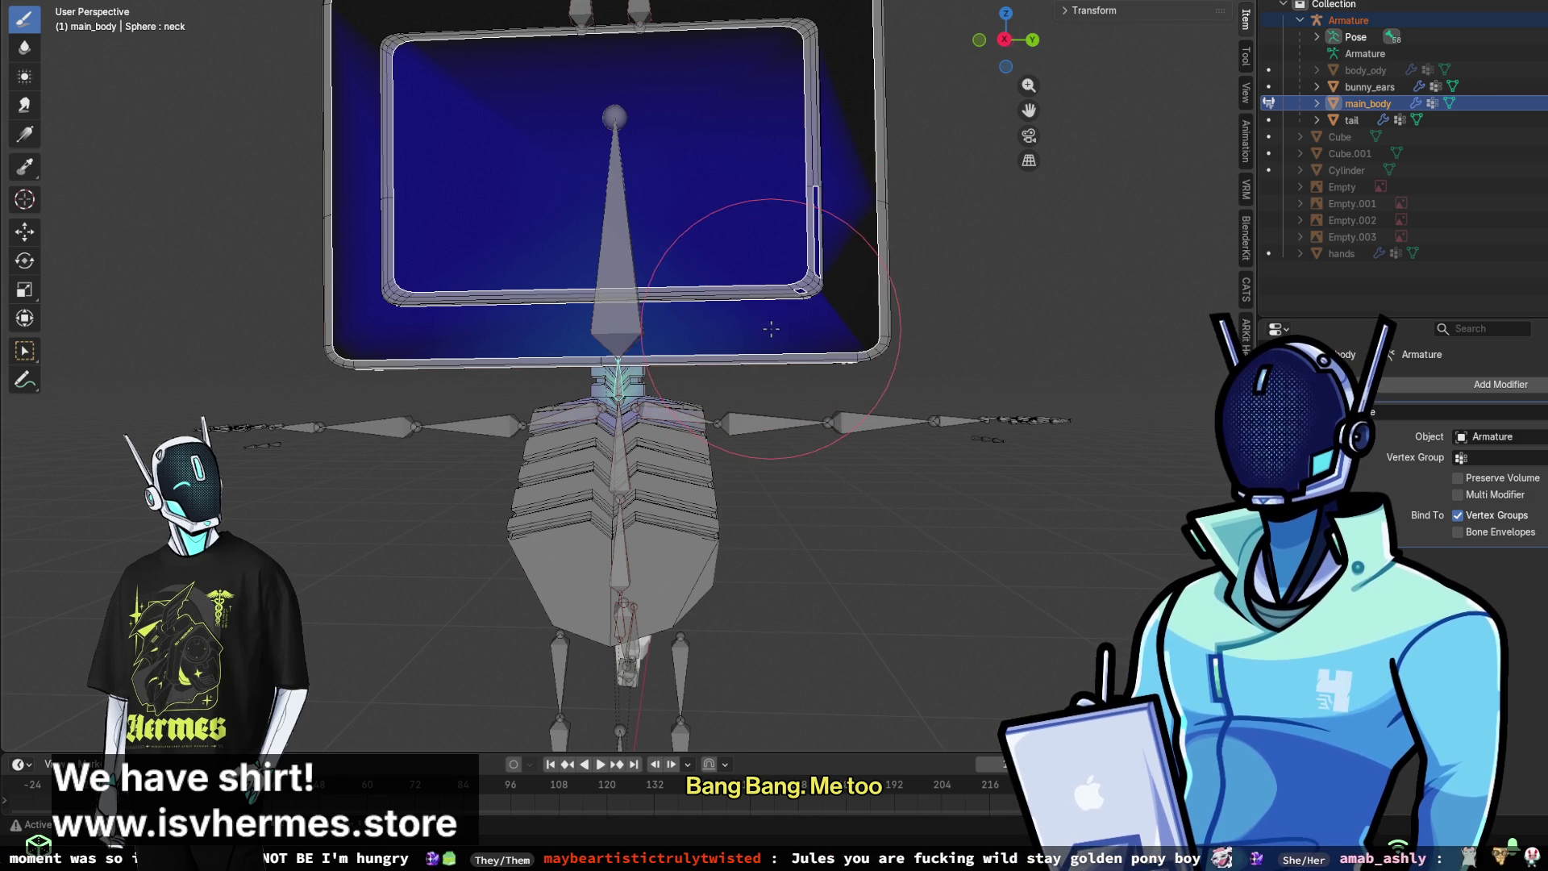
{"action": "middle_click_drag", "start_coordinate": [431, 326], "coordinate": [548, 302]}
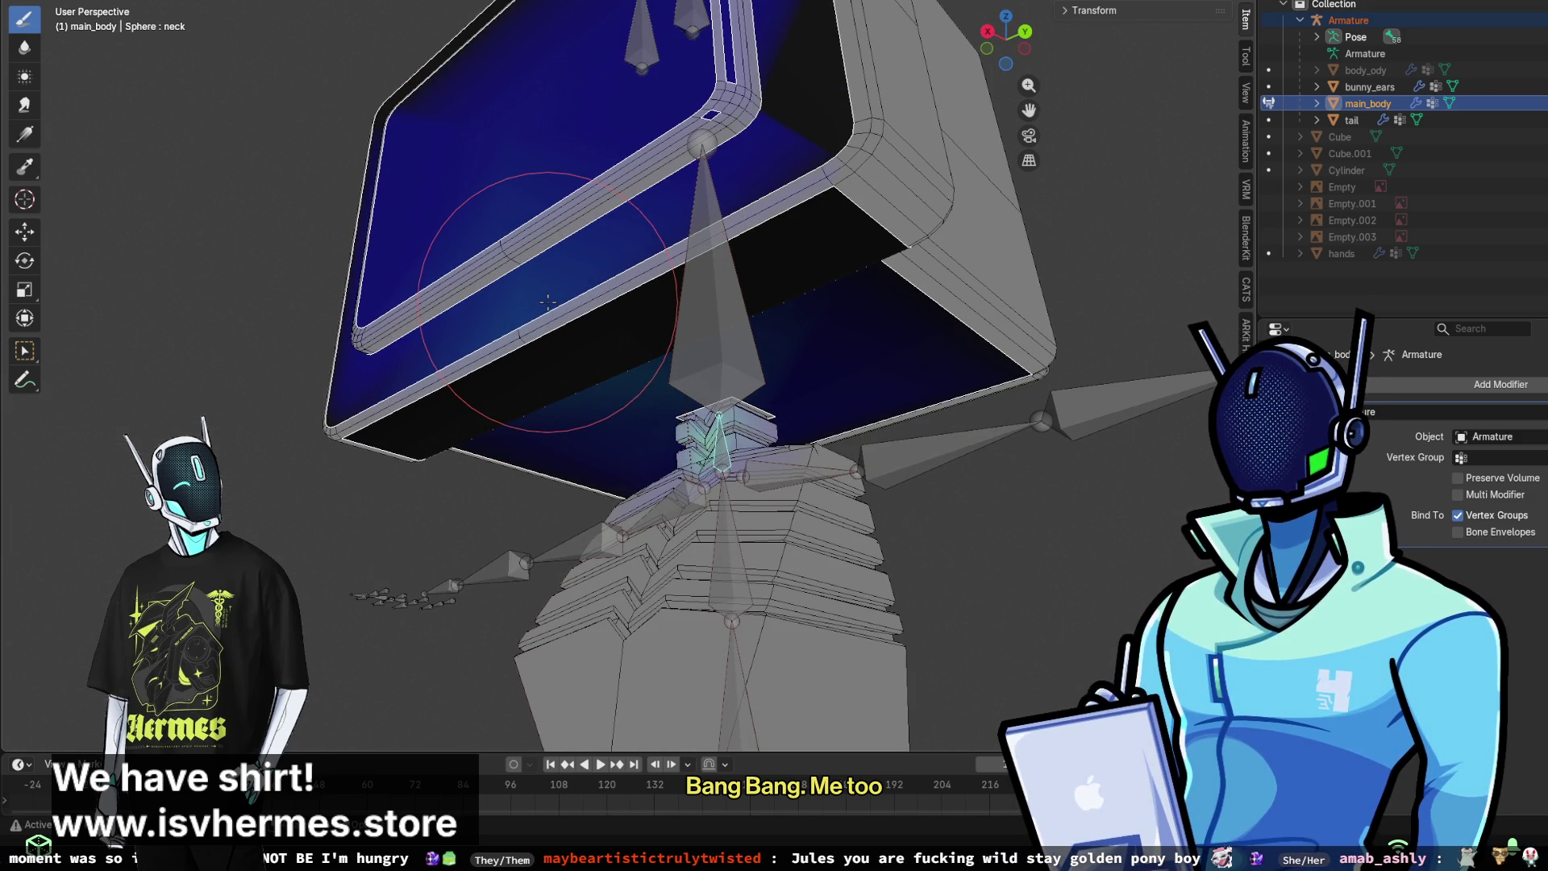
{"action": "scroll", "coordinate": [549, 301], "scroll_direction": "down", "scroll_amount": 2}
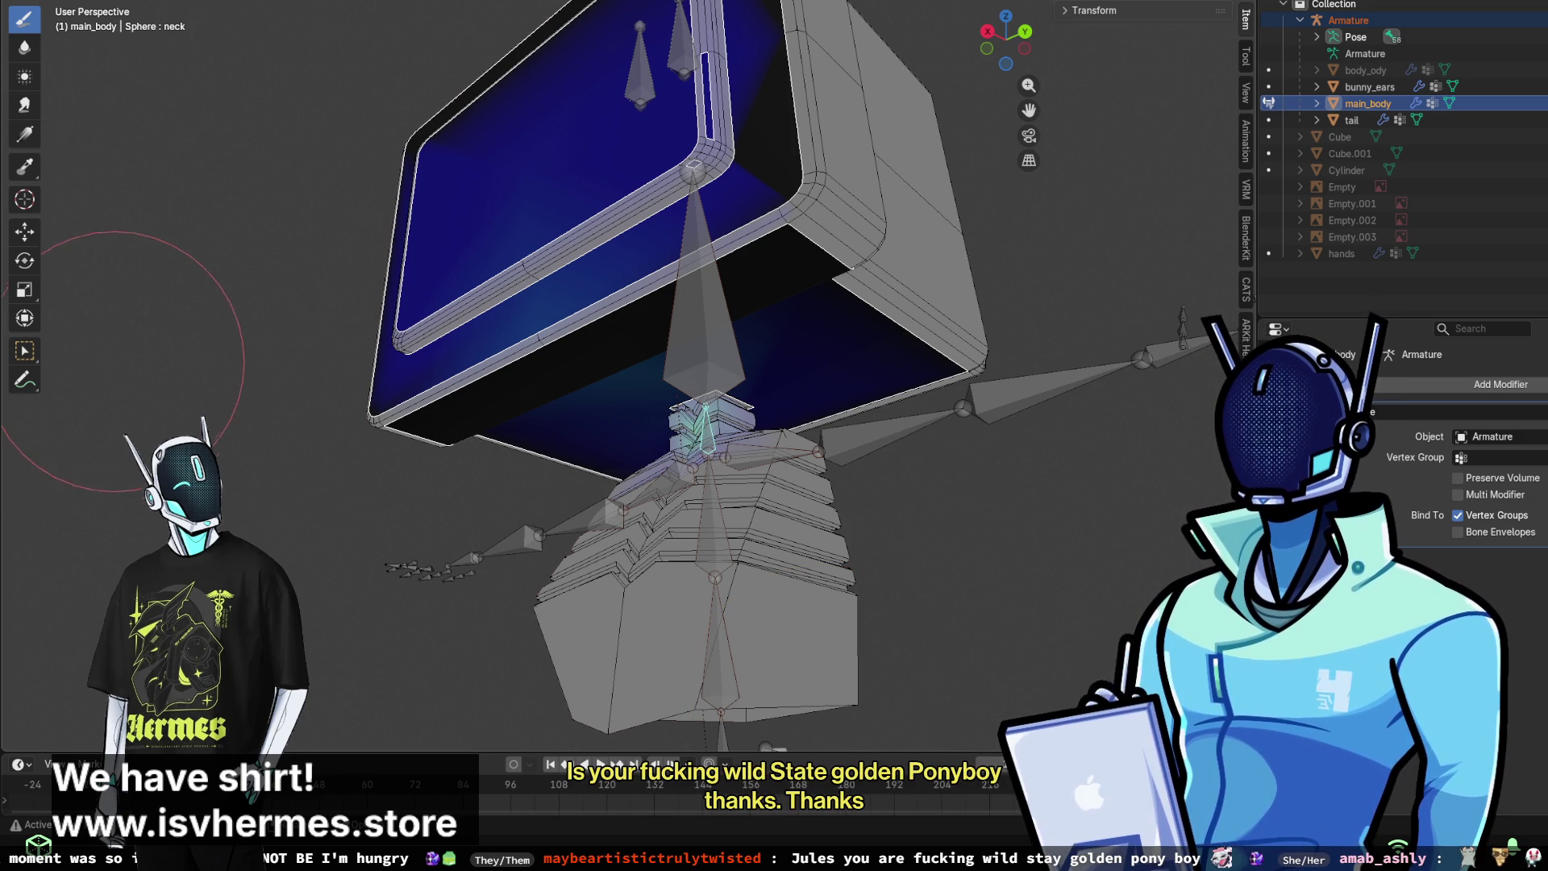
{"action": "middle_click_drag", "start_coordinate": [580, 242], "coordinate": [603, 222]}
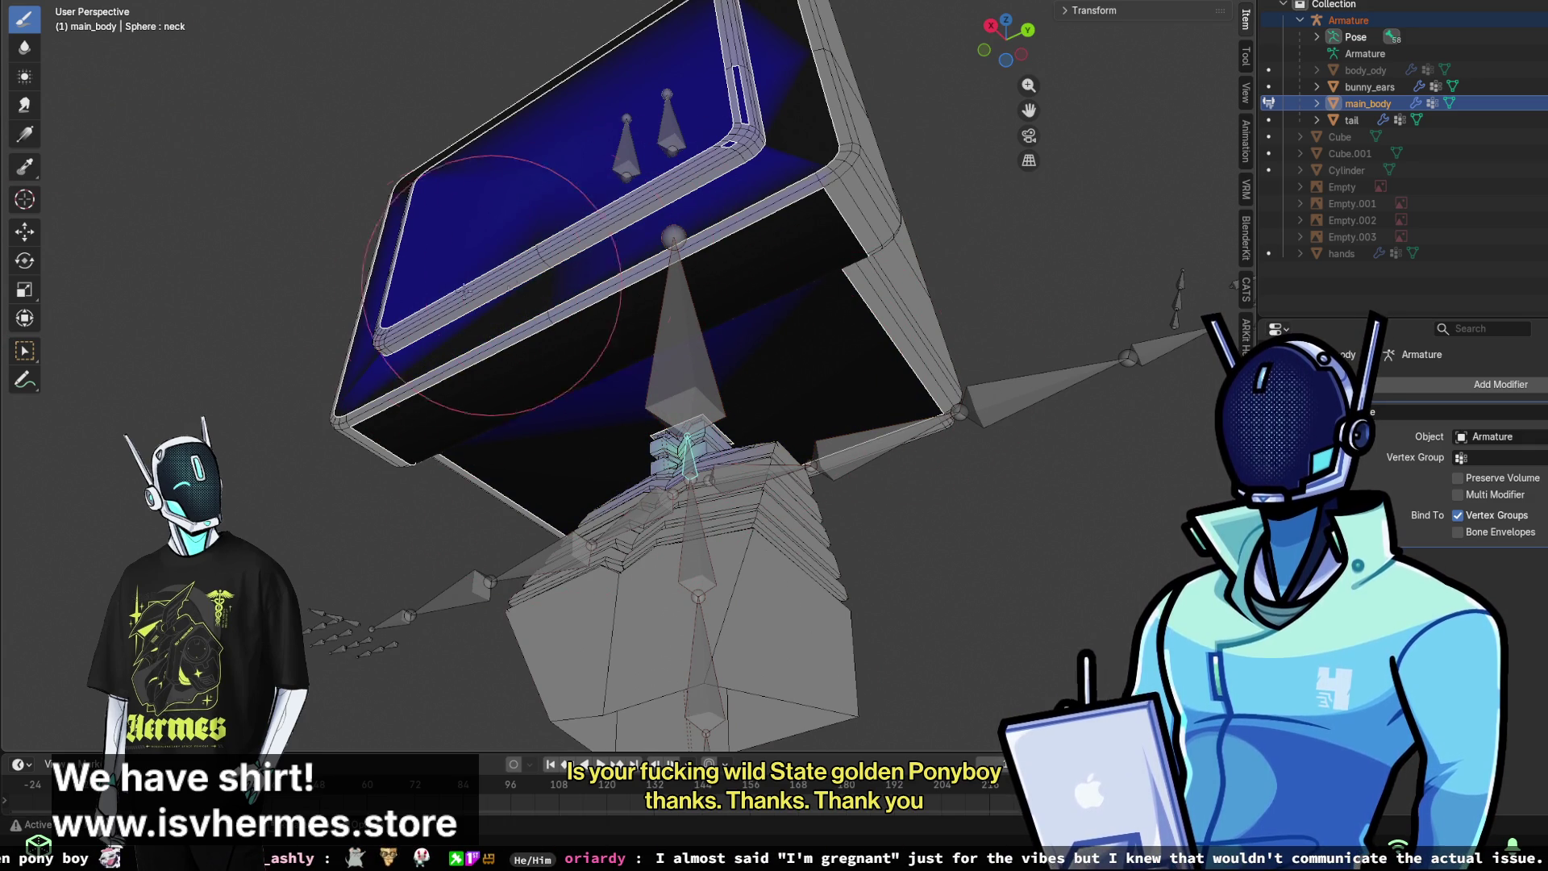
{"action": "middle_click_drag", "start_coordinate": [456, 285], "coordinate": [526, 250]}
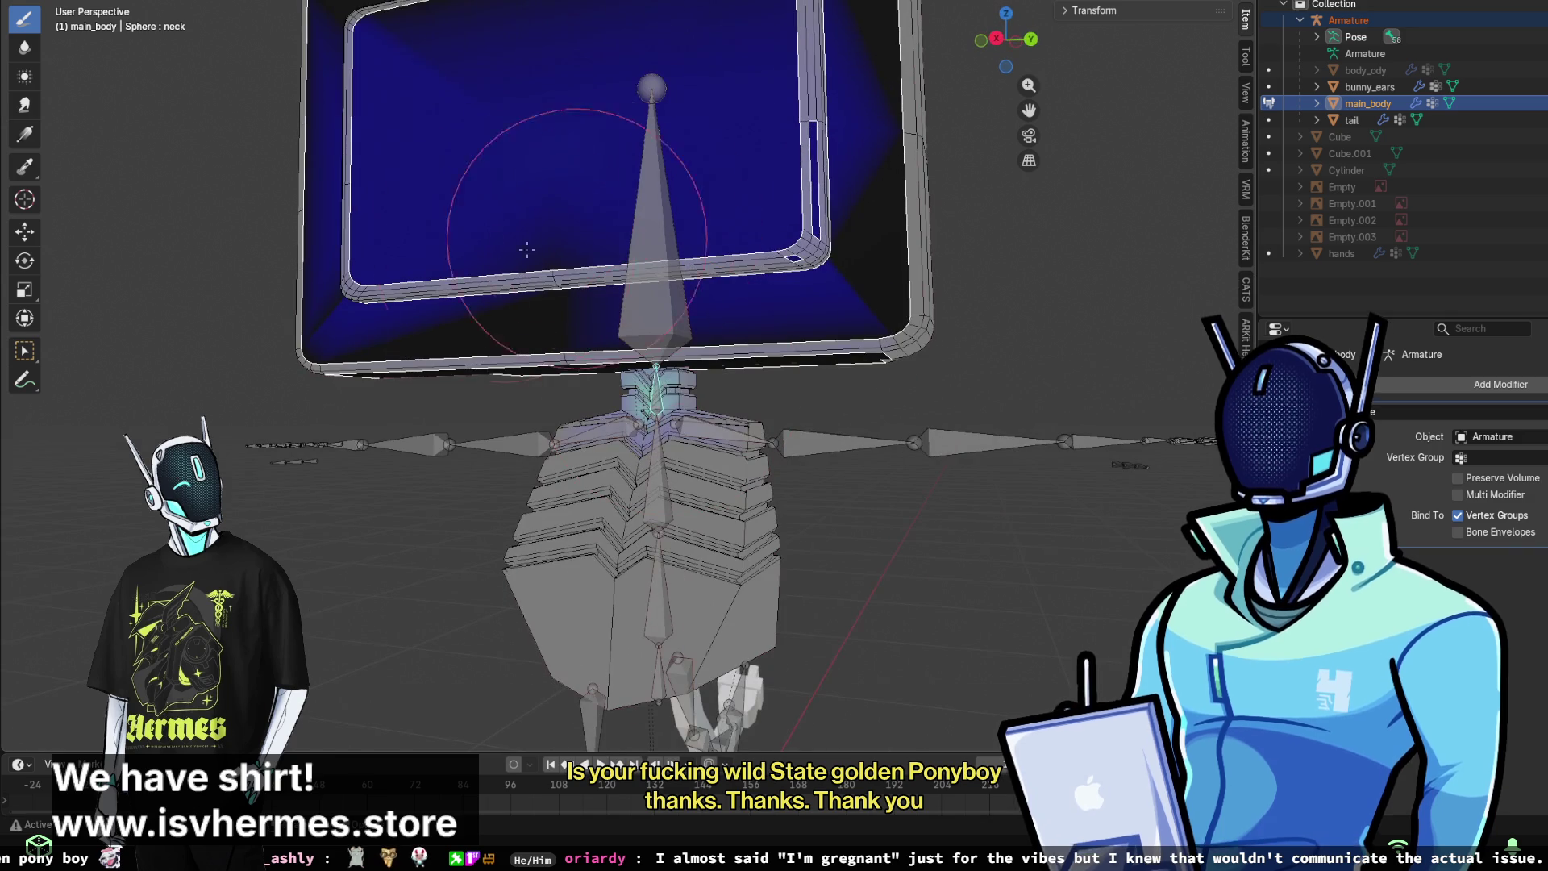
{"action": "middle_click_drag", "start_coordinate": [786, 258], "coordinate": [525, 266]}
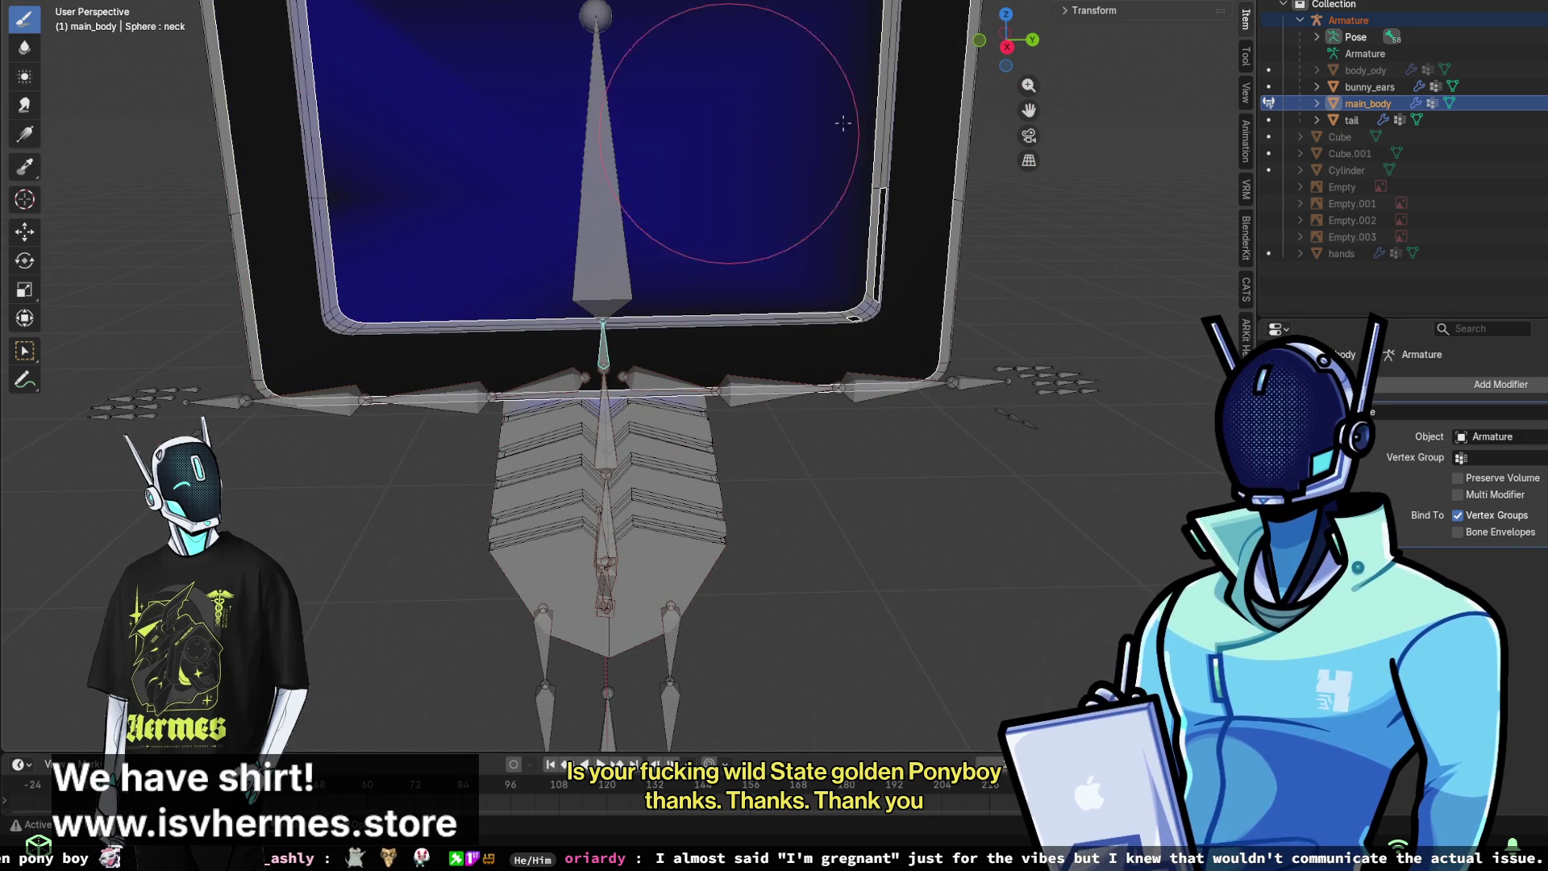
{"action": "middle_click_drag", "start_coordinate": [656, 207], "coordinate": [655, 439]}
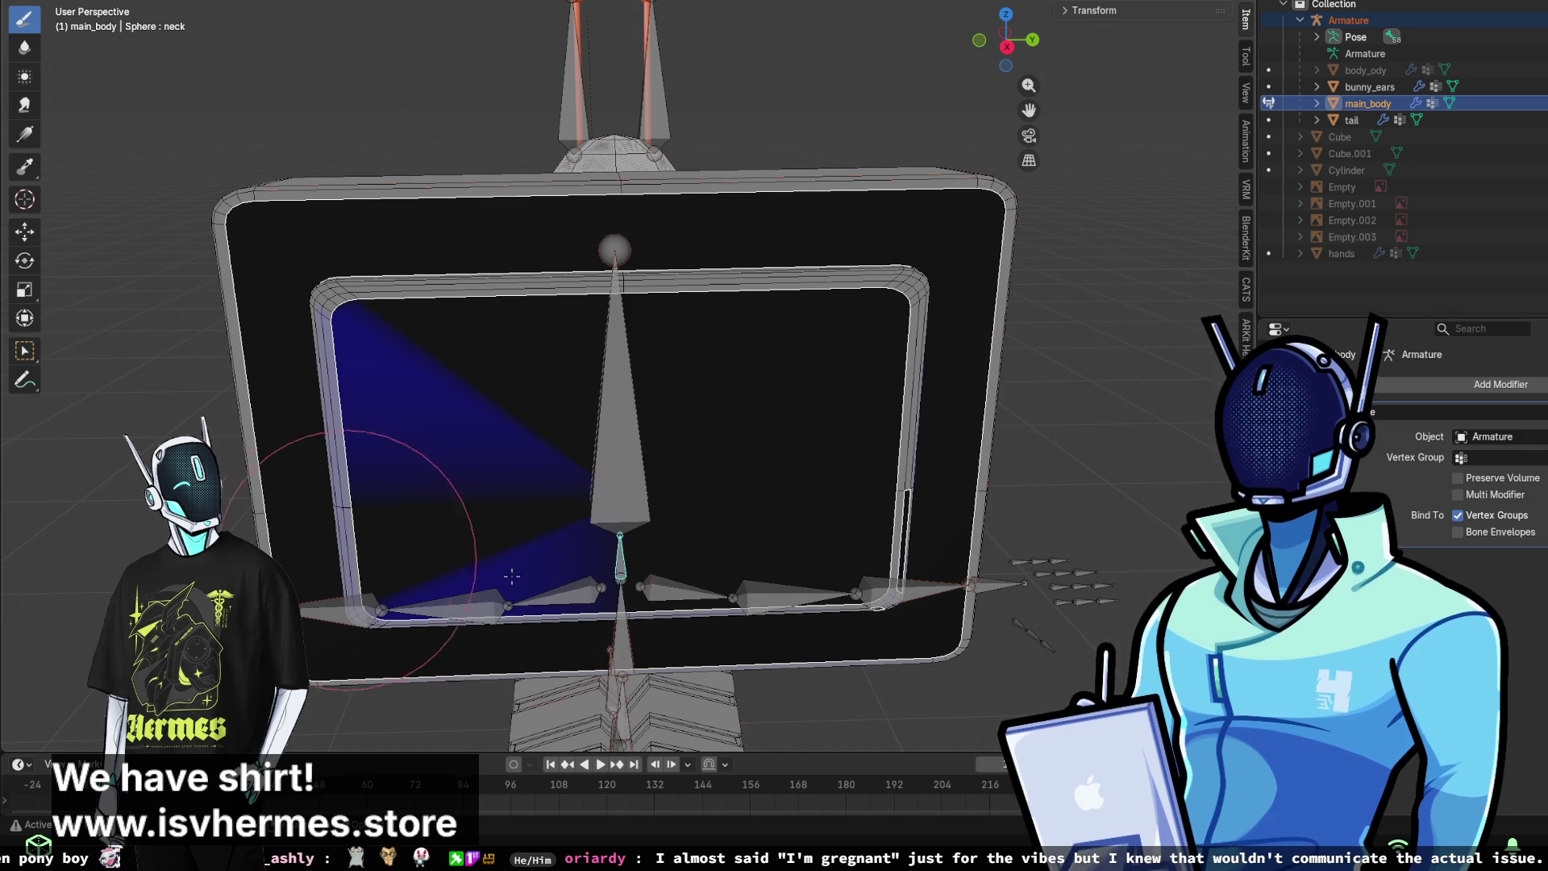
{"action": "left_click_drag", "start_coordinate": [285, 391], "coordinate": [729, 536]}
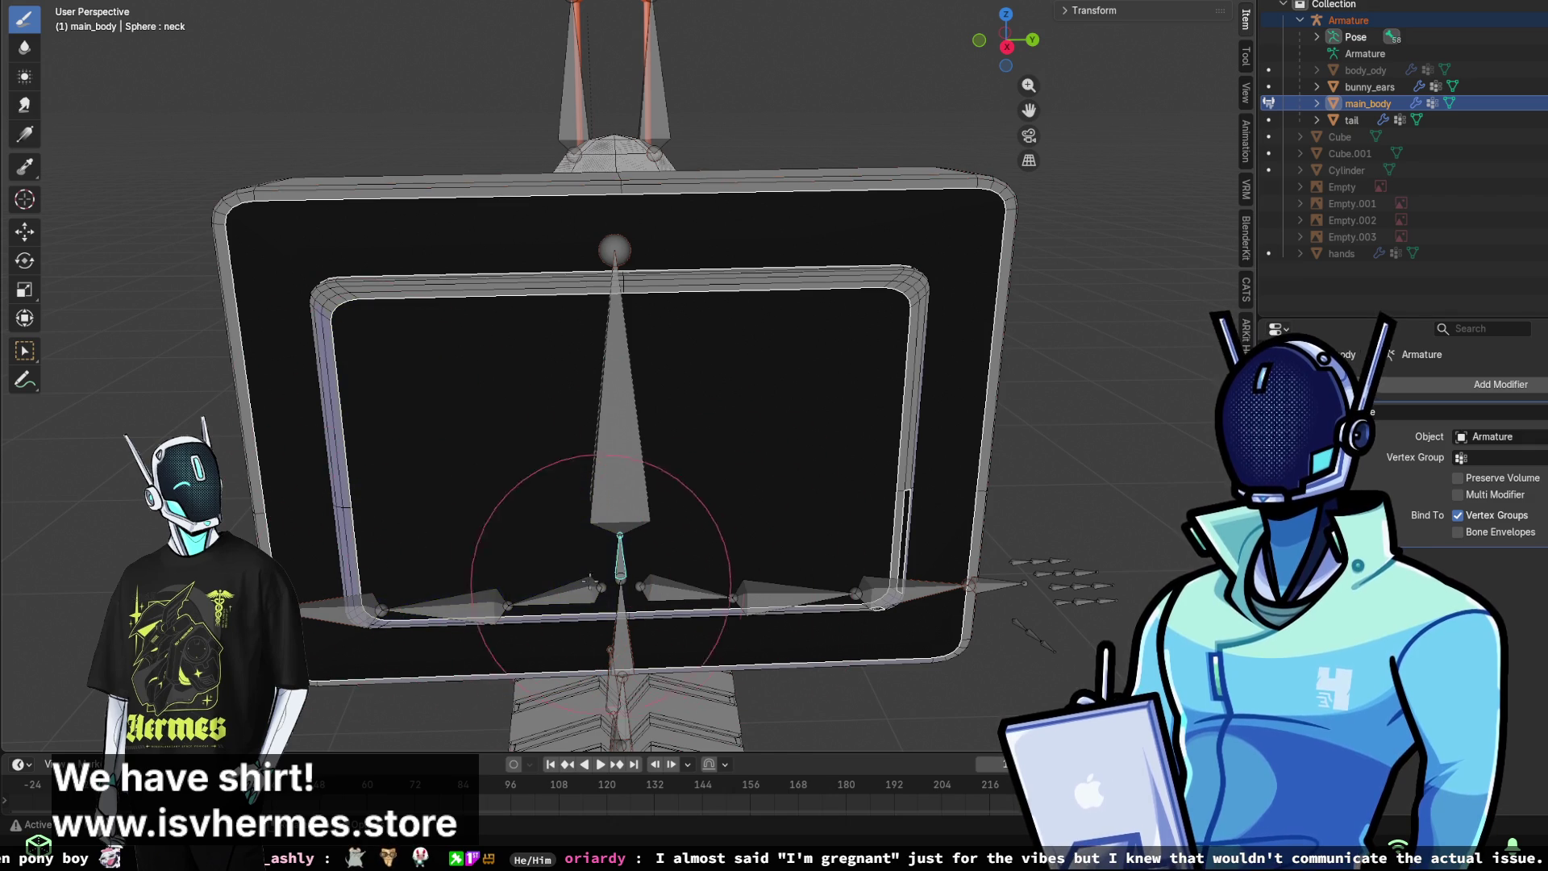
{"action": "middle_click_drag", "start_coordinate": [601, 577], "coordinate": [507, 496]}
{"action": "mouse_move", "coordinate": [824, 562]}
{"action": "middle_mouse_down"}
{"action": "mouse_move", "coordinate": [693, 484]}
{"action": "mouse_move", "coordinate": [605, 390]}
{"action": "mouse_move", "coordinate": [836, 464]}
{"action": "mouse_move", "coordinate": [839, 512]}
{"action": "middle_mouse_up"}
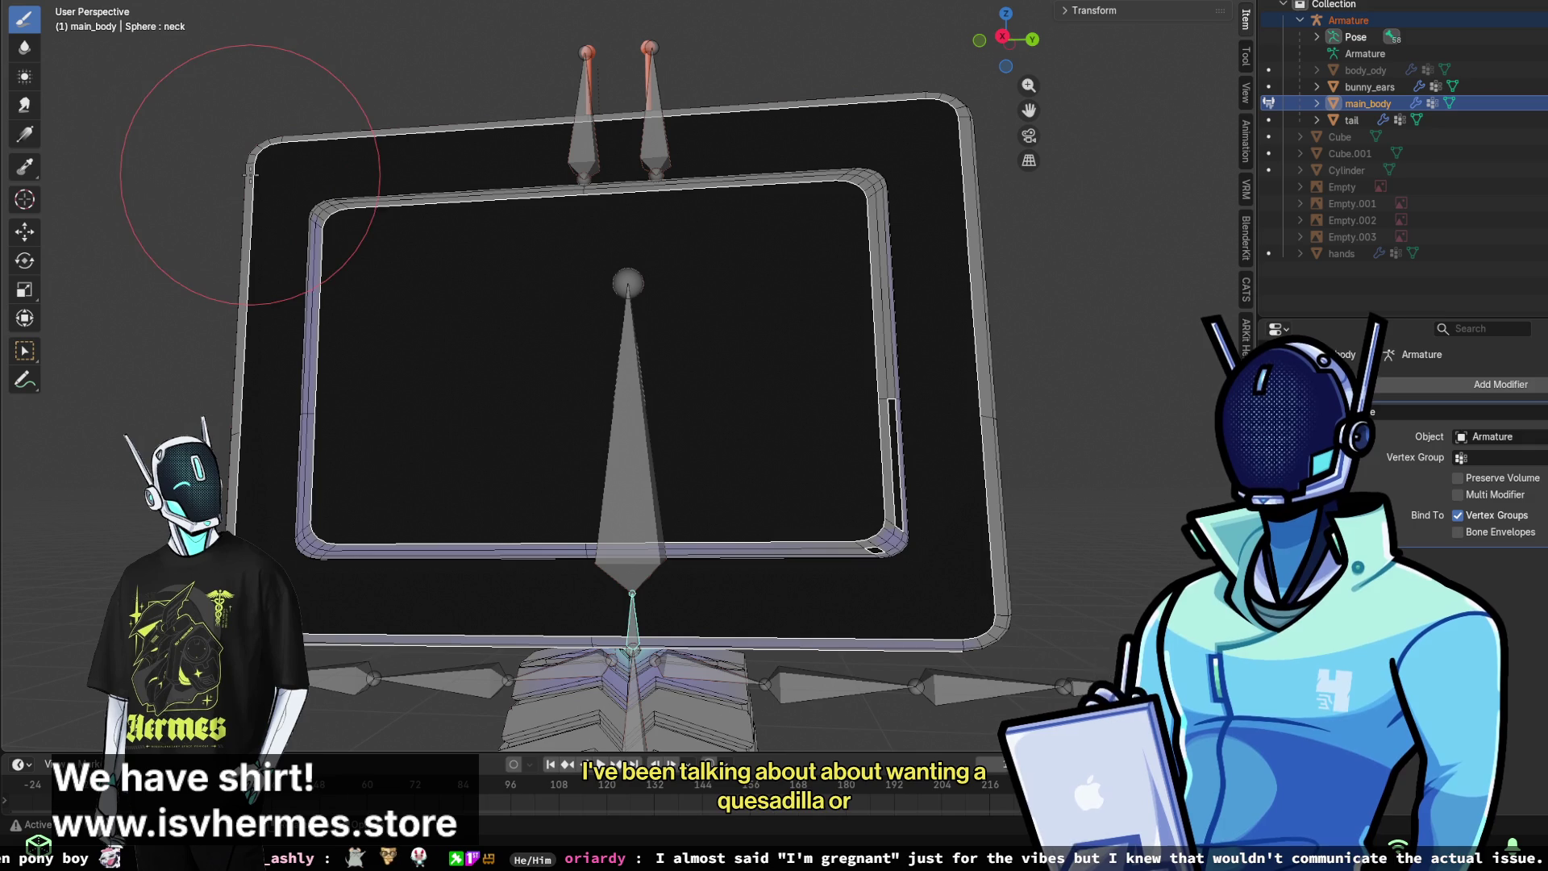
{"action": "left_click", "coordinate": [26, 208]}
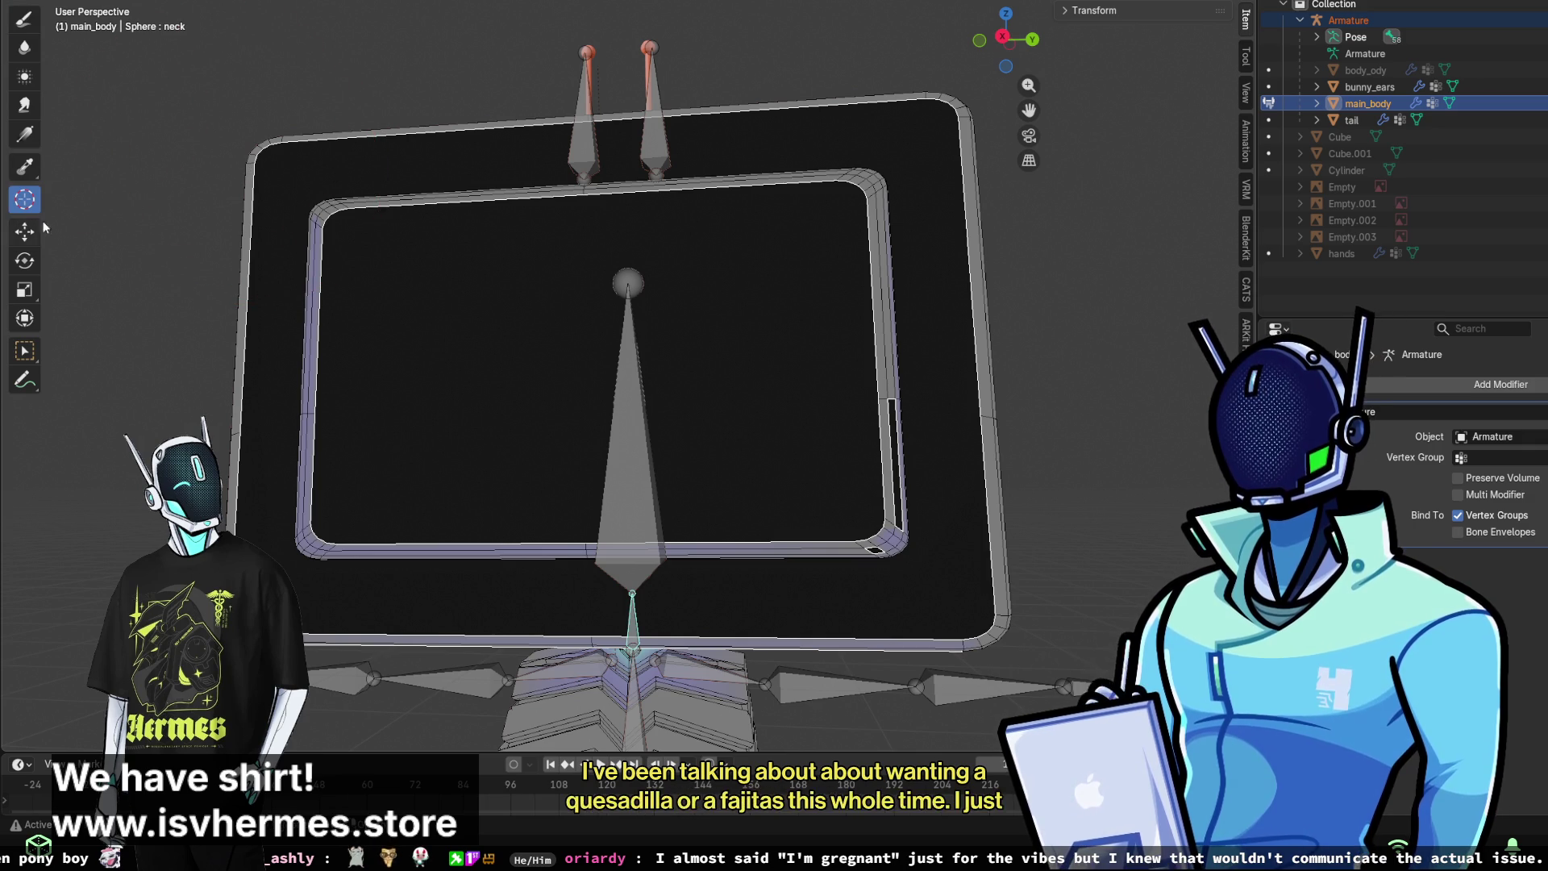
- Place the 3D cursor on the monitor and box-select its inner frame geometry
{"action": "left_click", "coordinate": [608, 339]}
{"action": "mouse_move", "coordinate": [608, 339]}
{"action": "middle_mouse_down"}
{"action": "mouse_move", "coordinate": [428, 169]}
{"action": "mouse_move", "coordinate": [136, 178]}
{"action": "middle_mouse_up"}
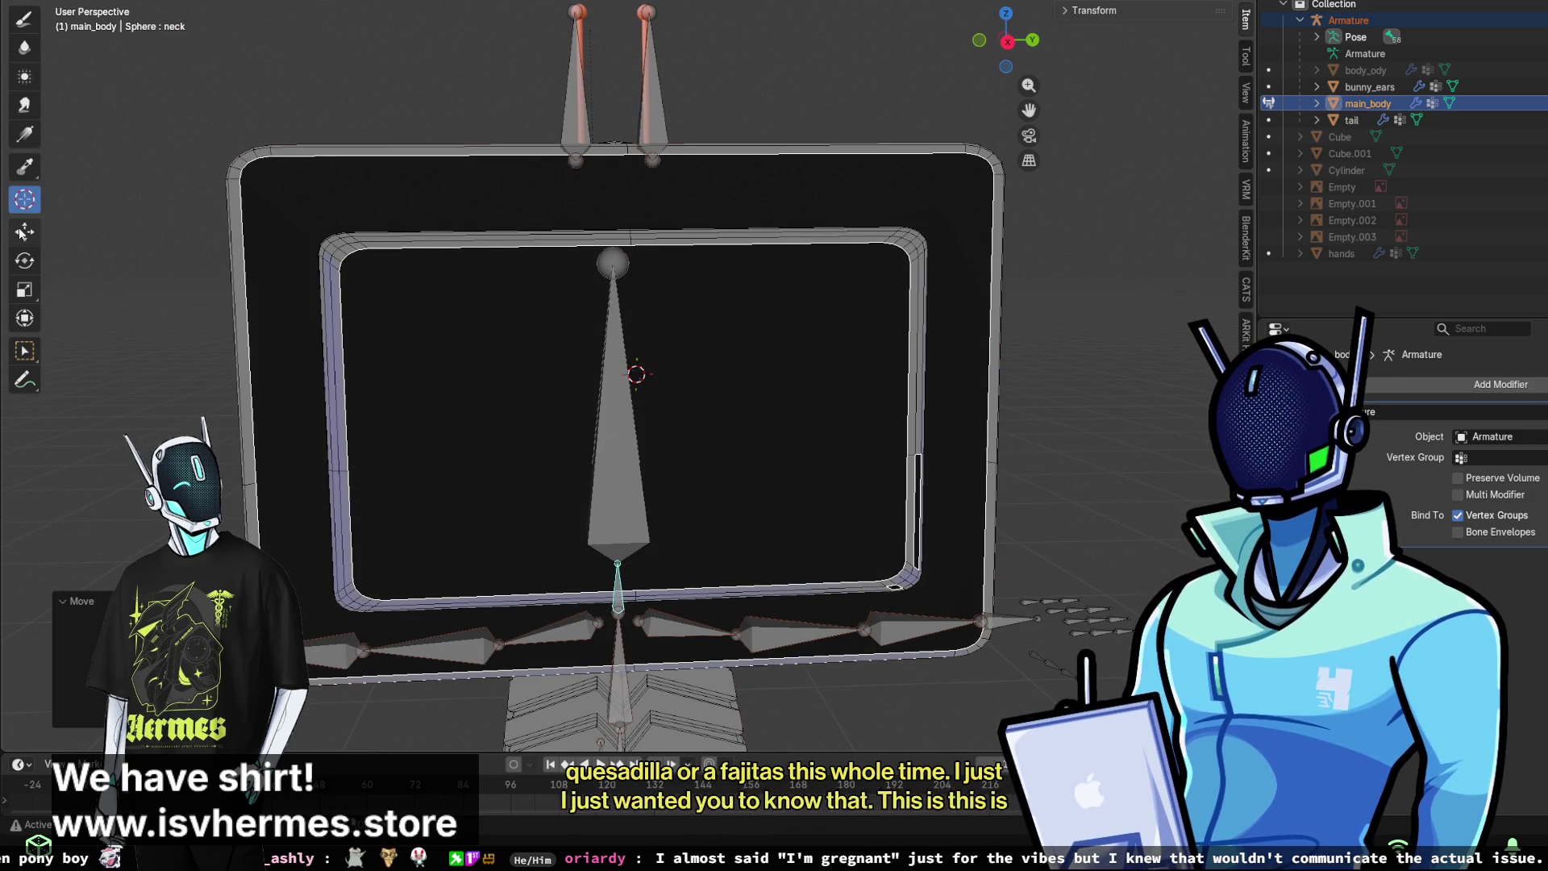
{"action": "left_click", "coordinate": [37, 355]}
{"action": "mouse_move", "coordinate": [347, 213]}
{"action": "left_mouse_down"}
{"action": "mouse_move", "coordinate": [893, 392]}
{"action": "mouse_move", "coordinate": [972, 614]}
{"action": "mouse_move", "coordinate": [559, 452]}
{"action": "mouse_move", "coordinate": [272, 193]}
{"action": "mouse_move", "coordinate": [779, 580]}
{"action": "left_mouse_up"}
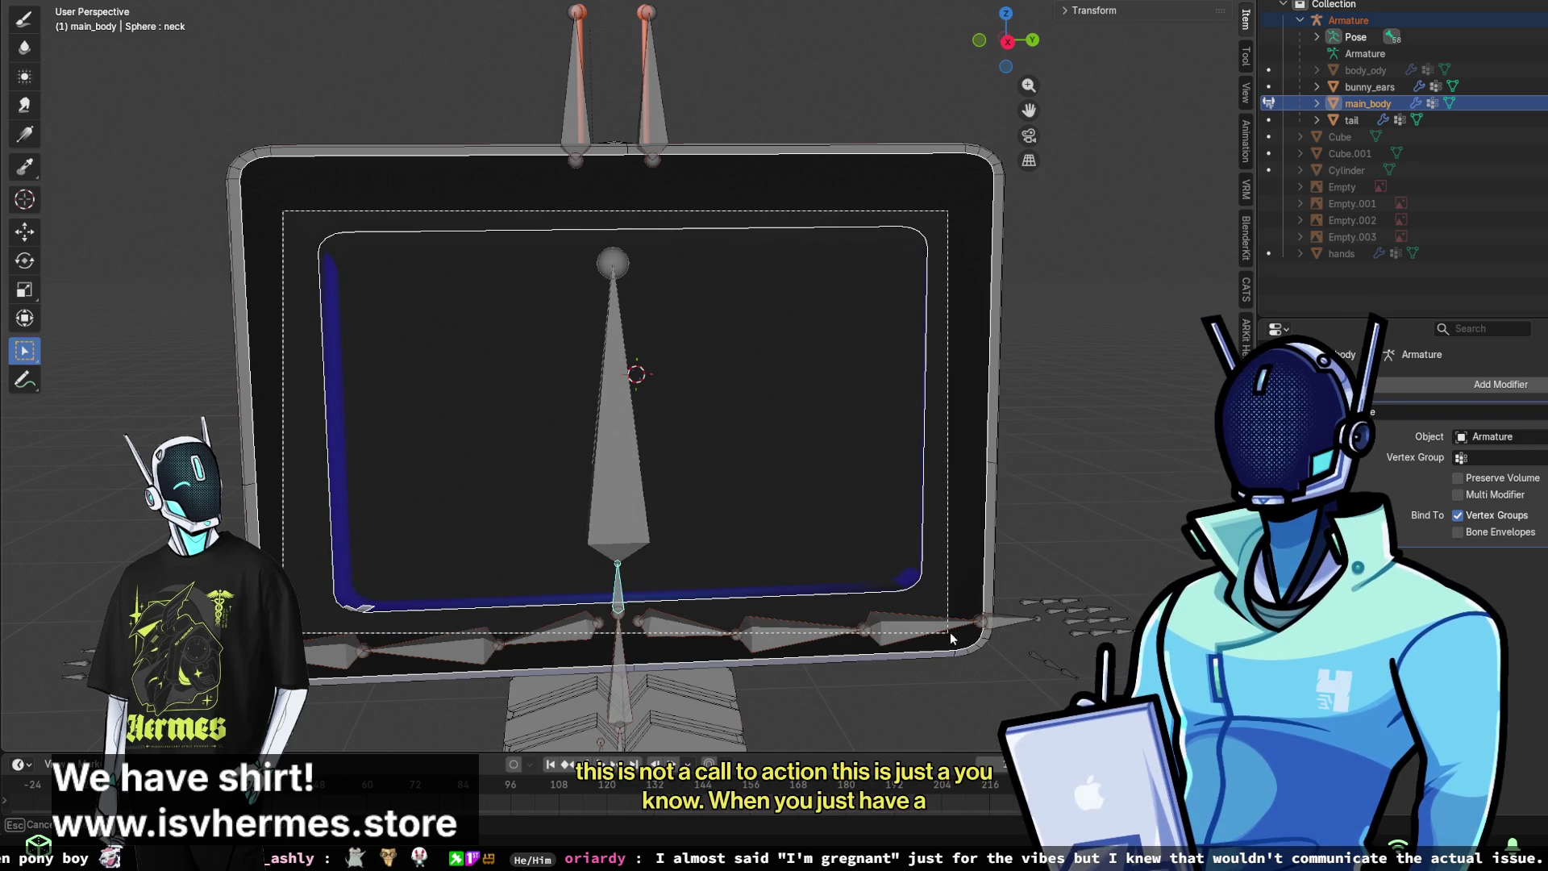
- Add the lower-right, right, left and upper-middle bezel areas to the selection
{"action": "middle_click_drag", "start_coordinate": [940, 553], "coordinate": [752, 440]}
{"action": "left_click_drag", "start_coordinate": [752, 440], "coordinate": [843, 532]}
{"action": "left_click_drag", "start_coordinate": [830, 464], "coordinate": [736, 69]}
{"action": "mouse_move", "coordinate": [736, 69]}
{"action": "middle_mouse_down"}
{"action": "mouse_move", "coordinate": [770, 70]}
{"action": "mouse_move", "coordinate": [113, 326]}
{"action": "middle_mouse_up"}
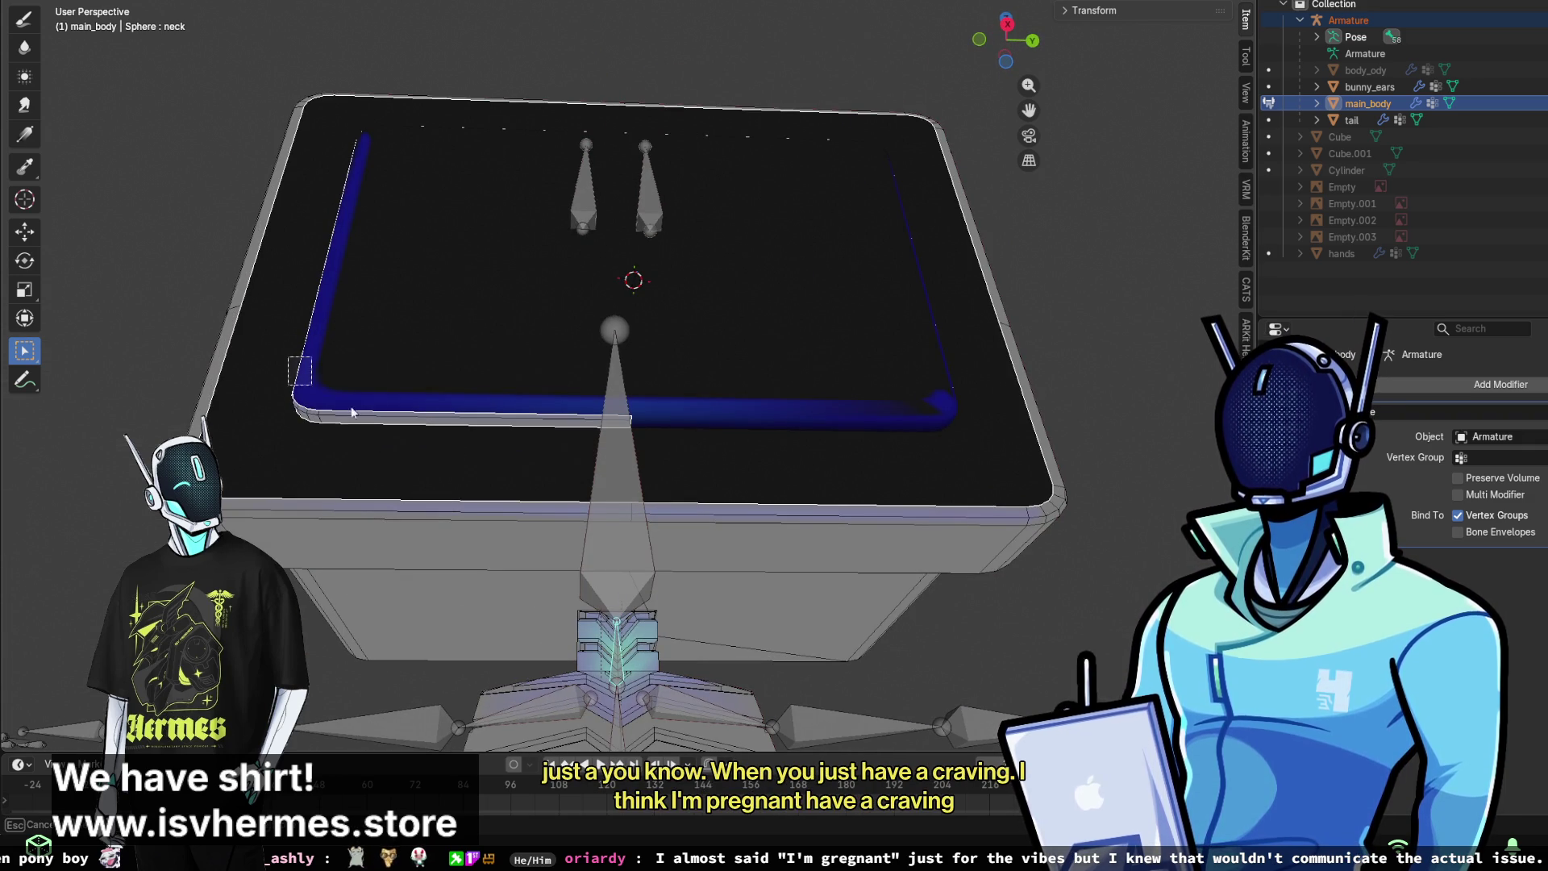
{"action": "middle_click_drag", "start_coordinate": [659, 453], "coordinate": [666, 395]}
{"action": "left_click_drag", "start_coordinate": [487, 444], "coordinate": [492, 451]}
{"action": "mouse_move", "coordinate": [461, 148]}
{"action": "middle_mouse_down"}
{"action": "mouse_move", "coordinate": [457, 234]}
{"action": "mouse_move", "coordinate": [484, 266]}
{"action": "middle_mouse_up"}
{"action": "mouse_move", "coordinate": [744, 410]}
{"action": "middle_mouse_down"}
{"action": "mouse_move", "coordinate": [555, 375]}
{"action": "mouse_move", "coordinate": [491, 346]}
{"action": "middle_mouse_up"}
{"action": "left_click_drag", "start_coordinate": [452, 305], "coordinate": [690, 416]}
{"action": "mouse_move", "coordinate": [713, 383]}
{"action": "middle_mouse_down"}
{"action": "mouse_move", "coordinate": [665, 318]}
{"action": "mouse_move", "coordinate": [719, 208]}
{"action": "middle_mouse_up"}
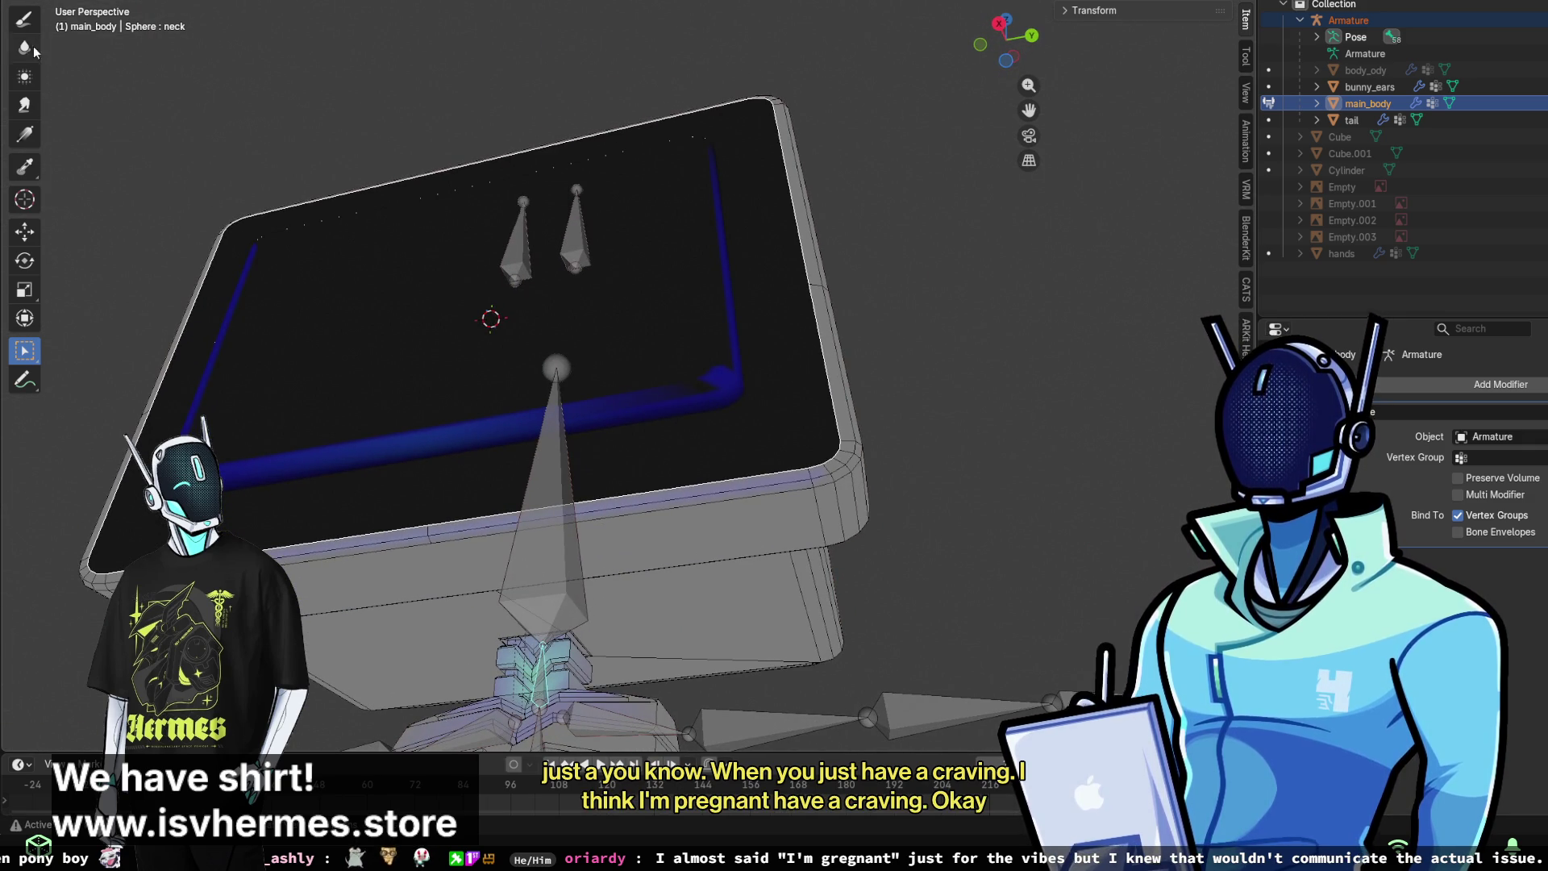
- With the Draw brush, paint out the blue strokes on the bezel corner and the monitor's side
{"action": "left_click", "coordinate": [24, 17]}
{"action": "left_click_drag", "start_coordinate": [621, 399], "coordinate": [637, 429]}
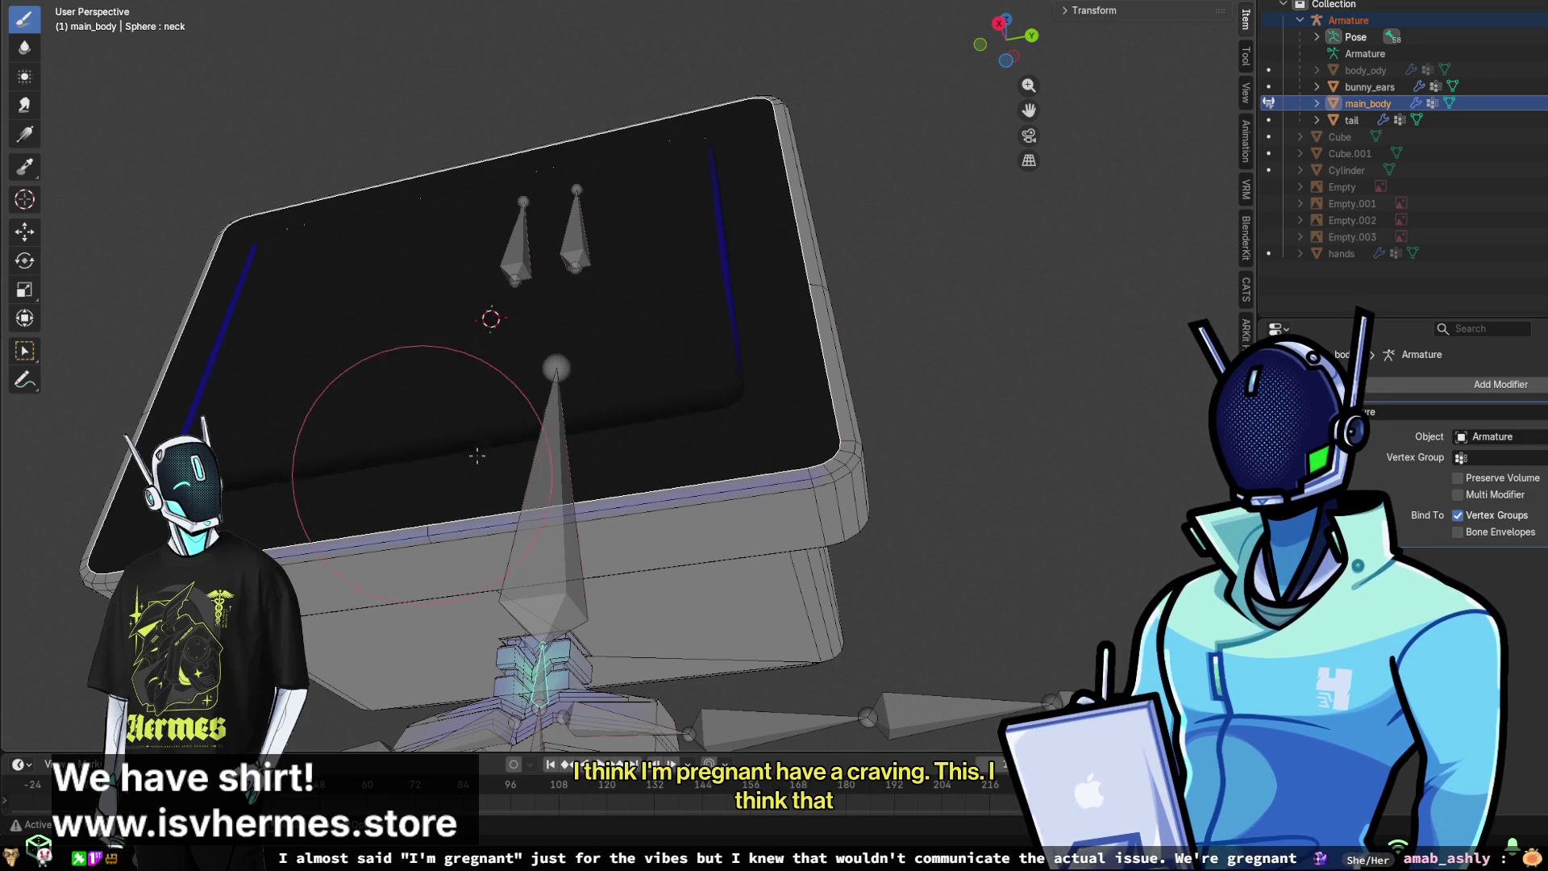
{"action": "middle_click_drag", "start_coordinate": [520, 403], "coordinate": [850, 296]}
{"action": "middle_click_drag", "start_coordinate": [587, 287], "coordinate": [691, 328]}
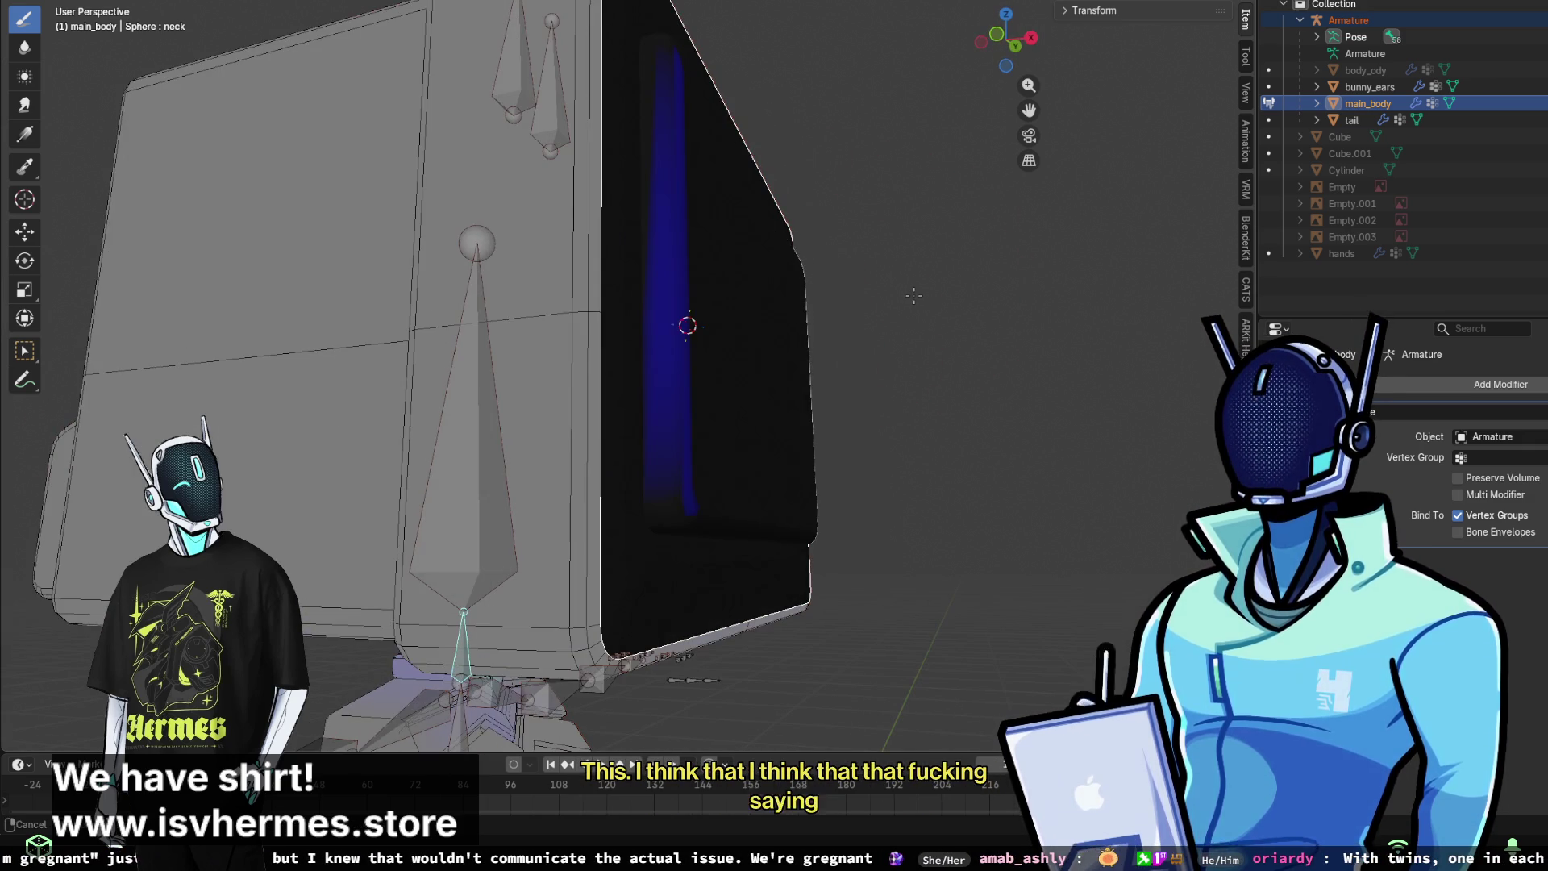
{"action": "mouse_move", "coordinate": [625, 182]}
{"action": "left_mouse_down"}
{"action": "mouse_move", "coordinate": [709, 62]}
{"action": "mouse_move", "coordinate": [695, 486]}
{"action": "left_mouse_up"}
{"action": "middle_click_drag", "start_coordinate": [735, 340], "coordinate": [548, 363]}
{"action": "mouse_move", "coordinate": [693, 331]}
{"action": "middle_mouse_down"}
{"action": "mouse_move", "coordinate": [524, 379]}
{"action": "mouse_move", "coordinate": [261, 279]}
{"action": "mouse_move", "coordinate": [138, 270]}
{"action": "mouse_move", "coordinate": [283, 157]}
{"action": "middle_mouse_up"}
{"action": "mouse_move", "coordinate": [725, 298]}
{"action": "middle_mouse_down"}
{"action": "mouse_move", "coordinate": [661, 323]}
{"action": "mouse_move", "coordinate": [564, 121]}
{"action": "mouse_move", "coordinate": [621, 173]}
{"action": "mouse_move", "coordinate": [709, 363]}
{"action": "mouse_move", "coordinate": [587, 726]}
{"action": "mouse_move", "coordinate": [593, 481]}
{"action": "middle_mouse_up"}
{"action": "mouse_move", "coordinate": [155, 207]}
{"action": "middle_mouse_down"}
{"action": "mouse_move", "coordinate": [570, 313]}
{"action": "mouse_move", "coordinate": [581, 355]}
{"action": "mouse_move", "coordinate": [603, 341]}
{"action": "mouse_move", "coordinate": [564, 500]}
{"action": "middle_mouse_up"}
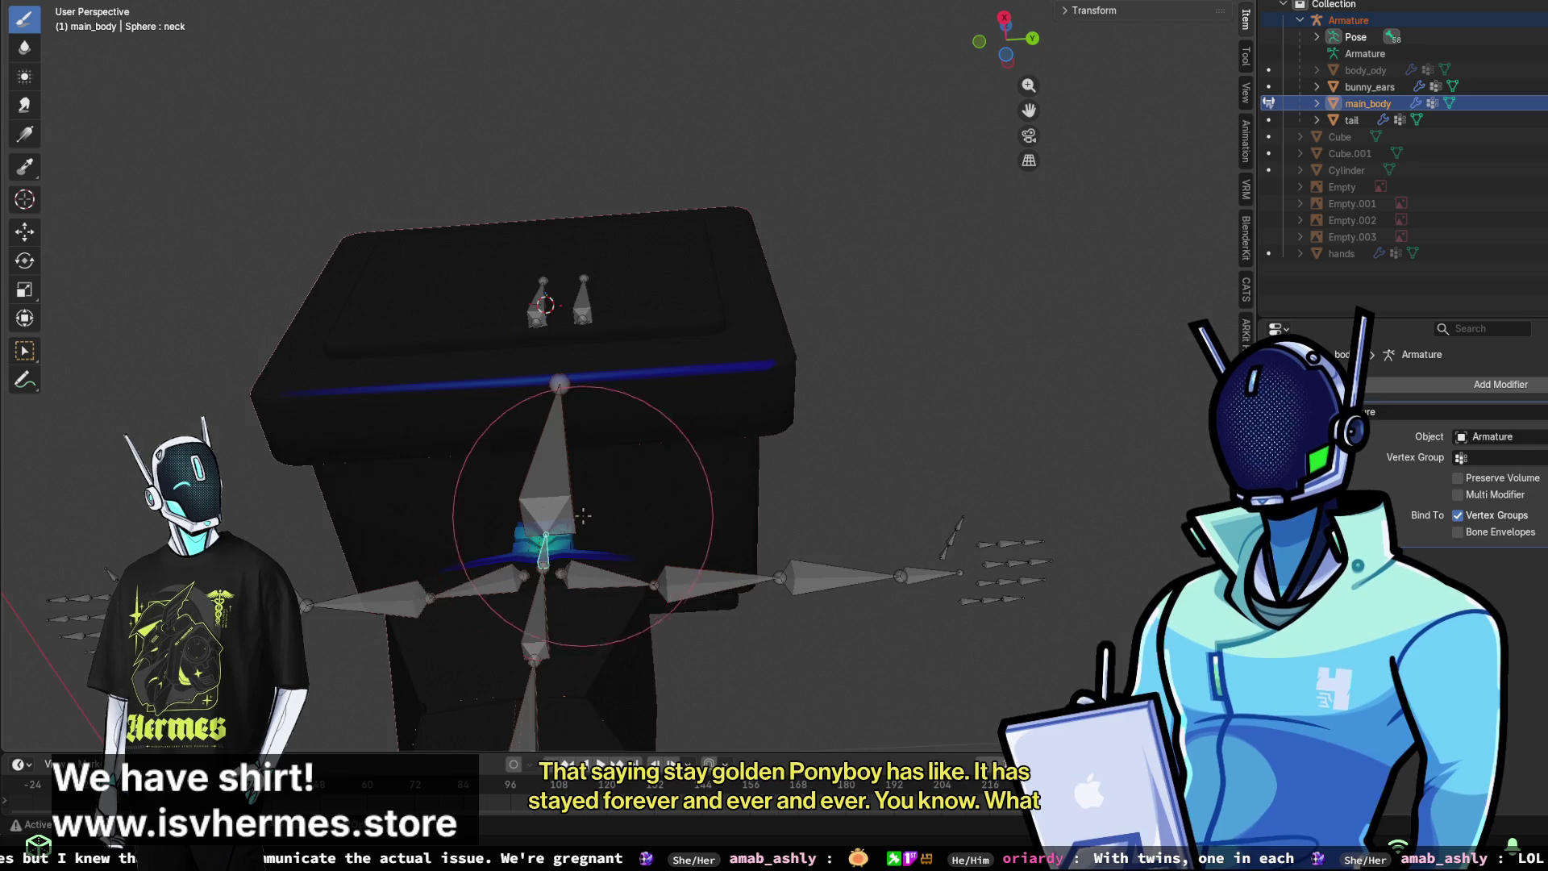
- Frame the upright neck bone, rotate it to test its weights, then cancel the rotation
{"action": "middle_click_drag", "start_coordinate": [553, 580], "coordinate": [600, 453]}
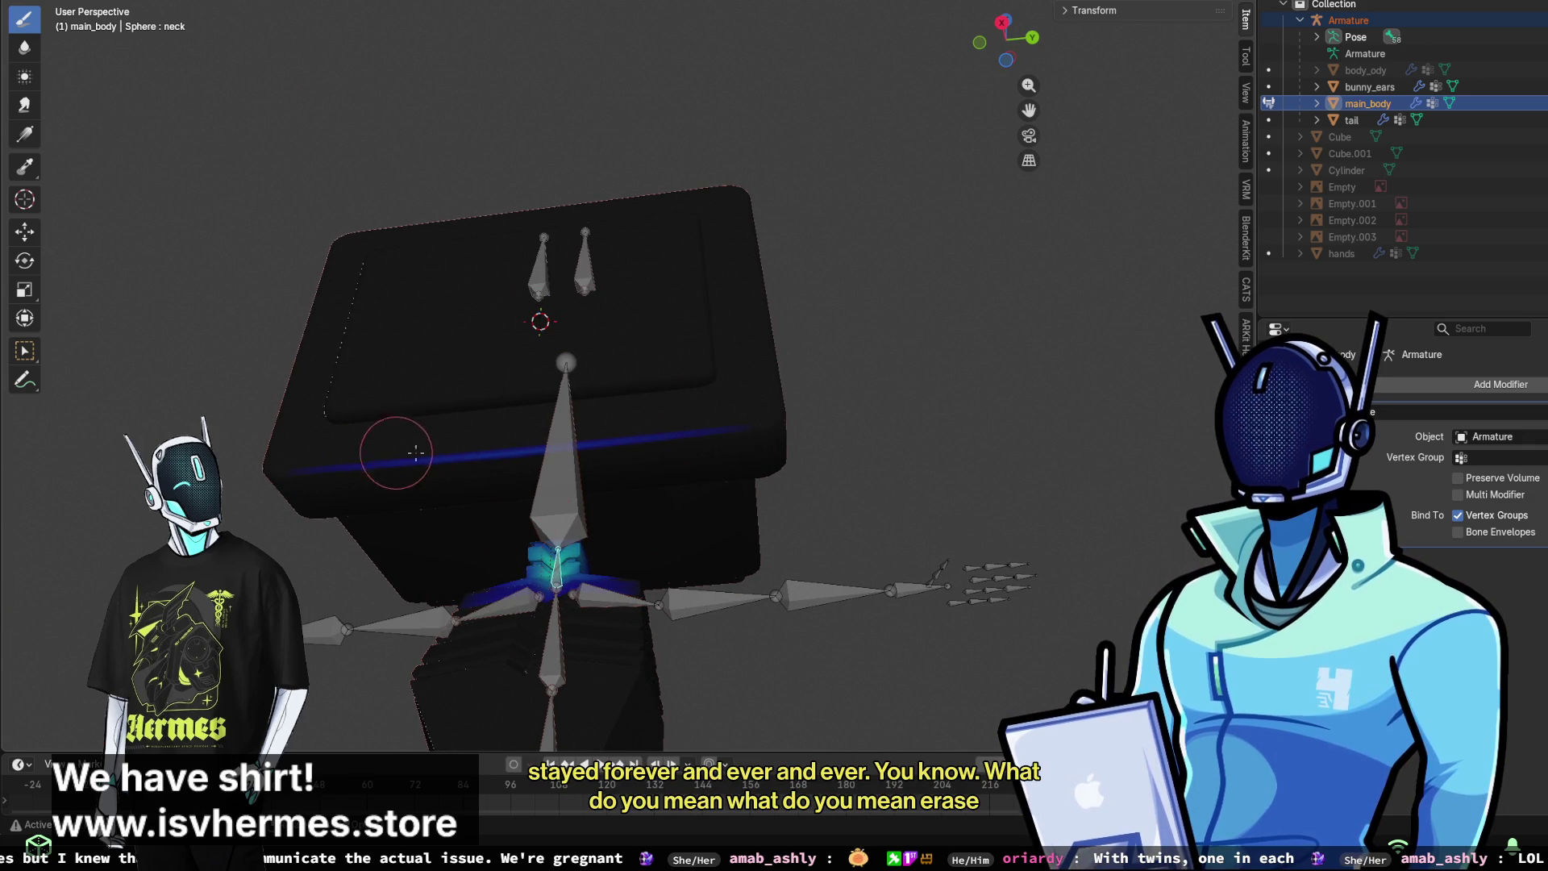
{"action": "scroll", "coordinate": [497, 455], "scroll_direction": "up", "scroll_amount": 2}
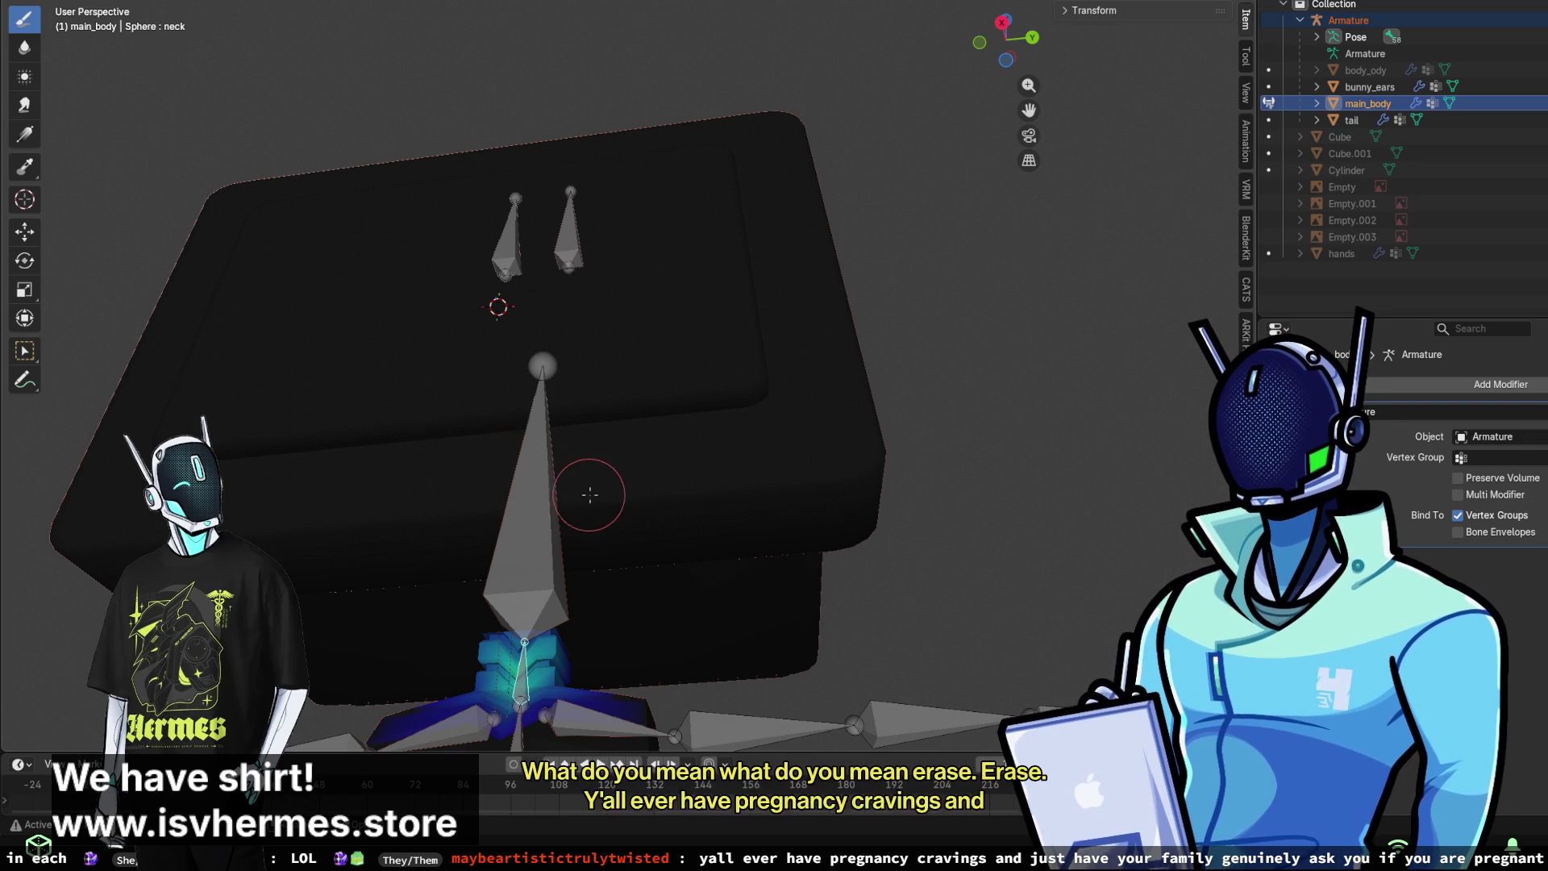
{"action": "mouse_move", "coordinate": [715, 513]}
{"action": "middle_mouse_down"}
{"action": "mouse_move", "coordinate": [612, 542]}
{"action": "mouse_move", "coordinate": [661, 613]}
{"action": "mouse_move", "coordinate": [689, 410]}
{"action": "middle_mouse_up"}
{"action": "scroll", "coordinate": [689, 411], "scroll_direction": "up", "scroll_amount": 5}
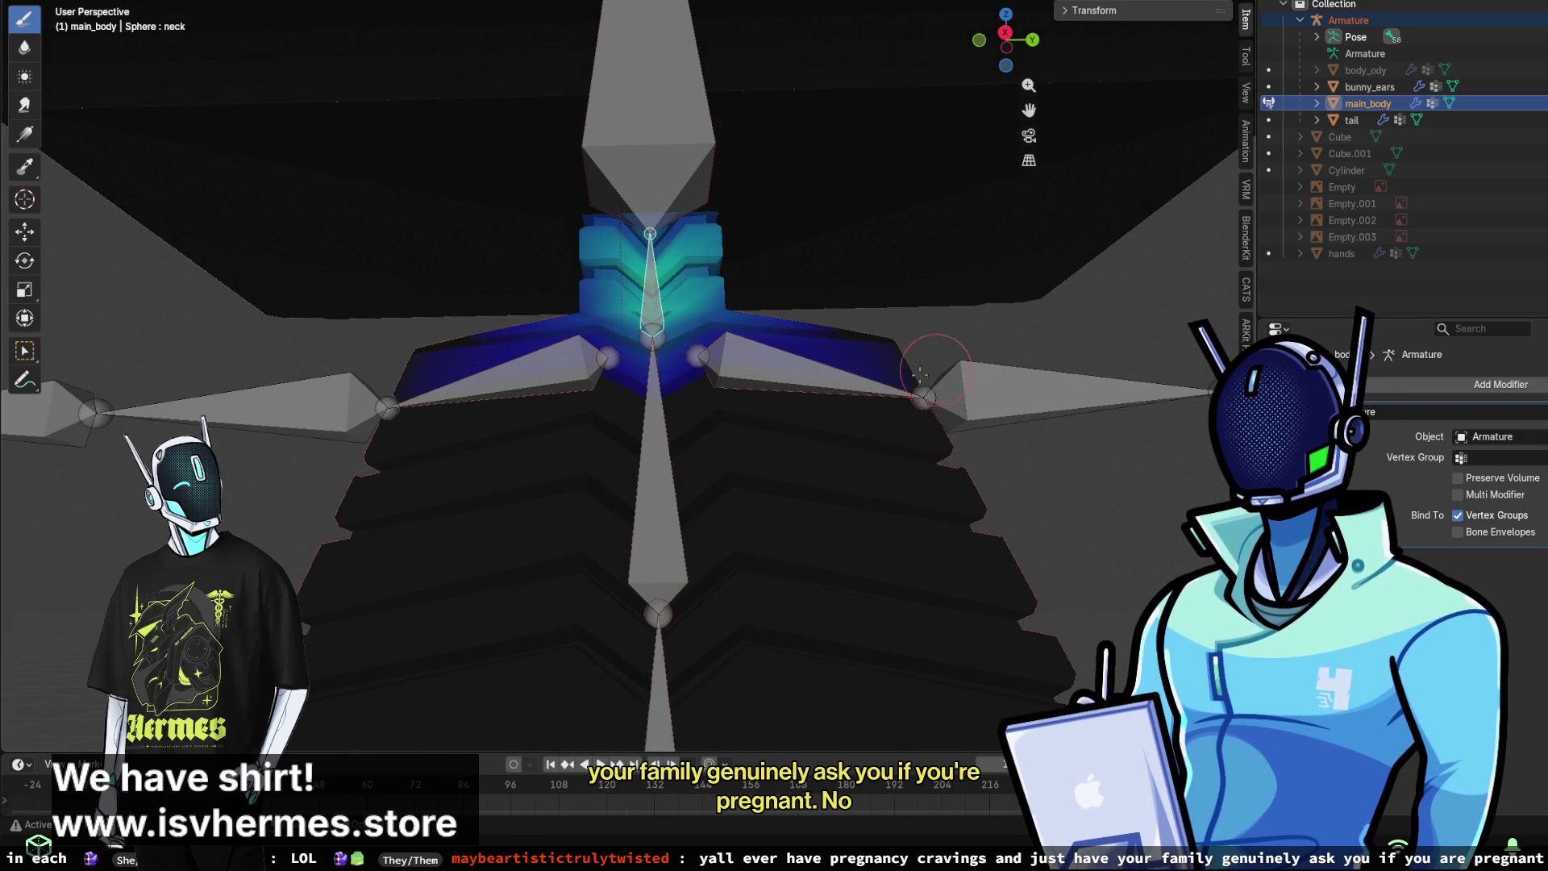
{"action": "scroll", "coordinate": [786, 377], "scroll_direction": "up", "scroll_amount": 3}
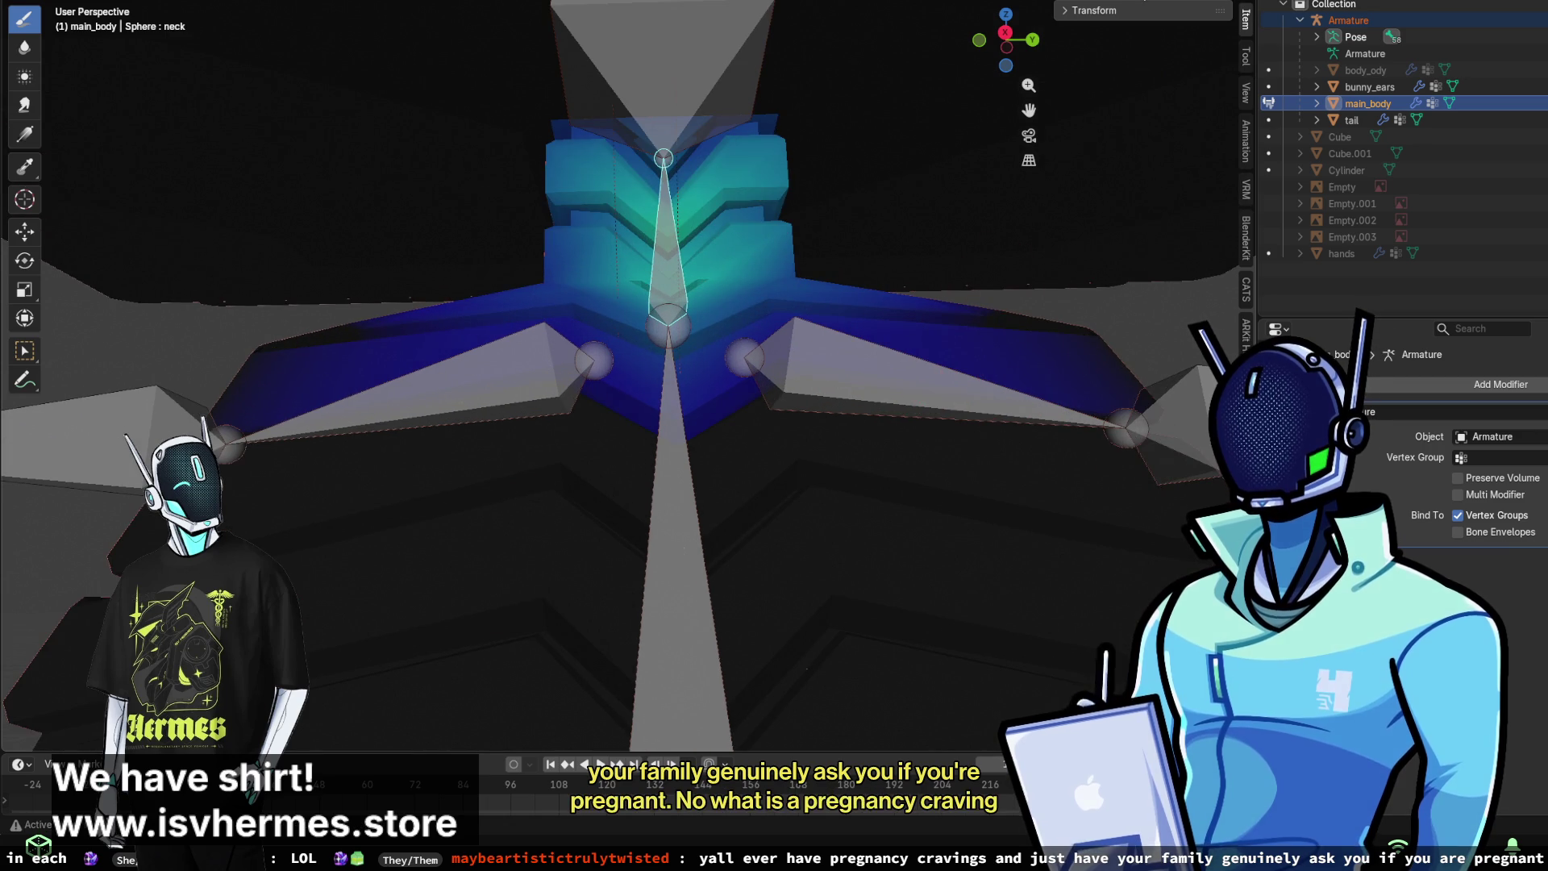
{"action": "middle_click_drag", "start_coordinate": [1027, 370], "coordinate": [334, 34]}
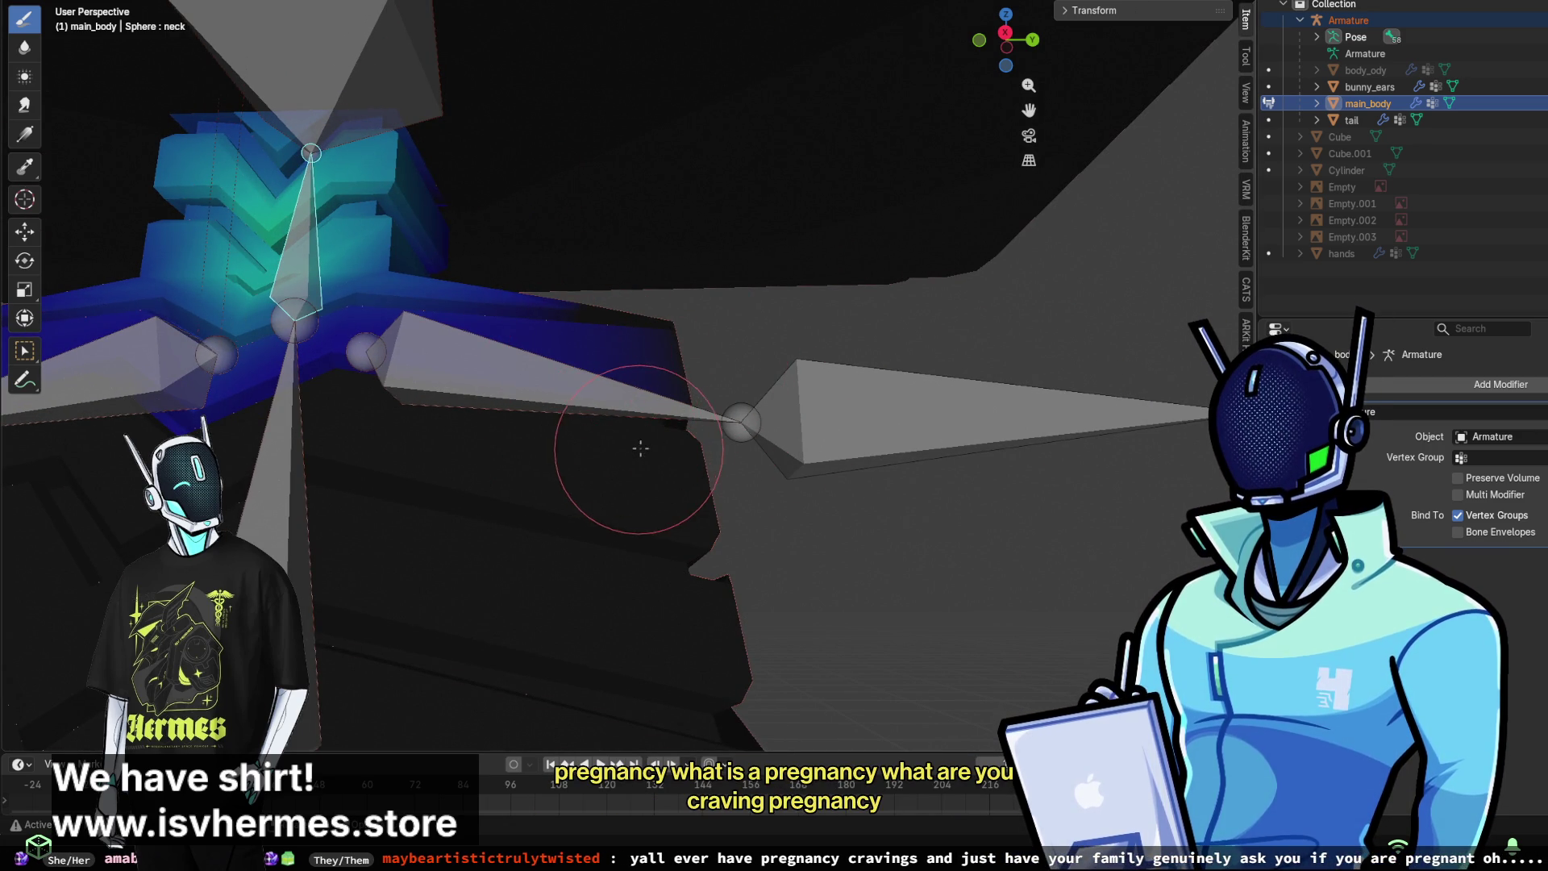
{"action": "mouse_move", "coordinate": [484, 311]}
{"action": "middle_mouse_down"}
{"action": "mouse_move", "coordinate": [500, 234]}
{"action": "mouse_move", "coordinate": [545, 256]}
{"action": "mouse_move", "coordinate": [536, 190]}
{"action": "mouse_move", "coordinate": [571, 345]}
{"action": "mouse_move", "coordinate": [486, 334]}
{"action": "middle_mouse_up"}
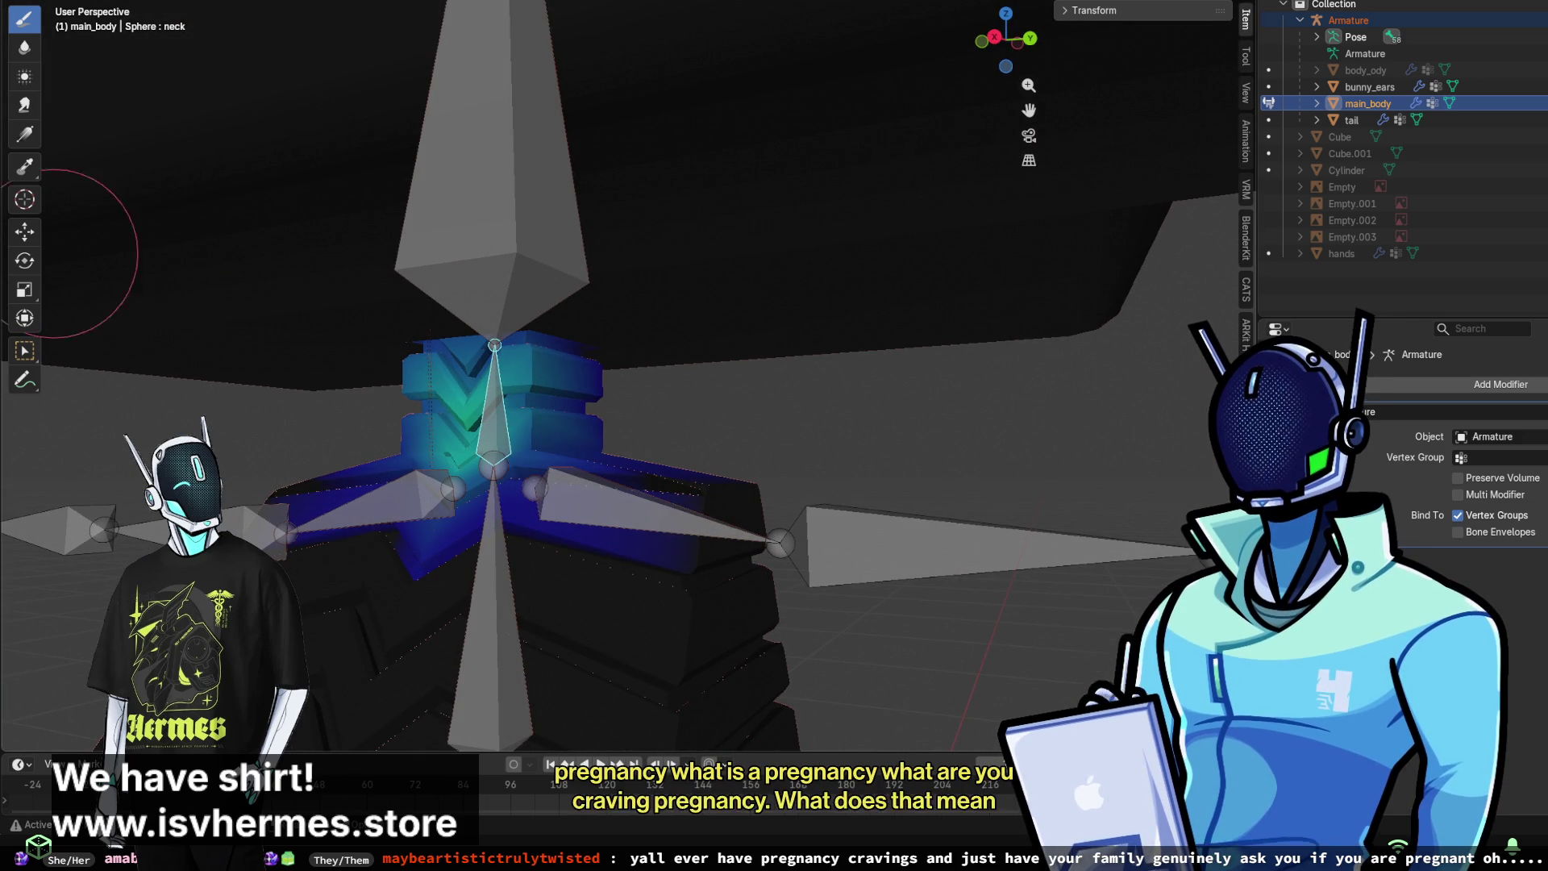
{"action": "left_click", "coordinate": [24, 260]}
{"action": "mouse_move", "coordinate": [527, 415]}
{"action": "left_mouse_down"}
{"action": "mouse_move", "coordinate": [474, 389]}
{"action": "mouse_move", "coordinate": [516, 428]}
{"action": "mouse_move", "coordinate": [450, 348]}
{"action": "left_mouse_up"}
{"action": "right_click", "coordinate": [460, 334]}
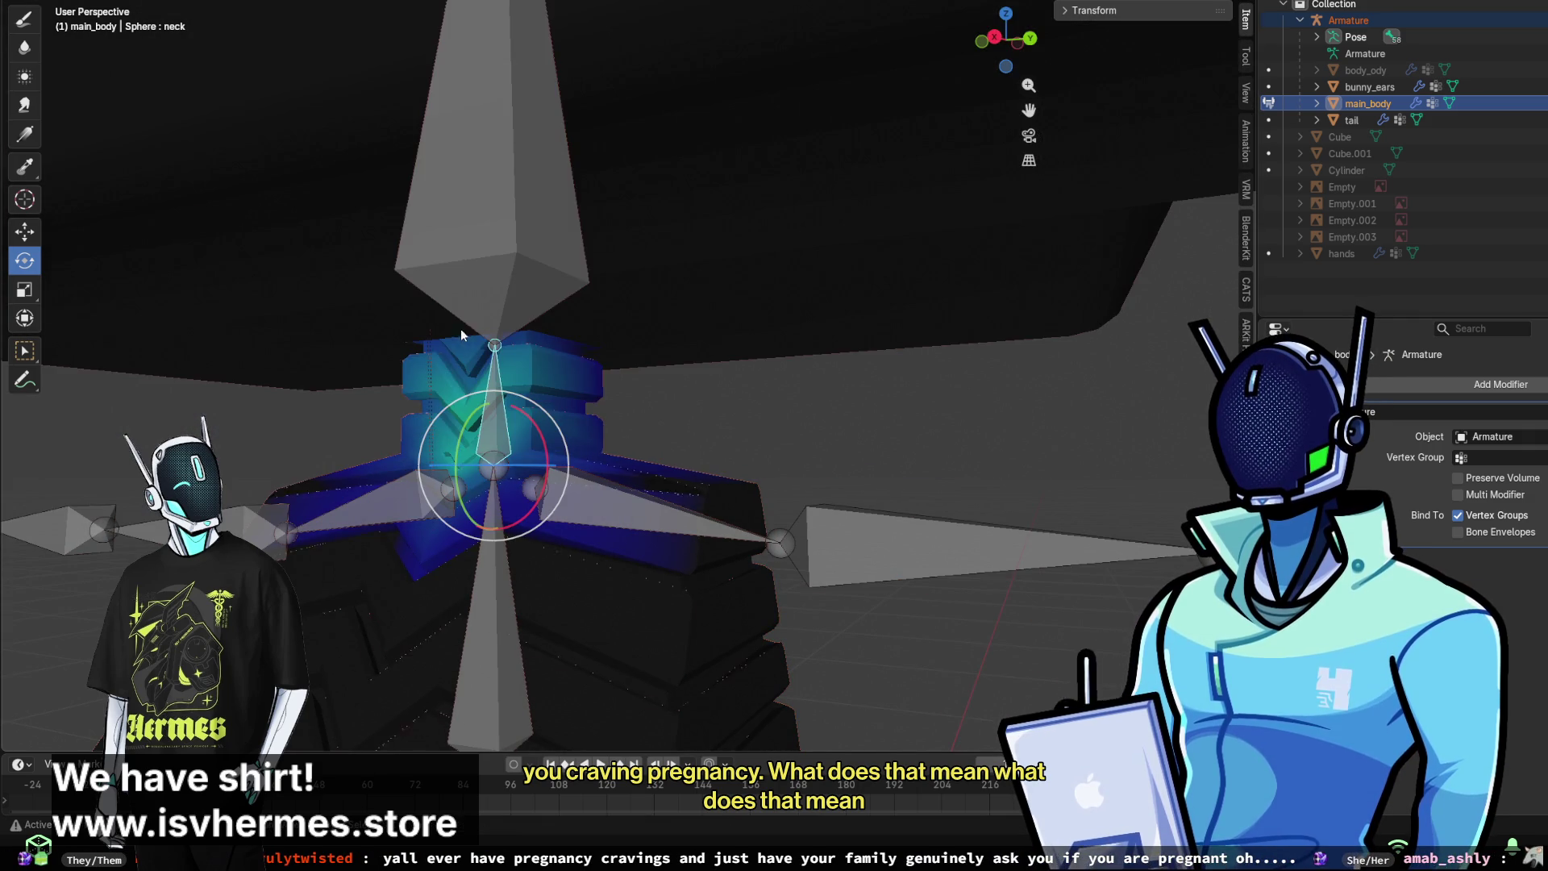
- Make the head bone active, enable X-ray with Alt+Z, and close in on the head blocks
{"action": "left_click", "coordinate": [485, 274]}
{"action": "mouse_move", "coordinate": [485, 272]}
{"action": "middle_mouse_down"}
{"action": "mouse_move", "coordinate": [428, 251]}
{"action": "mouse_move", "coordinate": [677, 360]}
{"action": "mouse_move", "coordinate": [712, 205]}
{"action": "middle_mouse_up"}
{"action": "scroll", "coordinate": [605, 331], "scroll_direction": "up", "scroll_amount": 5}
{"action": "scroll", "coordinate": [713, 208], "scroll_direction": "up", "scroll_amount": 1}
{"action": "key", "text": "alt+z"}
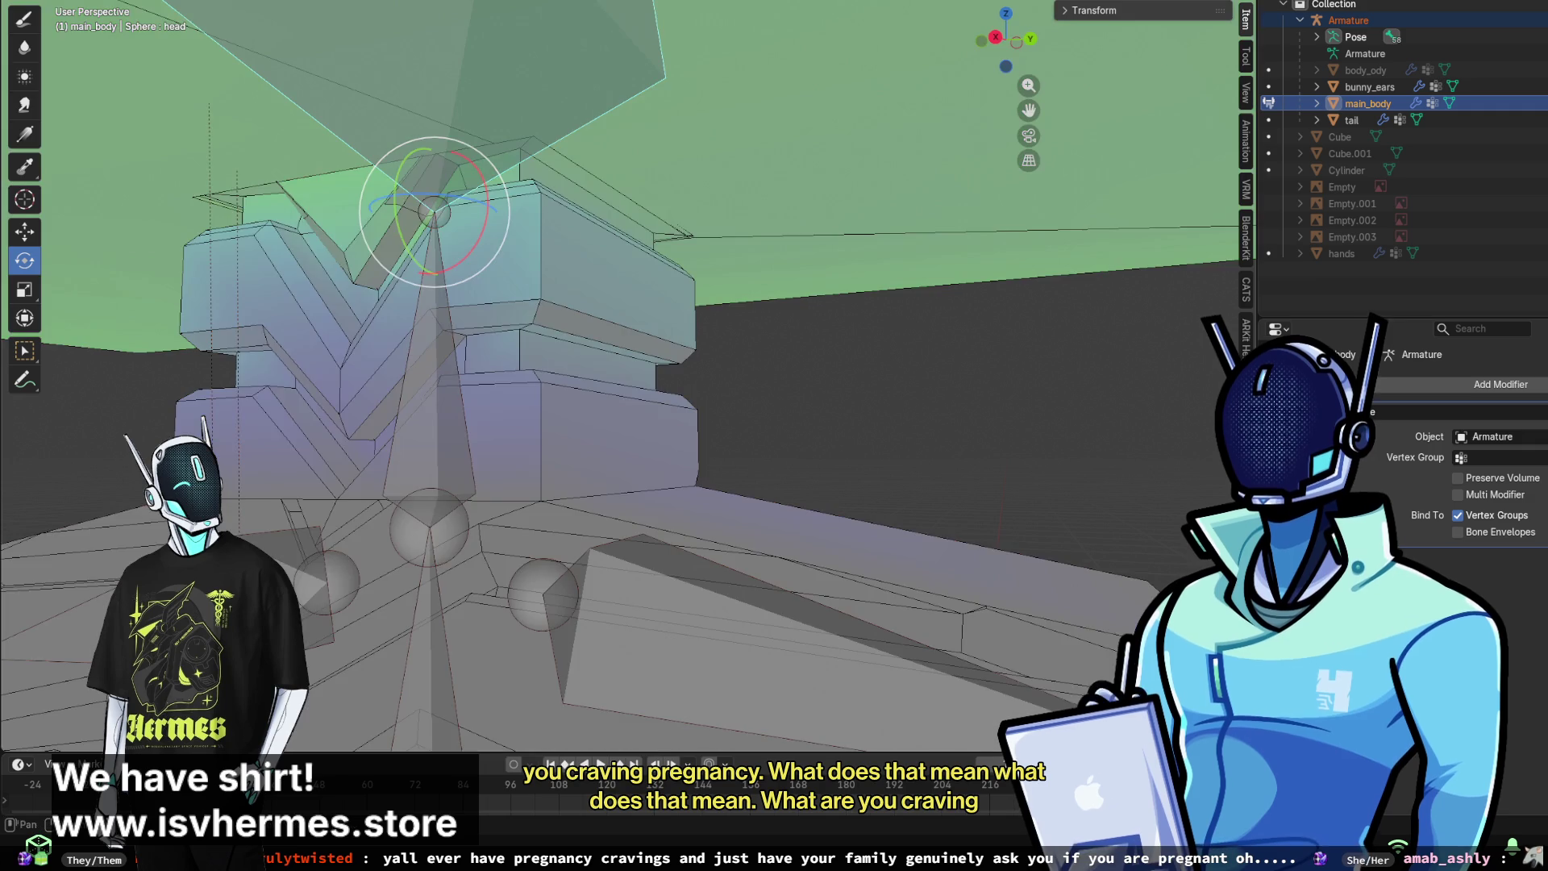
{"action": "middle_click_drag", "start_coordinate": [453, 275], "coordinate": [470, 196]}
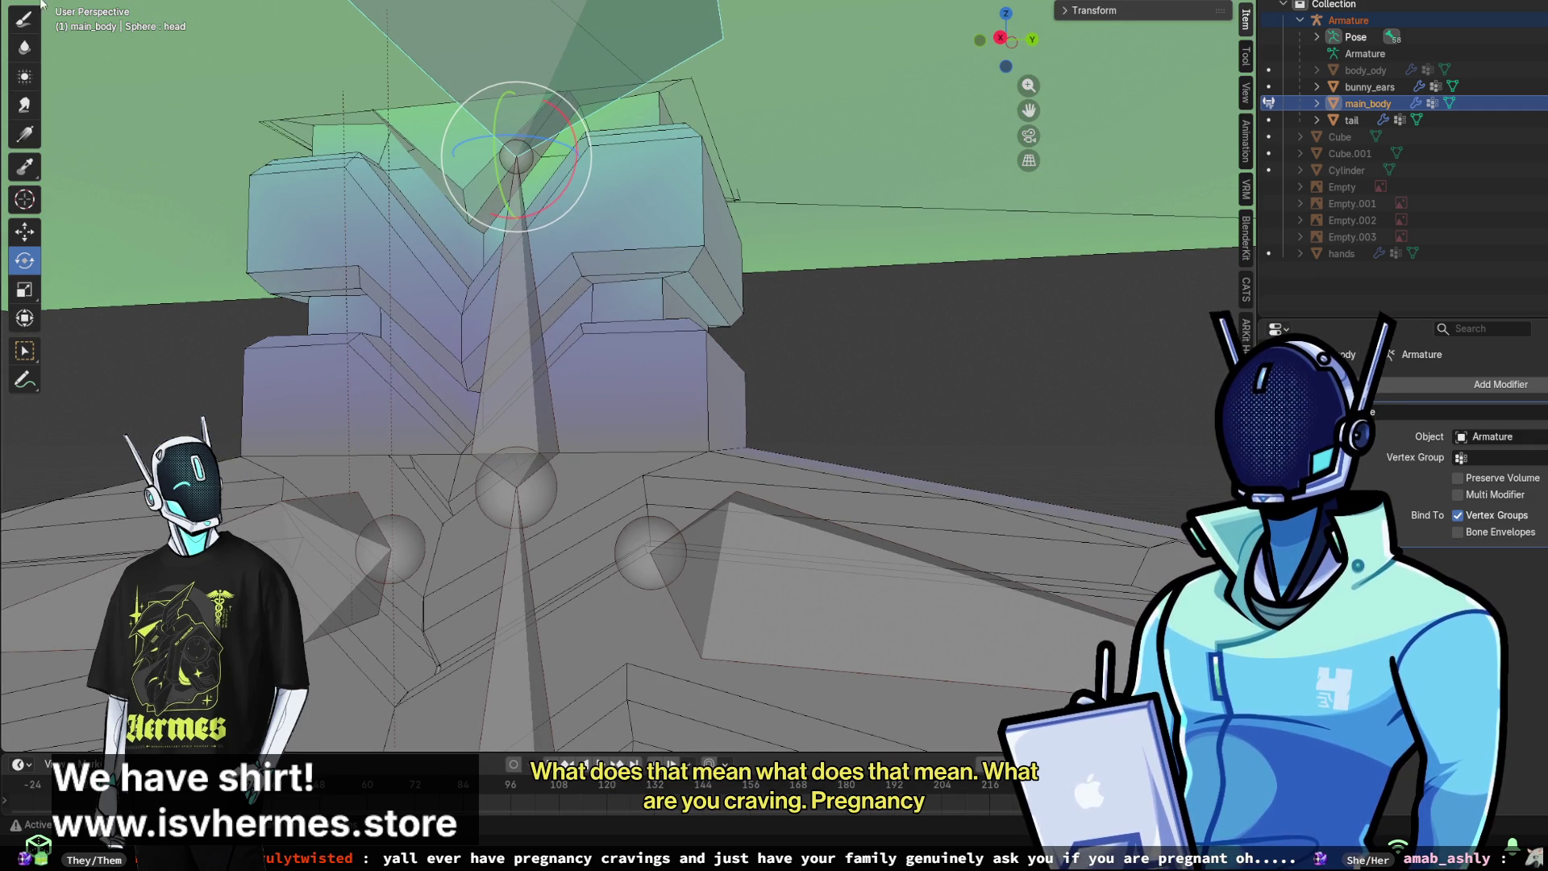
{"action": "mouse_move", "coordinate": [116, 234]}
{"action": "middle_mouse_down"}
{"action": "mouse_move", "coordinate": [505, 246]}
{"action": "mouse_move", "coordinate": [491, 235]}
{"action": "mouse_move", "coordinate": [869, 284]}
{"action": "mouse_move", "coordinate": [784, 287]}
{"action": "mouse_move", "coordinate": [839, 304]}
{"action": "middle_mouse_up"}
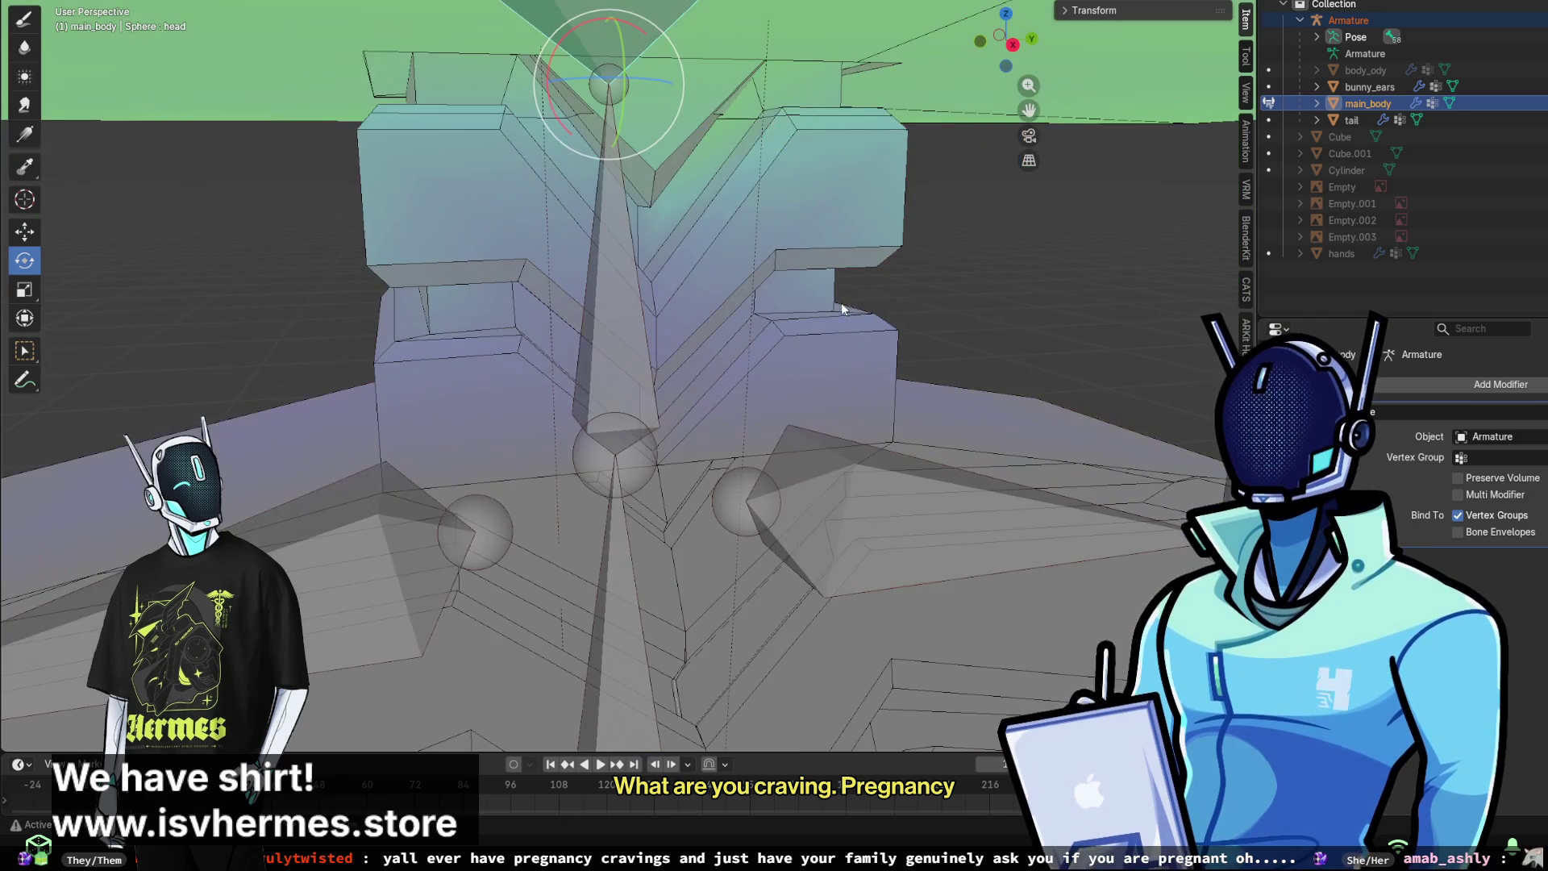
{"action": "middle_click_drag", "start_coordinate": [774, 259], "coordinate": [732, 326]}
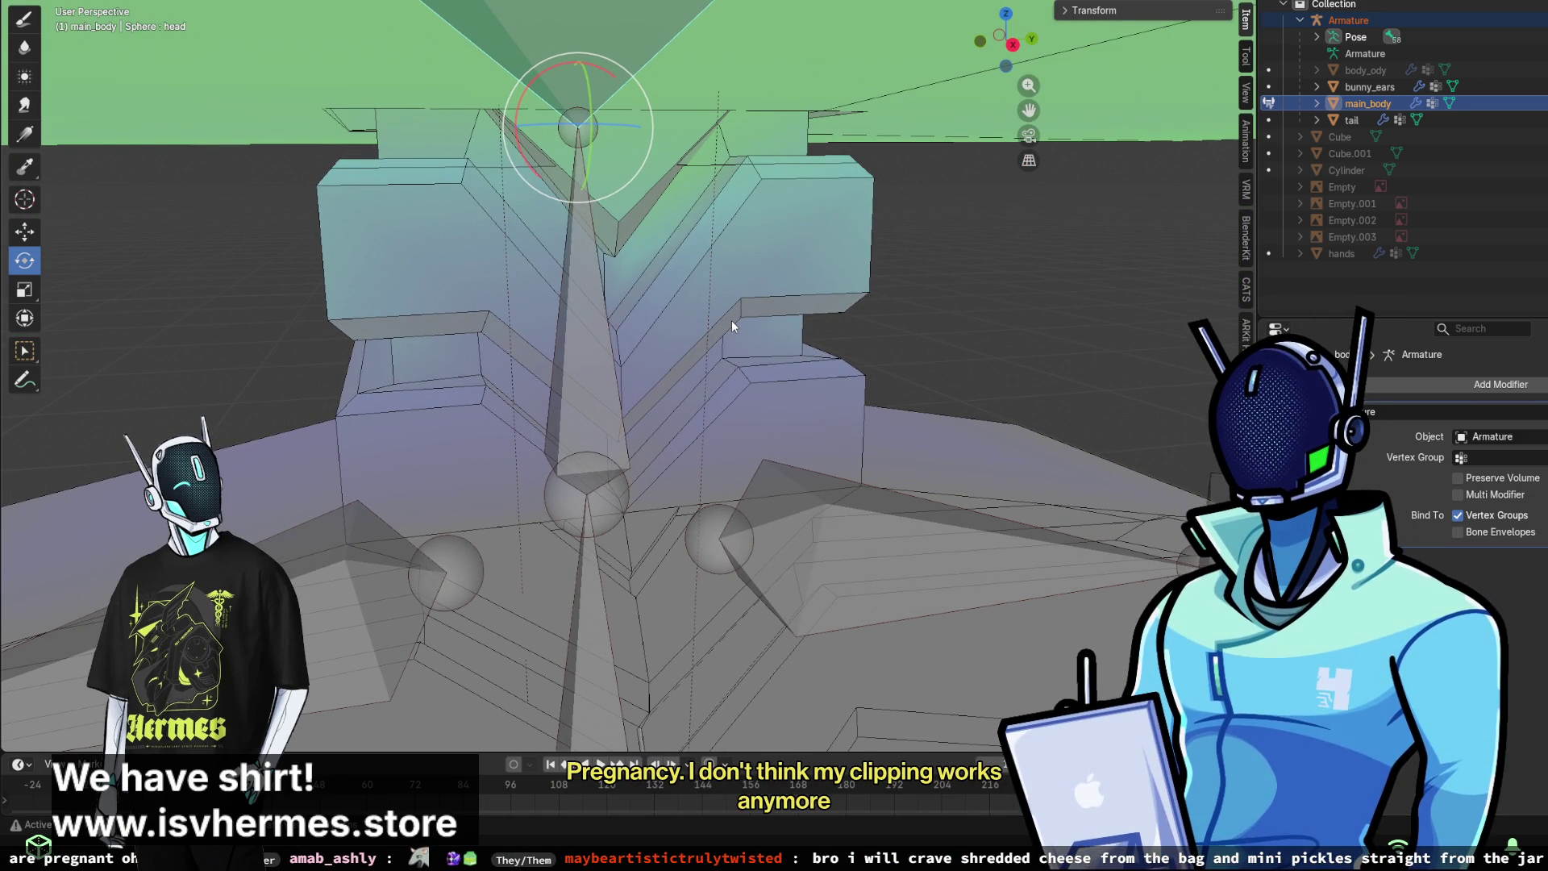
{"action": "mouse_move", "coordinate": [838, 362]}
{"action": "middle_mouse_down"}
{"action": "mouse_move", "coordinate": [738, 337]}
{"action": "mouse_move", "coordinate": [841, 289]}
{"action": "mouse_move", "coordinate": [926, 313]}
{"action": "mouse_move", "coordinate": [683, 371]}
{"action": "mouse_move", "coordinate": [686, 278]}
{"action": "mouse_move", "coordinate": [558, 293]}
{"action": "mouse_move", "coordinate": [496, 375]}
{"action": "mouse_move", "coordinate": [462, 381]}
{"action": "mouse_move", "coordinate": [645, 242]}
{"action": "mouse_move", "coordinate": [814, 346]}
{"action": "mouse_move", "coordinate": [830, 234]}
{"action": "mouse_move", "coordinate": [721, 268]}
{"action": "middle_mouse_up"}
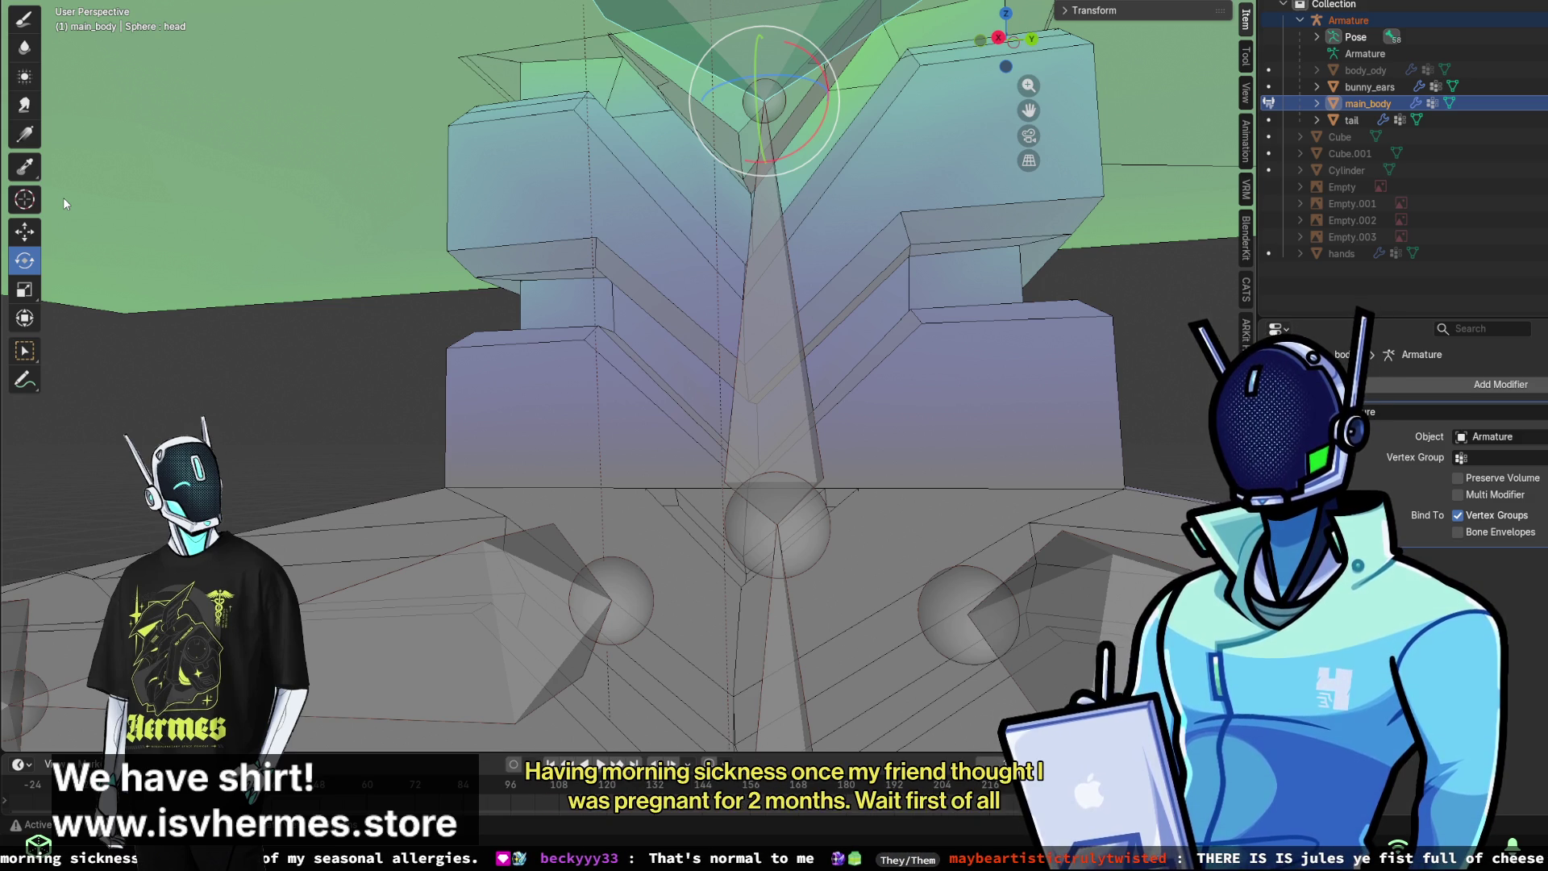
{"action": "middle_click_drag", "start_coordinate": [693, 145], "coordinate": [513, 214]}
- Select the head's block faces by clicking, then box-select the head blocks and faces near the base
{"action": "left_click", "coordinate": [509, 213]}
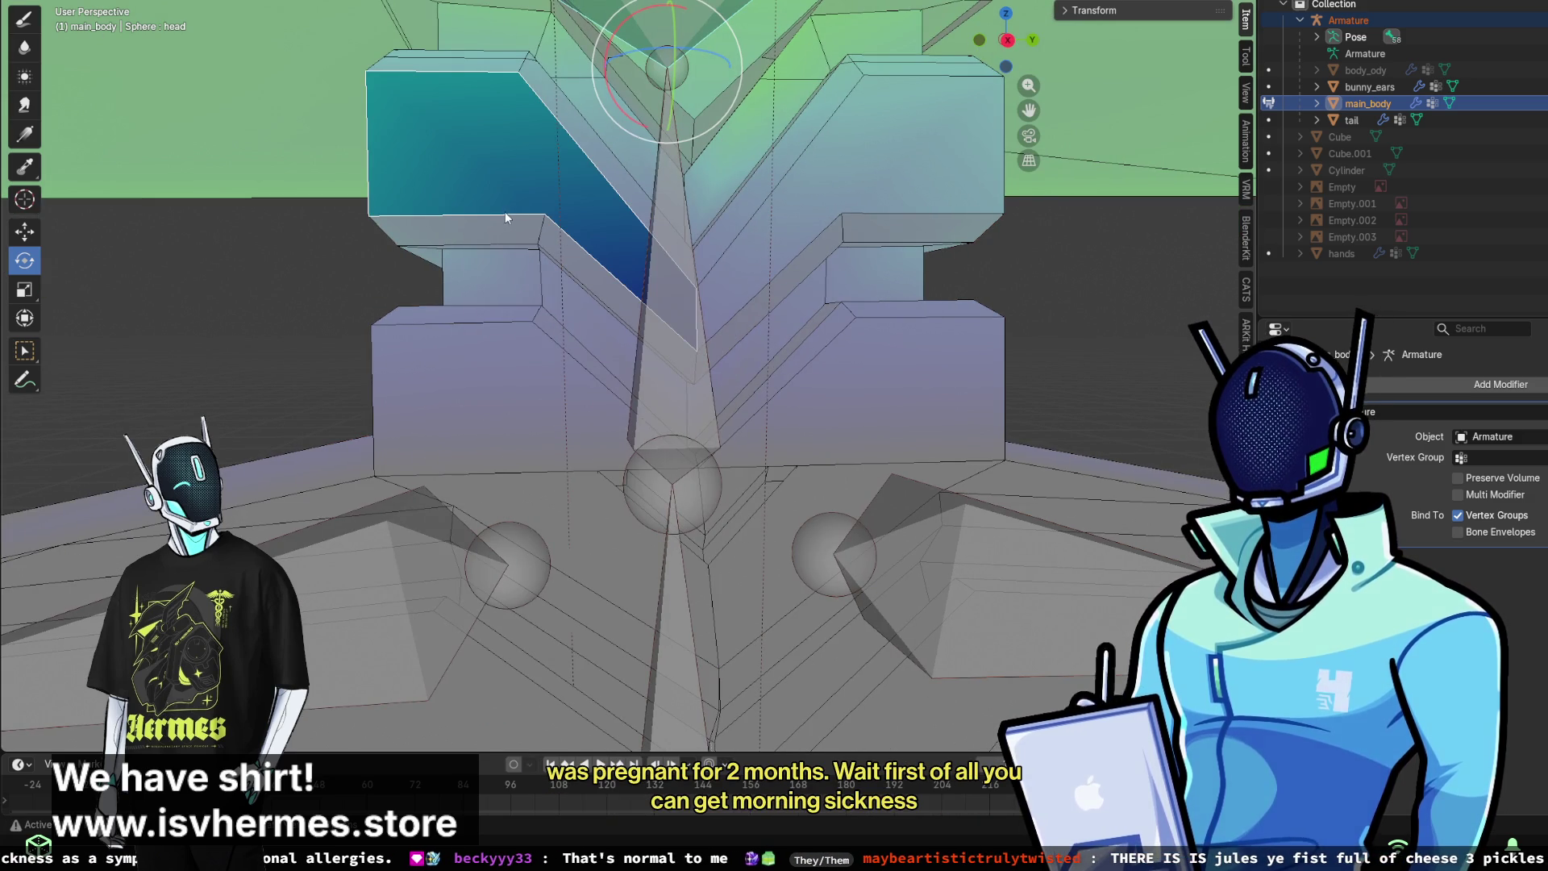
{"action": "left_click", "coordinate": [508, 231], "text": "shift"}
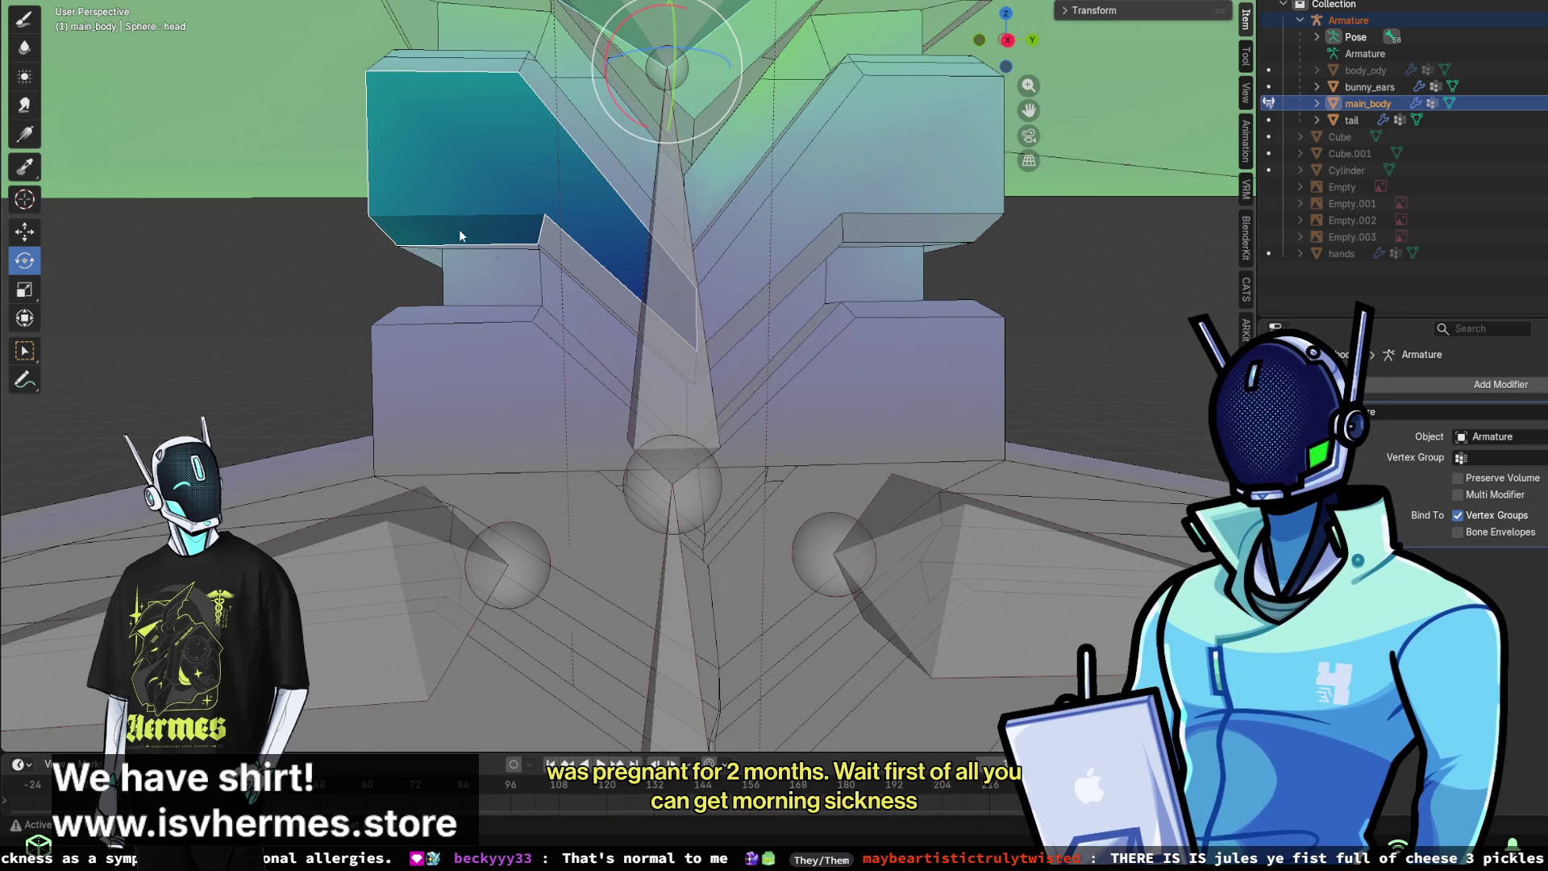
{"action": "left_click", "coordinate": [24, 353]}
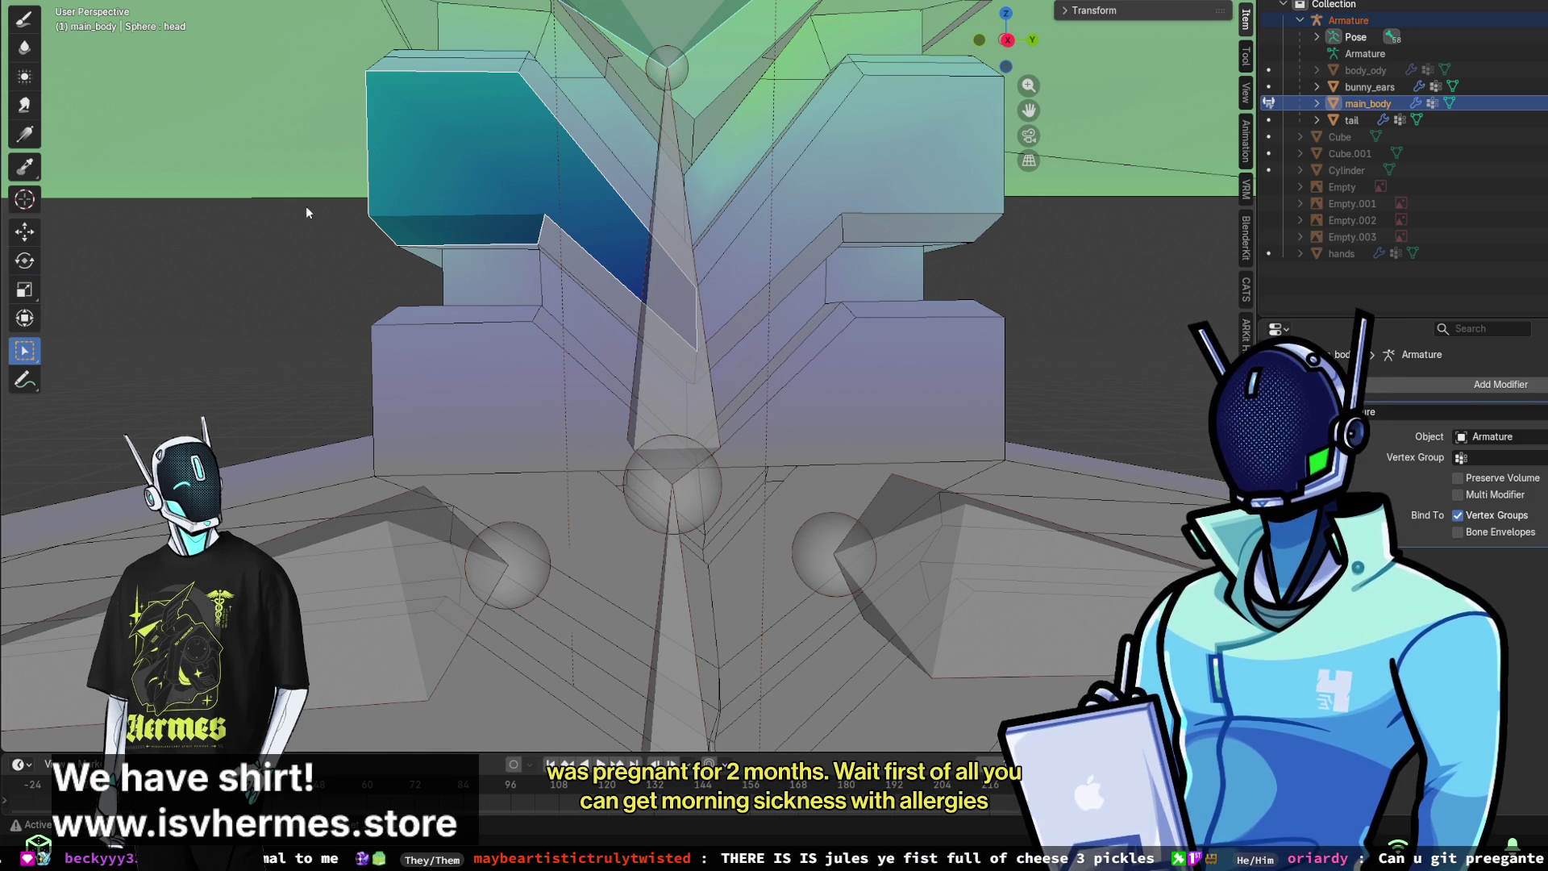
{"action": "mouse_move", "coordinate": [390, 137]}
{"action": "left_mouse_down"}
{"action": "mouse_move", "coordinate": [491, 158]}
{"action": "mouse_move", "coordinate": [1056, 462]}
{"action": "left_mouse_up"}
{"action": "mouse_move", "coordinate": [814, 448]}
{"action": "middle_mouse_down"}
{"action": "mouse_move", "coordinate": [790, 432]}
{"action": "mouse_move", "coordinate": [767, 346]}
{"action": "middle_mouse_up"}
{"action": "left_click_drag", "start_coordinate": [721, 506], "coordinate": [884, 592]}
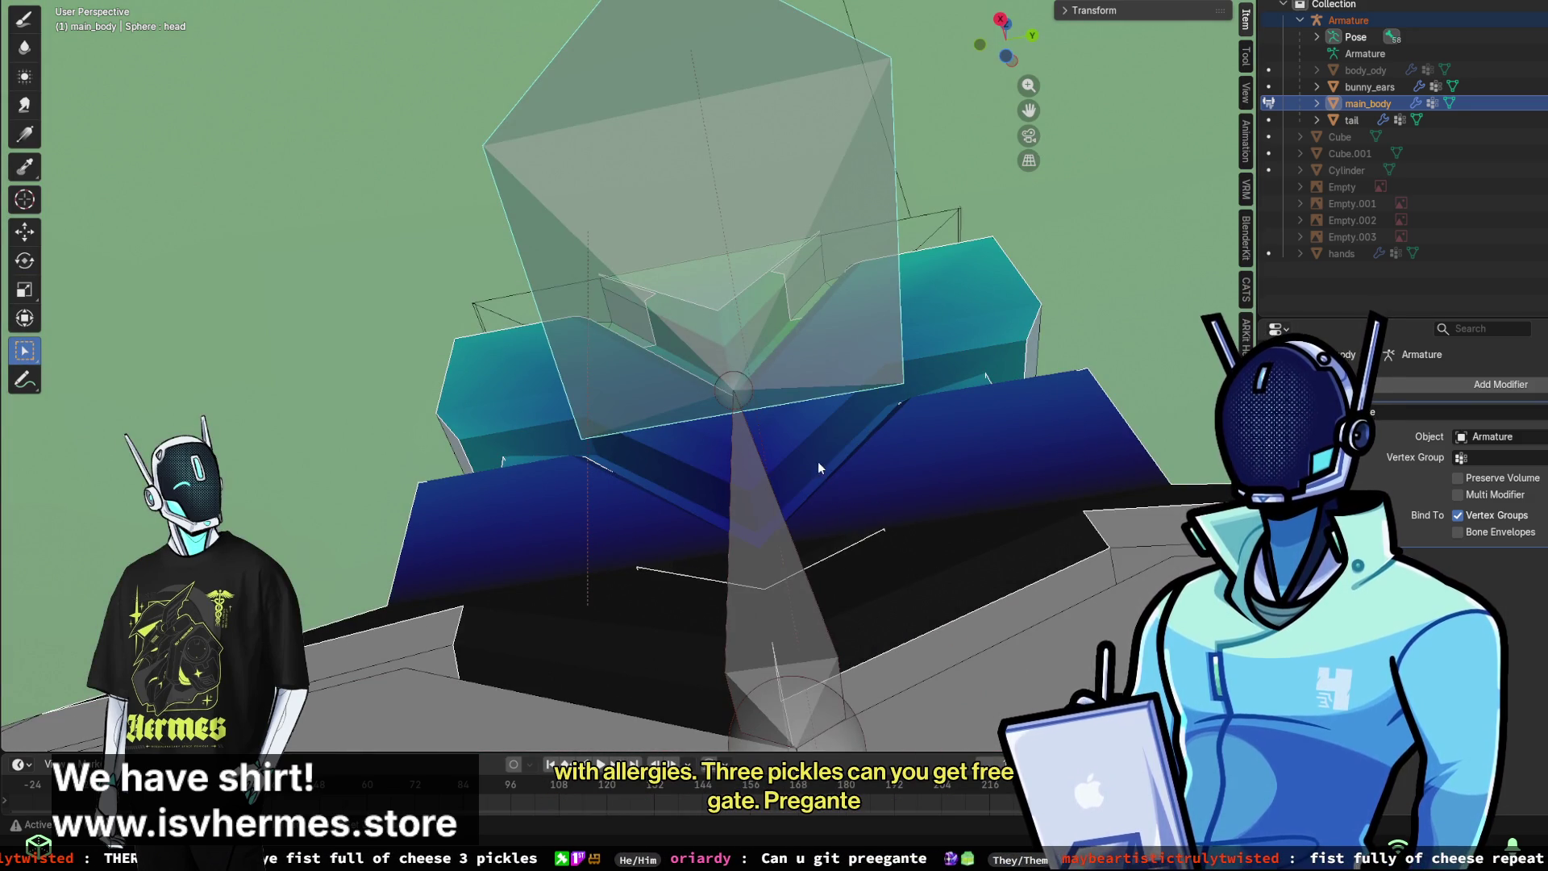
- Orbit around the head box to check the weights fading from teal at the top to blue
{"action": "mouse_move", "coordinate": [838, 550]}
{"action": "middle_mouse_down"}
{"action": "mouse_move", "coordinate": [765, 543]}
{"action": "mouse_move", "coordinate": [815, 642]}
{"action": "middle_mouse_up"}
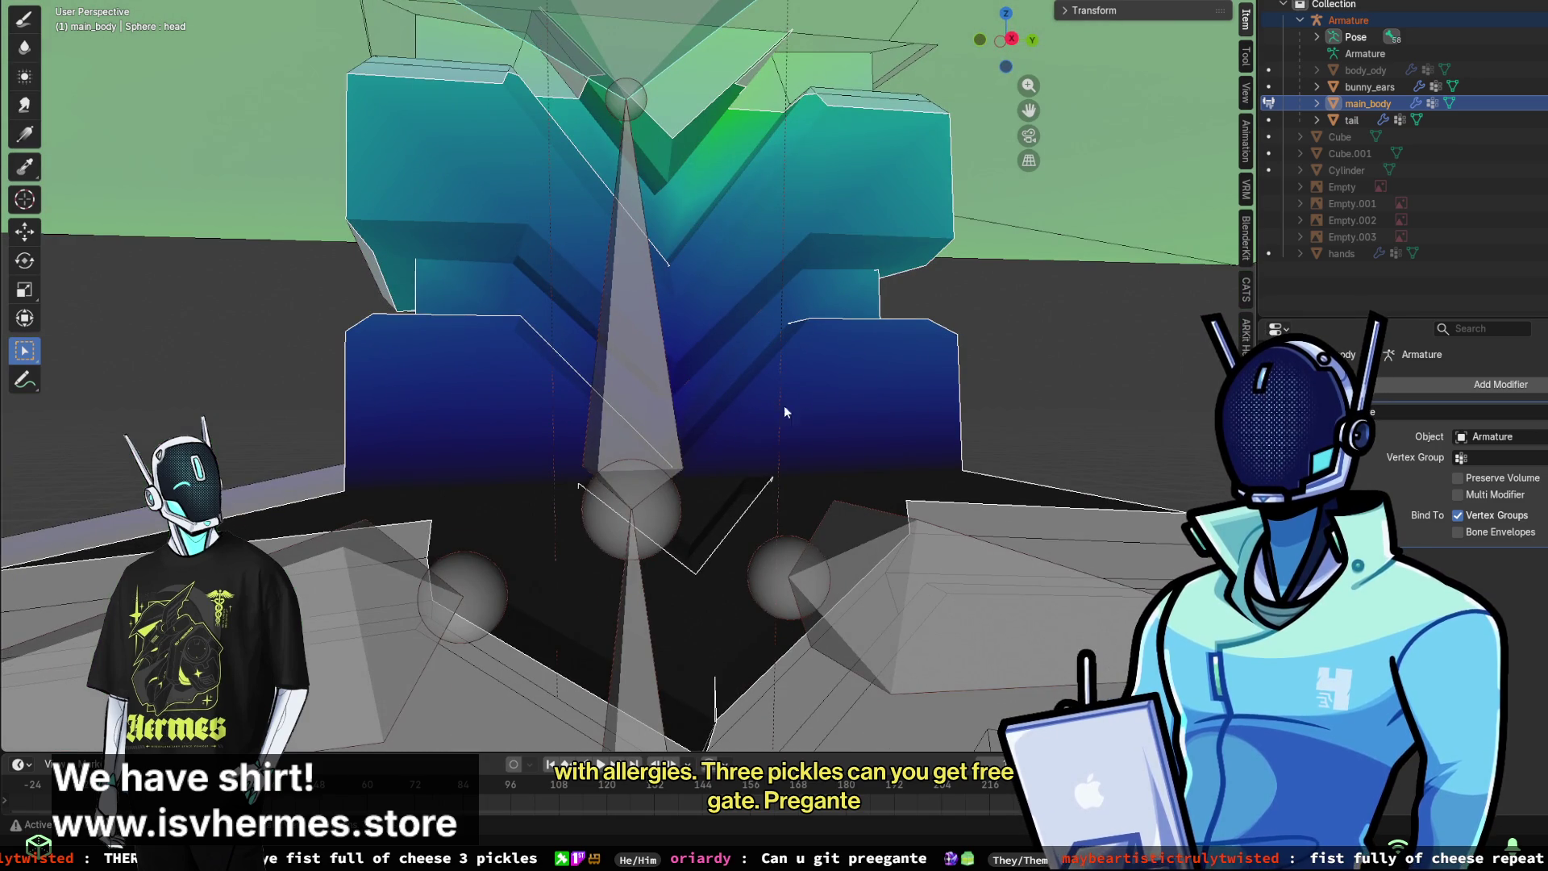
{"action": "middle_click_drag", "start_coordinate": [783, 404], "coordinate": [891, 439]}
{"action": "scroll", "coordinate": [504, 386], "scroll_direction": "down", "scroll_amount": 3}
{"action": "mouse_move", "coordinate": [543, 374]}
{"action": "middle_mouse_down"}
{"action": "mouse_move", "coordinate": [657, 327]}
{"action": "mouse_move", "coordinate": [828, 513]}
{"action": "mouse_move", "coordinate": [637, 452]}
{"action": "mouse_move", "coordinate": [736, 582]}
{"action": "middle_mouse_up"}
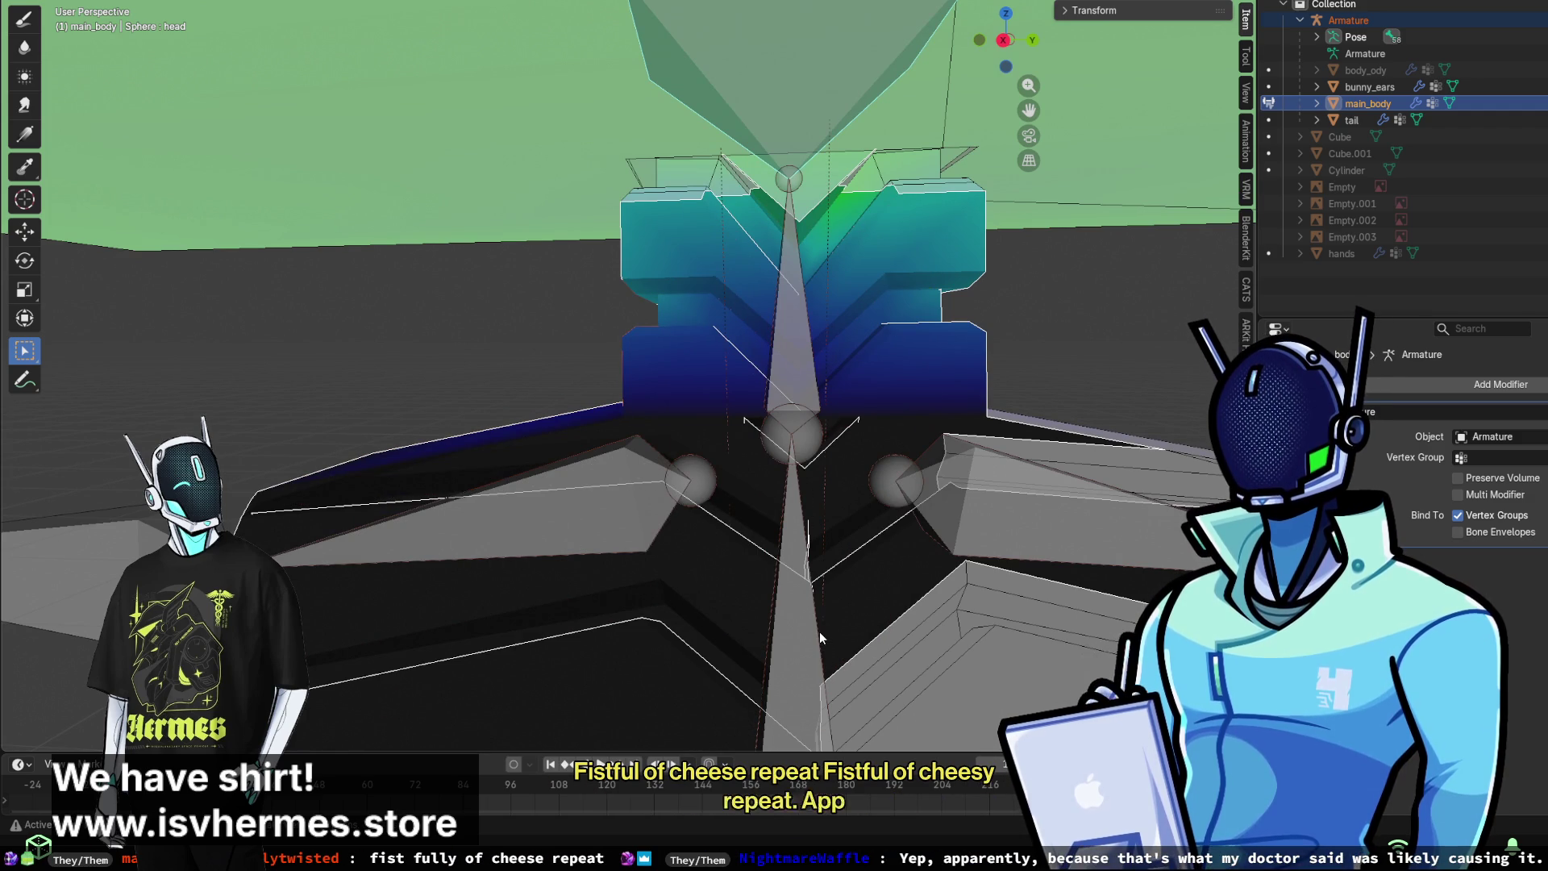
{"action": "middle_click_drag", "start_coordinate": [819, 631], "coordinate": [496, 463]}
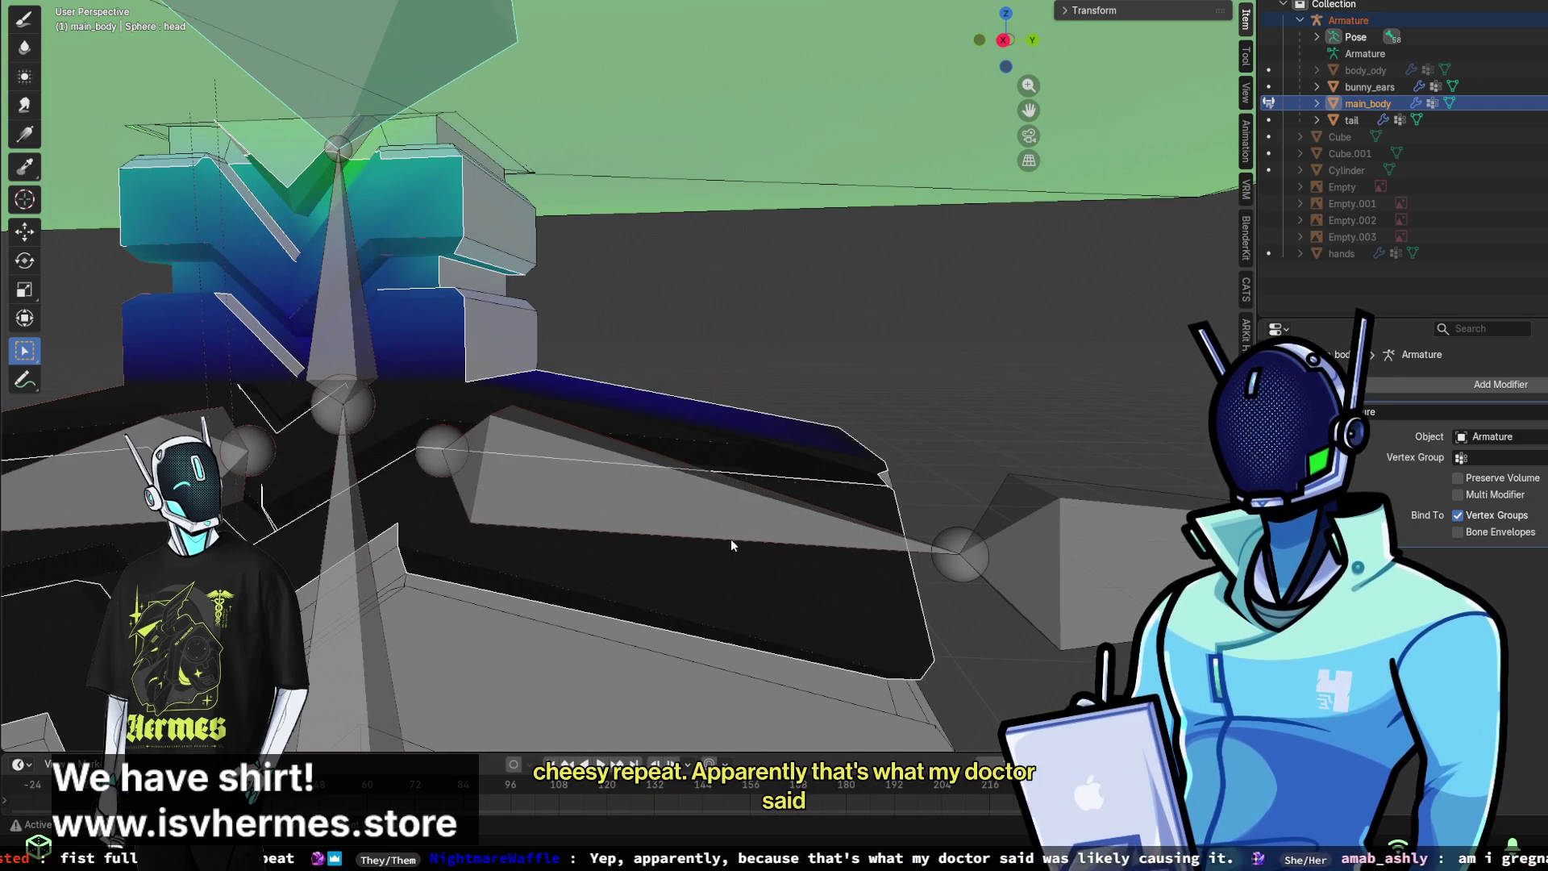
{"action": "middle_click_drag", "start_coordinate": [663, 487], "coordinate": [521, 472]}
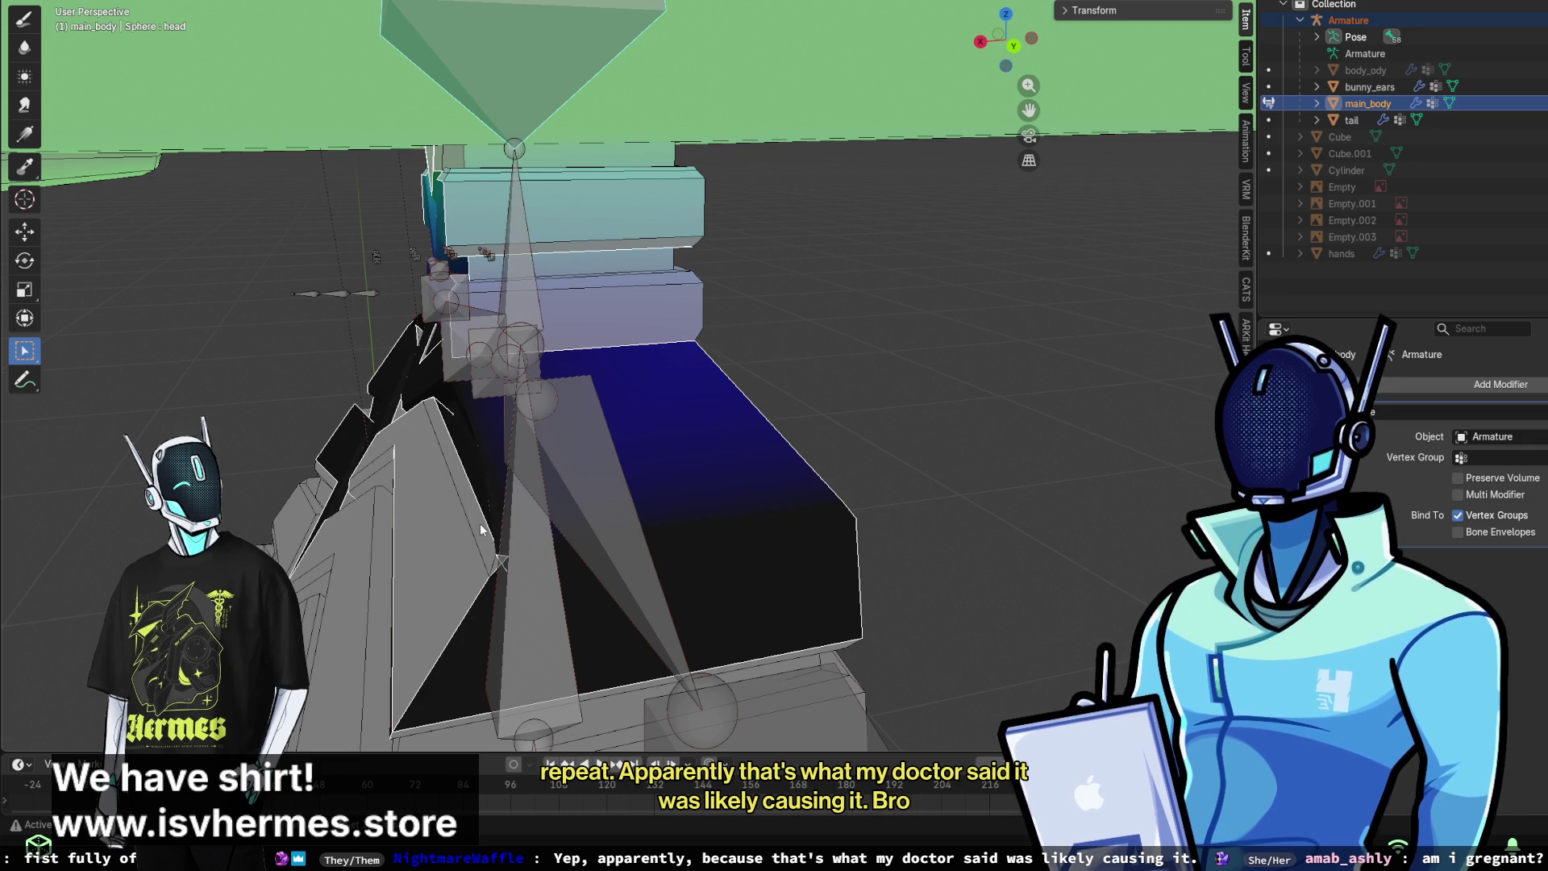
{"action": "mouse_move", "coordinate": [496, 572]}
{"action": "middle_mouse_down"}
{"action": "mouse_move", "coordinate": [655, 526]}
{"action": "mouse_move", "coordinate": [758, 558]}
{"action": "mouse_move", "coordinate": [818, 505]}
{"action": "mouse_move", "coordinate": [831, 602]}
{"action": "mouse_move", "coordinate": [781, 554]}
{"action": "mouse_move", "coordinate": [905, 590]}
{"action": "mouse_move", "coordinate": [892, 541]}
{"action": "middle_mouse_up"}
{"action": "mouse_move", "coordinate": [519, 468]}
{"action": "middle_mouse_down"}
{"action": "mouse_move", "coordinate": [485, 482]}
{"action": "mouse_move", "coordinate": [443, 409]}
{"action": "mouse_move", "coordinate": [477, 397]}
{"action": "mouse_move", "coordinate": [529, 482]}
{"action": "mouse_move", "coordinate": [834, 598]}
{"action": "mouse_move", "coordinate": [776, 536]}
{"action": "mouse_move", "coordinate": [738, 538]}
{"action": "mouse_move", "coordinate": [670, 316]}
{"action": "mouse_move", "coordinate": [849, 540]}
{"action": "mouse_move", "coordinate": [642, 482]}
{"action": "middle_mouse_up"}
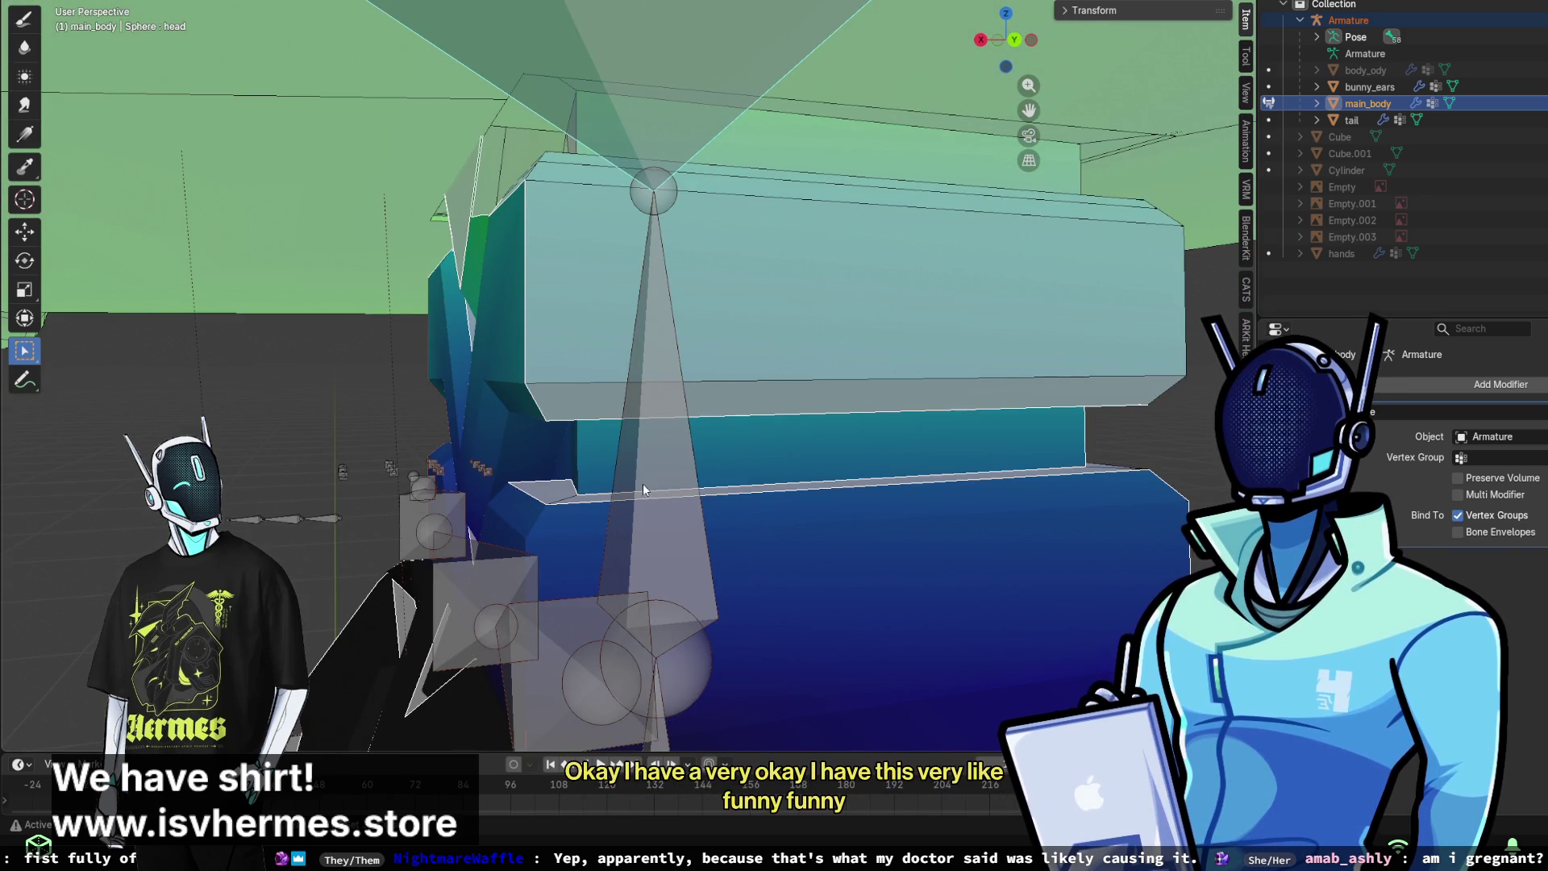
{"action": "scroll", "coordinate": [738, 489], "scroll_direction": "up", "scroll_amount": 2}
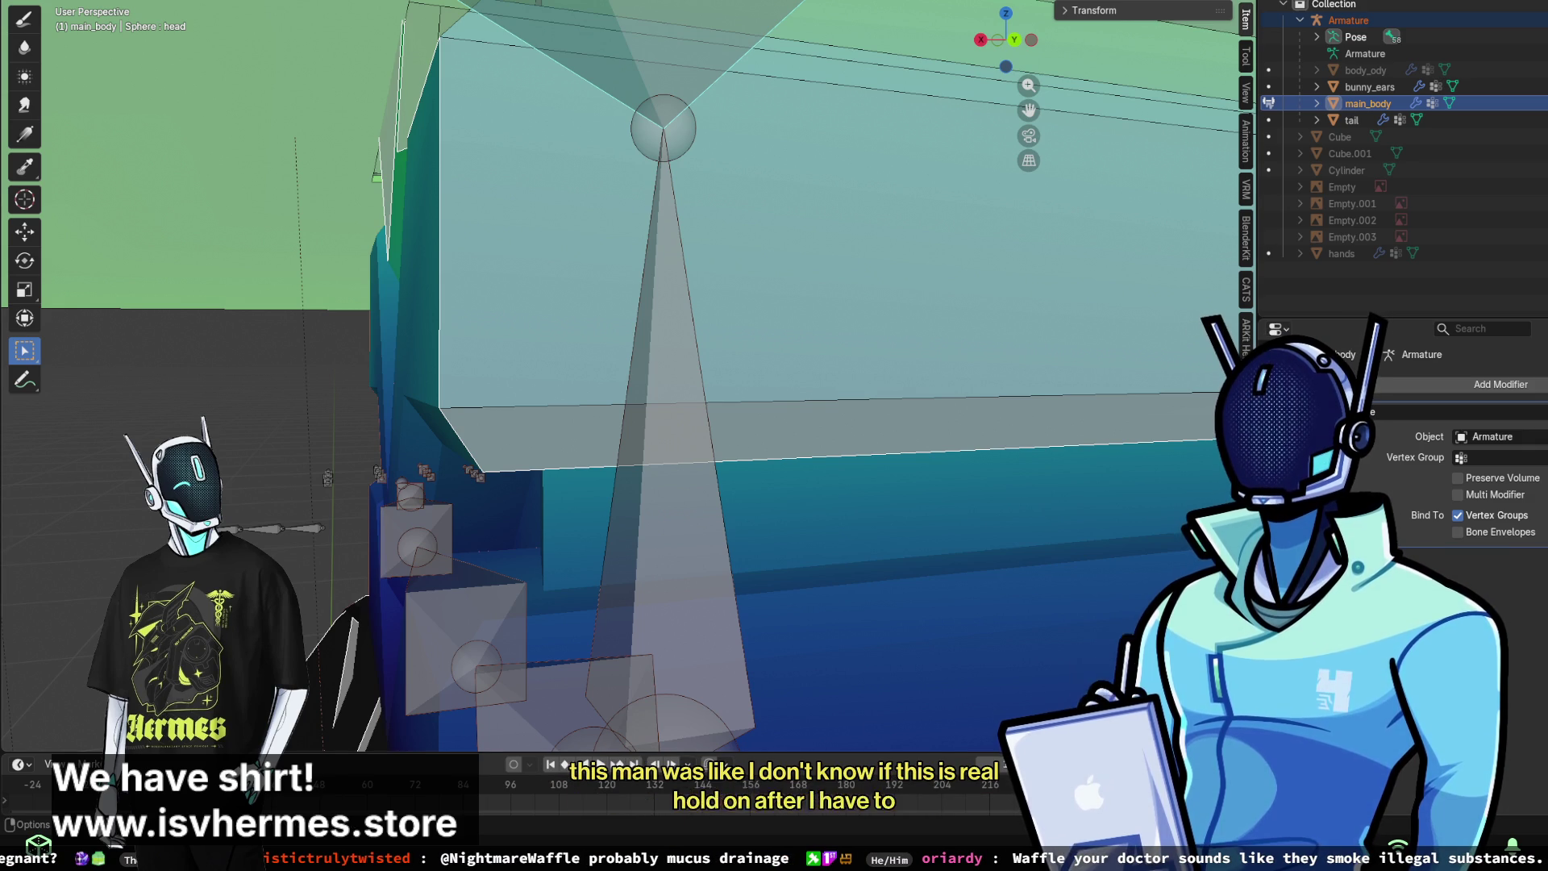
{"action": "mouse_move", "coordinate": [551, 395]}
{"action": "middle_mouse_down"}
{"action": "mouse_move", "coordinate": [537, 374]}
{"action": "mouse_move", "coordinate": [666, 437]}
{"action": "mouse_move", "coordinate": [743, 437]}
{"action": "mouse_move", "coordinate": [691, 454]}
{"action": "mouse_move", "coordinate": [715, 463]}
{"action": "mouse_move", "coordinate": [774, 460]}
{"action": "mouse_move", "coordinate": [756, 448]}
{"action": "middle_mouse_up"}
{"action": "mouse_move", "coordinate": [867, 373]}
{"action": "middle_mouse_down"}
{"action": "mouse_move", "coordinate": [787, 390]}
{"action": "mouse_move", "coordinate": [712, 321]}
{"action": "middle_mouse_up"}
{"action": "mouse_move", "coordinate": [794, 278]}
{"action": "middle_mouse_down"}
{"action": "mouse_move", "coordinate": [862, 248]}
{"action": "mouse_move", "coordinate": [938, 251]}
{"action": "mouse_move", "coordinate": [868, 245]}
{"action": "mouse_move", "coordinate": [782, 329]}
{"action": "mouse_move", "coordinate": [974, 259]}
{"action": "mouse_move", "coordinate": [861, 210]}
{"action": "mouse_move", "coordinate": [756, 351]}
{"action": "mouse_move", "coordinate": [612, 453]}
{"action": "mouse_move", "coordinate": [712, 516]}
{"action": "mouse_move", "coordinate": [663, 490]}
{"action": "mouse_move", "coordinate": [665, 474]}
{"action": "middle_mouse_up"}
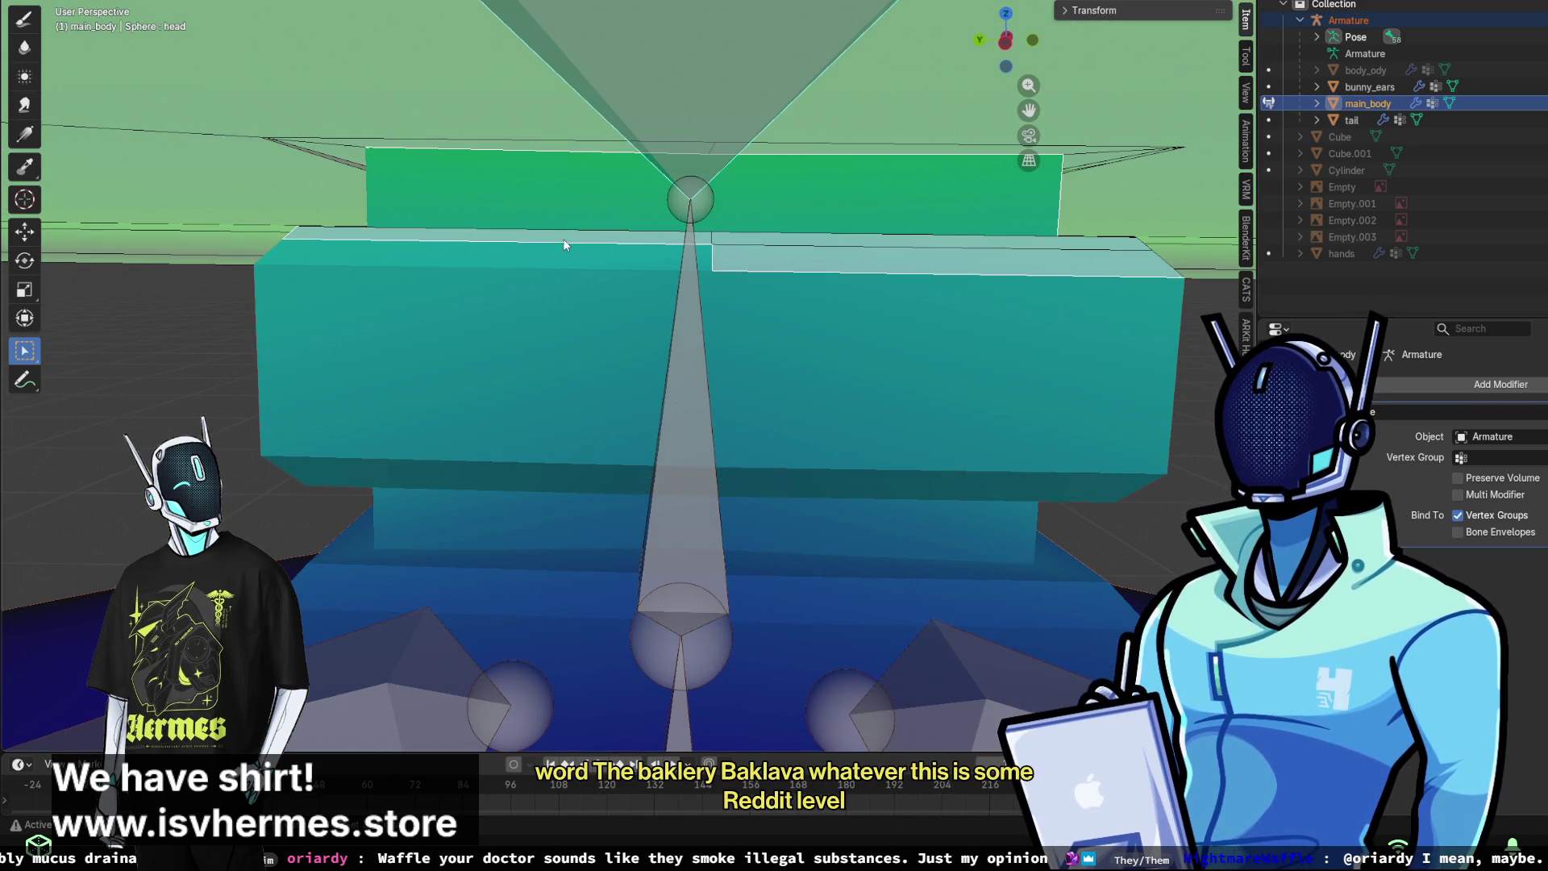
{"action": "mouse_move", "coordinate": [964, 379]}
{"action": "middle_mouse_down"}
{"action": "mouse_move", "coordinate": [906, 386]}
{"action": "mouse_move", "coordinate": [816, 333]}
{"action": "mouse_move", "coordinate": [936, 220]}
{"action": "mouse_move", "coordinate": [810, 306]}
{"action": "middle_mouse_up"}
{"action": "scroll", "coordinate": [807, 308], "scroll_direction": "up", "scroll_amount": 2}
{"action": "mouse_move", "coordinate": [611, 306]}
{"action": "middle_mouse_down"}
{"action": "mouse_move", "coordinate": [400, 405]}
{"action": "mouse_move", "coordinate": [460, 358]}
{"action": "mouse_move", "coordinate": [584, 379]}
{"action": "middle_mouse_up"}
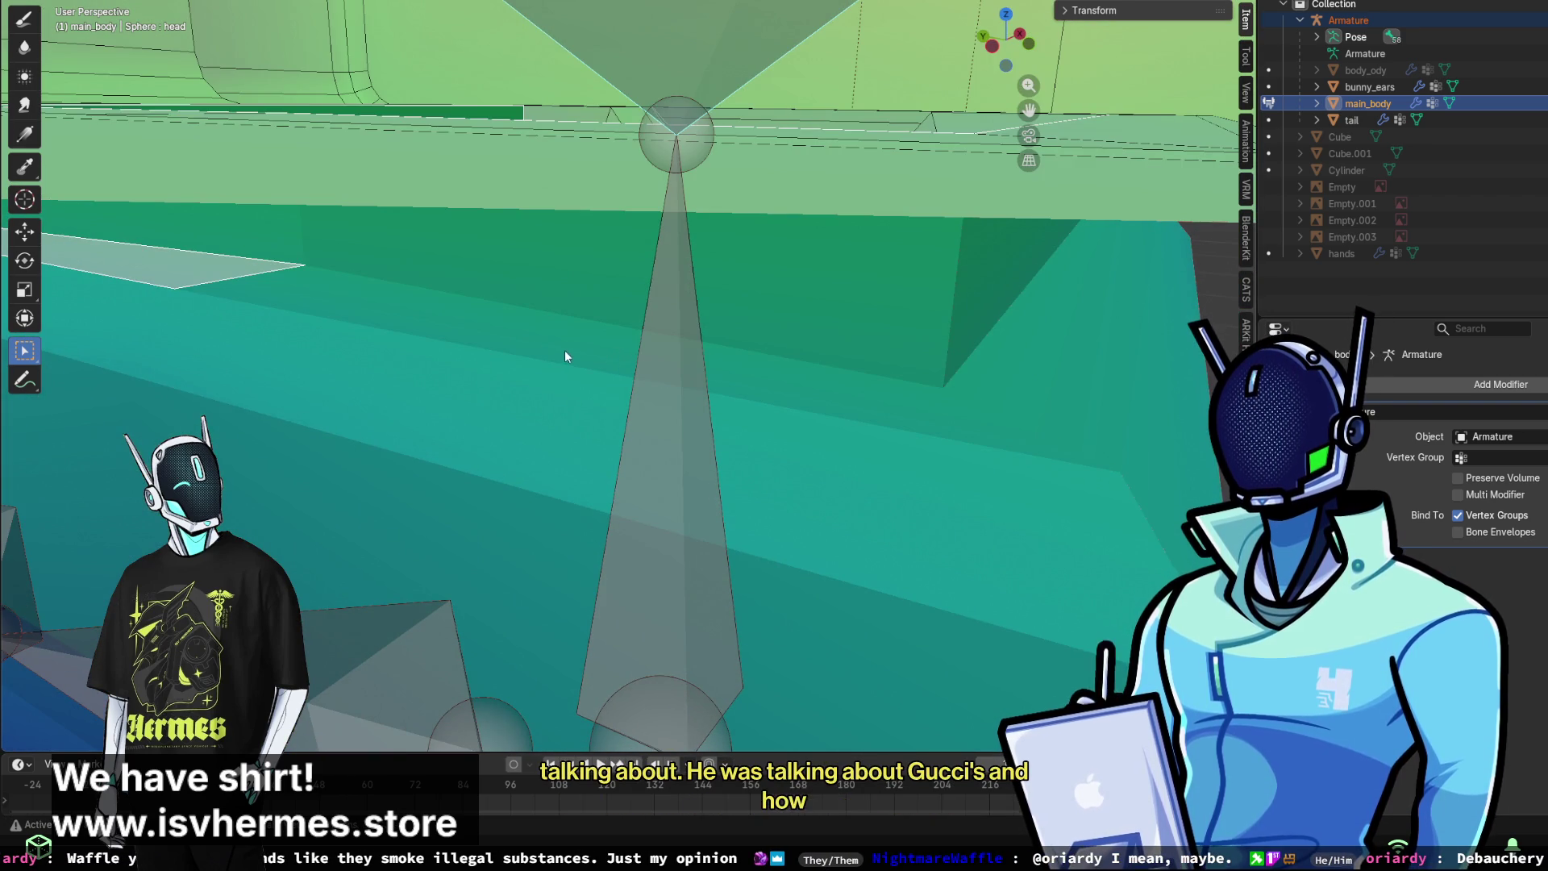
{"action": "mouse_move", "coordinate": [233, 269]}
{"action": "middle_mouse_down"}
{"action": "mouse_move", "coordinate": [537, 382]}
{"action": "mouse_move", "coordinate": [530, 306]}
{"action": "mouse_move", "coordinate": [604, 269]}
{"action": "mouse_move", "coordinate": [511, 274]}
{"action": "mouse_move", "coordinate": [753, 304]}
{"action": "mouse_move", "coordinate": [726, 306]}
{"action": "middle_mouse_up"}
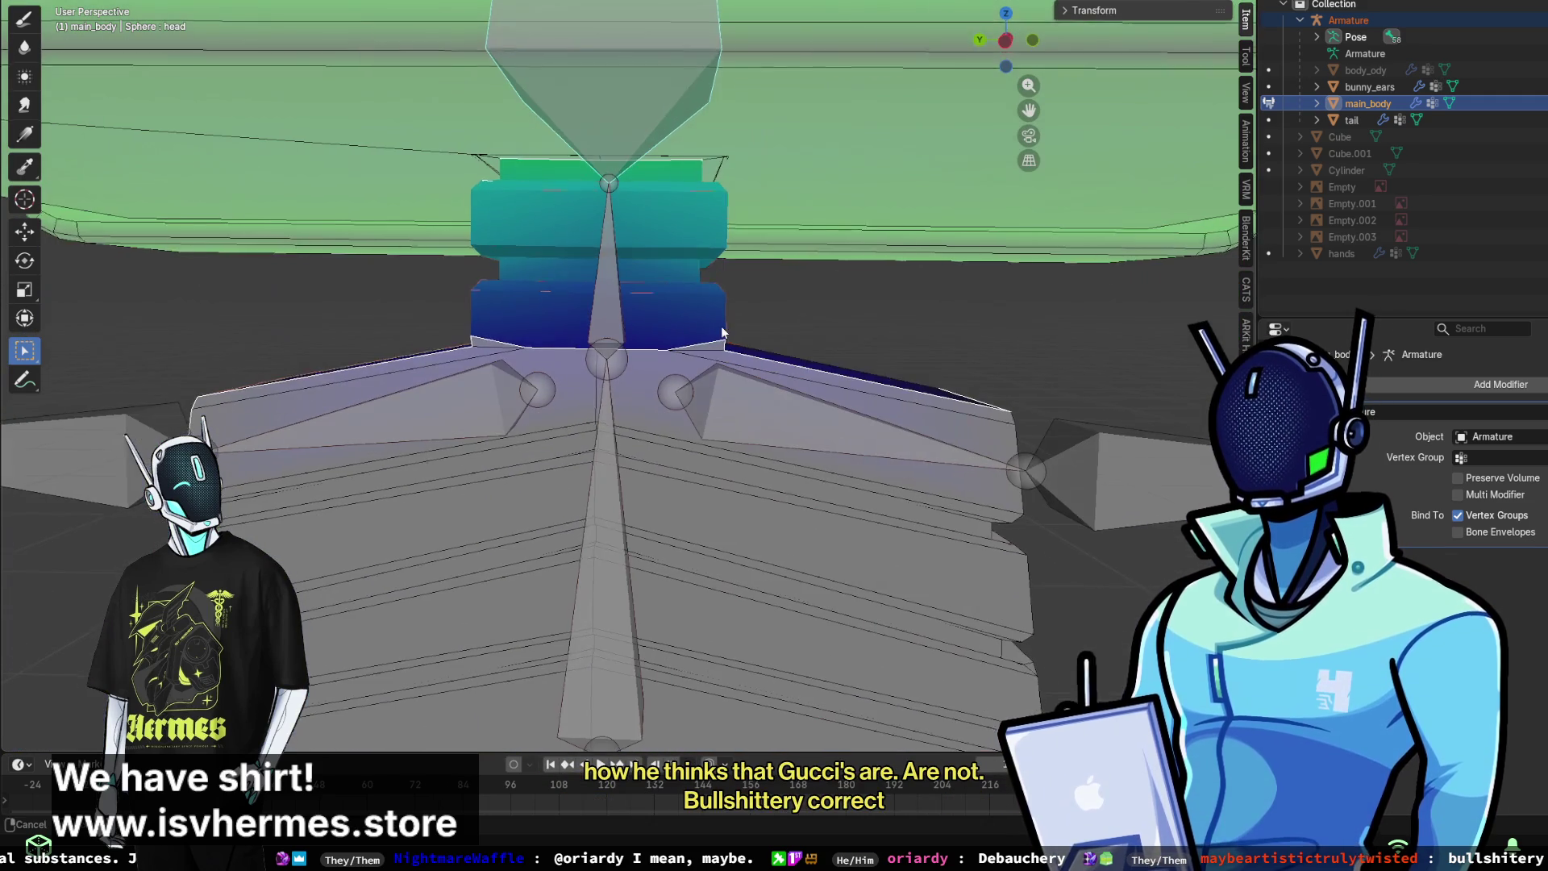
- Paint weight 0 across the shoulders and upper torso to strip the head bone's influence
{"action": "left_click_drag", "start_coordinate": [317, 322], "coordinate": [885, 482]}
{"action": "middle_click_drag", "start_coordinate": [785, 411], "coordinate": [611, 428]}
{"action": "mouse_move", "coordinate": [611, 428]}
{"action": "left_mouse_down"}
{"action": "mouse_move", "coordinate": [709, 483]}
{"action": "mouse_move", "coordinate": [689, 585]}
{"action": "mouse_move", "coordinate": [653, 568]}
{"action": "left_mouse_up"}
- Orbit and zoom around the torso and head to check the teal-to-blue neck gradient
{"action": "mouse_move", "coordinate": [756, 530]}
{"action": "middle_mouse_down"}
{"action": "mouse_move", "coordinate": [674, 487]}
{"action": "mouse_move", "coordinate": [661, 446]}
{"action": "mouse_move", "coordinate": [701, 468]}
{"action": "mouse_move", "coordinate": [627, 505]}
{"action": "mouse_move", "coordinate": [649, 511]}
{"action": "mouse_move", "coordinate": [661, 484]}
{"action": "mouse_move", "coordinate": [766, 544]}
{"action": "mouse_move", "coordinate": [748, 492]}
{"action": "mouse_move", "coordinate": [819, 478]}
{"action": "mouse_move", "coordinate": [743, 487]}
{"action": "mouse_move", "coordinate": [792, 502]}
{"action": "mouse_move", "coordinate": [567, 548]}
{"action": "middle_mouse_up"}
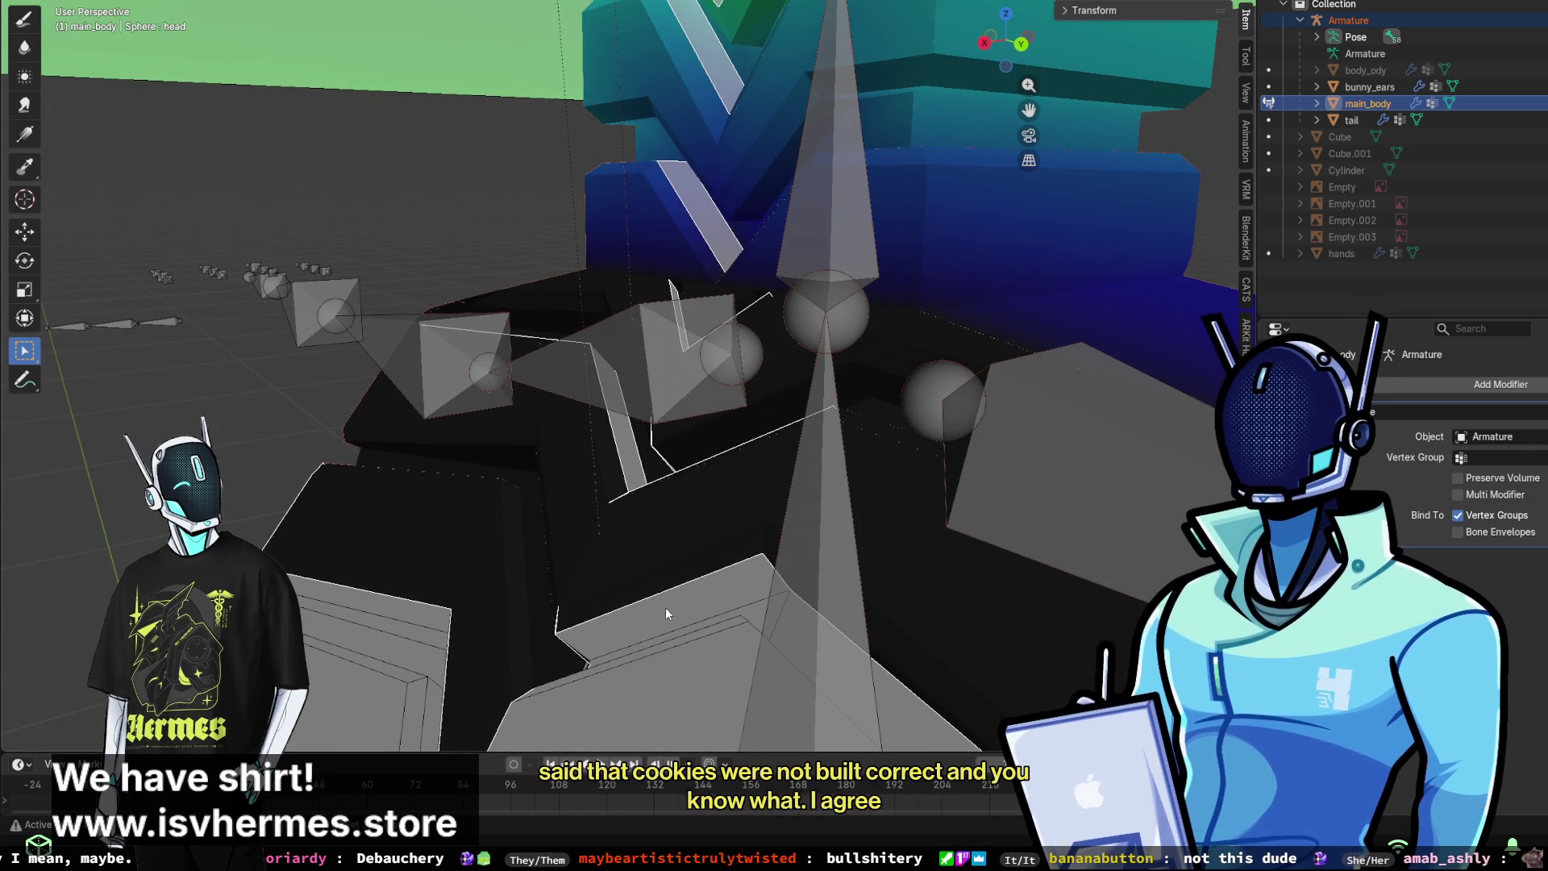
{"action": "mouse_move", "coordinate": [621, 609]}
{"action": "middle_mouse_down"}
{"action": "mouse_move", "coordinate": [774, 545]}
{"action": "mouse_move", "coordinate": [887, 552]}
{"action": "mouse_move", "coordinate": [735, 538]}
{"action": "mouse_move", "coordinate": [753, 569]}
{"action": "mouse_move", "coordinate": [746, 471]}
{"action": "middle_mouse_up"}
{"action": "mouse_move", "coordinate": [767, 231]}
{"action": "middle_mouse_down"}
{"action": "mouse_move", "coordinate": [833, 197]}
{"action": "mouse_move", "coordinate": [777, 197]}
{"action": "mouse_move", "coordinate": [739, 297]}
{"action": "mouse_move", "coordinate": [912, 235]}
{"action": "mouse_move", "coordinate": [714, 316]}
{"action": "mouse_move", "coordinate": [695, 270]}
{"action": "mouse_move", "coordinate": [643, 224]}
{"action": "mouse_move", "coordinate": [659, 182]}
{"action": "middle_mouse_up"}
{"action": "mouse_move", "coordinate": [867, 190]}
{"action": "middle_mouse_down"}
{"action": "mouse_move", "coordinate": [559, 312]}
{"action": "mouse_move", "coordinate": [609, 310]}
{"action": "mouse_move", "coordinate": [611, 287]}
{"action": "middle_mouse_up"}
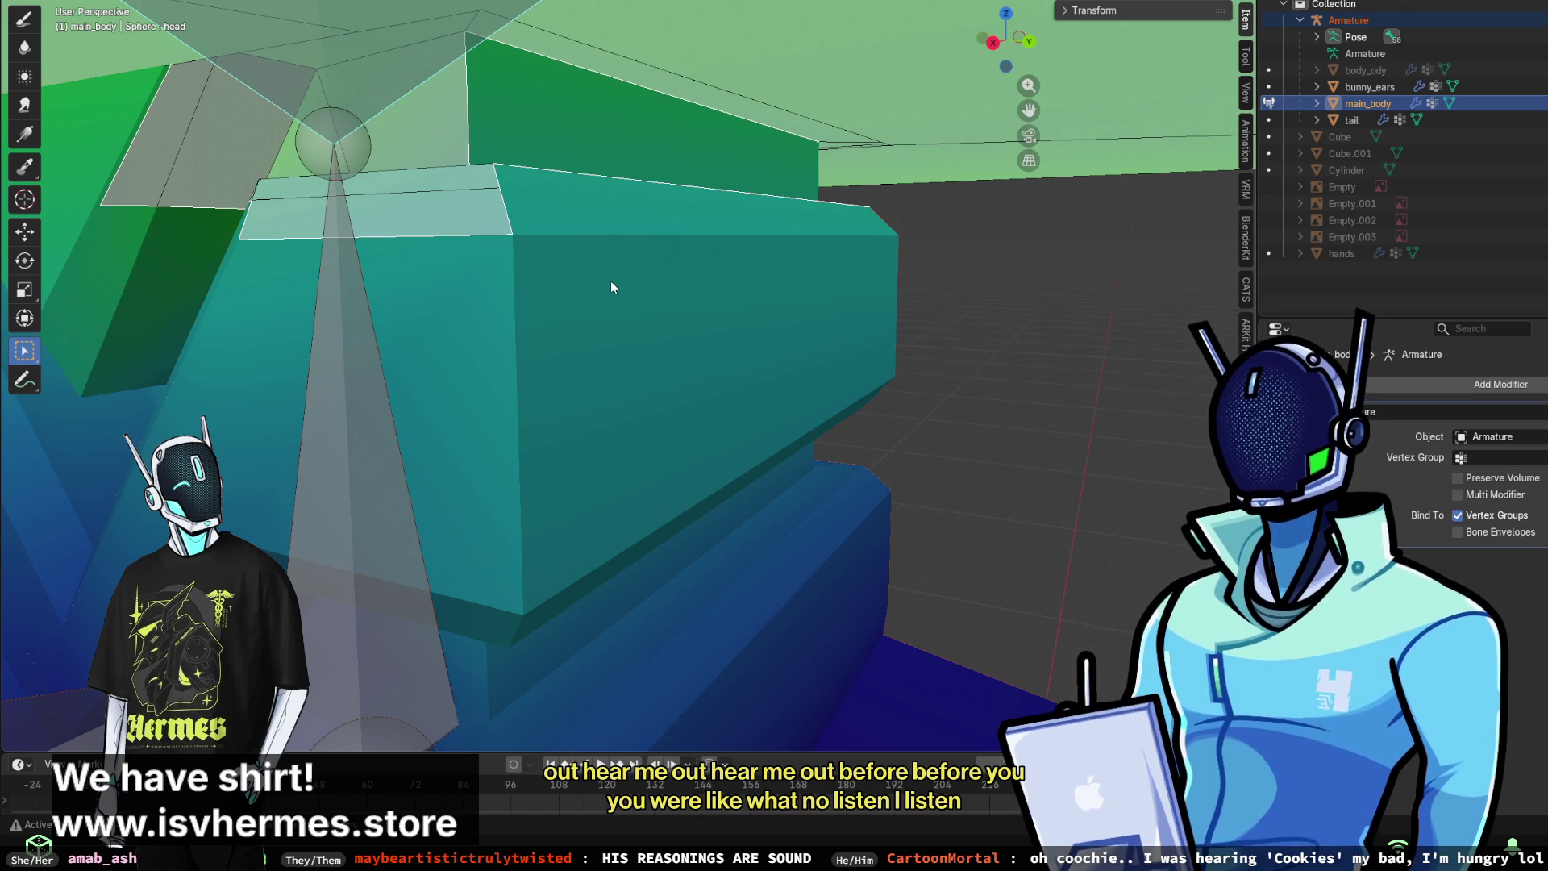
{"action": "scroll", "coordinate": [613, 287], "scroll_direction": "up", "scroll_amount": 2}
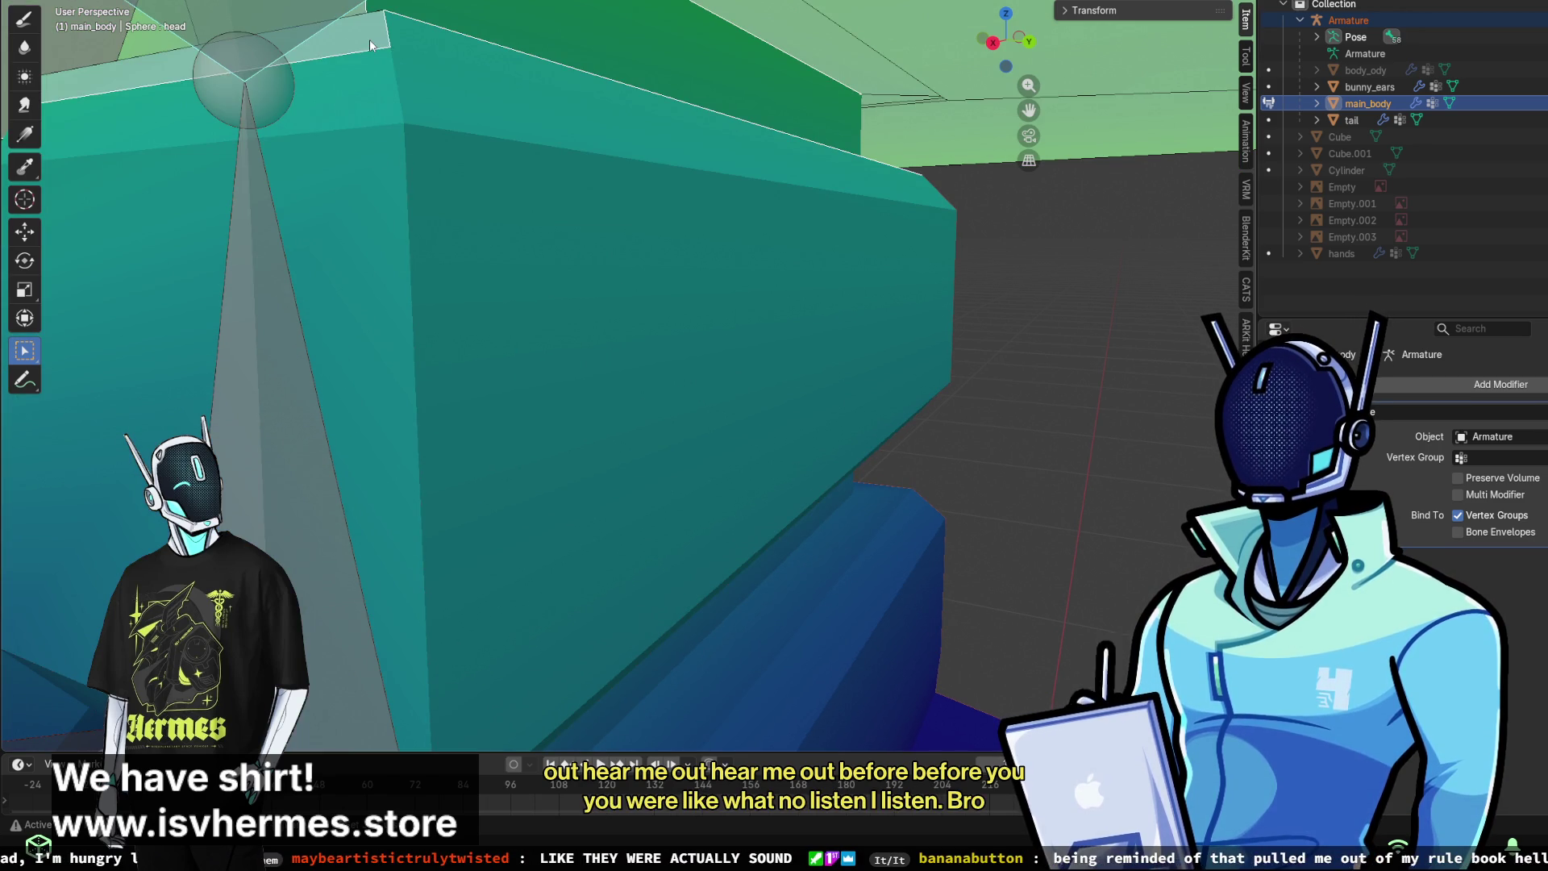
{"action": "mouse_move", "coordinate": [666, 403]}
{"action": "middle_mouse_down"}
{"action": "mouse_move", "coordinate": [710, 432]}
{"action": "mouse_move", "coordinate": [740, 394]}
{"action": "mouse_move", "coordinate": [739, 366]}
{"action": "mouse_move", "coordinate": [693, 325]}
{"action": "mouse_move", "coordinate": [714, 419]}
{"action": "middle_mouse_up"}
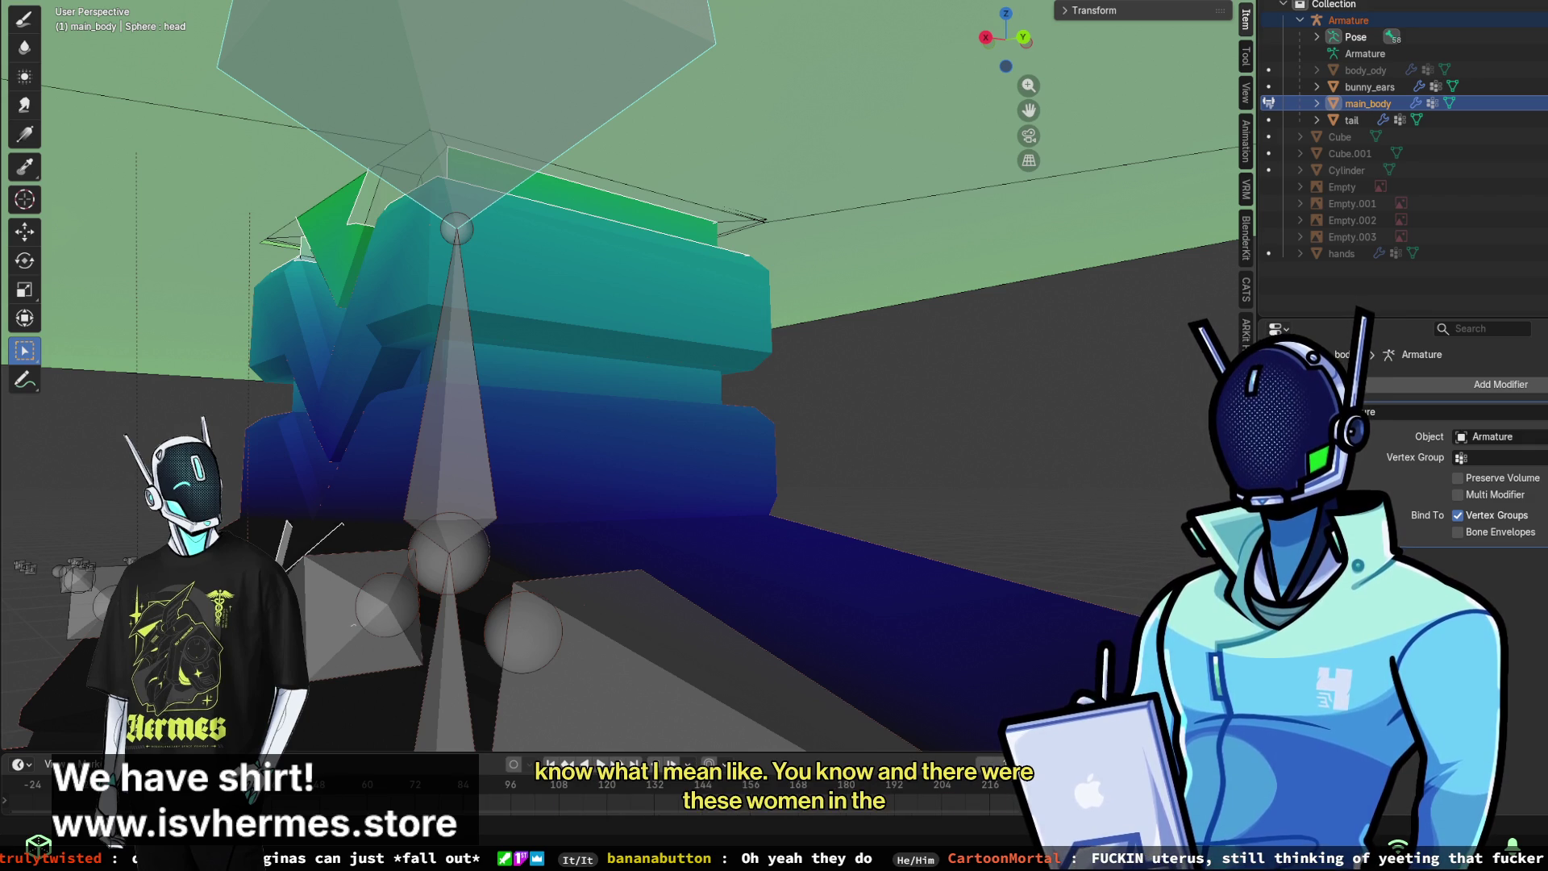
{"action": "left_click", "coordinate": [228, 435]}
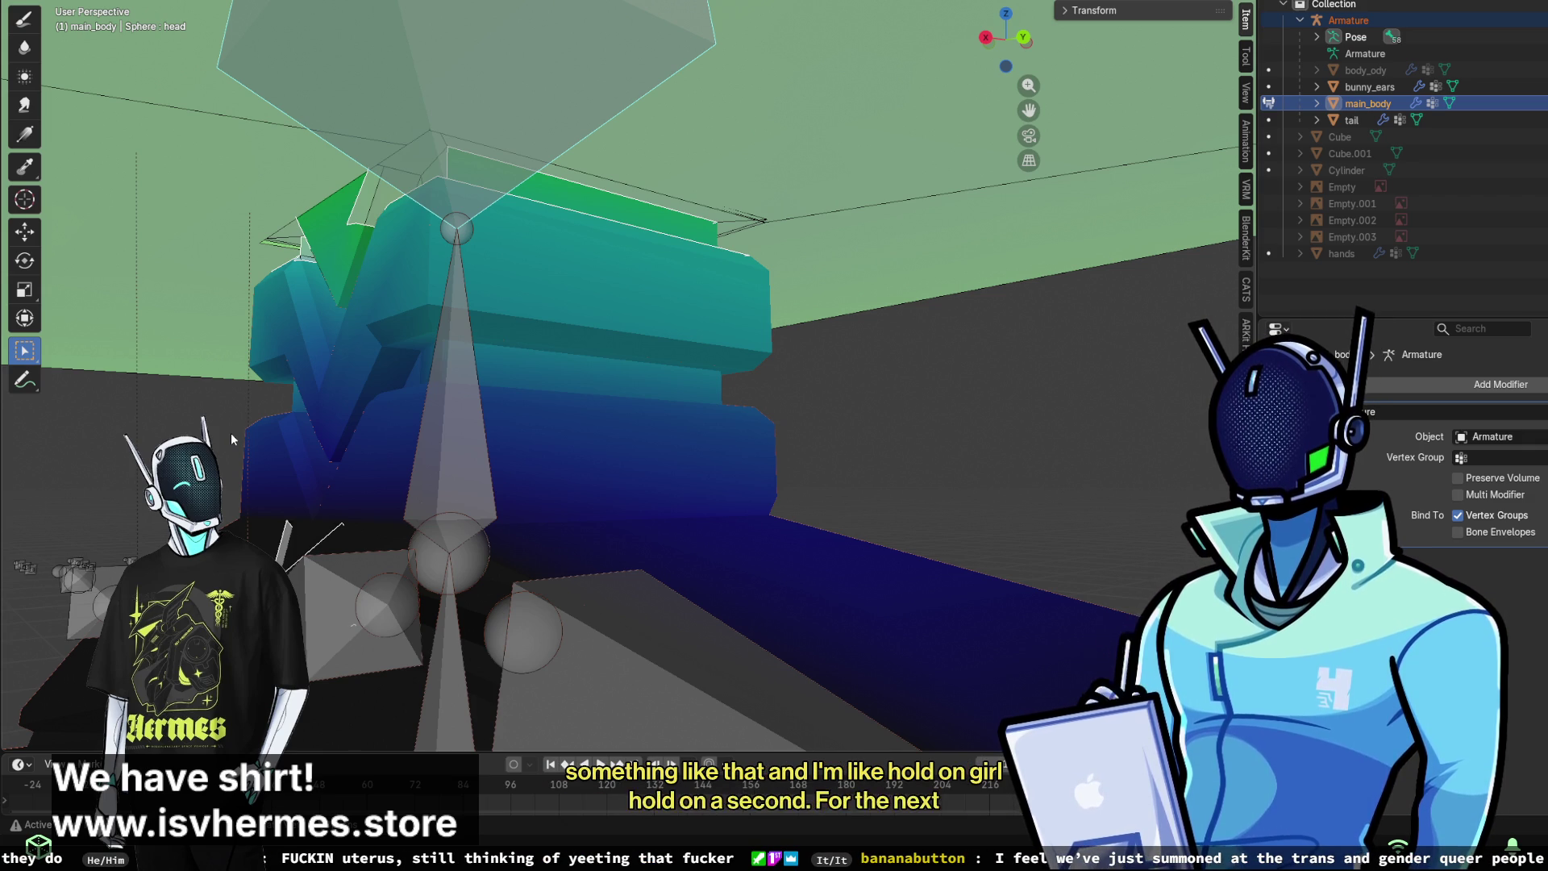
{"action": "mouse_move", "coordinate": [230, 432]}
{"action": "middle_mouse_down"}
{"action": "mouse_move", "coordinate": [346, 209]}
{"action": "mouse_move", "coordinate": [398, 202]}
{"action": "middle_mouse_up"}
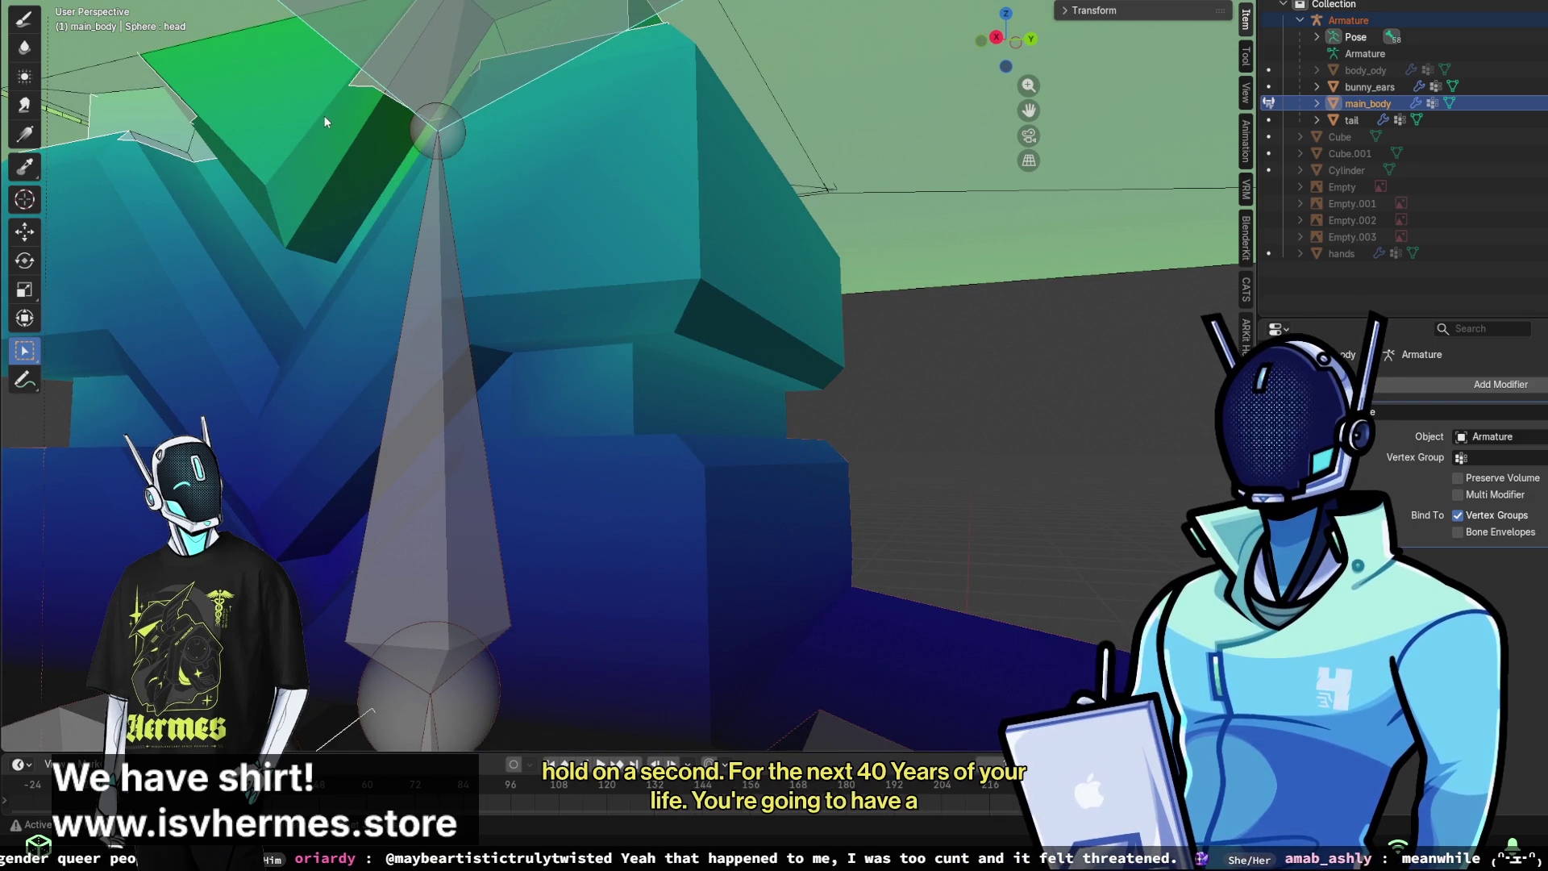
{"action": "middle_click_drag", "start_coordinate": [469, 103], "coordinate": [664, 269]}
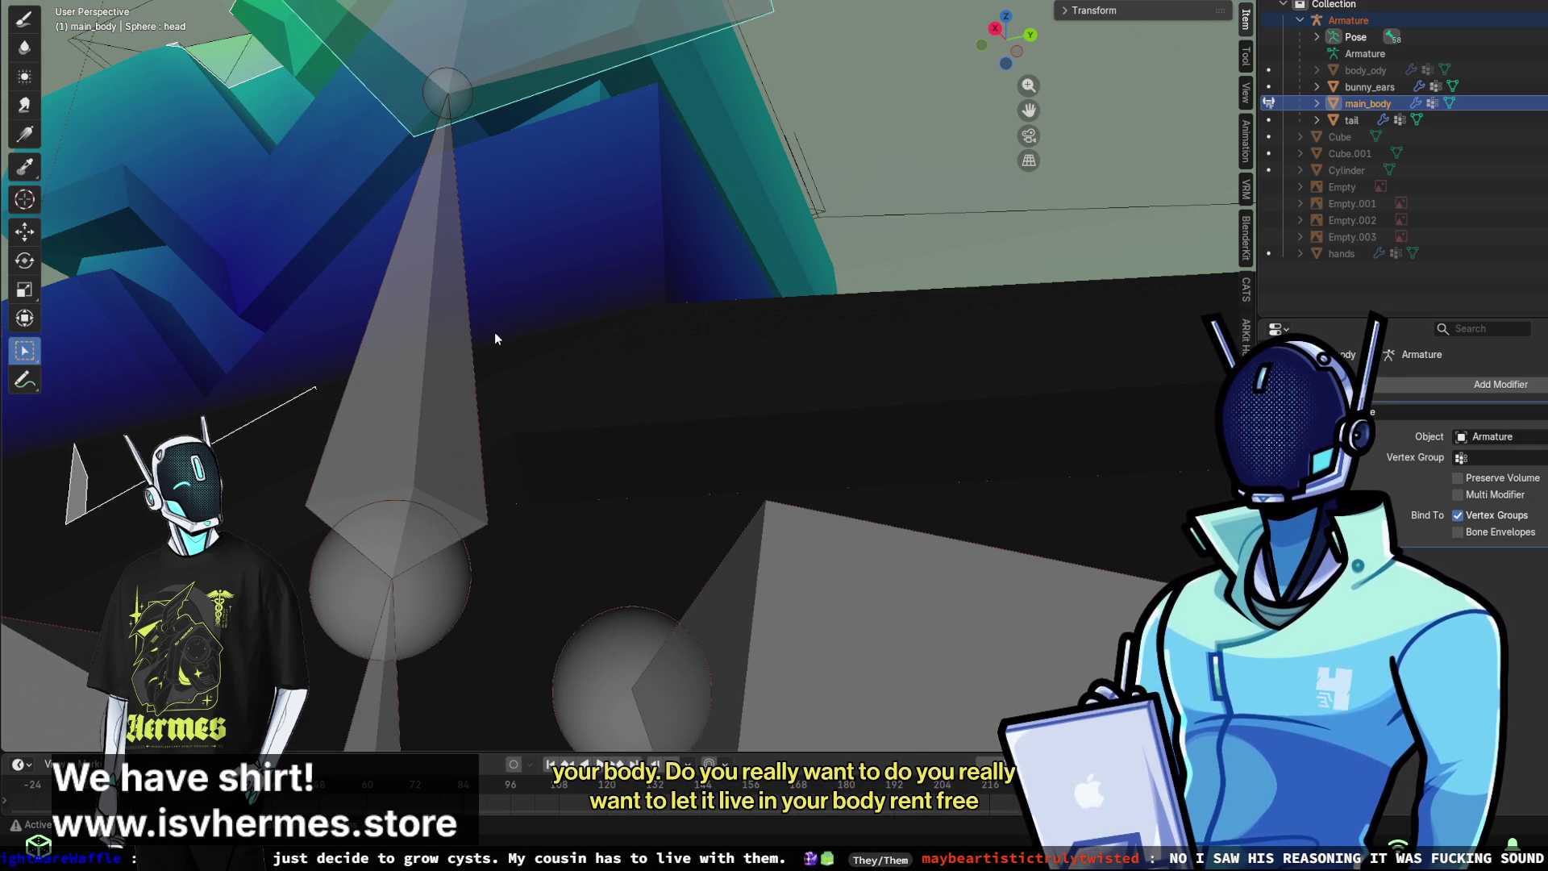
{"action": "mouse_move", "coordinate": [495, 331]}
{"action": "middle_mouse_down"}
{"action": "mouse_move", "coordinate": [490, 481]}
{"action": "mouse_move", "coordinate": [470, 540]}
{"action": "mouse_move", "coordinate": [774, 330]}
{"action": "middle_mouse_up"}
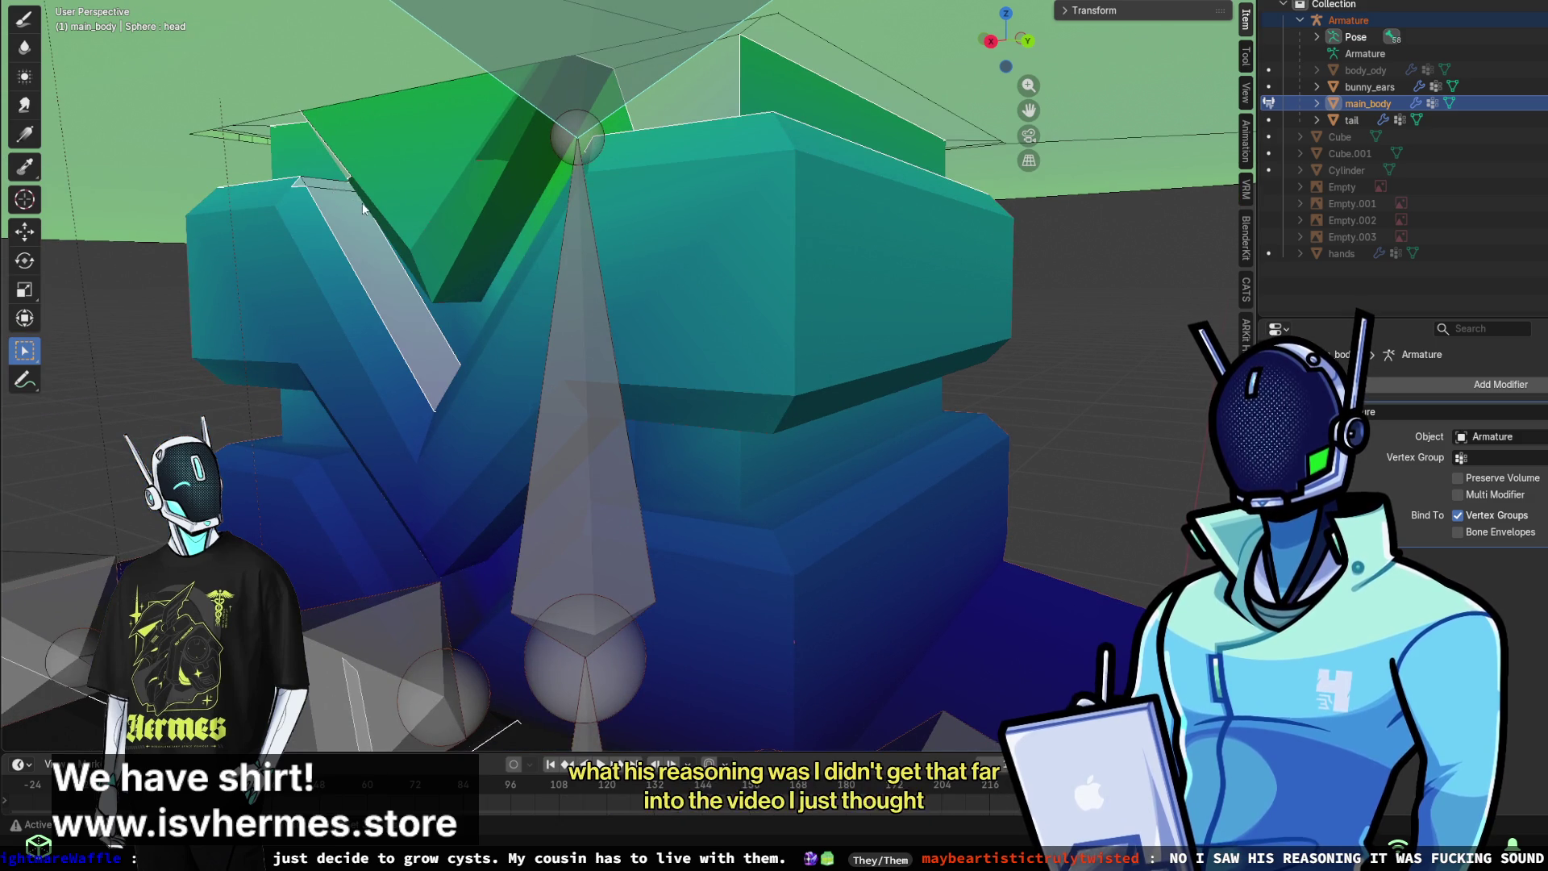
{"action": "mouse_move", "coordinate": [316, 180]}
{"action": "middle_mouse_down"}
{"action": "mouse_move", "coordinate": [472, 192]}
{"action": "mouse_move", "coordinate": [487, 230]}
{"action": "mouse_move", "coordinate": [511, 197]}
{"action": "middle_mouse_up"}
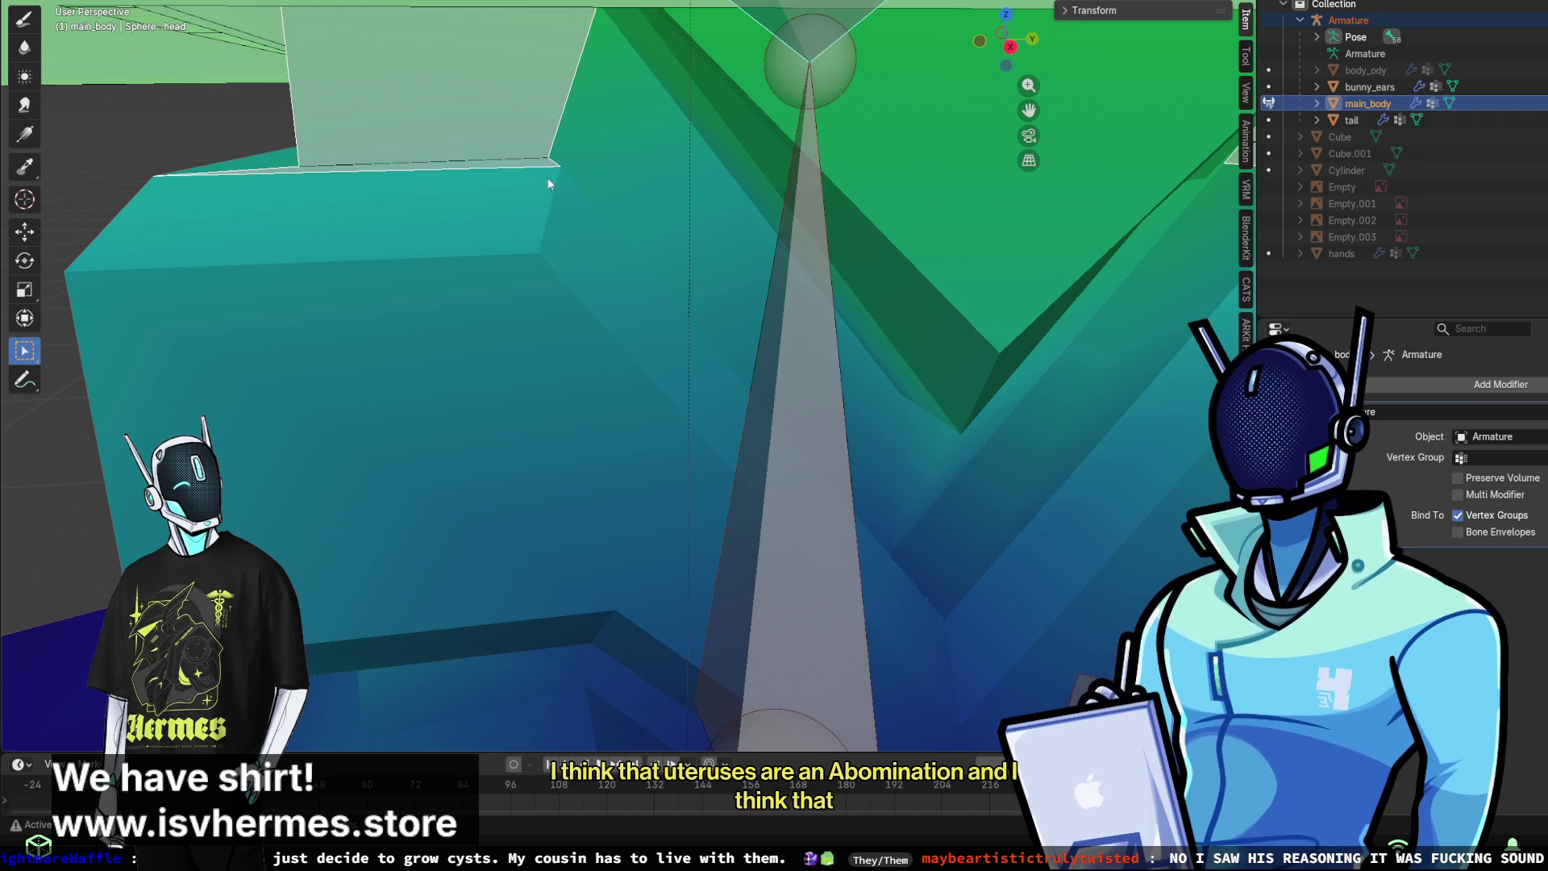
{"action": "mouse_move", "coordinate": [505, 167]}
{"action": "middle_mouse_down"}
{"action": "mouse_move", "coordinate": [625, 269]}
{"action": "mouse_move", "coordinate": [729, 79]}
{"action": "mouse_move", "coordinate": [708, 117]}
{"action": "middle_mouse_up"}
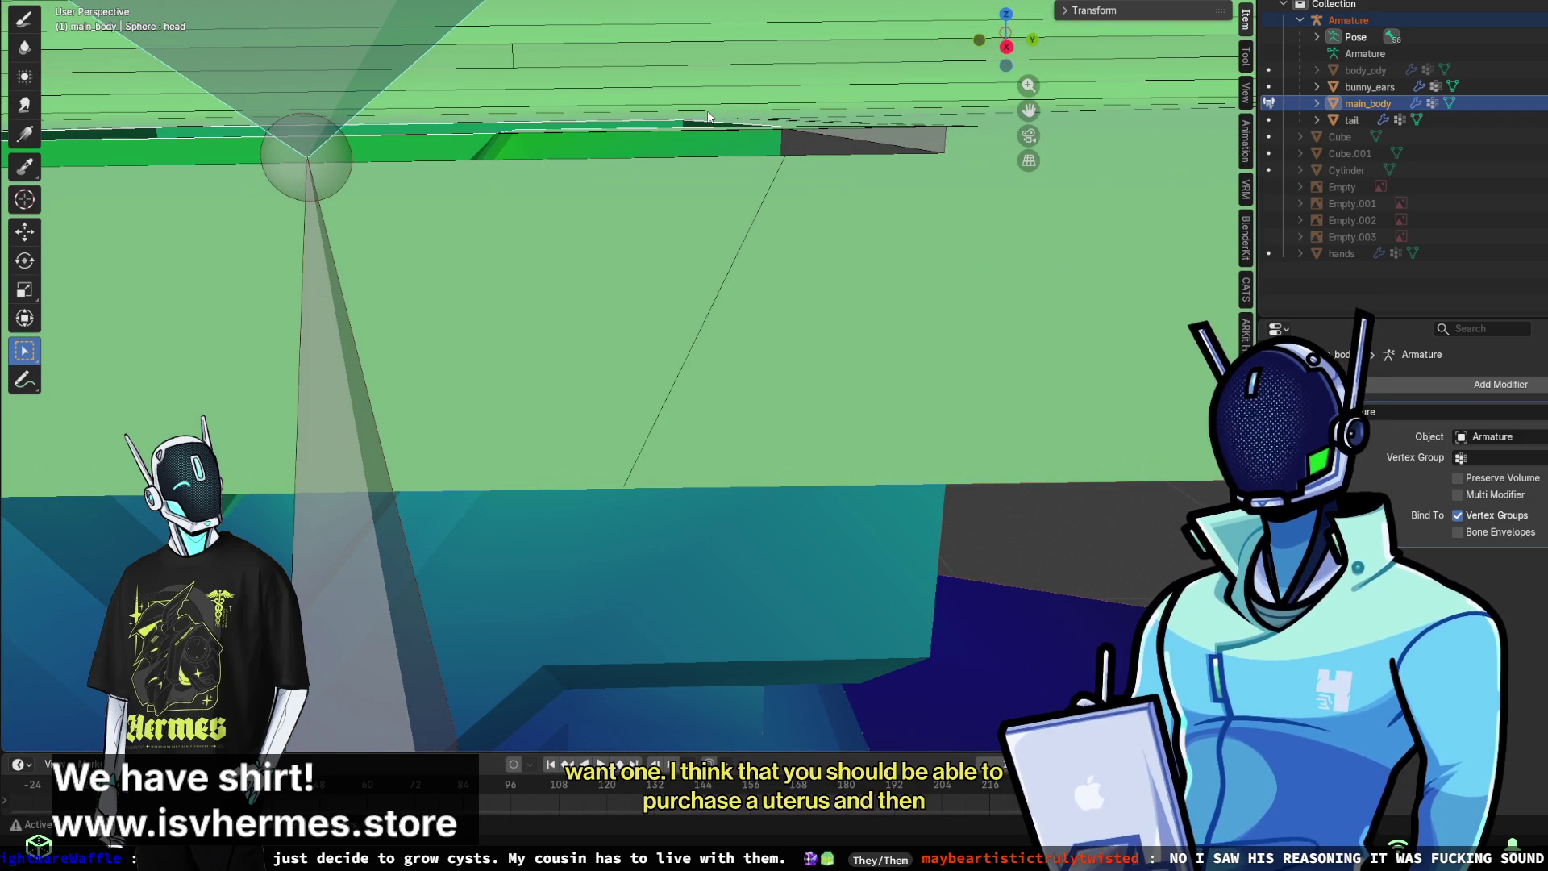
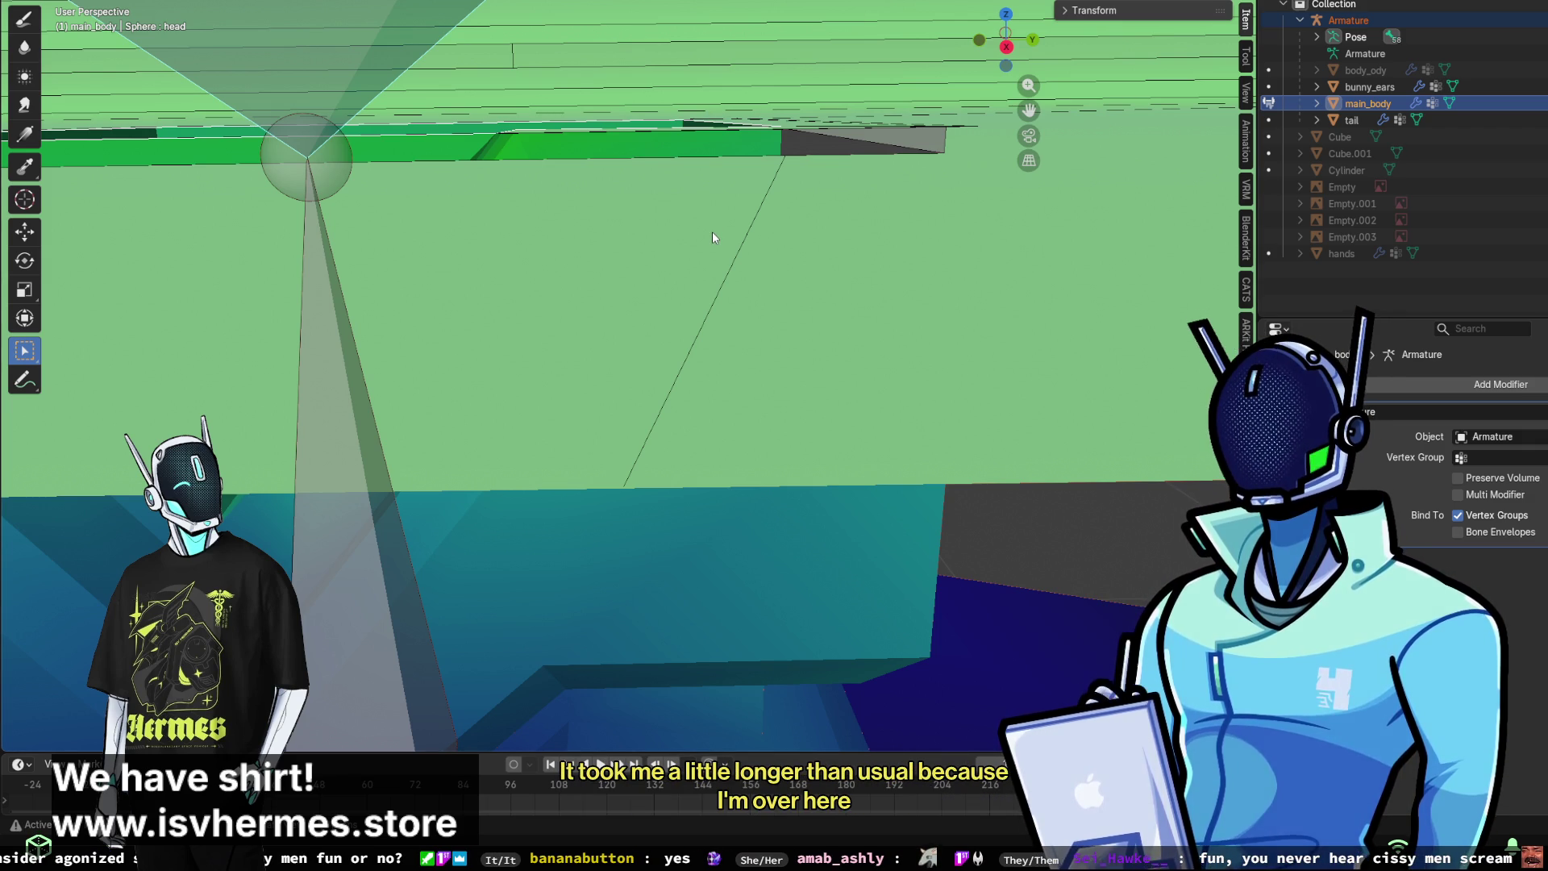
- Orbit and zoom around the head bone to inspect the block below the monitor head
{"action": "mouse_move", "coordinate": [673, 176]}
{"action": "middle_mouse_down"}
{"action": "mouse_move", "coordinate": [665, 149]}
{"action": "mouse_move", "coordinate": [675, 198]}
{"action": "mouse_move", "coordinate": [653, 236]}
{"action": "middle_mouse_up"}
{"action": "middle_click_drag", "start_coordinate": [898, 266], "coordinate": [625, 397]}
{"action": "mouse_move", "coordinate": [777, 279]}
{"action": "middle_mouse_down"}
{"action": "mouse_move", "coordinate": [812, 313]}
{"action": "mouse_move", "coordinate": [674, 276]}
{"action": "mouse_move", "coordinate": [514, 266]}
{"action": "mouse_move", "coordinate": [655, 288]}
{"action": "mouse_move", "coordinate": [588, 500]}
{"action": "mouse_move", "coordinate": [598, 514]}
{"action": "mouse_move", "coordinate": [544, 587]}
{"action": "mouse_move", "coordinate": [455, 558]}
{"action": "mouse_move", "coordinate": [438, 494]}
{"action": "mouse_move", "coordinate": [518, 521]}
{"action": "mouse_move", "coordinate": [557, 553]}
{"action": "mouse_move", "coordinate": [544, 564]}
{"action": "middle_mouse_up"}
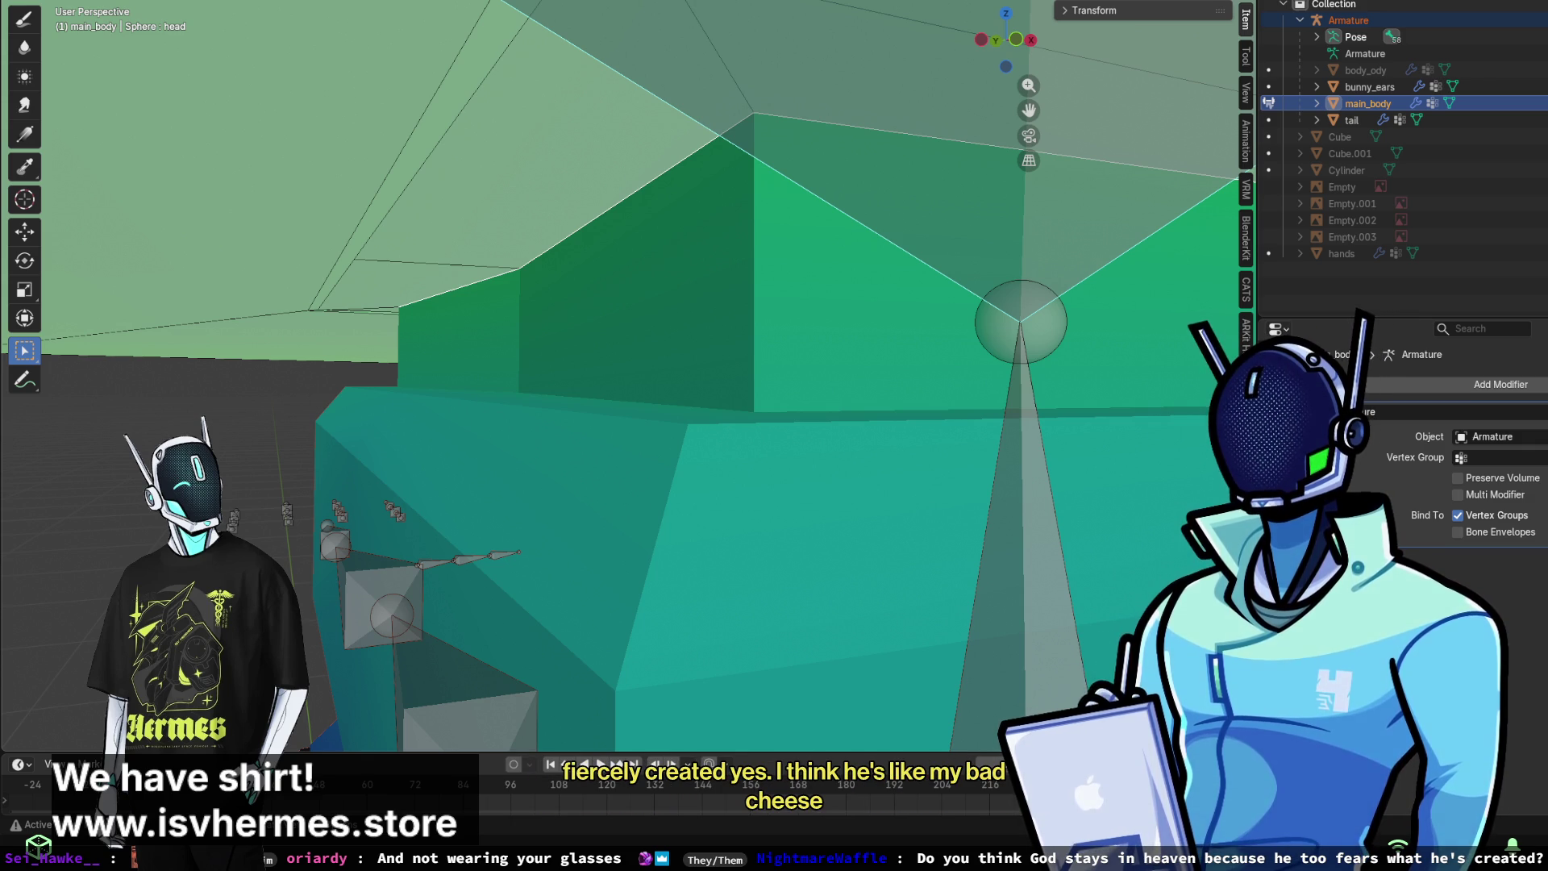
{"action": "mouse_move", "coordinate": [676, 606]}
{"action": "middle_mouse_down"}
{"action": "mouse_move", "coordinate": [881, 608]}
{"action": "mouse_move", "coordinate": [808, 558]}
{"action": "mouse_move", "coordinate": [839, 562]}
{"action": "mouse_move", "coordinate": [717, 585]}
{"action": "mouse_move", "coordinate": [535, 579]}
{"action": "mouse_move", "coordinate": [546, 553]}
{"action": "mouse_move", "coordinate": [446, 529]}
{"action": "mouse_move", "coordinate": [293, 560]}
{"action": "mouse_move", "coordinate": [500, 532]}
{"action": "mouse_move", "coordinate": [269, 480]}
{"action": "mouse_move", "coordinate": [588, 578]}
{"action": "mouse_move", "coordinate": [464, 615]}
{"action": "middle_mouse_up"}
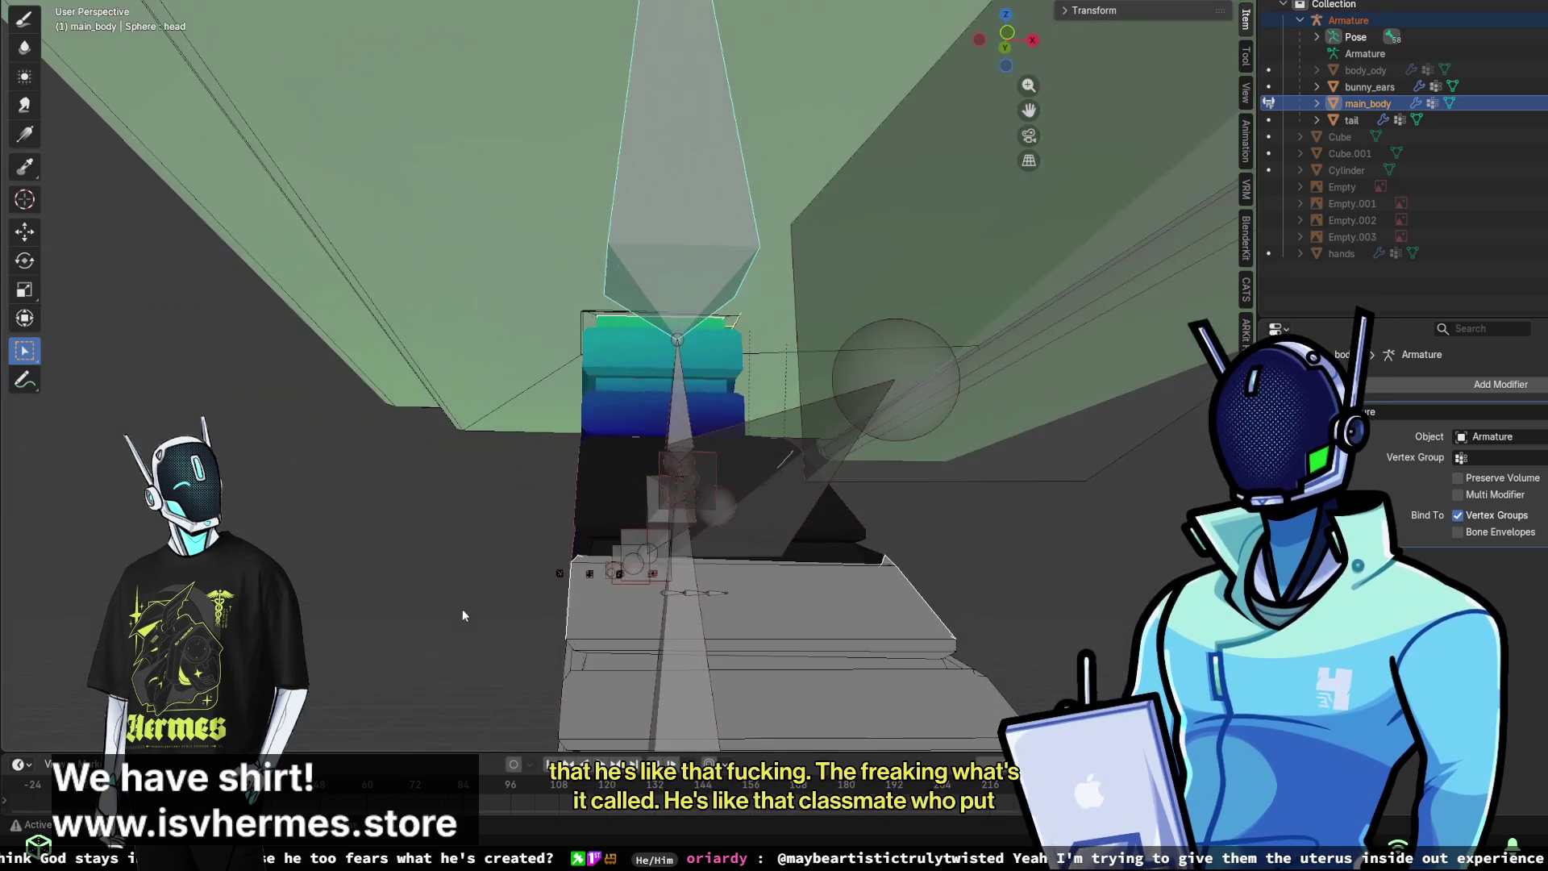
{"action": "mouse_move", "coordinate": [866, 570]}
{"action": "middle_mouse_down"}
{"action": "mouse_move", "coordinate": [781, 596]}
{"action": "mouse_move", "coordinate": [820, 467]}
{"action": "mouse_move", "coordinate": [685, 481]}
{"action": "middle_mouse_up"}
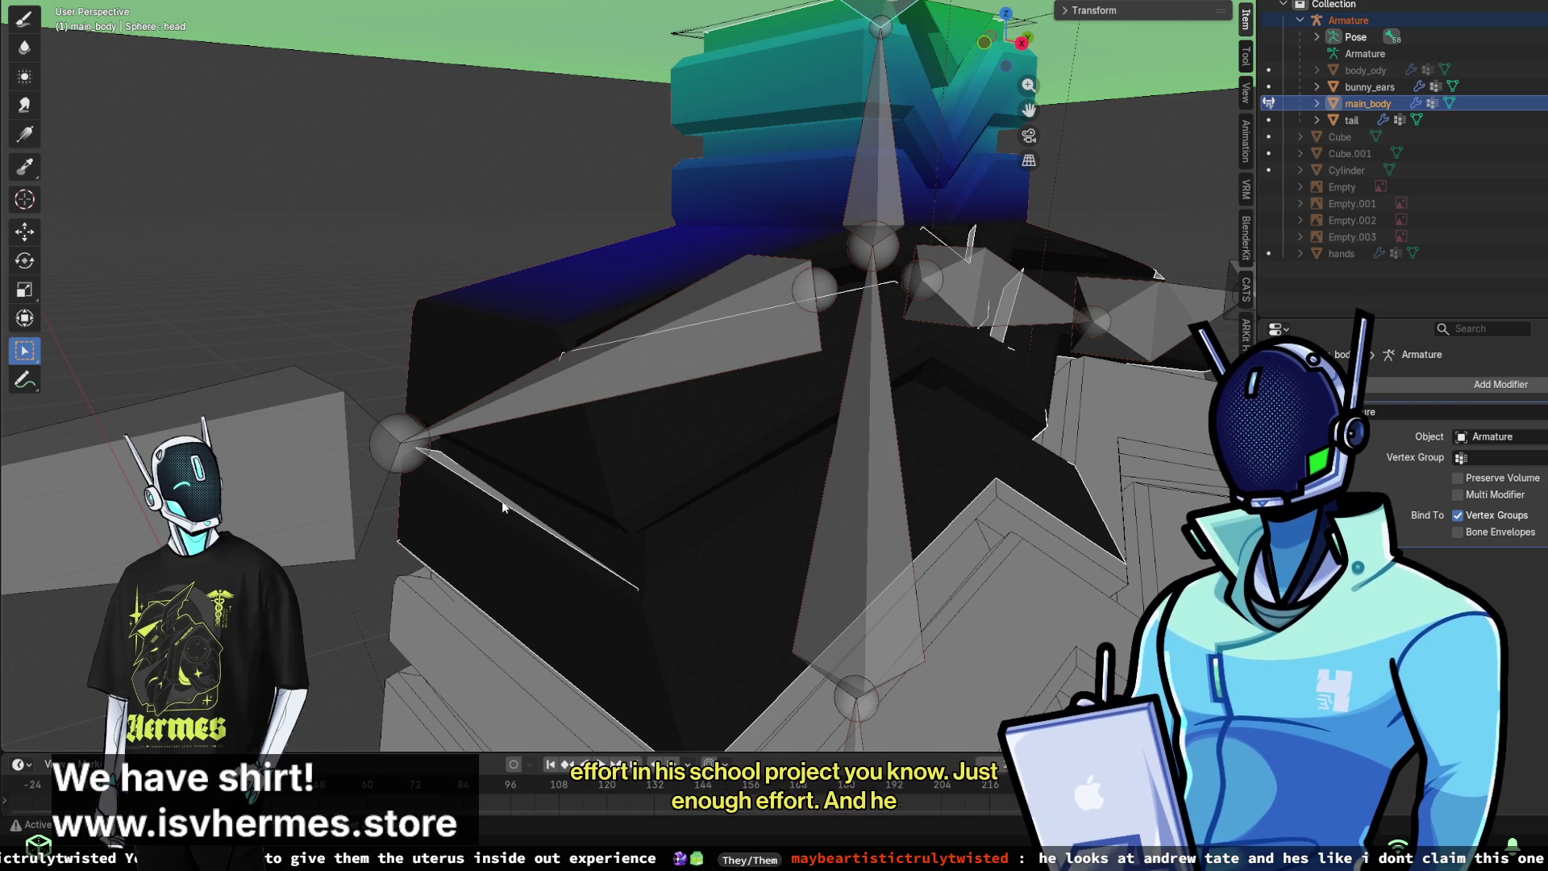
{"action": "mouse_move", "coordinate": [728, 551]}
{"action": "middle_mouse_down"}
{"action": "mouse_move", "coordinate": [803, 544]}
{"action": "mouse_move", "coordinate": [738, 498]}
{"action": "mouse_move", "coordinate": [761, 505]}
{"action": "mouse_move", "coordinate": [647, 487]}
{"action": "mouse_move", "coordinate": [670, 506]}
{"action": "middle_mouse_up"}
{"action": "scroll", "coordinate": [670, 506], "scroll_direction": "up", "scroll_amount": 3}
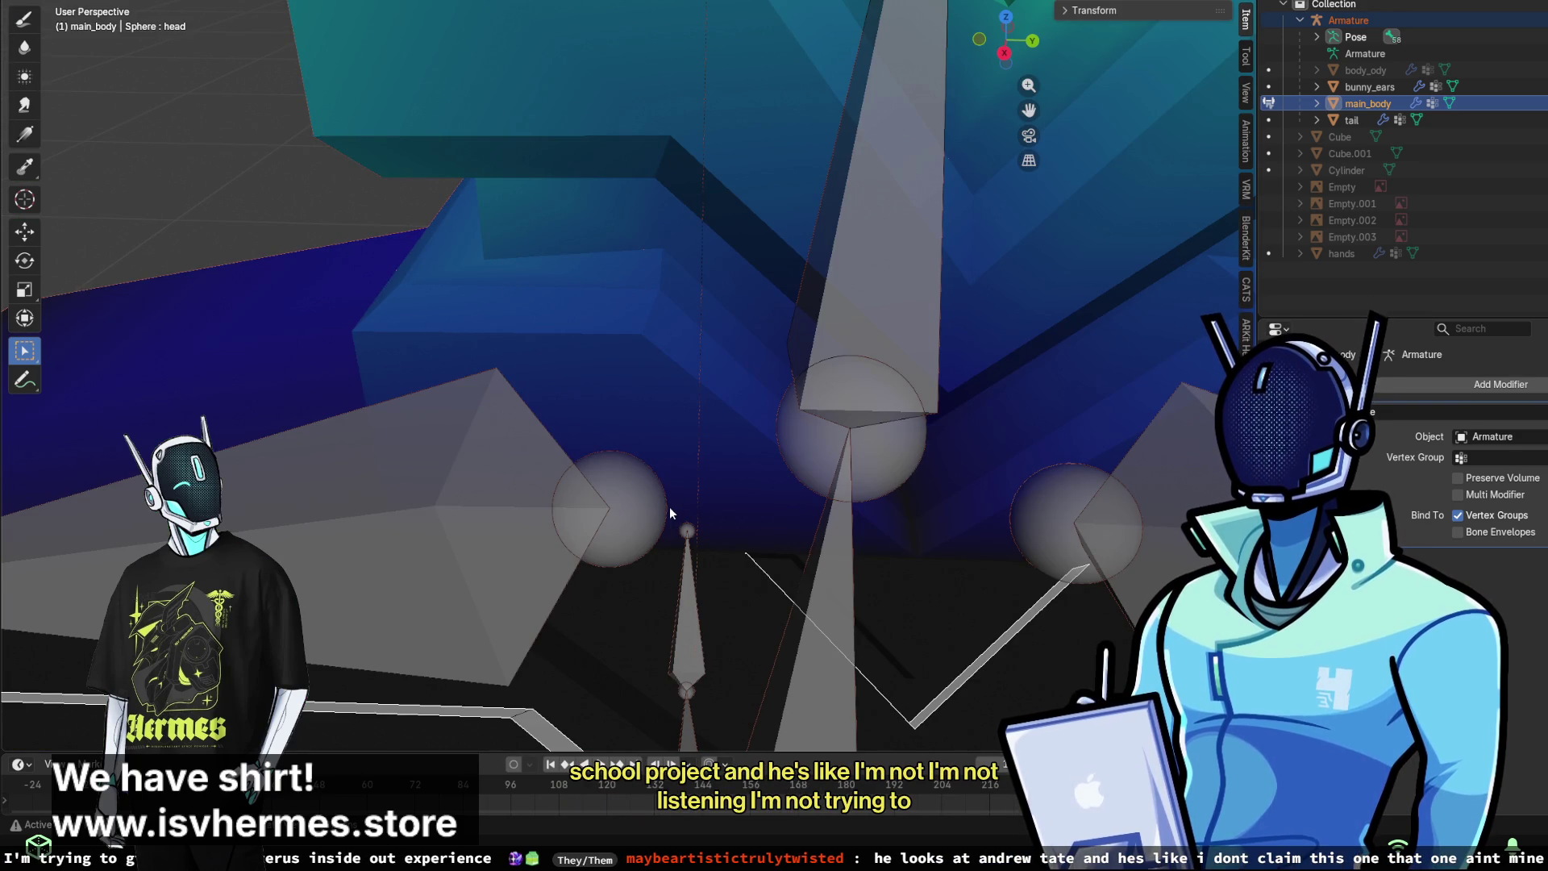
{"action": "mouse_move", "coordinate": [892, 654]}
{"action": "middle_mouse_down"}
{"action": "mouse_move", "coordinate": [256, 487]}
{"action": "mouse_move", "coordinate": [298, 474]}
{"action": "middle_mouse_up"}
{"action": "mouse_move", "coordinate": [620, 536]}
{"action": "middle_mouse_down"}
{"action": "mouse_move", "coordinate": [786, 529]}
{"action": "mouse_move", "coordinate": [639, 477]}
{"action": "mouse_move", "coordinate": [507, 360]}
{"action": "mouse_move", "coordinate": [677, 614]}
{"action": "mouse_move", "coordinate": [588, 506]}
{"action": "mouse_move", "coordinate": [359, 493]}
{"action": "mouse_move", "coordinate": [506, 506]}
{"action": "middle_mouse_up"}
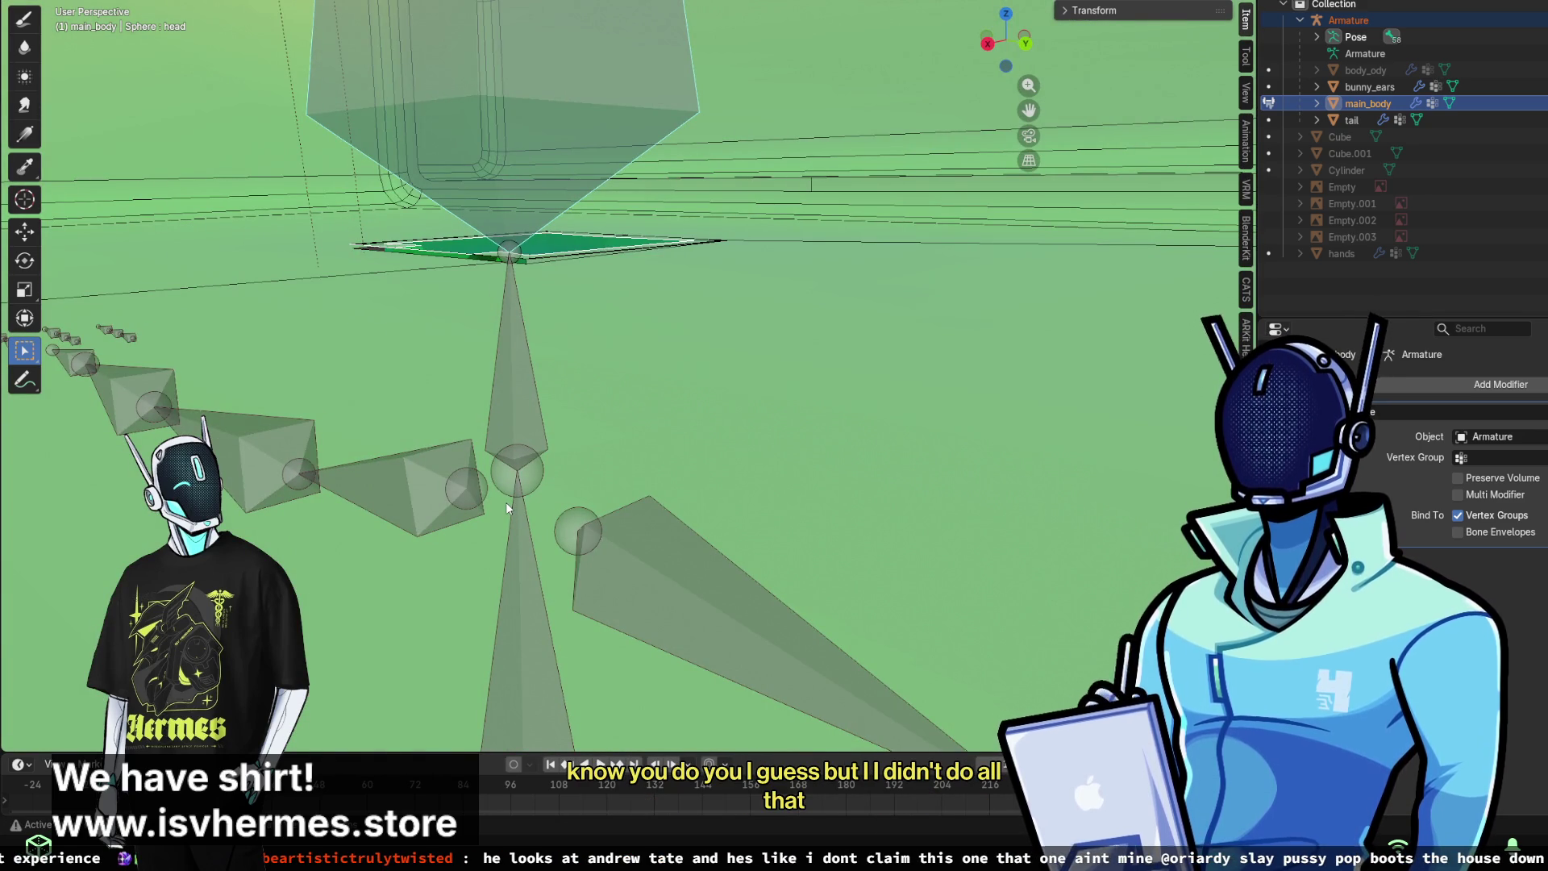
{"action": "mouse_move", "coordinate": [519, 506]}
{"action": "middle_mouse_down", "text": "ctrl"}
{"action": "mouse_move", "coordinate": [674, 516]}
{"action": "mouse_move", "coordinate": [649, 475]}
{"action": "middle_mouse_up", "text": "ctrl"}
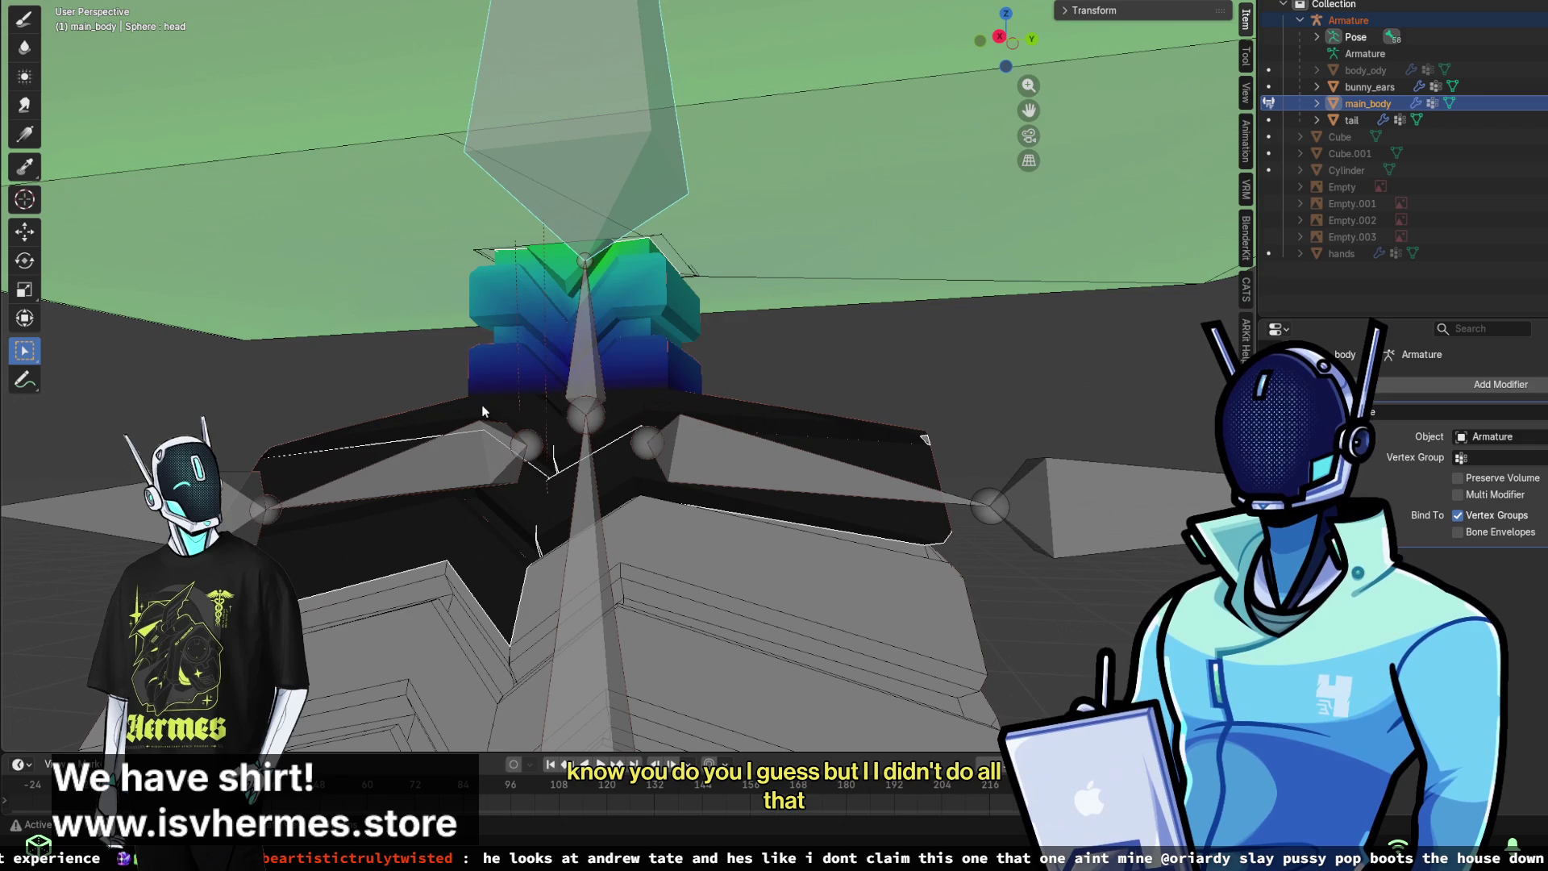
- Paint head-bone weight over the neck block with the Draw brush, covering the black patches
{"action": "left_click", "coordinate": [24, 19]}
{"action": "mouse_move", "coordinate": [540, 322]}
{"action": "left_mouse_down"}
{"action": "mouse_move", "coordinate": [524, 339]}
{"action": "mouse_move", "coordinate": [637, 331]}
{"action": "mouse_move", "coordinate": [543, 283]}
{"action": "mouse_move", "coordinate": [553, 223]}
{"action": "left_mouse_up"}
{"action": "mouse_move", "coordinate": [516, 339]}
{"action": "left_mouse_down"}
{"action": "mouse_move", "coordinate": [500, 323]}
{"action": "mouse_move", "coordinate": [565, 347]}
{"action": "left_mouse_up"}
{"action": "middle_click_drag", "start_coordinate": [726, 338], "coordinate": [590, 359]}
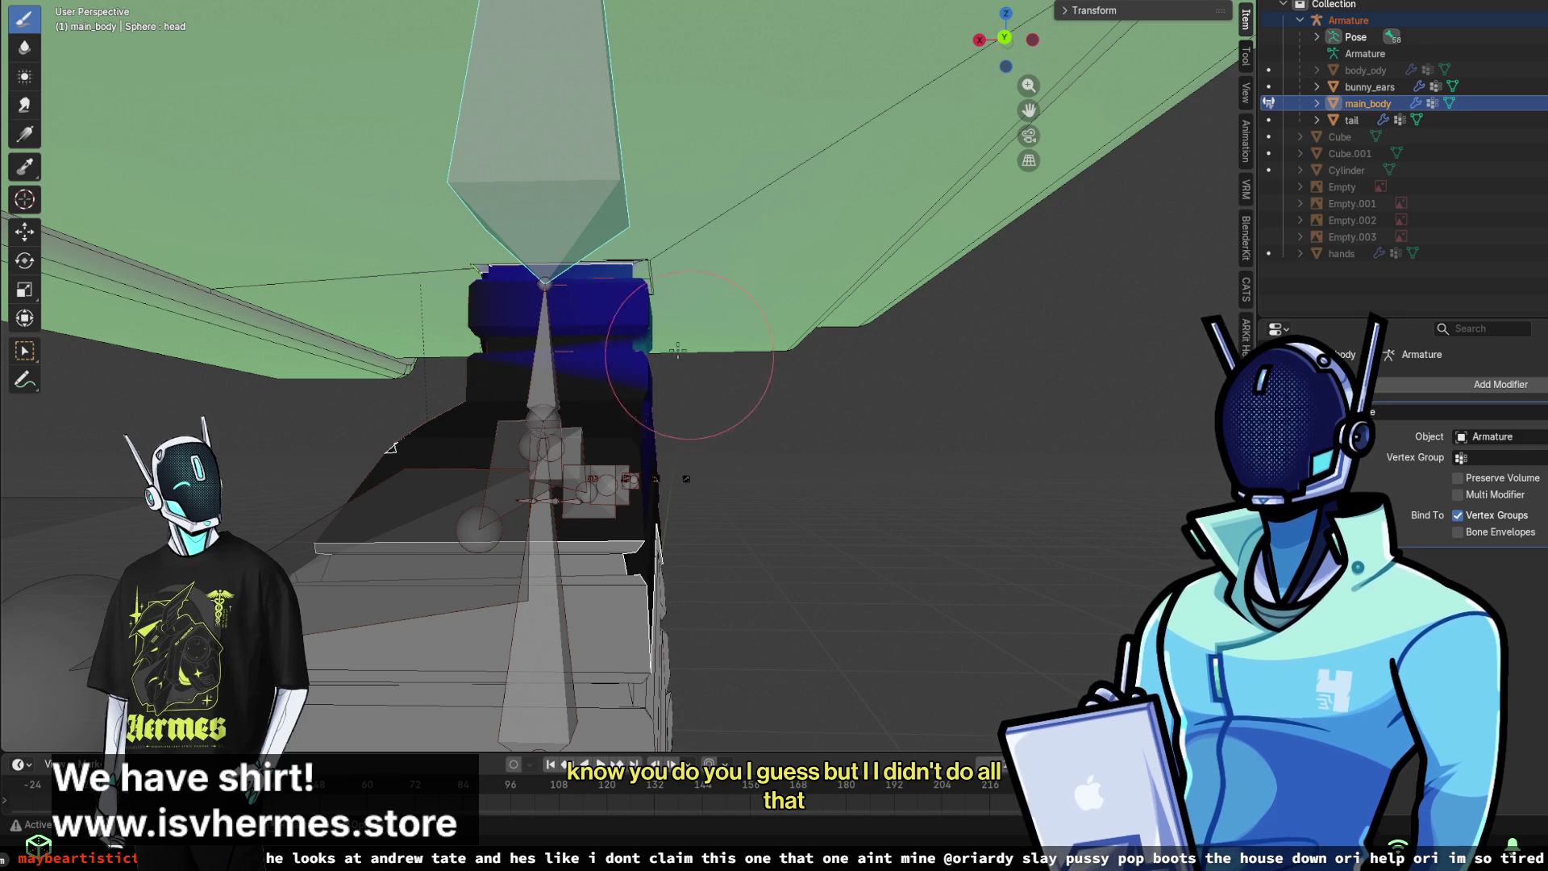
- Paint the neck block back to weight 0 so it turns black, checking from several angles
{"action": "middle_click_drag", "start_coordinate": [476, 247], "coordinate": [564, 258]}
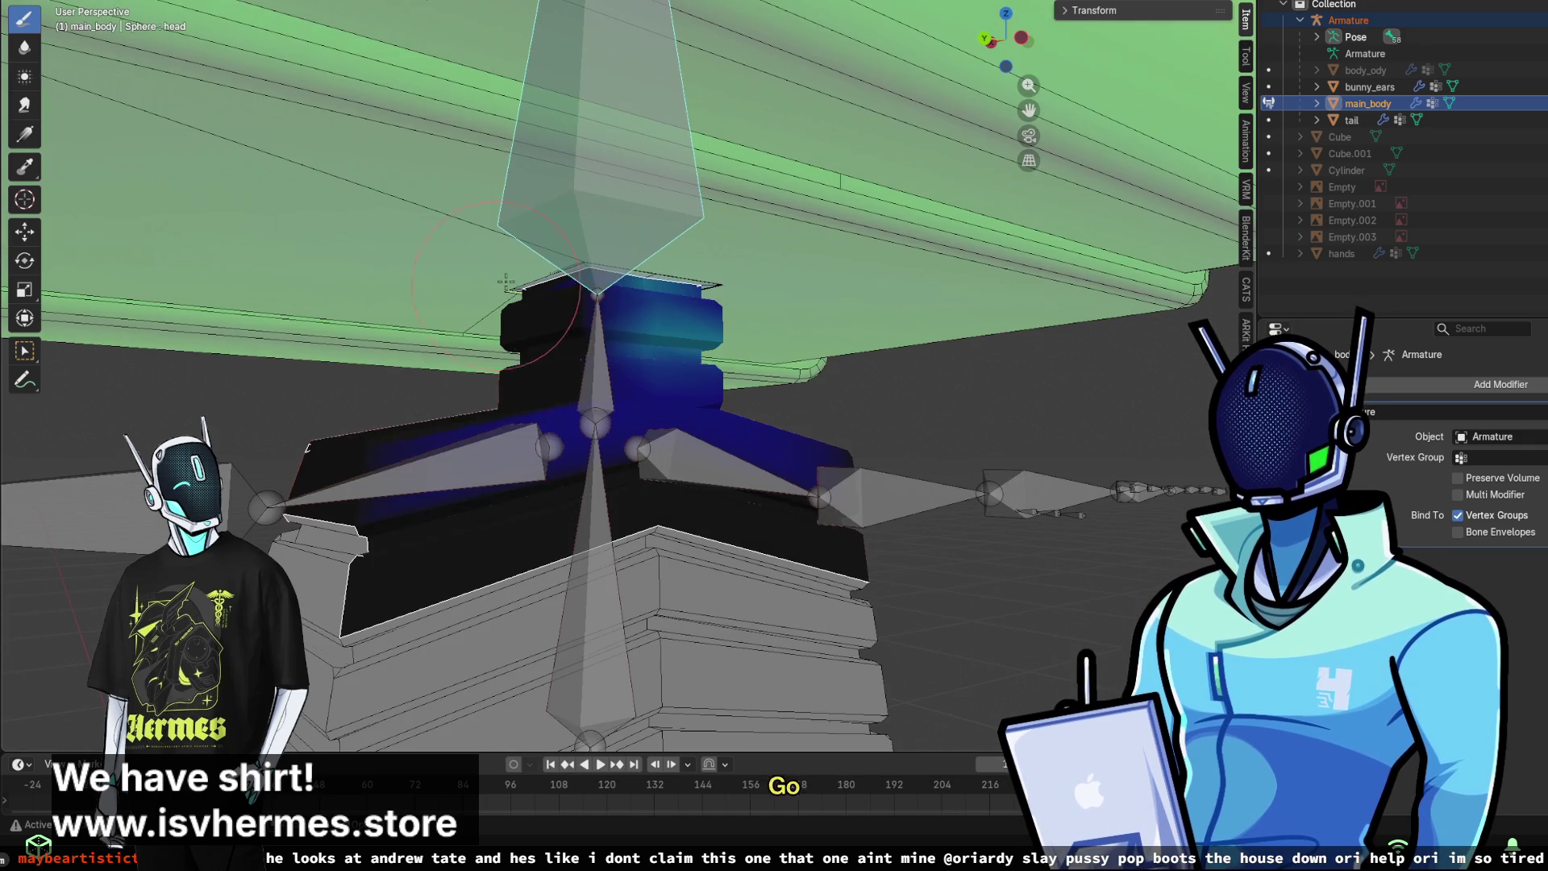
{"action": "left_click_drag", "start_coordinate": [726, 378], "coordinate": [637, 330]}
{"action": "middle_click_drag", "start_coordinate": [589, 266], "coordinate": [657, 367]}
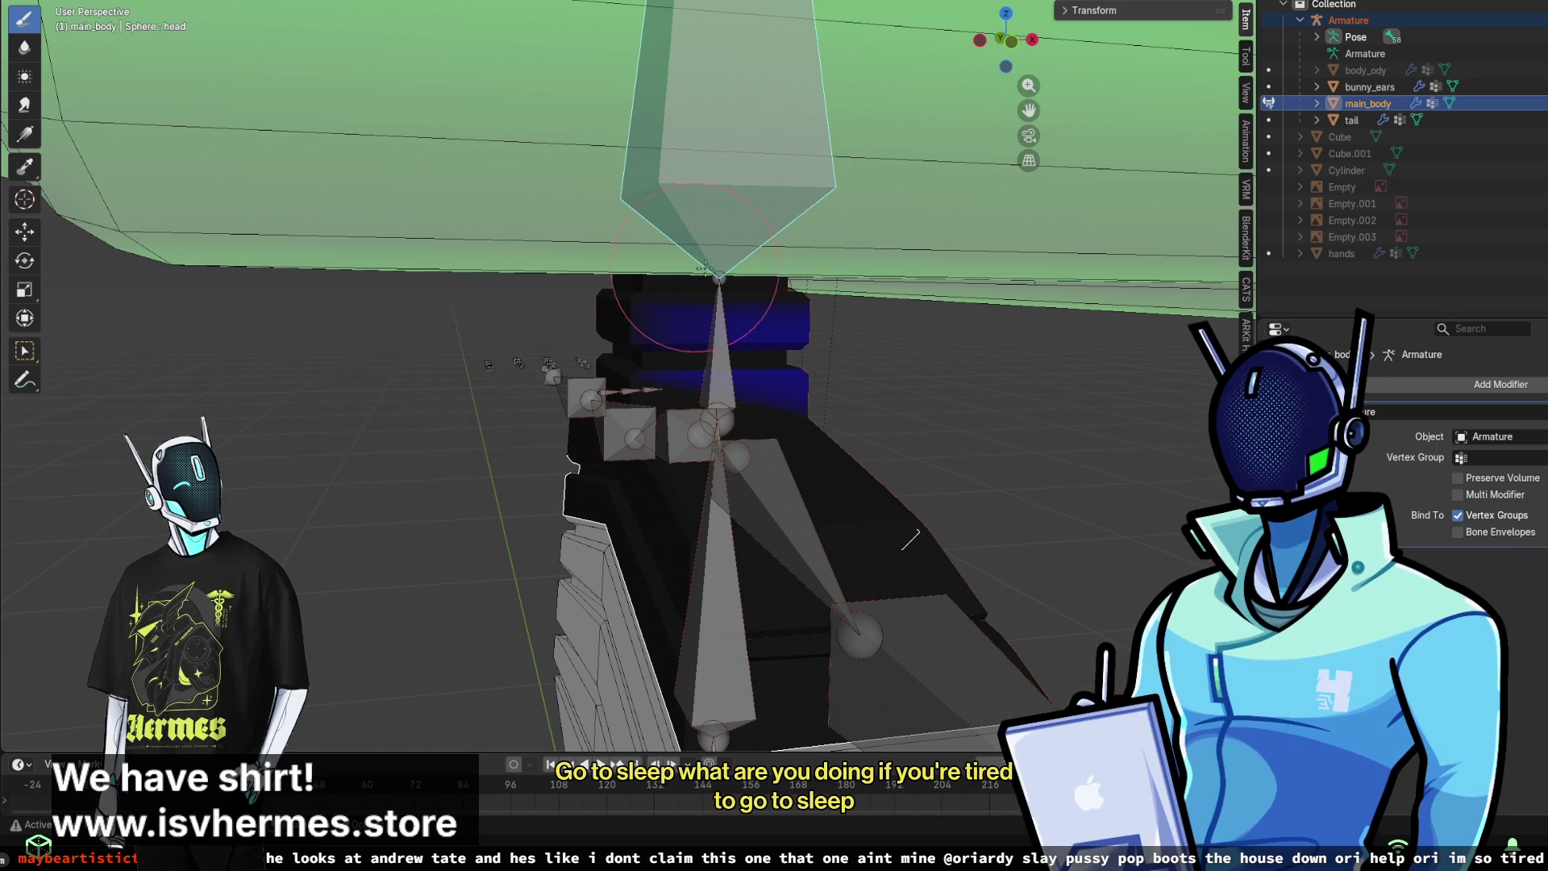
{"action": "mouse_move", "coordinate": [743, 359]}
{"action": "middle_mouse_down"}
{"action": "mouse_move", "coordinate": [659, 338]}
{"action": "mouse_move", "coordinate": [584, 240]}
{"action": "mouse_move", "coordinate": [568, 287]}
{"action": "mouse_move", "coordinate": [451, 270]}
{"action": "mouse_move", "coordinate": [410, 246]}
{"action": "middle_mouse_up"}
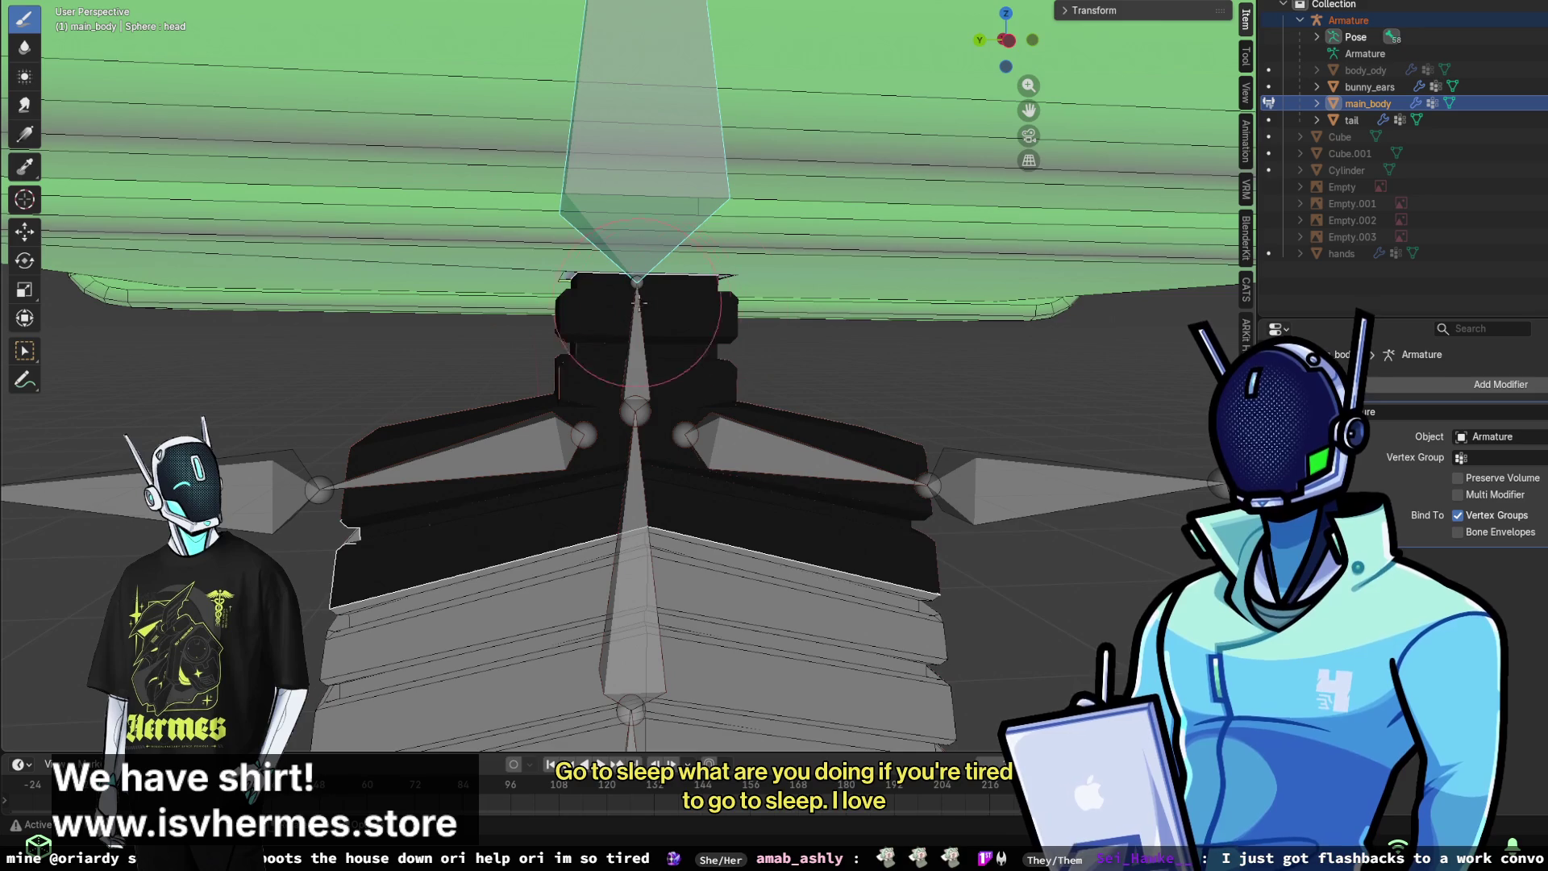
{"action": "middle_click_drag", "start_coordinate": [639, 302], "coordinate": [605, 226]}
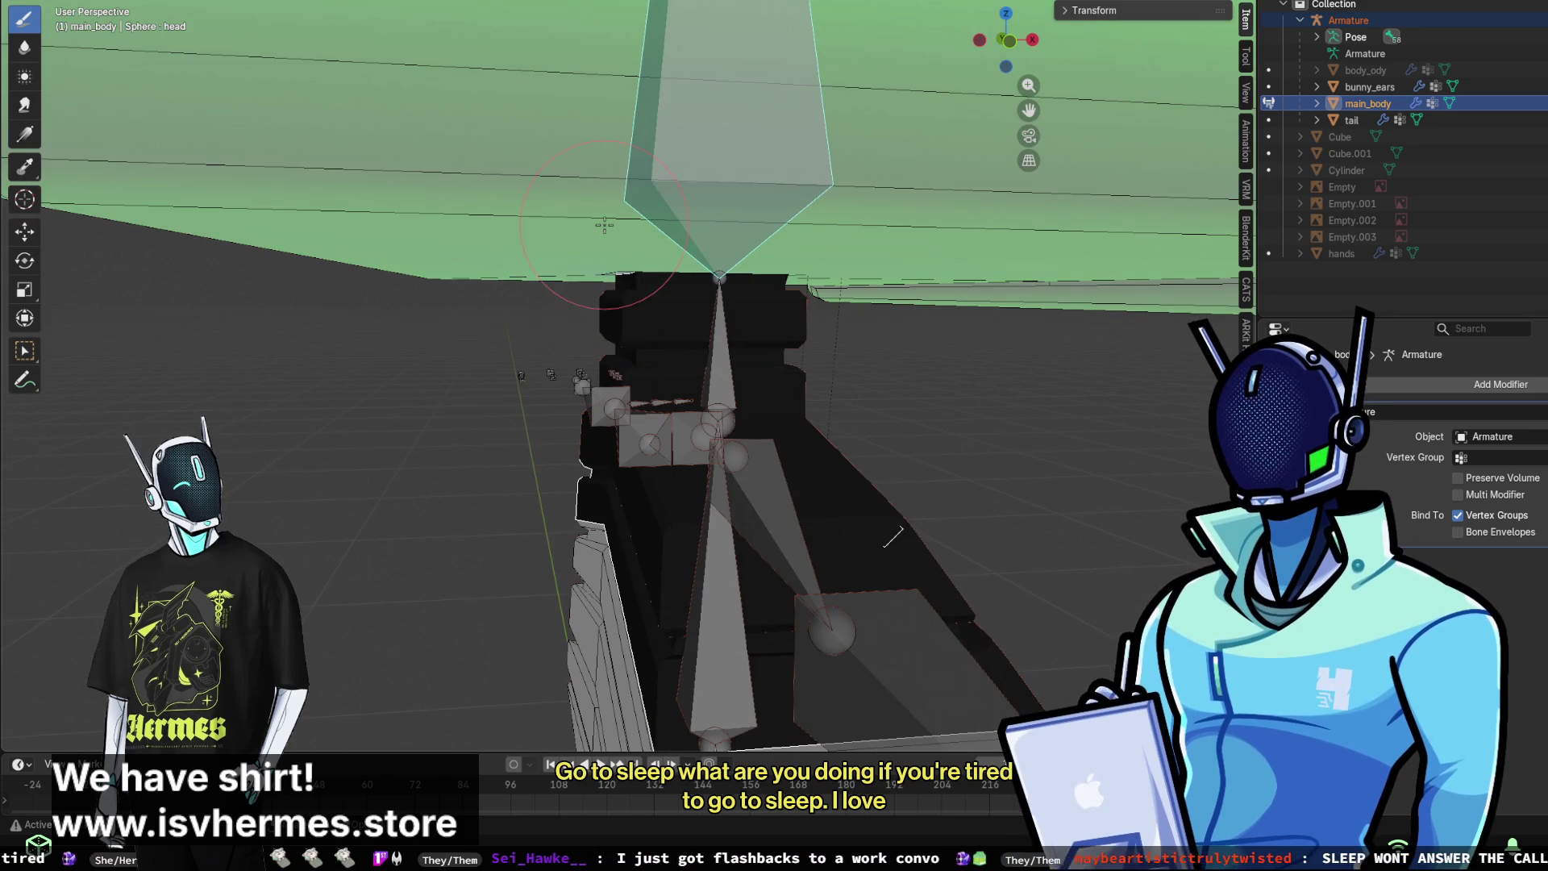
{"action": "mouse_move", "coordinate": [639, 294]}
{"action": "middle_mouse_down"}
{"action": "mouse_move", "coordinate": [702, 306]}
{"action": "mouse_move", "coordinate": [774, 379]}
{"action": "middle_mouse_up"}
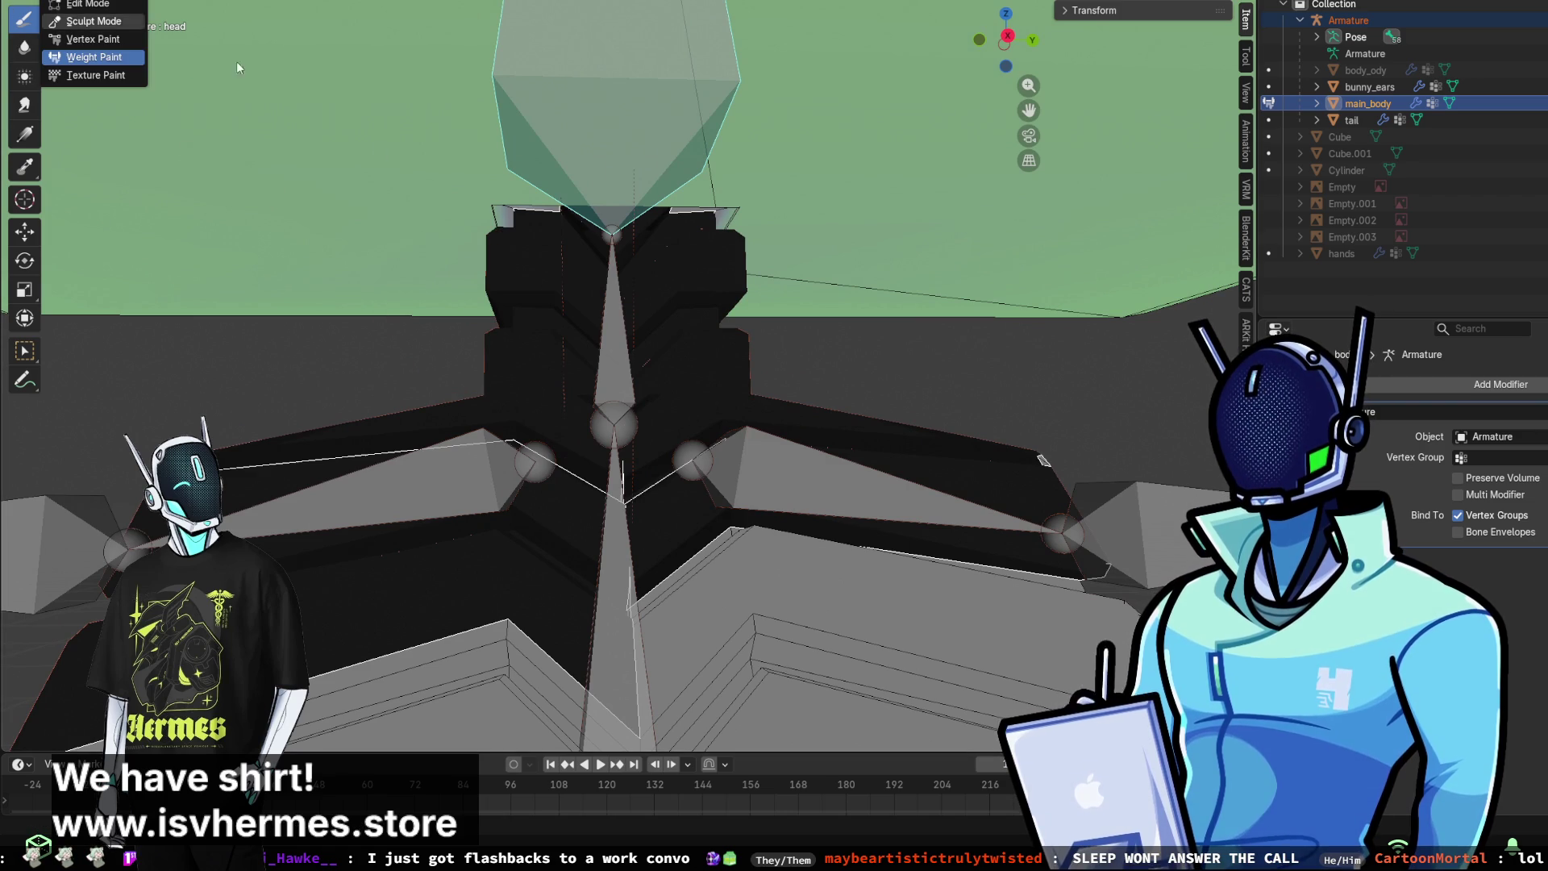
{"action": "mouse_move", "coordinate": [570, 338]}
{"action": "middle_mouse_down"}
{"action": "mouse_move", "coordinate": [675, 369]}
{"action": "mouse_move", "coordinate": [719, 418]}
{"action": "mouse_move", "coordinate": [761, 215]}
{"action": "mouse_move", "coordinate": [734, 295]}
{"action": "middle_mouse_up"}
- Turn off X-ray with Alt+Z and paint head-bone weight onto the dome under the ears
{"action": "scroll", "coordinate": [675, 369], "scroll_direction": "down", "scroll_amount": 4}
{"action": "scroll", "coordinate": [676, 369], "scroll_direction": "up", "scroll_amount": 4}
{"action": "scroll", "coordinate": [740, 442], "scroll_direction": "up", "scroll_amount": 3}
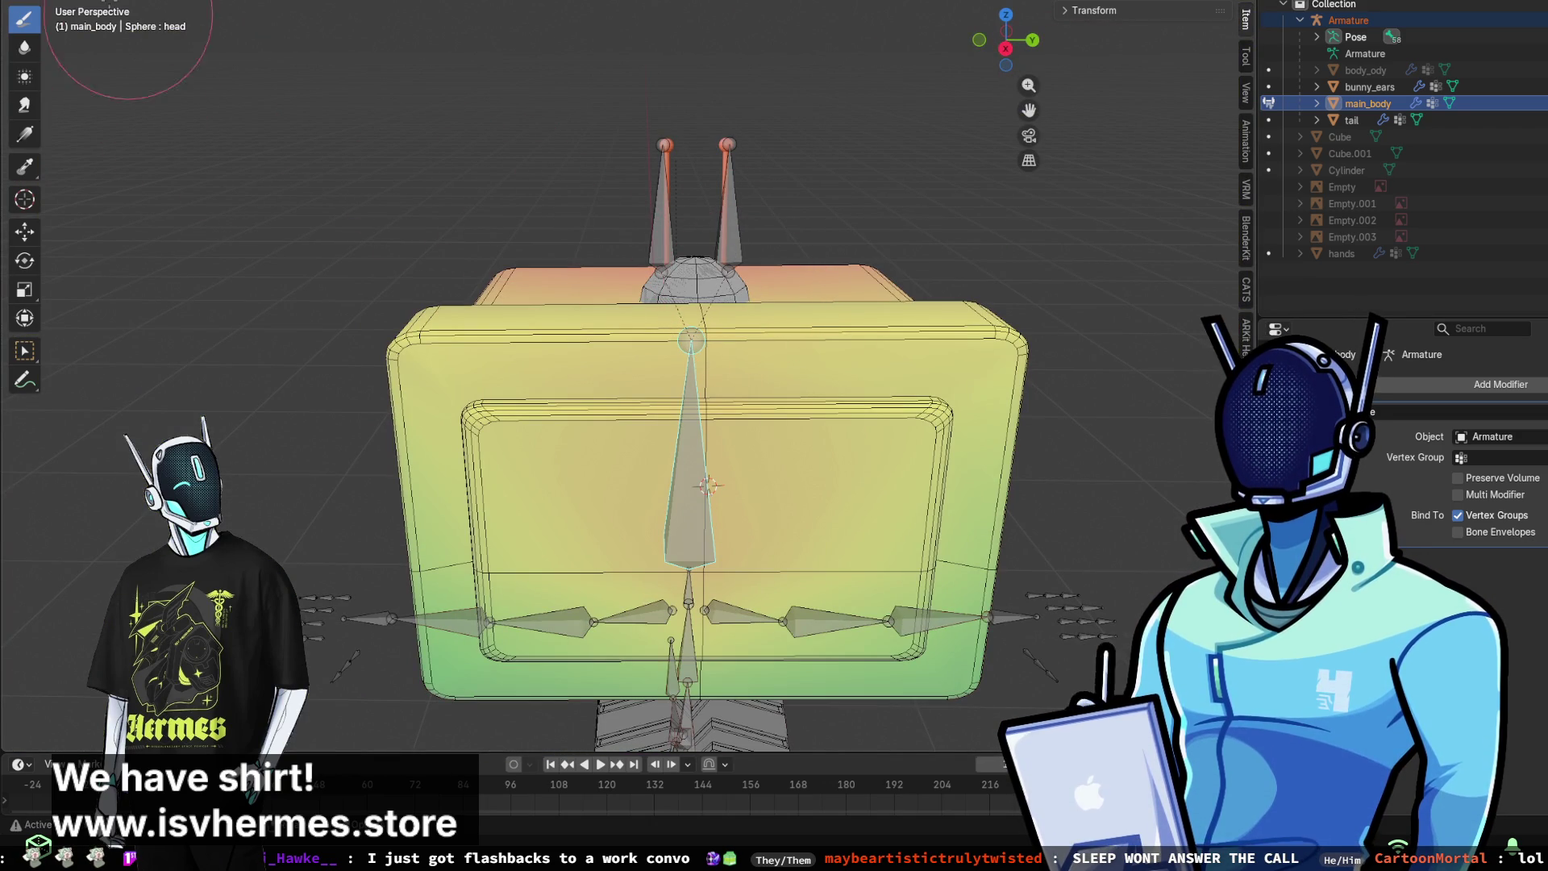
{"action": "key", "text": "alt+z"}
{"action": "middle_click_drag", "start_coordinate": [706, 274], "coordinate": [736, 324]}
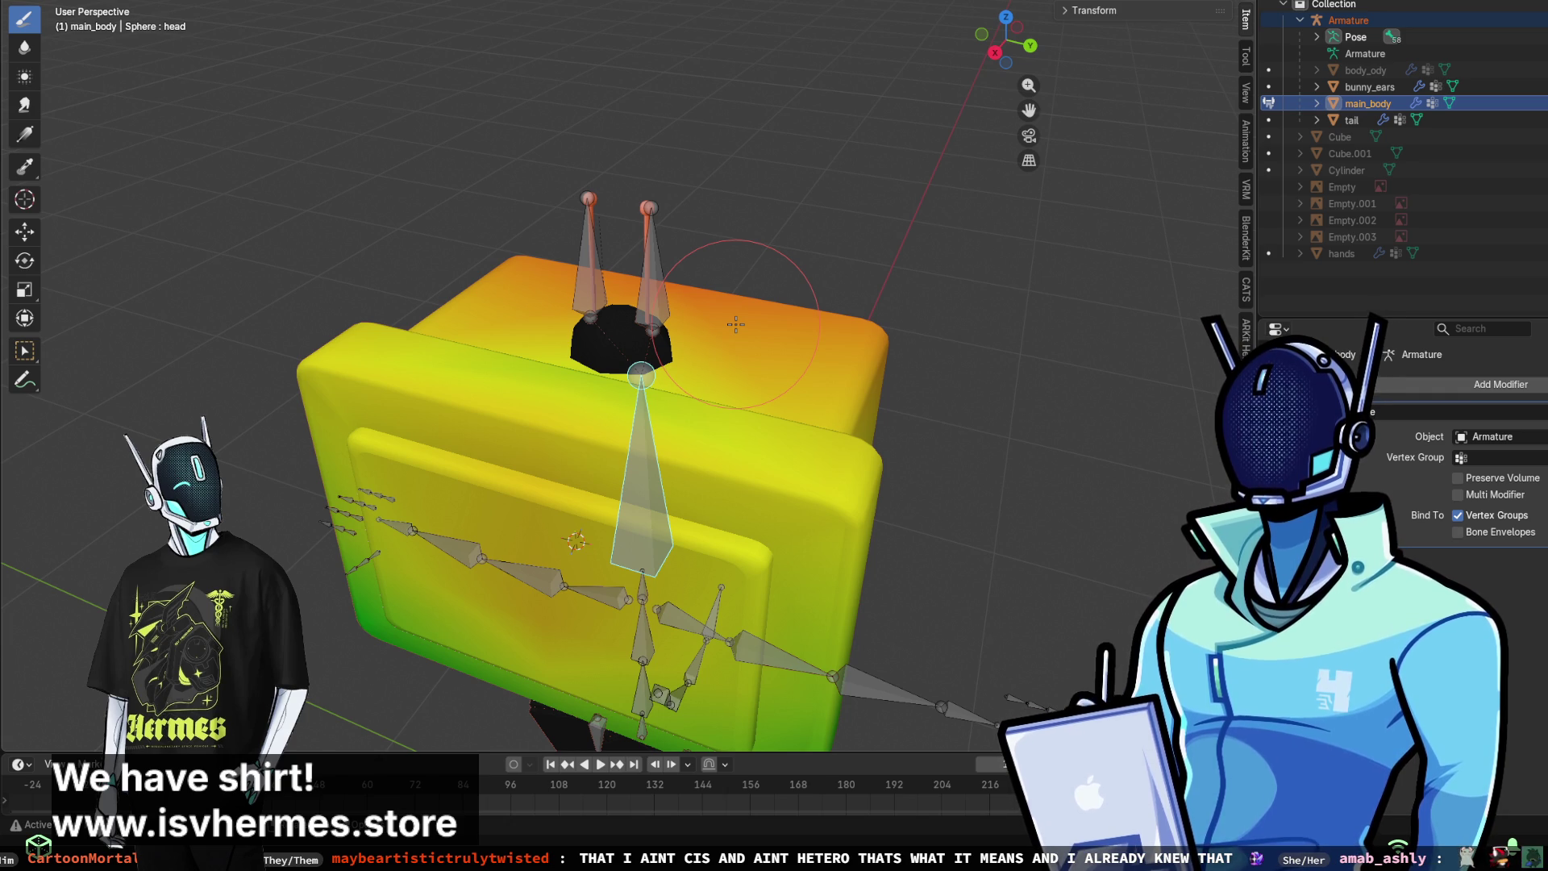
{"action": "scroll", "coordinate": [736, 324], "scroll_direction": "up", "scroll_amount": 3}
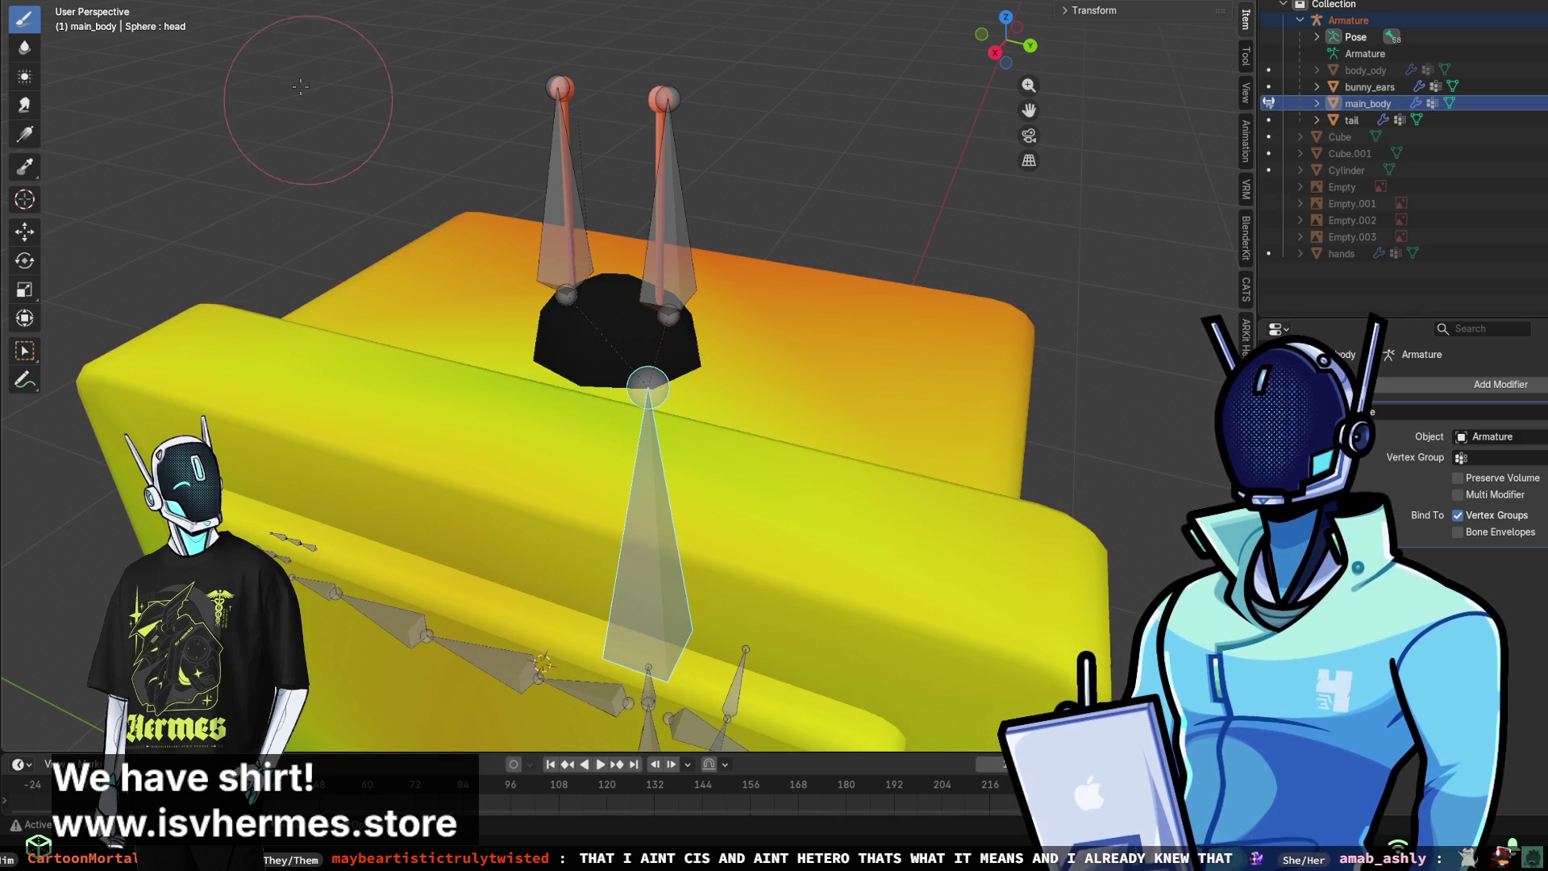
{"action": "left_click_drag", "start_coordinate": [613, 319], "coordinate": [649, 379]}
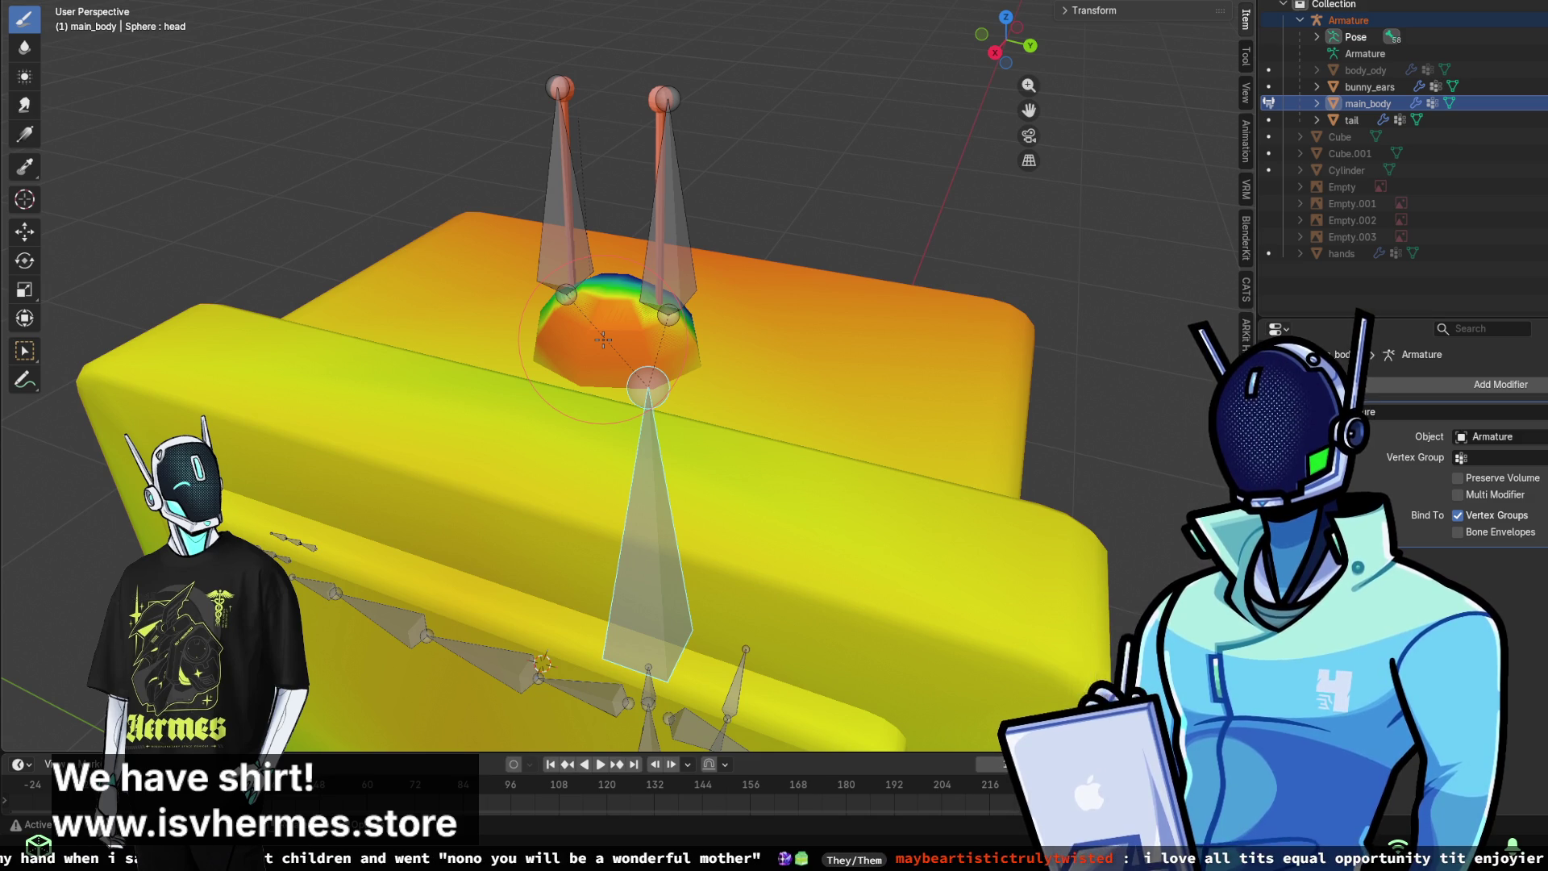
- Deepen the weight on the monitor head's top, upper corners and lower front edge to orange
{"action": "middle_click_drag", "start_coordinate": [663, 353], "coordinate": [379, 222]}
{"action": "mouse_move", "coordinate": [435, 145]}
{"action": "middle_mouse_down"}
{"action": "mouse_move", "coordinate": [492, 157]}
{"action": "mouse_move", "coordinate": [644, 379]}
{"action": "mouse_move", "coordinate": [758, 444]}
{"action": "middle_mouse_up"}
{"action": "middle_click_drag", "start_coordinate": [835, 404], "coordinate": [706, 295], "text": "shift"}
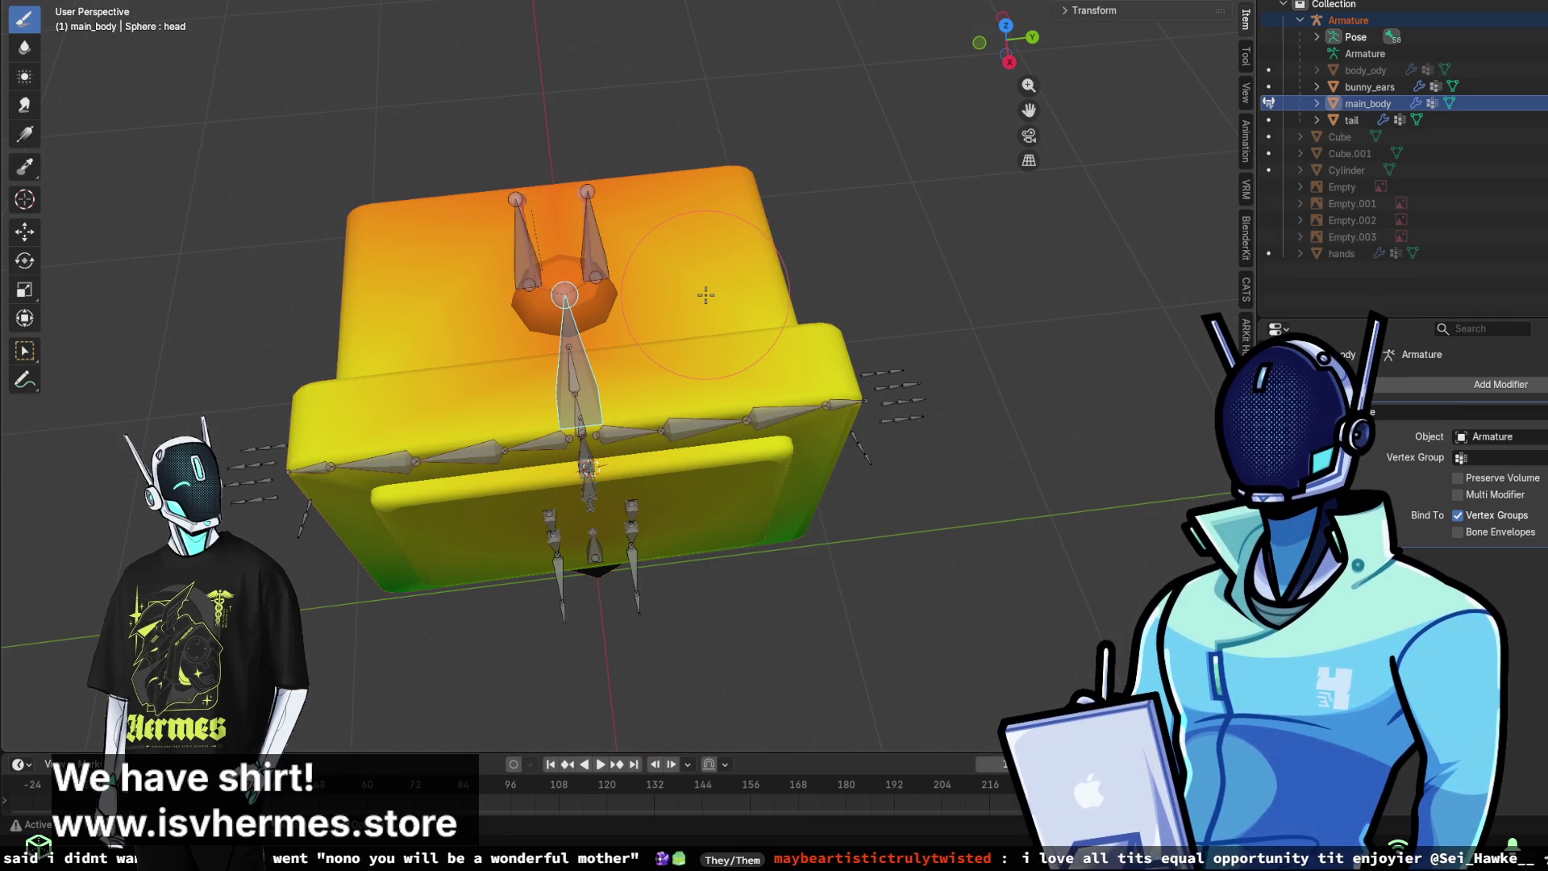
{"action": "scroll", "coordinate": [718, 397], "scroll_direction": "up", "scroll_amount": 1}
{"action": "left_click_drag", "start_coordinate": [718, 397], "coordinate": [723, 416]}
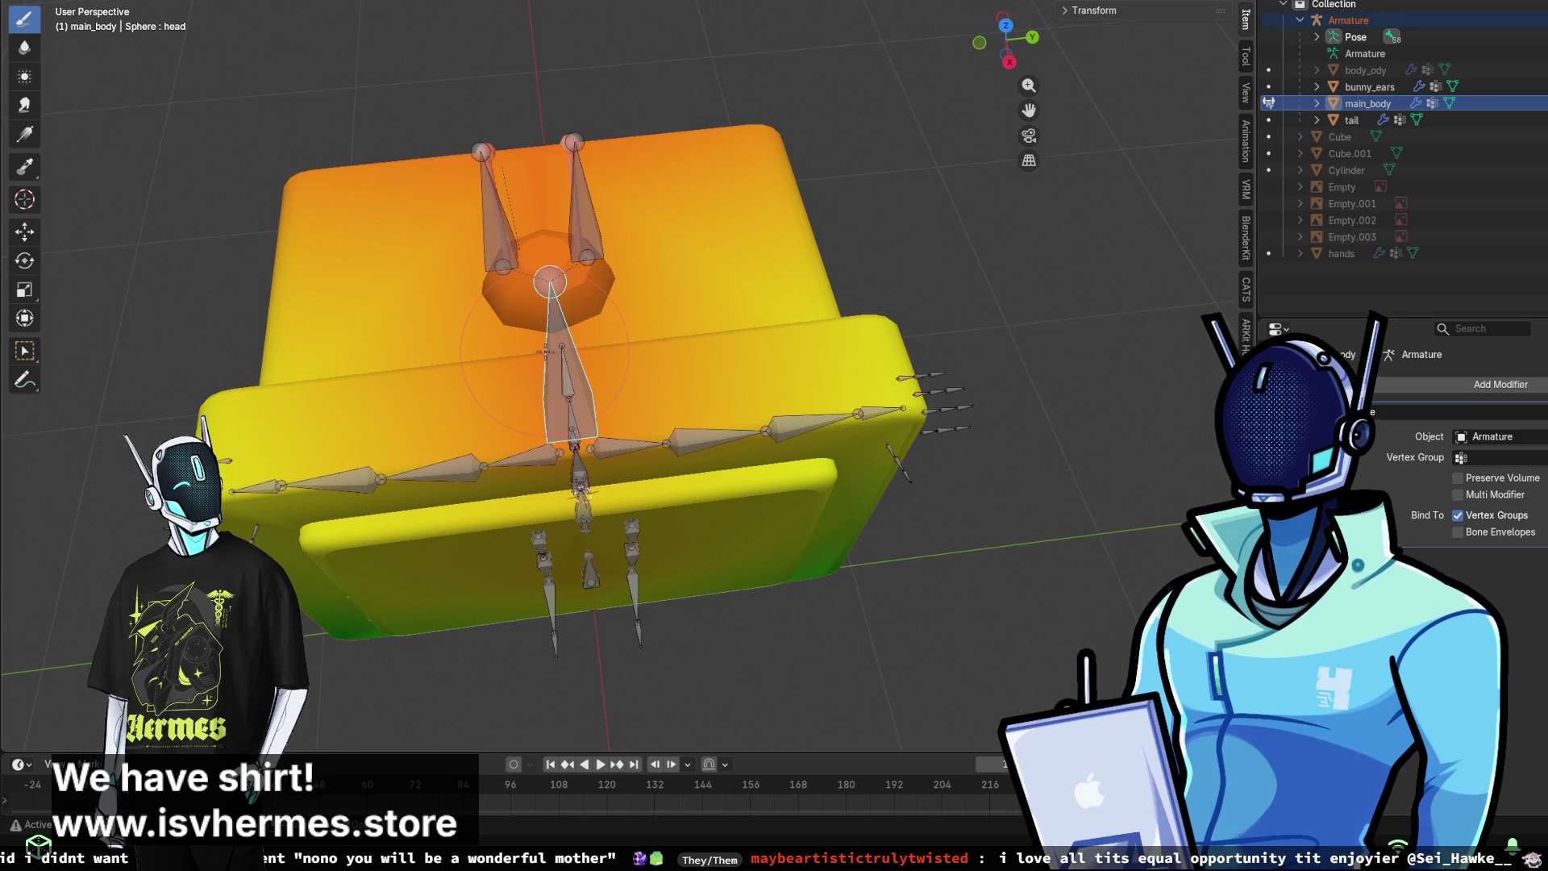
{"action": "left_click_drag", "start_coordinate": [782, 331], "coordinate": [787, 241]}
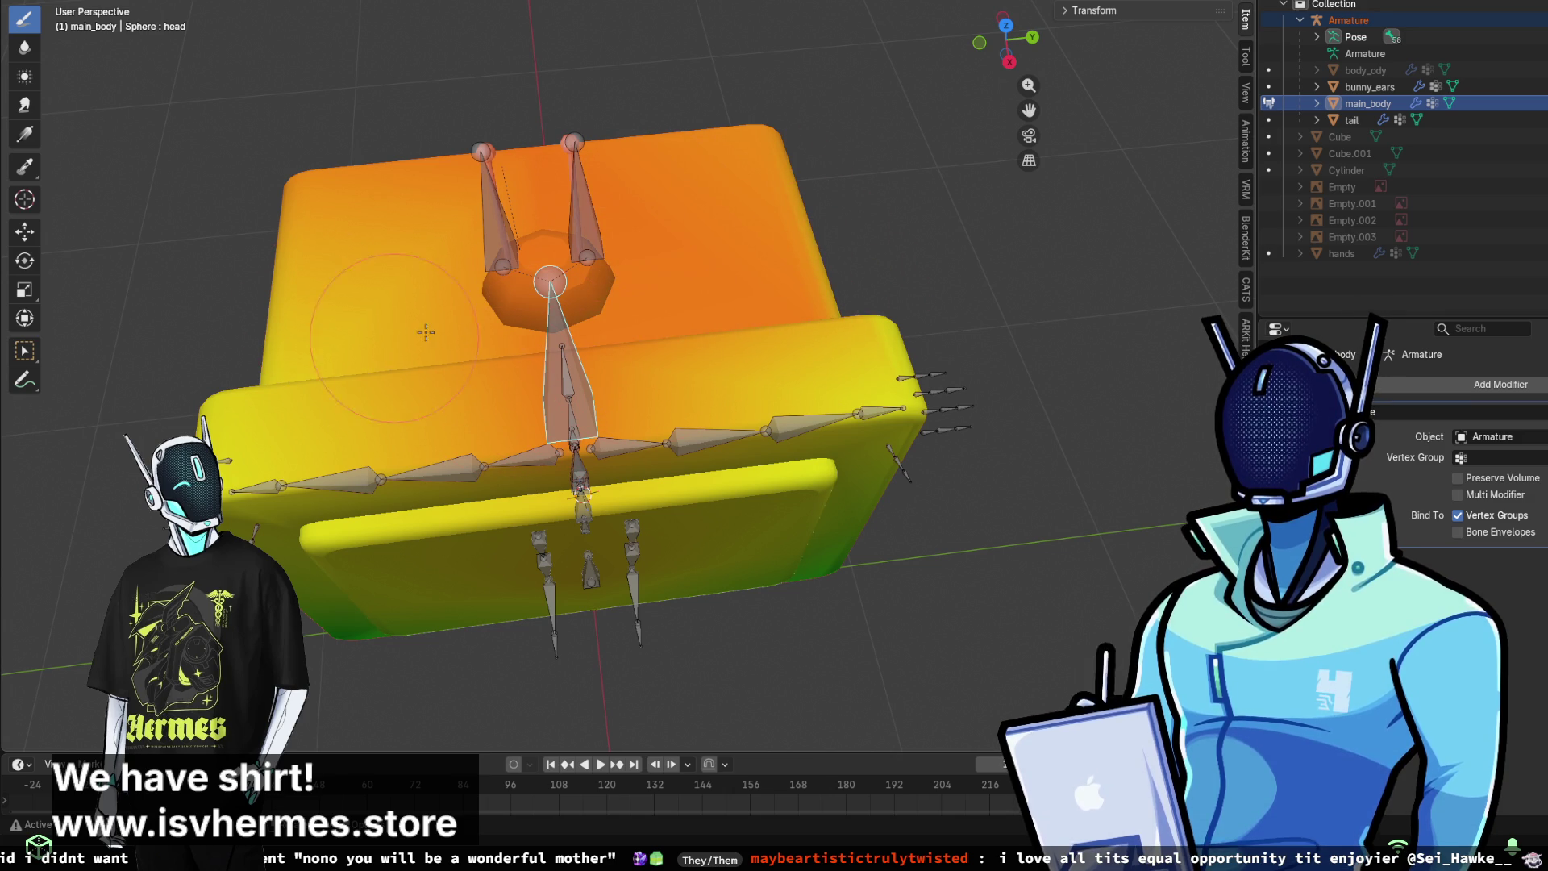
{"action": "mouse_move", "coordinate": [323, 345]}
{"action": "left_mouse_down"}
{"action": "mouse_move", "coordinate": [338, 419]}
{"action": "mouse_move", "coordinate": [355, 403]}
{"action": "left_mouse_up"}
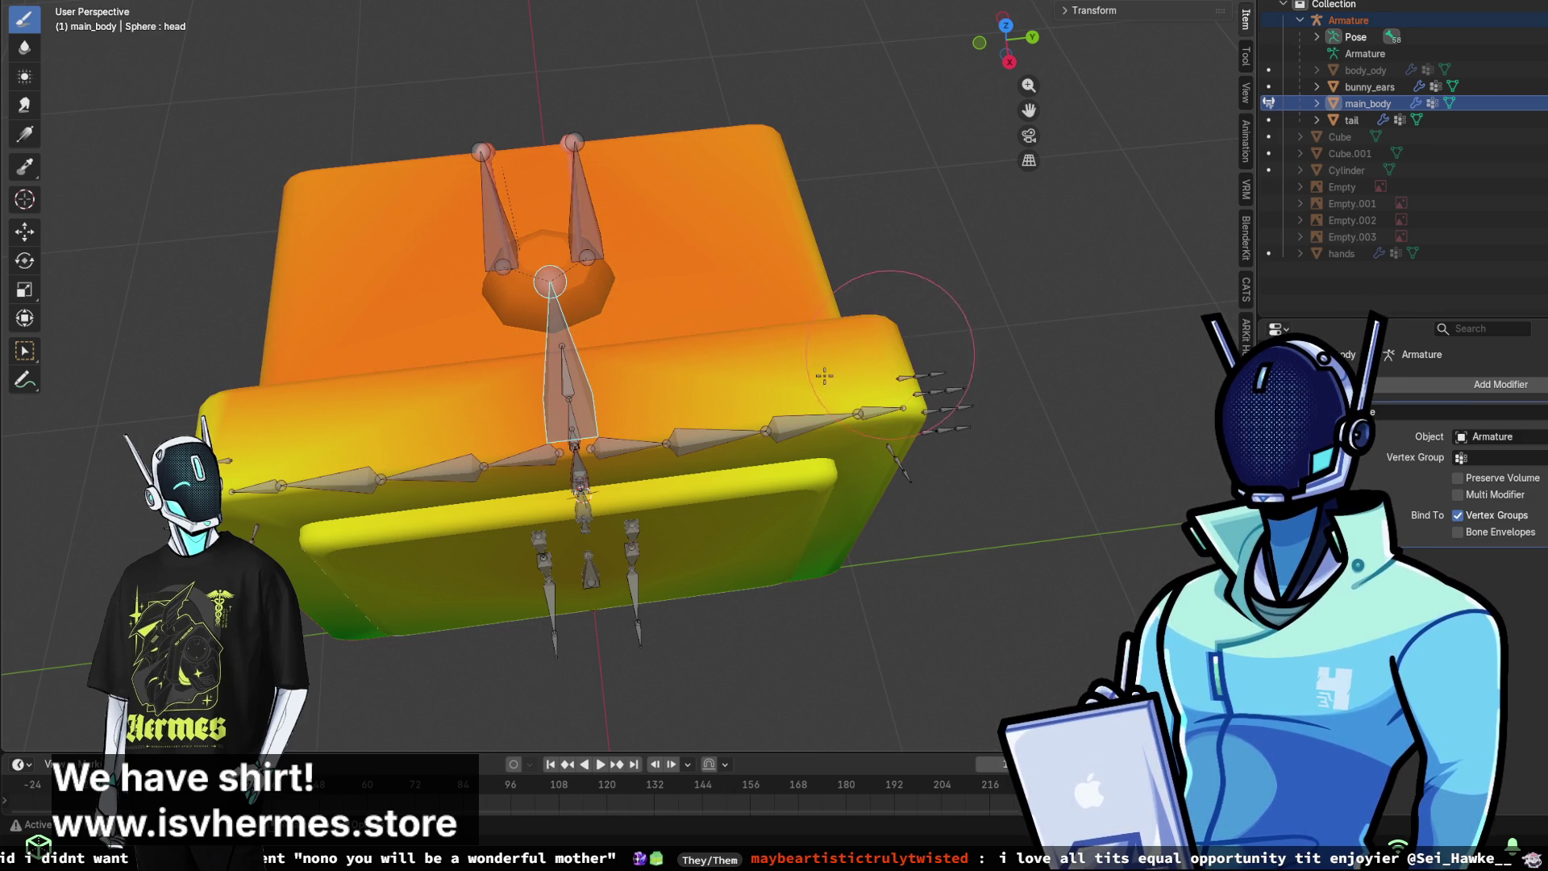
{"action": "left_click_drag", "start_coordinate": [830, 375], "coordinate": [449, 415]}
{"action": "middle_click_drag", "start_coordinate": [391, 426], "coordinate": [593, 279]}
- Paint the head's front, lower-left area and side tab orange with head-bone weight
{"action": "mouse_move", "coordinate": [758, 233]}
{"action": "left_mouse_down"}
{"action": "mouse_move", "coordinate": [355, 322]}
{"action": "mouse_move", "coordinate": [710, 451]}
{"action": "mouse_move", "coordinate": [354, 516]}
{"action": "mouse_move", "coordinate": [794, 522]}
{"action": "mouse_move", "coordinate": [482, 374]}
{"action": "left_mouse_up"}
{"action": "mouse_move", "coordinate": [428, 280]}
{"action": "left_mouse_down"}
{"action": "mouse_move", "coordinate": [774, 403]}
{"action": "mouse_move", "coordinate": [710, 435]}
{"action": "left_mouse_up"}
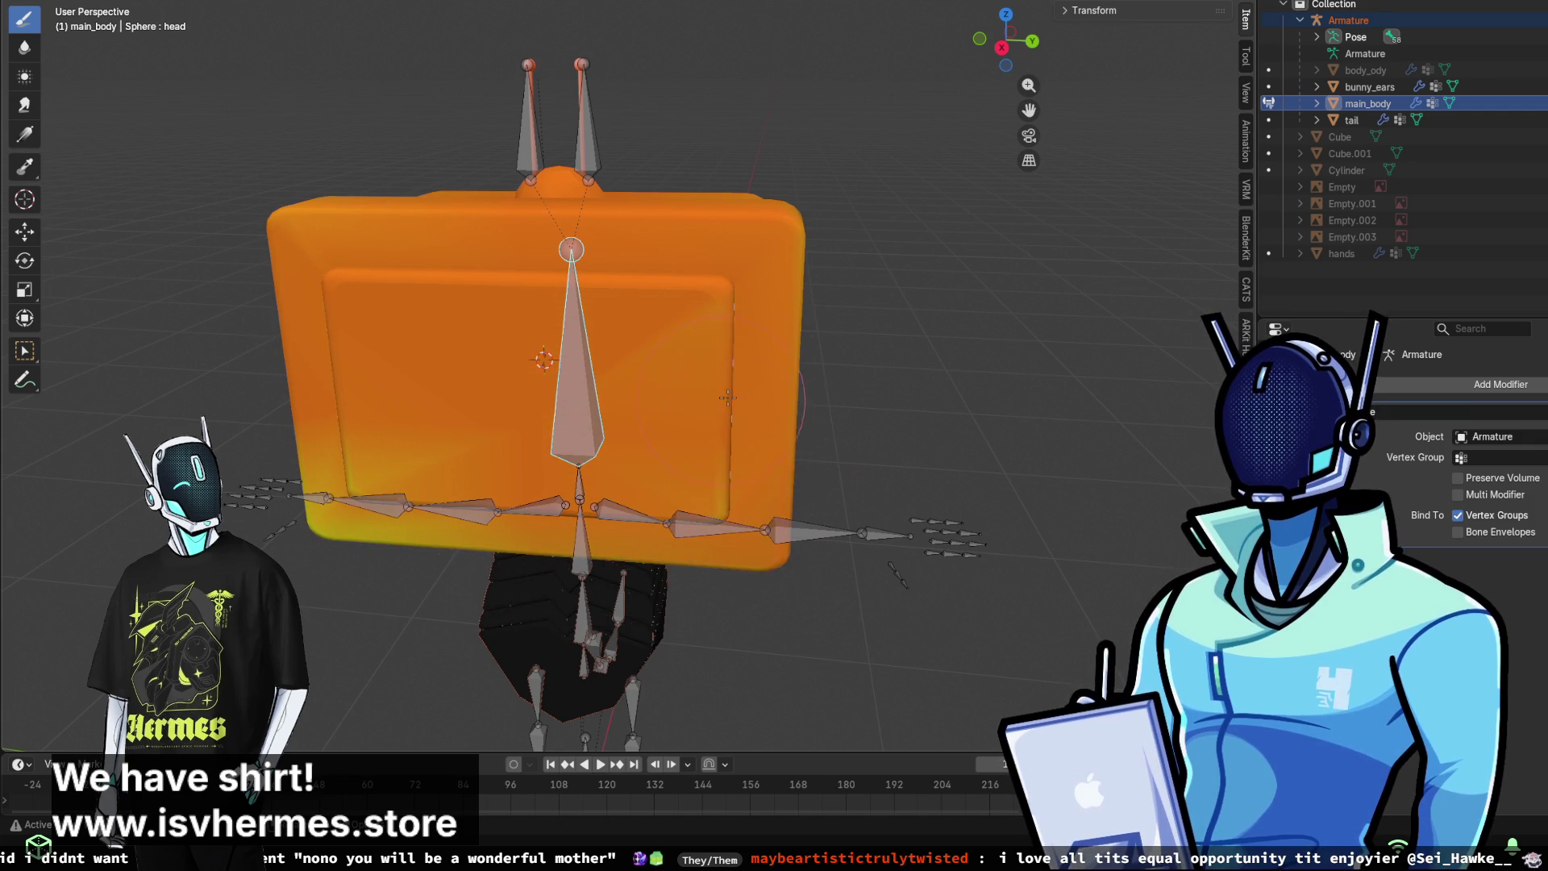
{"action": "middle_click_drag", "start_coordinate": [710, 435], "coordinate": [610, 385]}
{"action": "mouse_move", "coordinate": [524, 313]}
{"action": "left_mouse_down"}
{"action": "mouse_move", "coordinate": [725, 185]}
{"action": "mouse_move", "coordinate": [702, 379]}
{"action": "mouse_move", "coordinate": [778, 461]}
{"action": "left_mouse_up"}
{"action": "left_click_drag", "start_coordinate": [493, 492], "coordinate": [700, 434]}
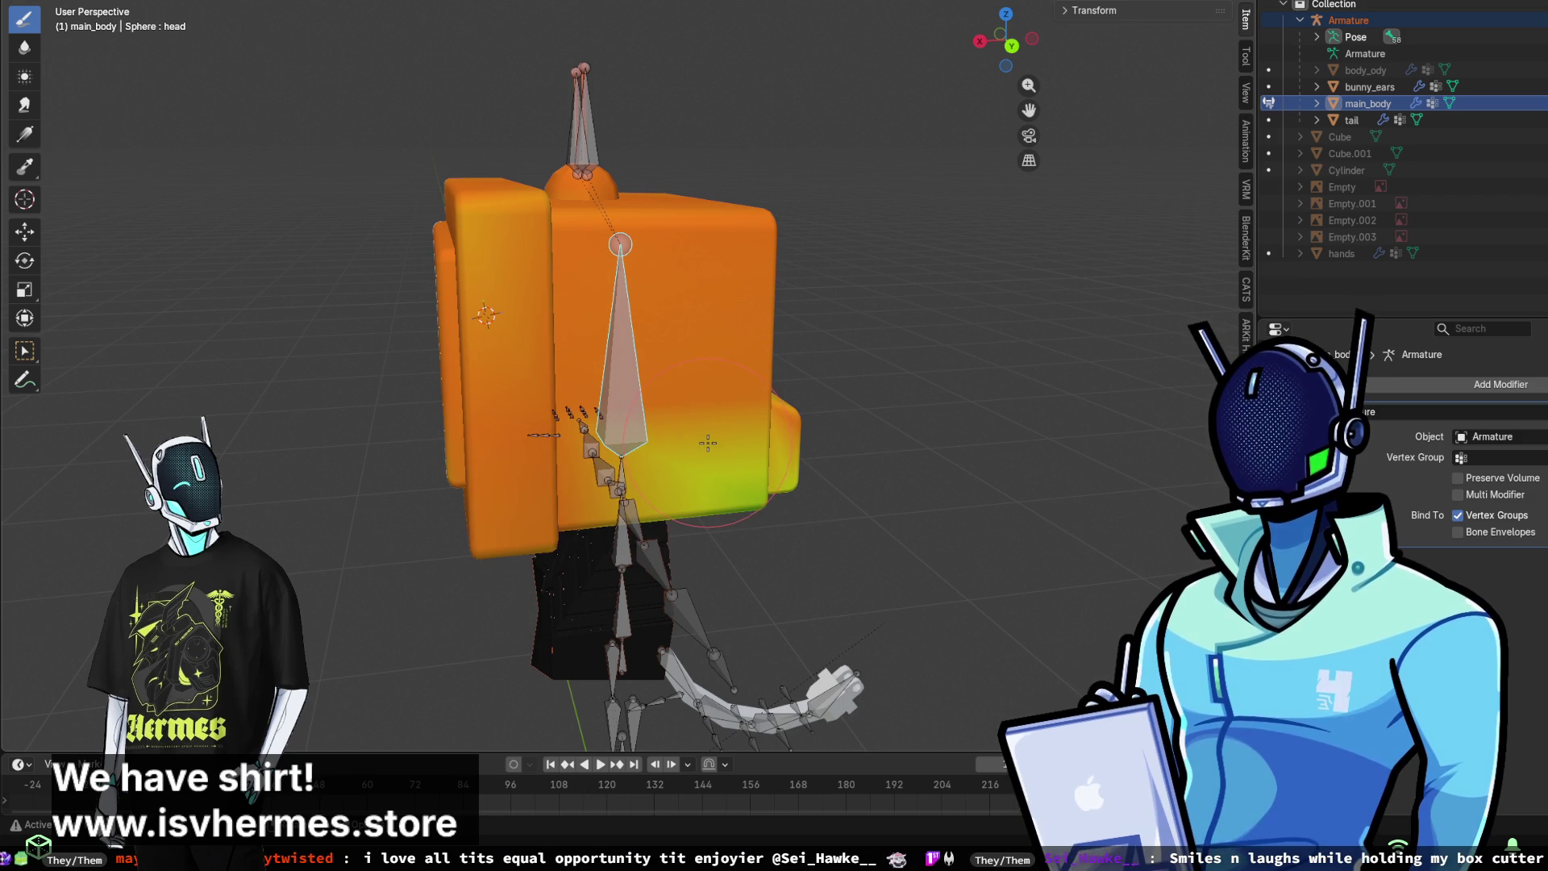
{"action": "middle_click_drag", "start_coordinate": [762, 440], "coordinate": [798, 403]}
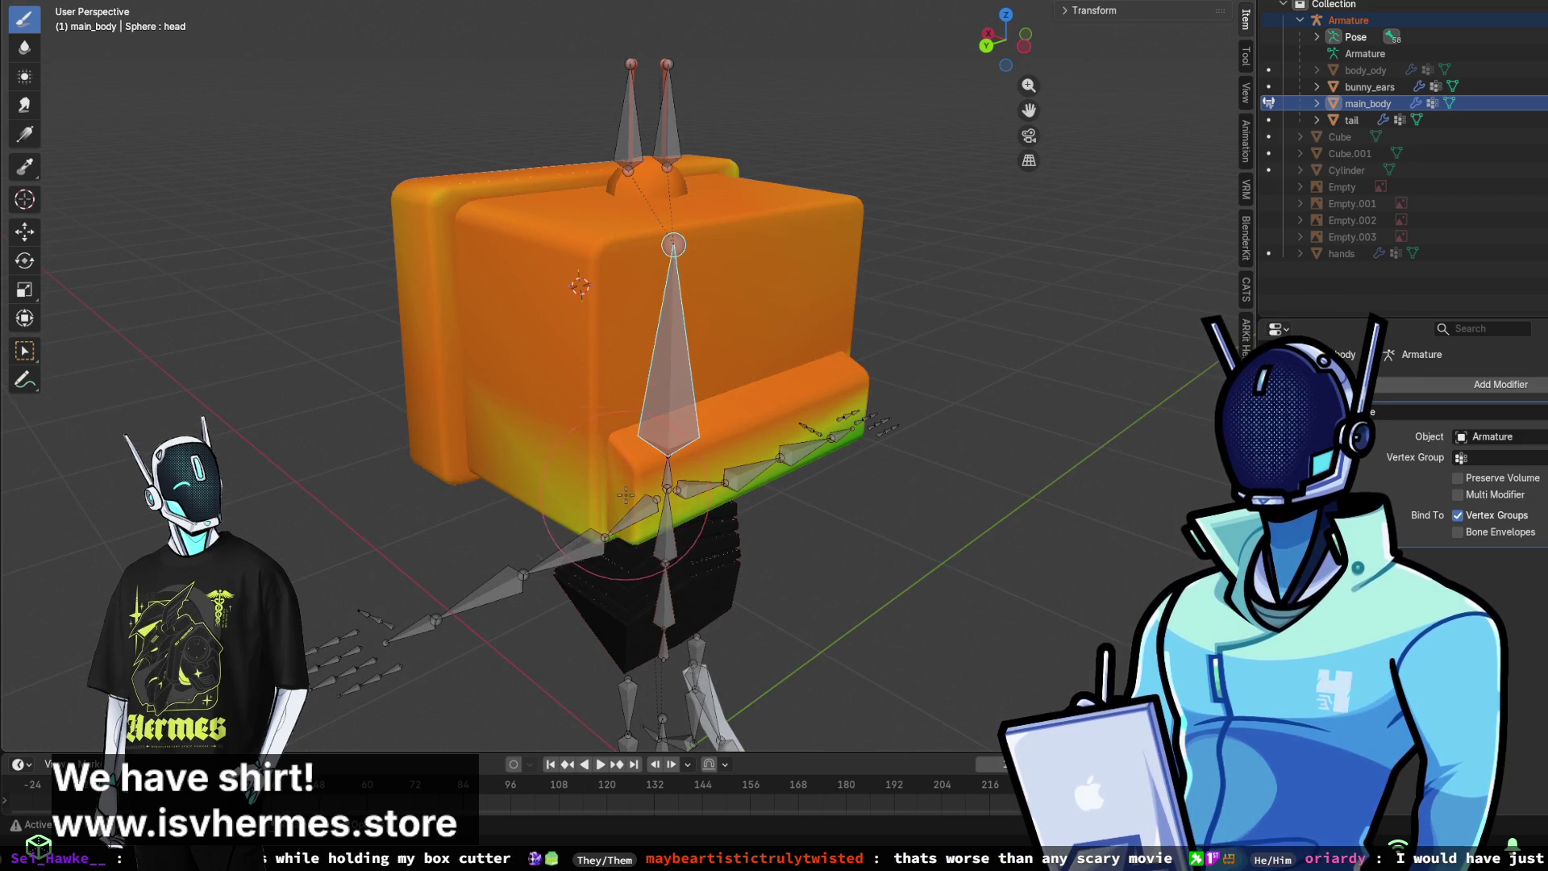
{"action": "middle_click_drag", "start_coordinate": [827, 350], "coordinate": [724, 407]}
{"action": "left_click_drag", "start_coordinate": [632, 438], "coordinate": [581, 372]}
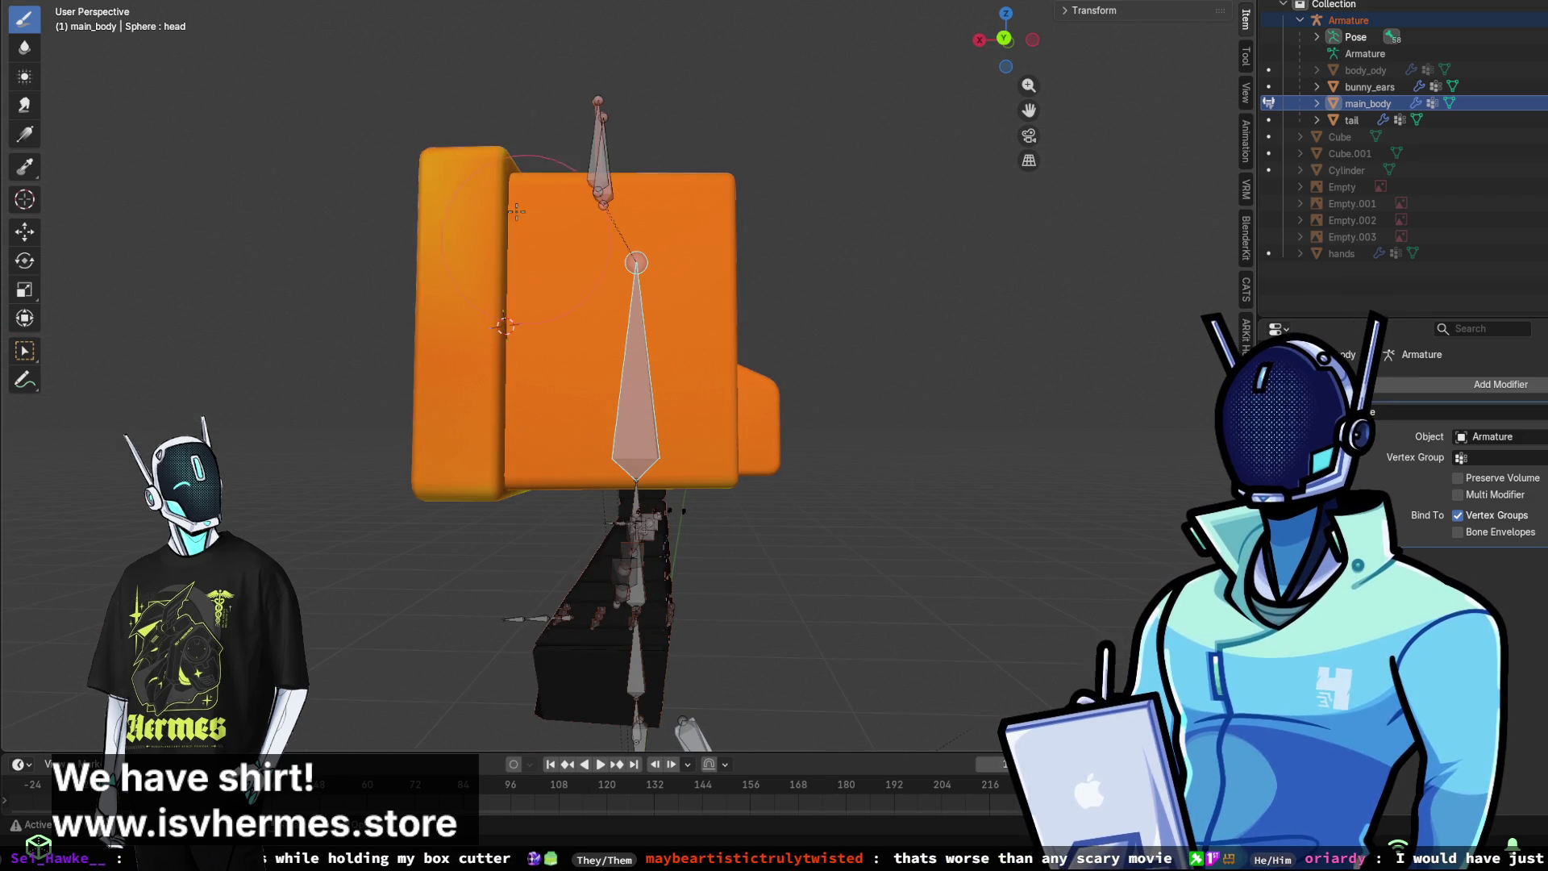
- Paint the remaining green front and left areas orange and inspect the head's underside
{"action": "middle_click_drag", "start_coordinate": [517, 211], "coordinate": [620, 253]}
{"action": "middle_click_drag", "start_coordinate": [498, 374], "coordinate": [685, 310]}
{"action": "mouse_move", "coordinate": [564, 355]}
{"action": "left_mouse_down"}
{"action": "mouse_move", "coordinate": [451, 363]}
{"action": "mouse_move", "coordinate": [661, 354]}
{"action": "mouse_move", "coordinate": [419, 266]}
{"action": "mouse_move", "coordinate": [521, 309]}
{"action": "left_mouse_up"}
{"action": "middle_click_drag", "start_coordinate": [521, 309], "coordinate": [511, 411]}
{"action": "scroll", "coordinate": [511, 411], "scroll_direction": "up", "scroll_amount": 2}
{"action": "middle_click_drag", "start_coordinate": [722, 523], "coordinate": [486, 277]}
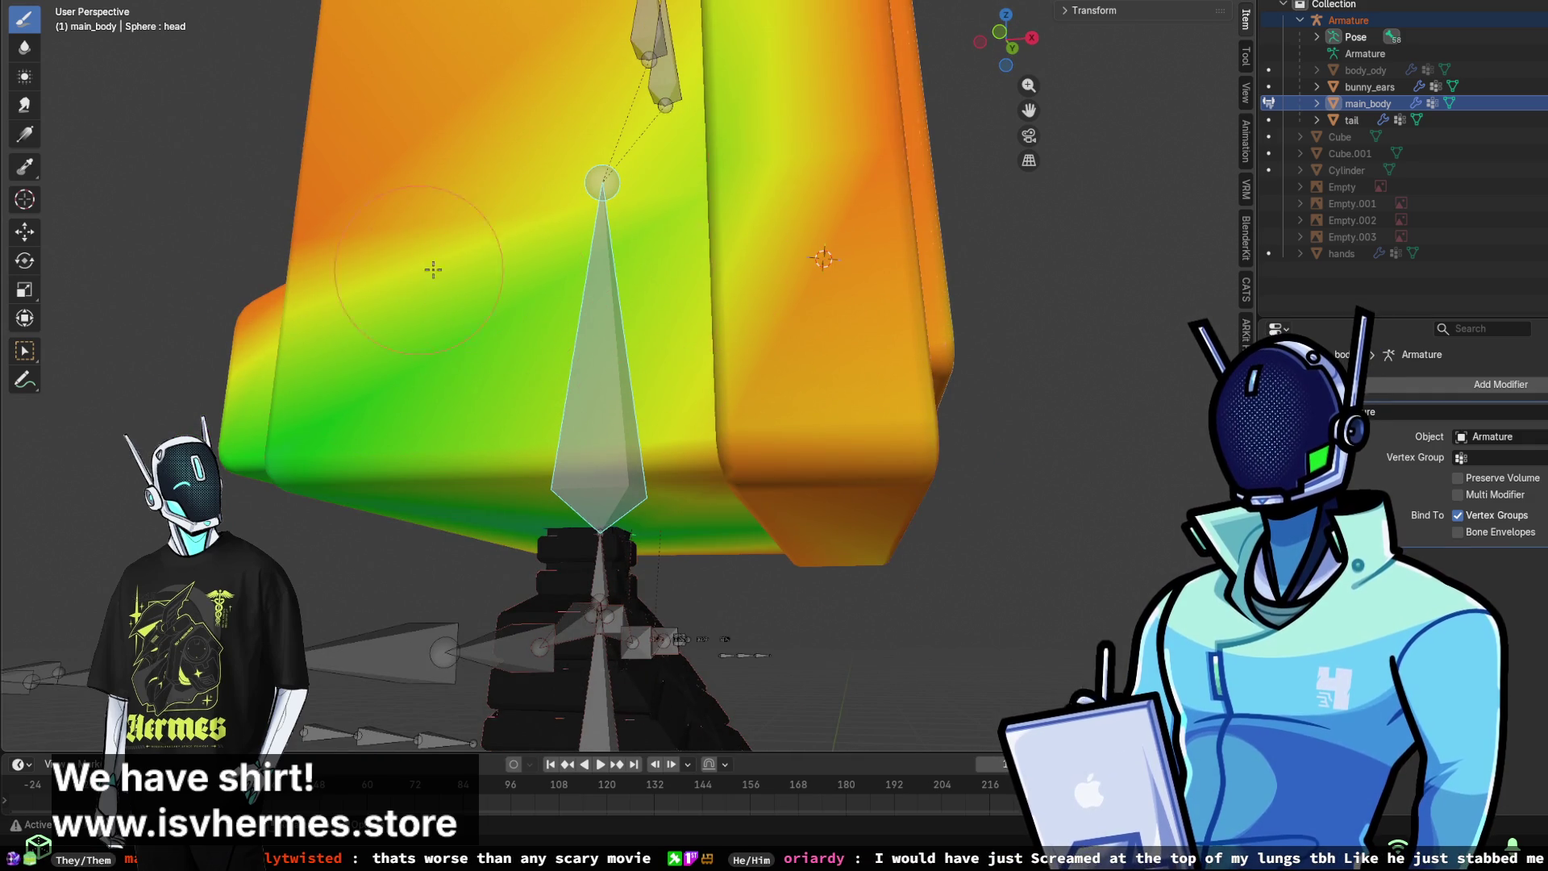
{"action": "scroll", "coordinate": [433, 269], "scroll_direction": "down", "scroll_amount": 5}
{"action": "middle_click_drag", "start_coordinate": [433, 270], "coordinate": [455, 370]}
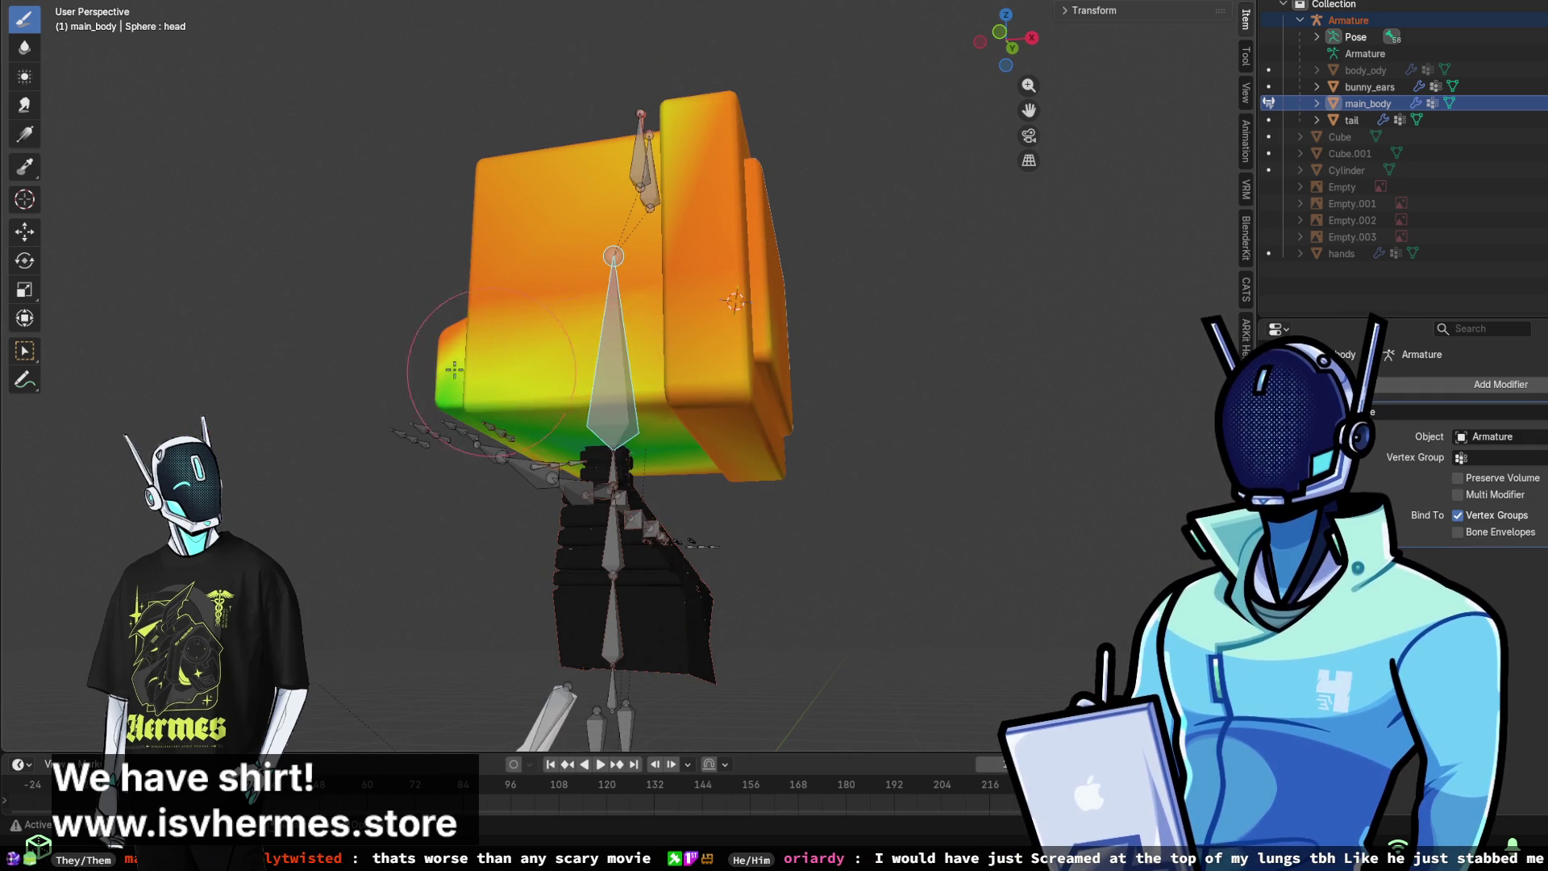
{"action": "mouse_move", "coordinate": [685, 105]}
{"action": "middle_mouse_down"}
{"action": "mouse_move", "coordinate": [705, 200]}
{"action": "mouse_move", "coordinate": [653, 170]}
{"action": "middle_mouse_up"}
- Rotate the head bone to tilt the head and test the weights
{"action": "left_click", "coordinate": [24, 259]}
{"action": "mouse_move", "coordinate": [578, 395]}
{"action": "left_mouse_down"}
{"action": "mouse_move", "coordinate": [621, 379]}
{"action": "mouse_move", "coordinate": [589, 395]}
{"action": "left_mouse_up"}
{"action": "mouse_move", "coordinate": [589, 395]}
{"action": "middle_mouse_down"}
{"action": "mouse_move", "coordinate": [816, 331]}
{"action": "mouse_move", "coordinate": [957, 342]}
{"action": "mouse_move", "coordinate": [730, 365]}
{"action": "mouse_move", "coordinate": [729, 325]}
{"action": "mouse_move", "coordinate": [654, 313]}
{"action": "mouse_move", "coordinate": [746, 322]}
{"action": "mouse_move", "coordinate": [677, 315]}
{"action": "middle_mouse_up"}
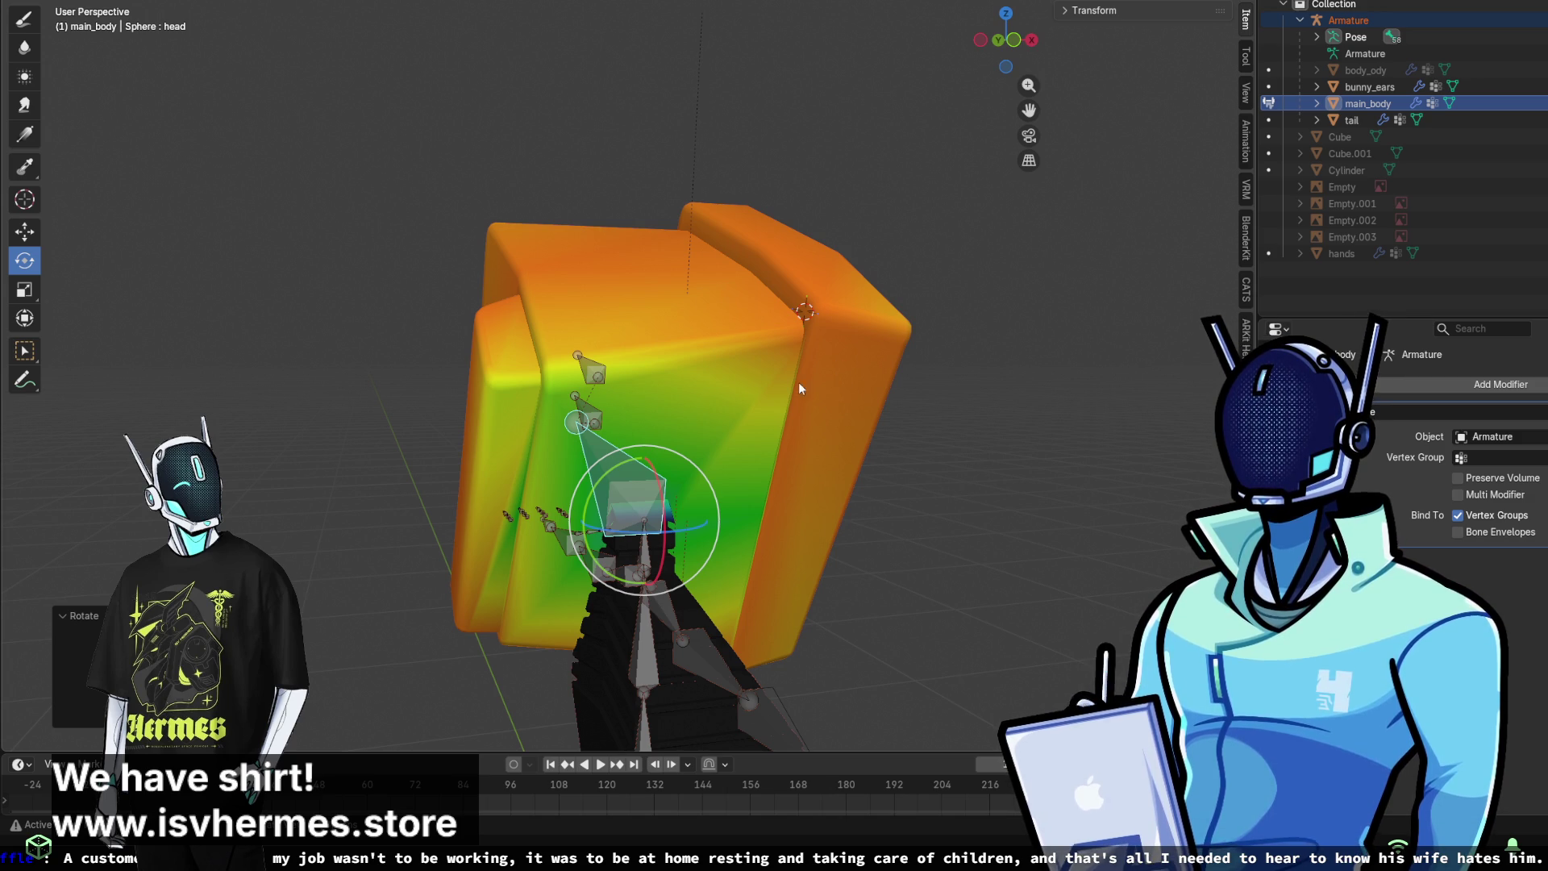
- Tilt the head bone upward and rotate it again, checking the deformation from several angles
{"action": "left_click_drag", "start_coordinate": [662, 538], "coordinate": [649, 472]}
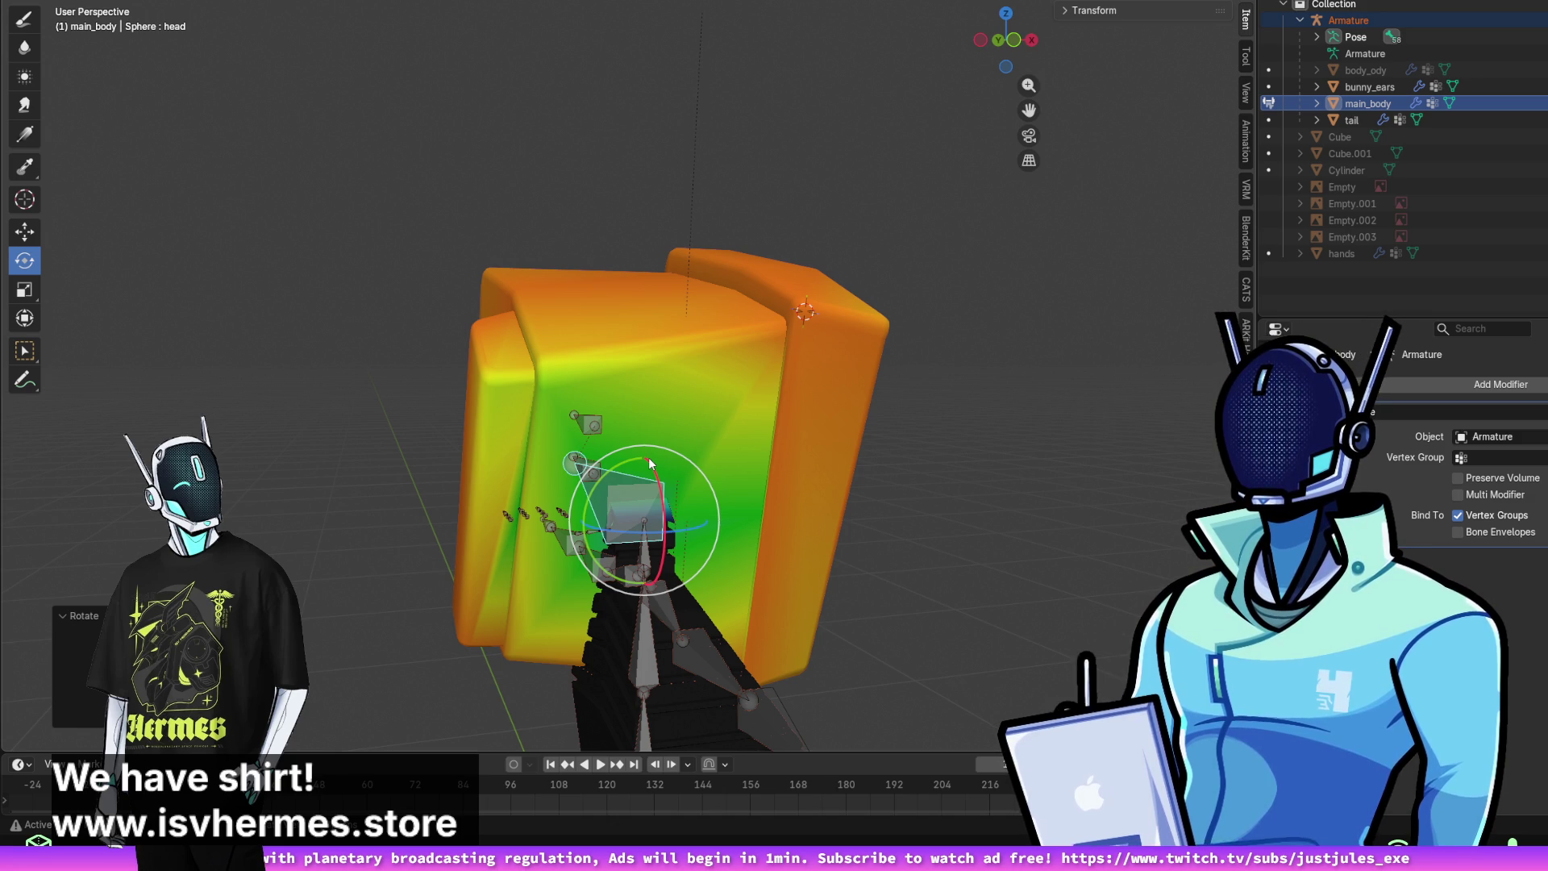
{"action": "middle_click_drag", "start_coordinate": [767, 376], "coordinate": [494, 351]}
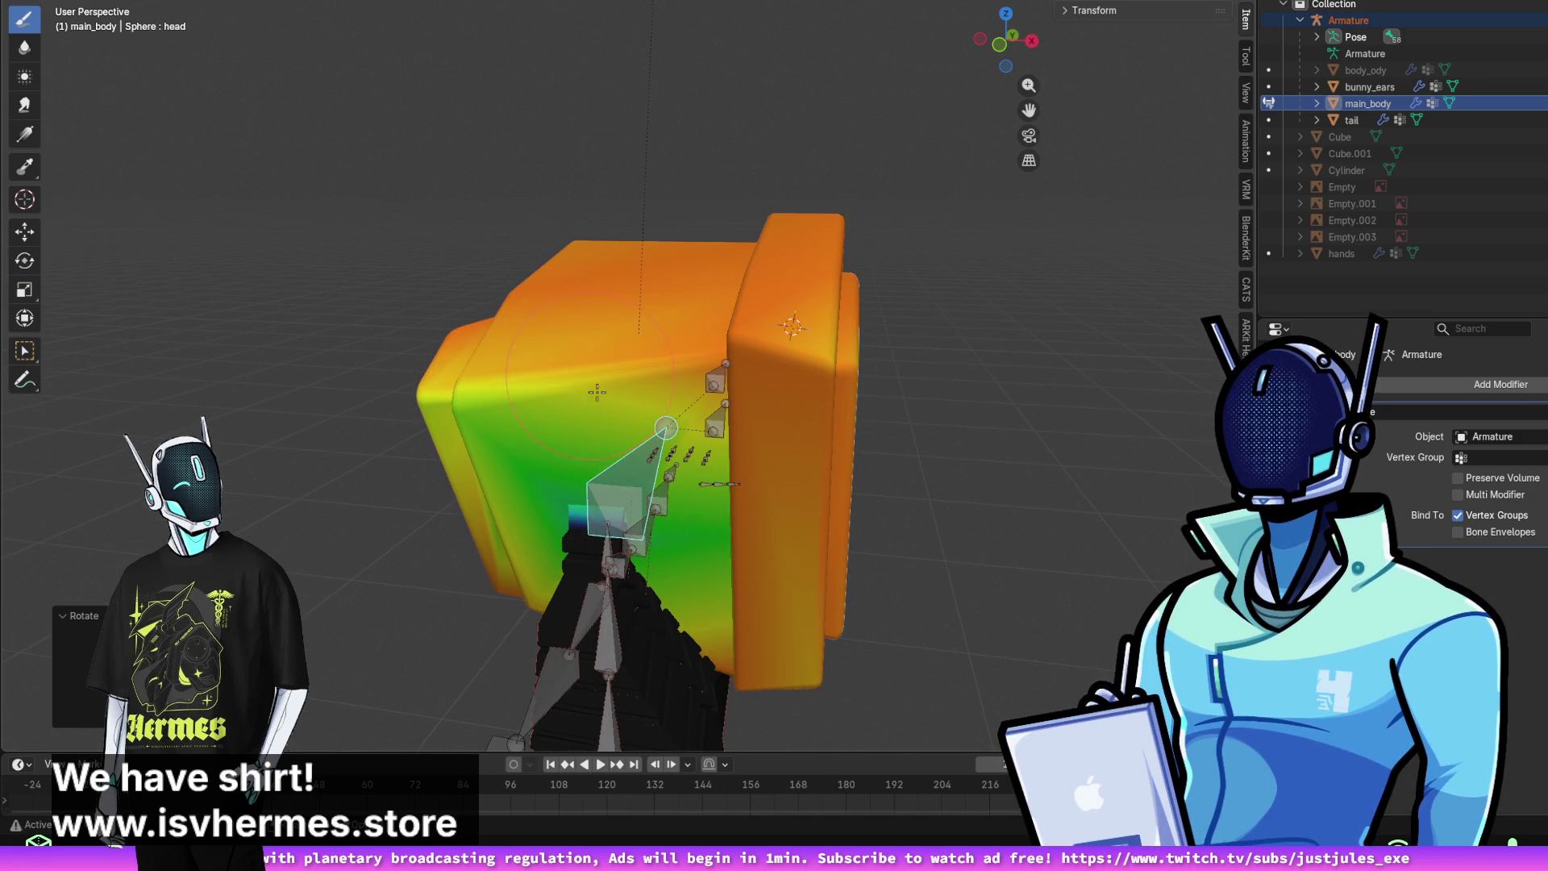
{"action": "middle_click_drag", "start_coordinate": [448, 331], "coordinate": [484, 364]}
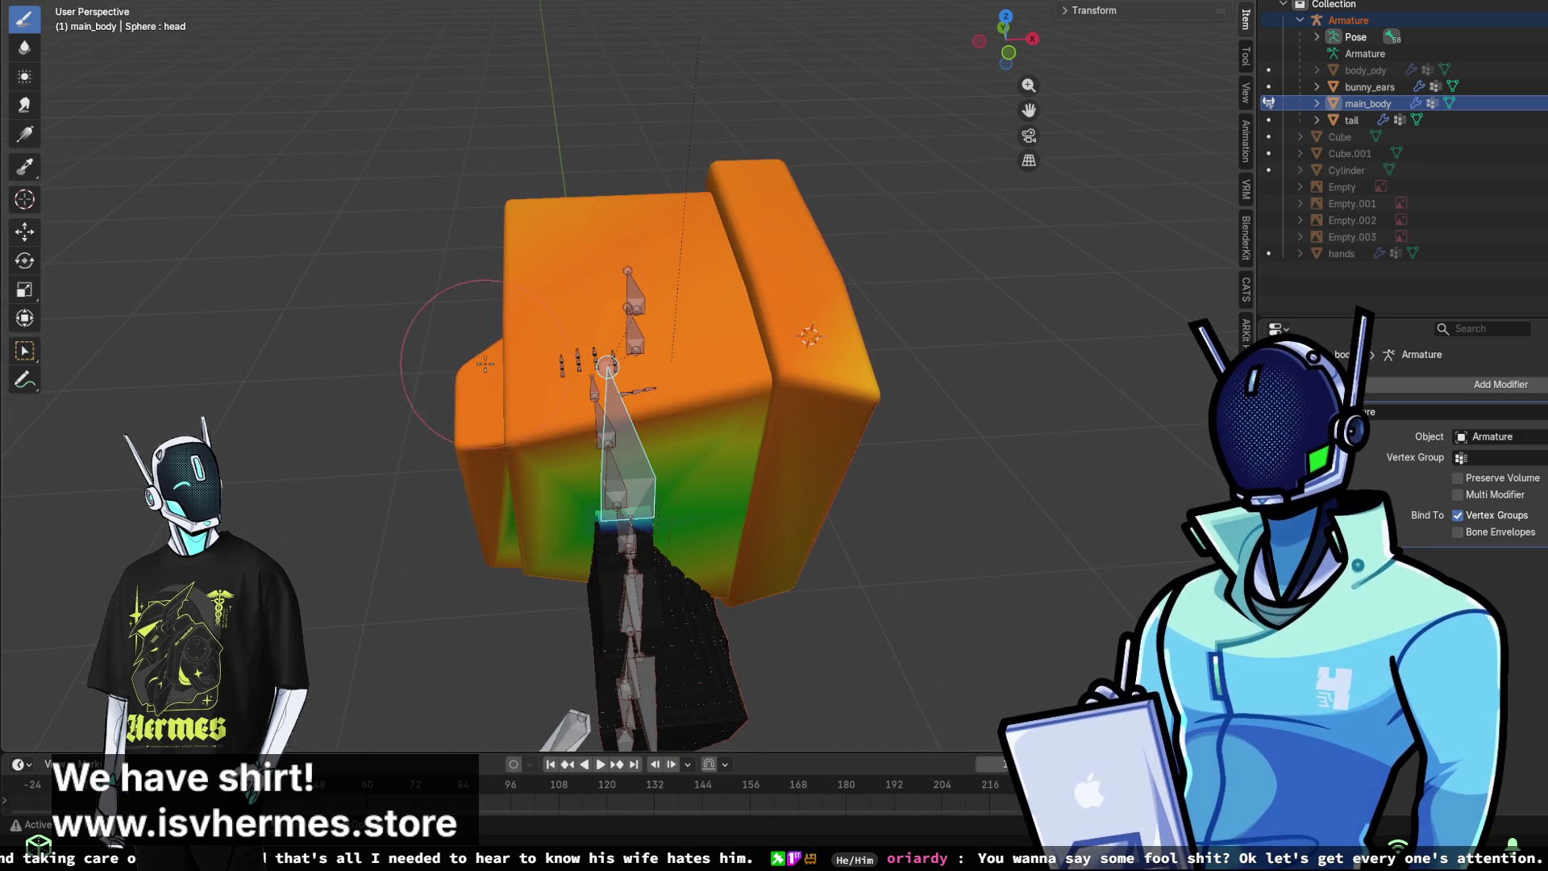
{"action": "mouse_move", "coordinate": [781, 443]}
{"action": "middle_mouse_down"}
{"action": "mouse_move", "coordinate": [616, 407]}
{"action": "mouse_move", "coordinate": [621, 315]}
{"action": "middle_mouse_up"}
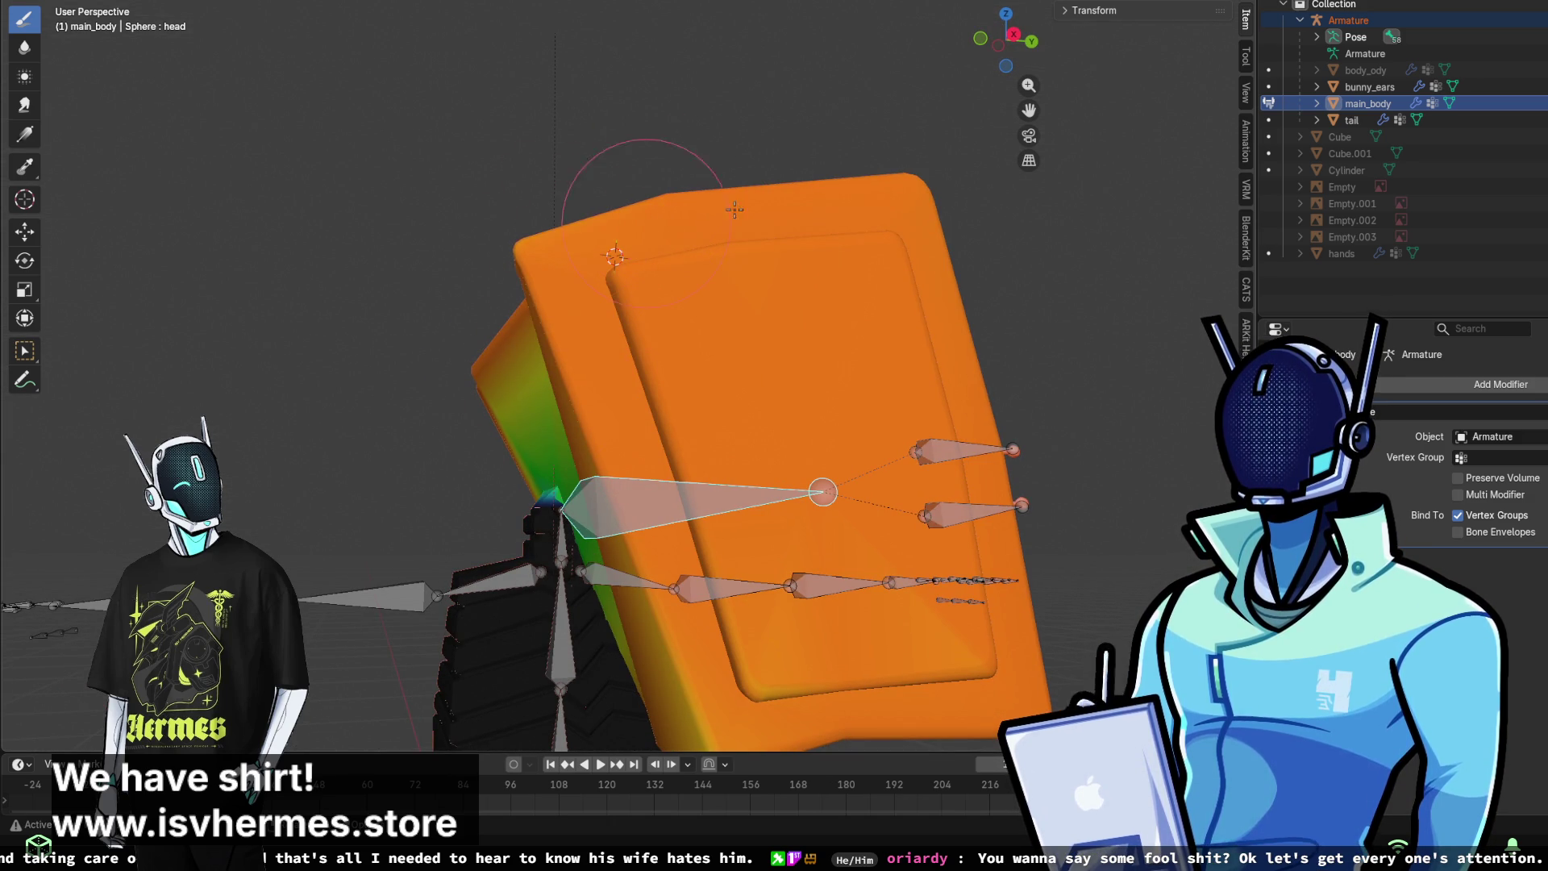
{"action": "mouse_move", "coordinate": [992, 551]}
{"action": "middle_mouse_down"}
{"action": "mouse_move", "coordinate": [796, 441]}
{"action": "mouse_move", "coordinate": [762, 309]}
{"action": "middle_mouse_up"}
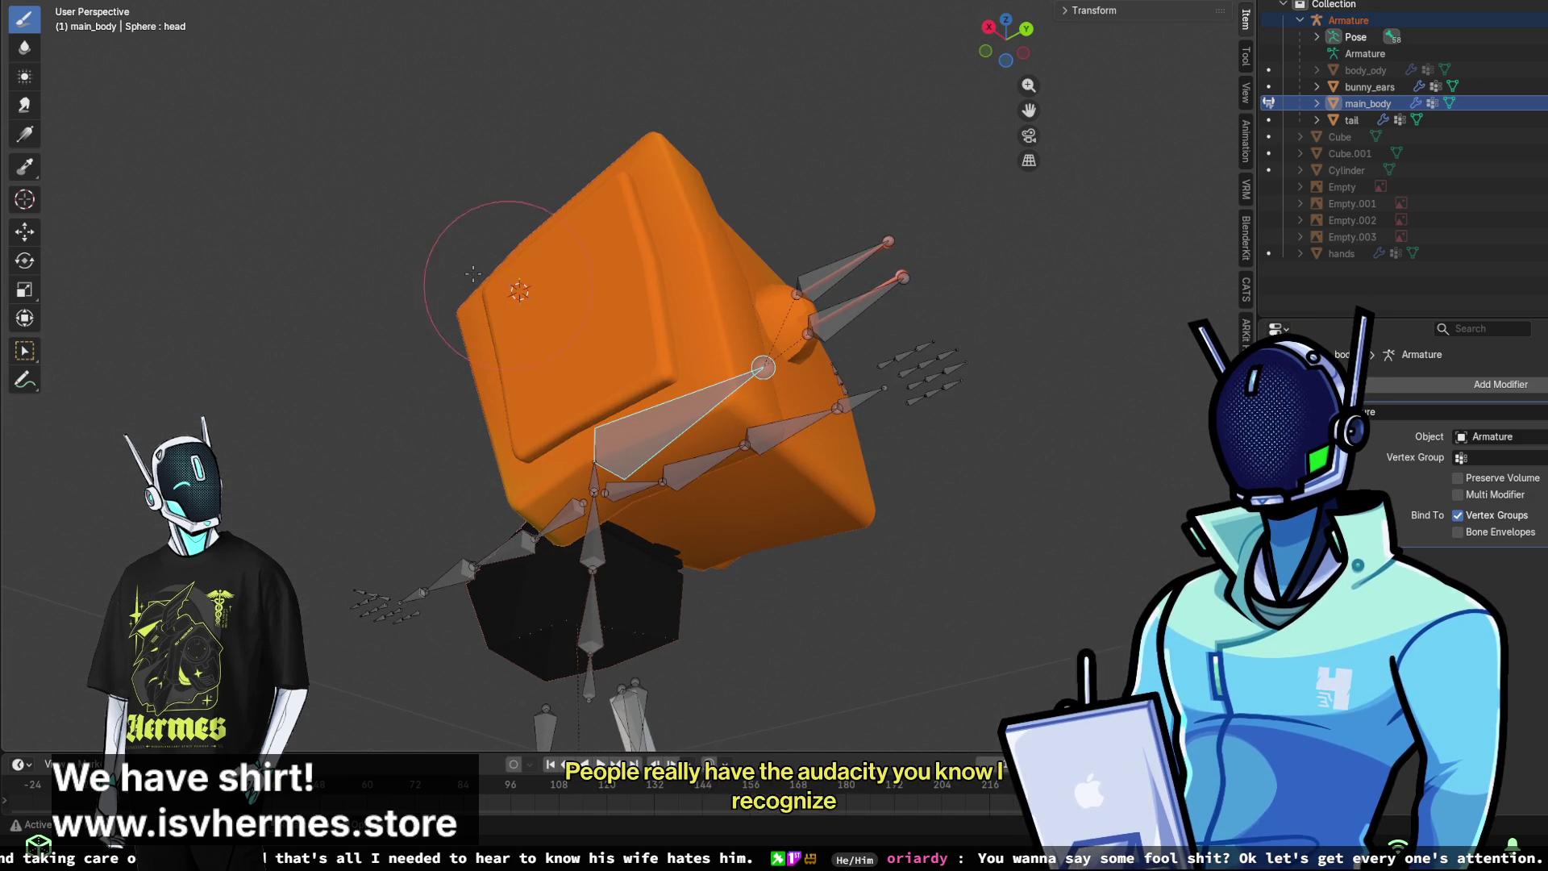
{"action": "left_click", "coordinate": [24, 261]}
{"action": "left_click_drag", "start_coordinate": [617, 379], "coordinate": [581, 322]}
{"action": "left_click", "coordinate": [580, 322]}
{"action": "mouse_move", "coordinate": [580, 322]}
{"action": "middle_mouse_down"}
{"action": "mouse_move", "coordinate": [722, 390]}
{"action": "mouse_move", "coordinate": [688, 393]}
{"action": "middle_mouse_up"}
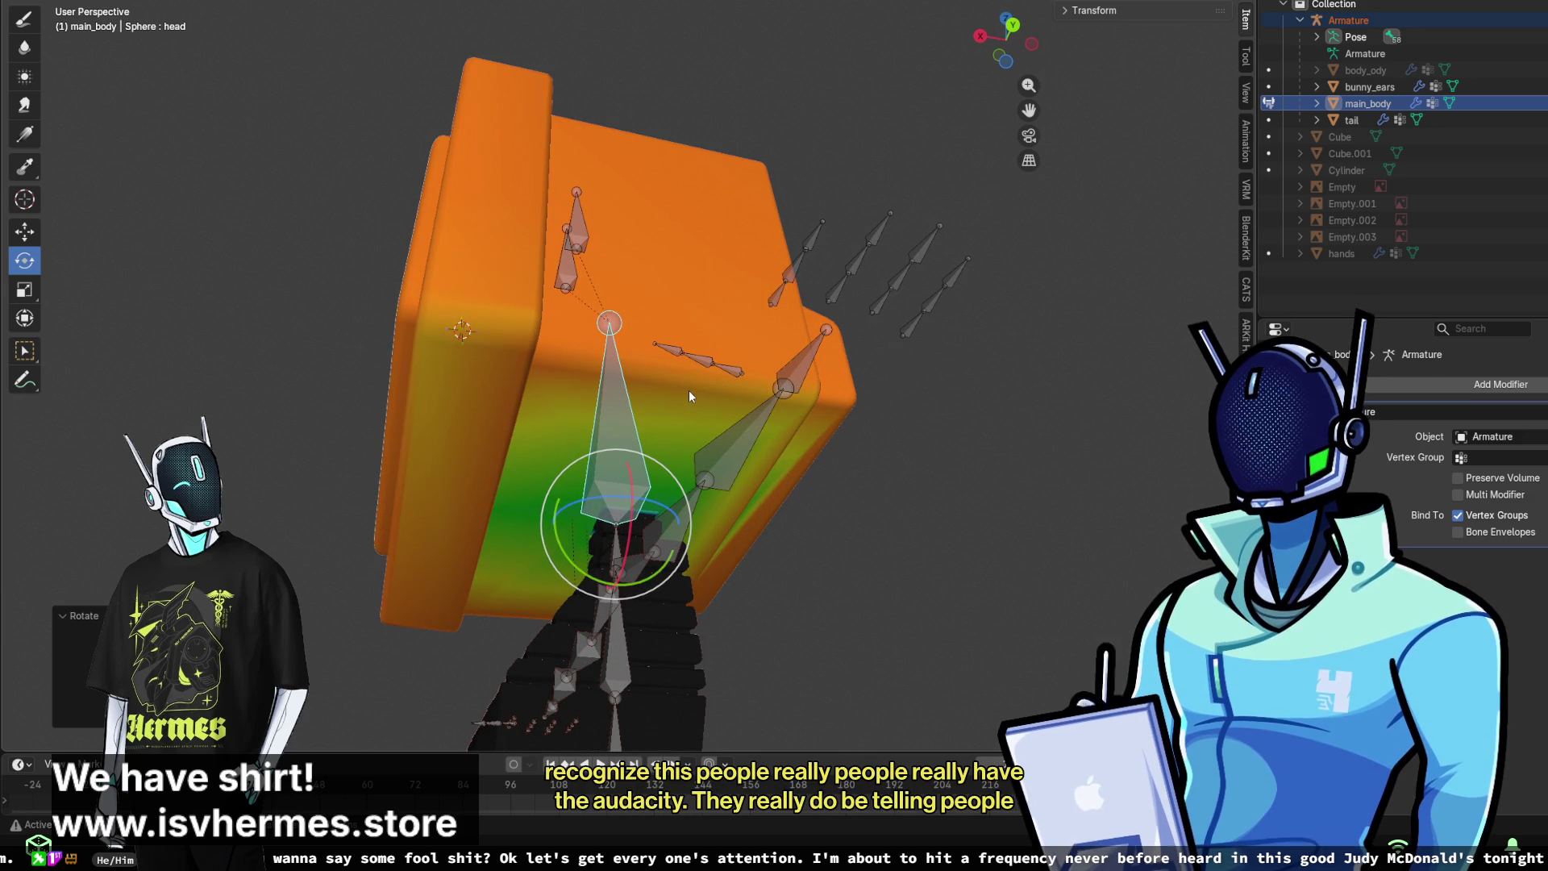
{"action": "mouse_move", "coordinate": [692, 393]}
{"action": "middle_mouse_down"}
{"action": "mouse_move", "coordinate": [698, 378]}
{"action": "mouse_move", "coordinate": [800, 370]}
{"action": "mouse_move", "coordinate": [790, 337]}
{"action": "mouse_move", "coordinate": [577, 353]}
{"action": "middle_mouse_up"}
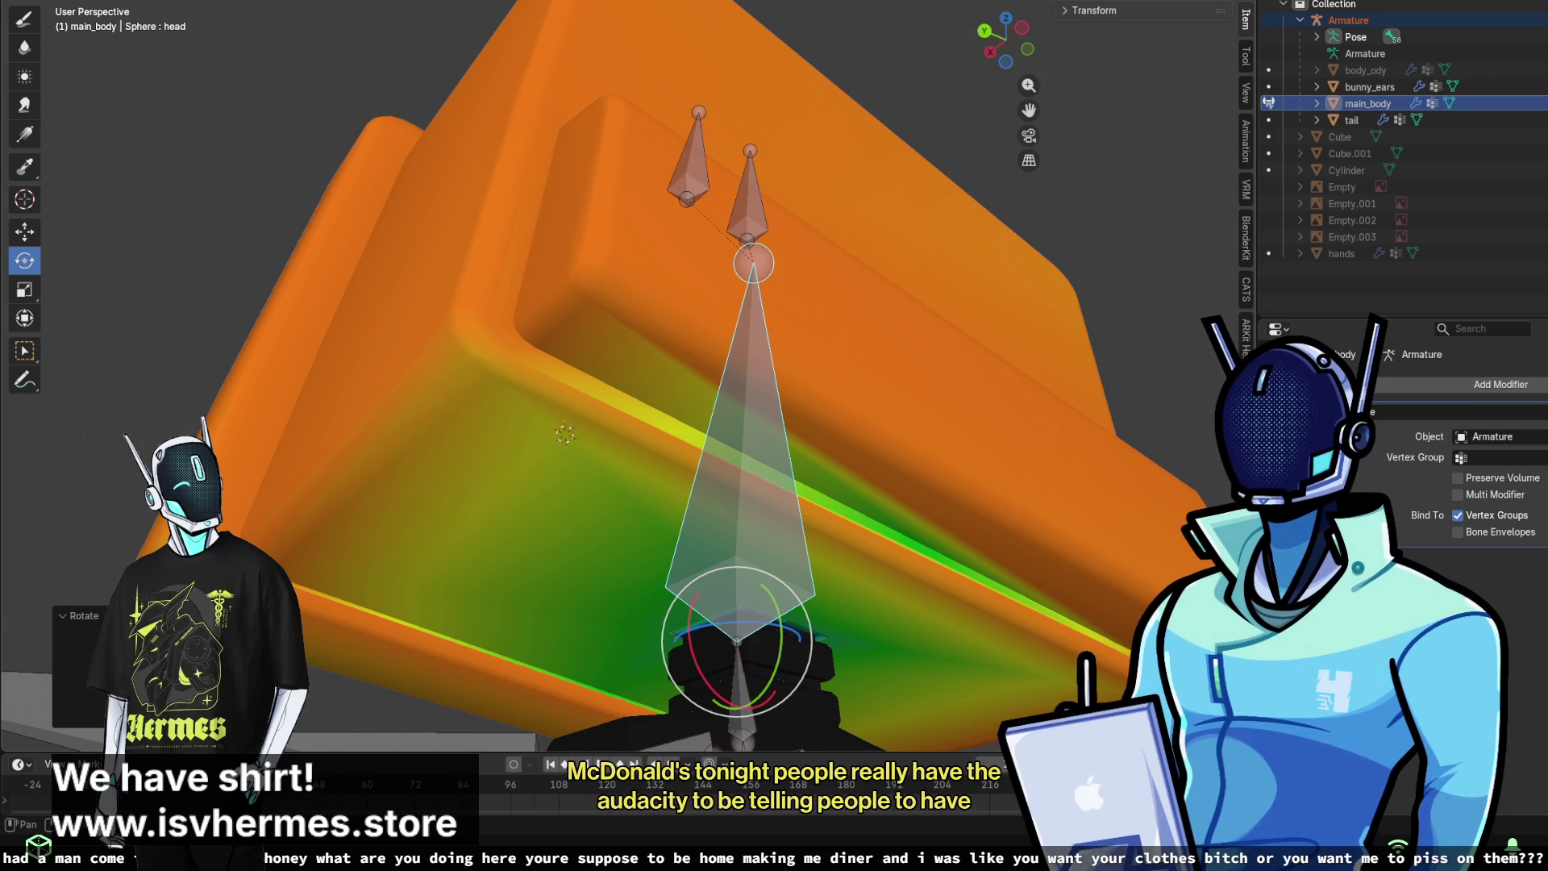
- Turn on X-ray with Alt+Z and box-select the head's faces near the bones and upper slope
{"action": "key", "text": "alt+z"}
{"action": "mouse_move", "coordinate": [774, 387]}
{"action": "middle_mouse_down"}
{"action": "mouse_move", "coordinate": [737, 427]}
{"action": "mouse_move", "coordinate": [627, 449]}
{"action": "mouse_move", "coordinate": [531, 375]}
{"action": "middle_mouse_up"}
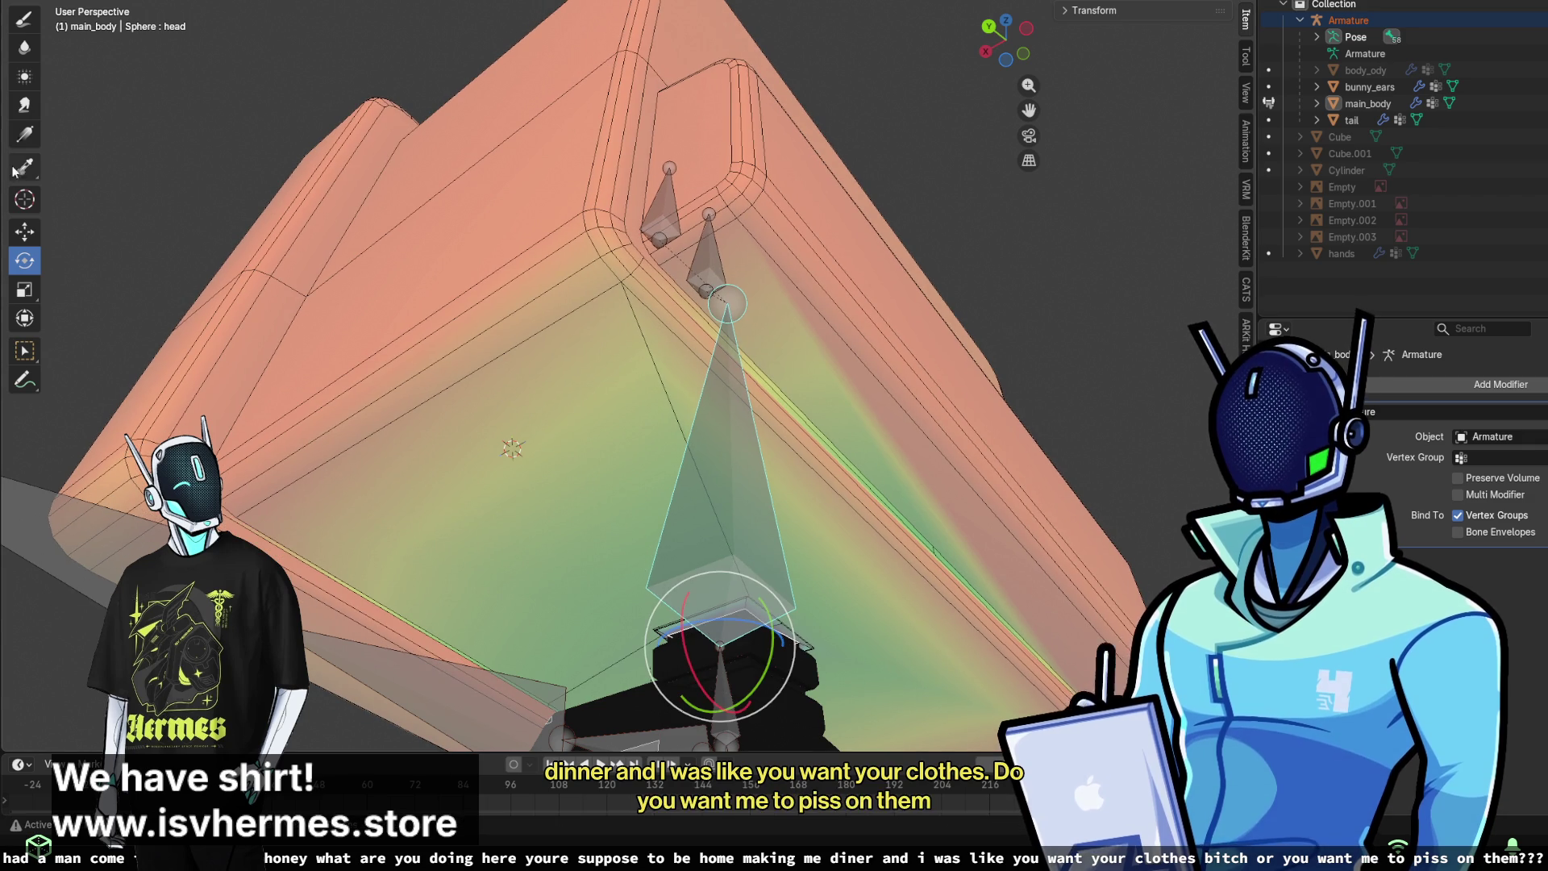
{"action": "key", "text": "w"}
{"action": "left_click", "coordinate": [554, 448]}
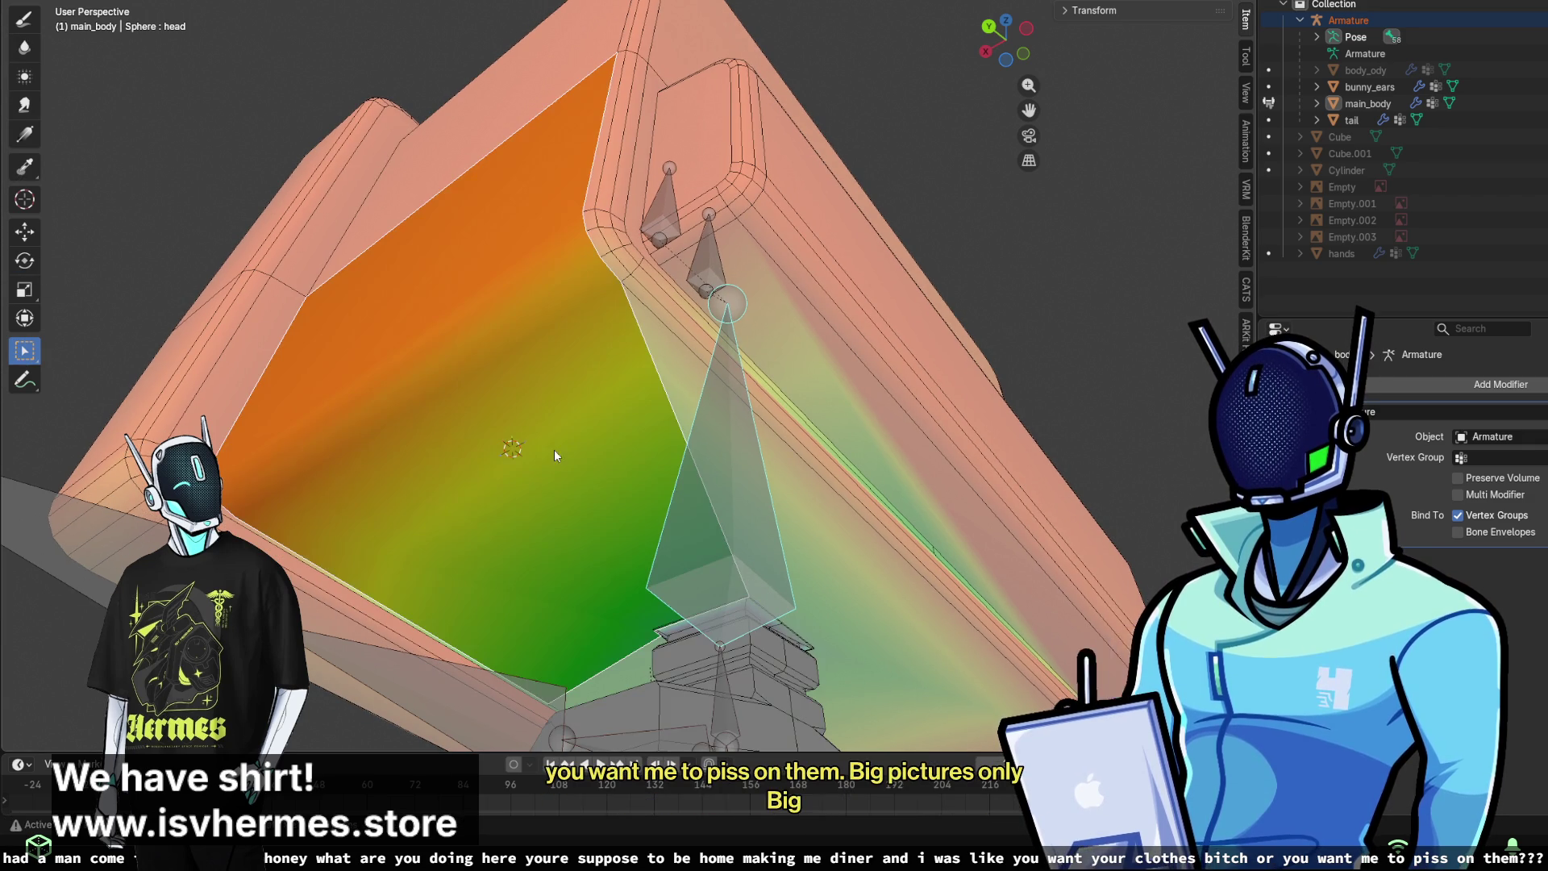
{"action": "left_click_drag", "start_coordinate": [683, 314], "coordinate": [682, 314], "text": "shift"}
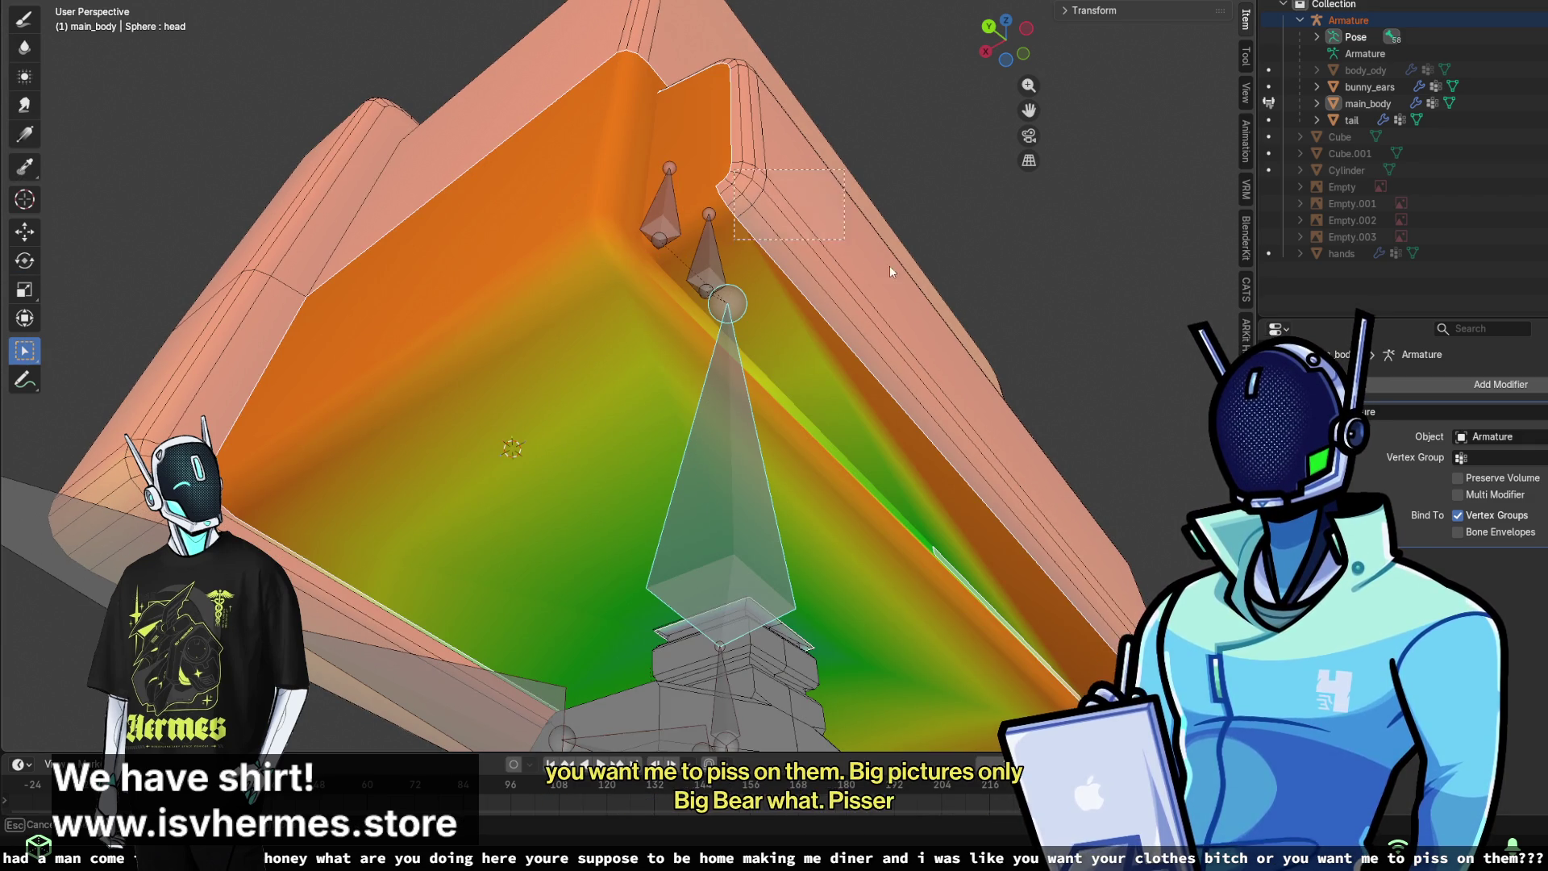
{"action": "left_click", "coordinate": [888, 264], "text": "shift"}
{"action": "middle_click_drag", "start_coordinate": [805, 142], "coordinate": [790, 245]}
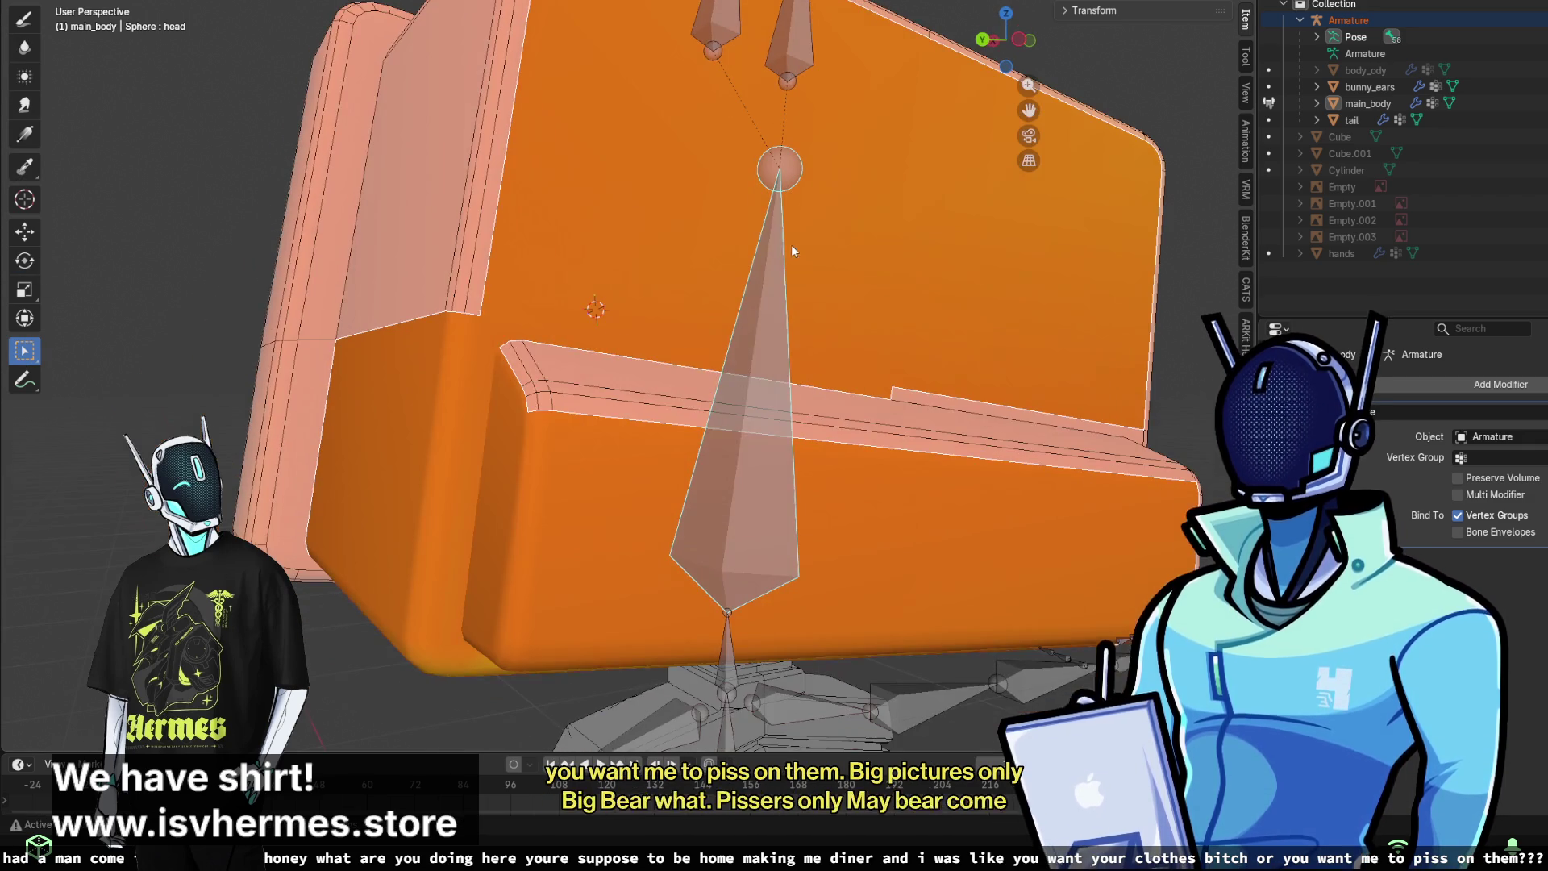
{"action": "mouse_move", "coordinate": [1121, 465]}
{"action": "middle_mouse_down"}
{"action": "mouse_move", "coordinate": [917, 413]}
{"action": "mouse_move", "coordinate": [911, 344]}
{"action": "middle_mouse_up"}
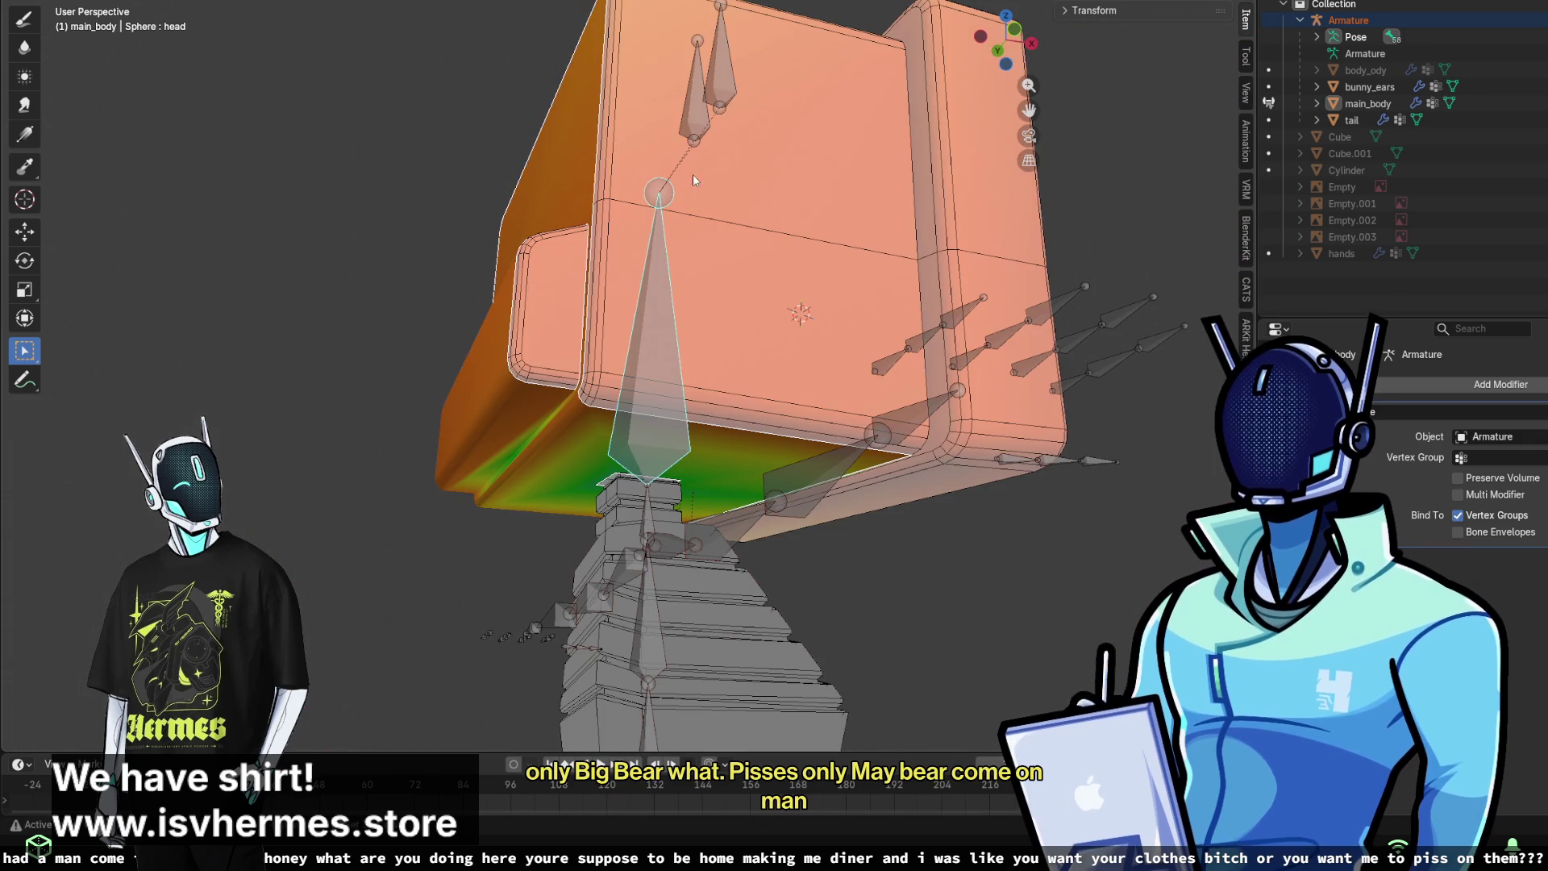
- Box-select faces on the head's sides, top and around the ear bases
{"action": "left_click", "coordinate": [911, 344]}
{"action": "left_click_drag", "start_coordinate": [789, 350], "coordinate": [786, 355]}
{"action": "mouse_move", "coordinate": [766, 410]}
{"action": "middle_mouse_down"}
{"action": "mouse_move", "coordinate": [786, 287]}
{"action": "mouse_move", "coordinate": [936, 342]}
{"action": "mouse_move", "coordinate": [892, 398]}
{"action": "middle_mouse_up"}
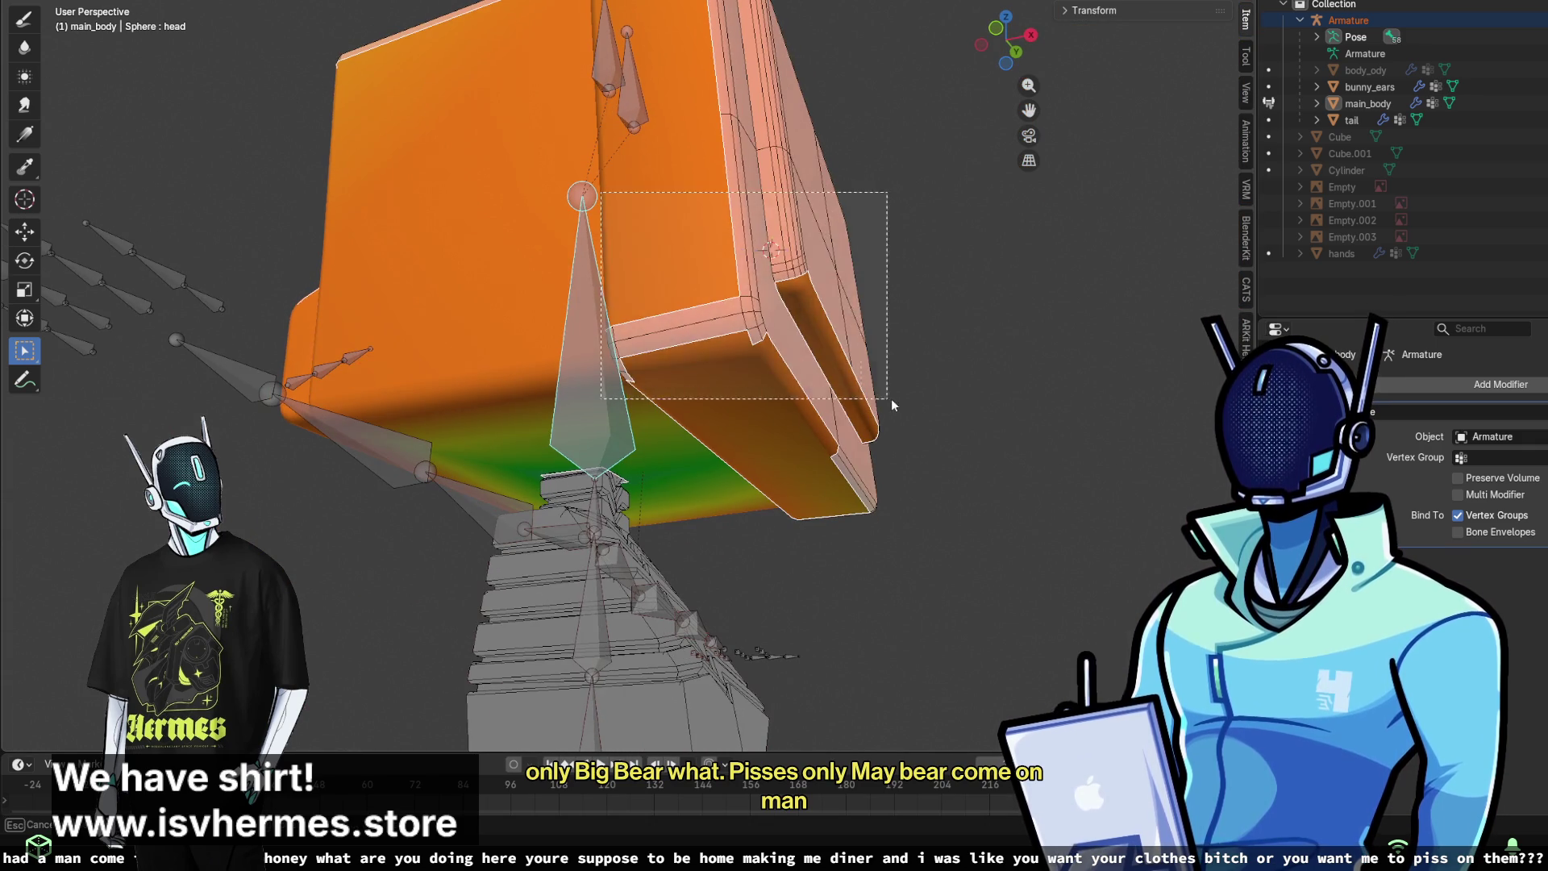
{"action": "left_click_drag", "start_coordinate": [679, 83], "coordinate": [985, 264]}
{"action": "mouse_move", "coordinate": [985, 264]}
{"action": "middle_mouse_down"}
{"action": "mouse_move", "coordinate": [887, 338]}
{"action": "mouse_move", "coordinate": [806, 363]}
{"action": "middle_mouse_up"}
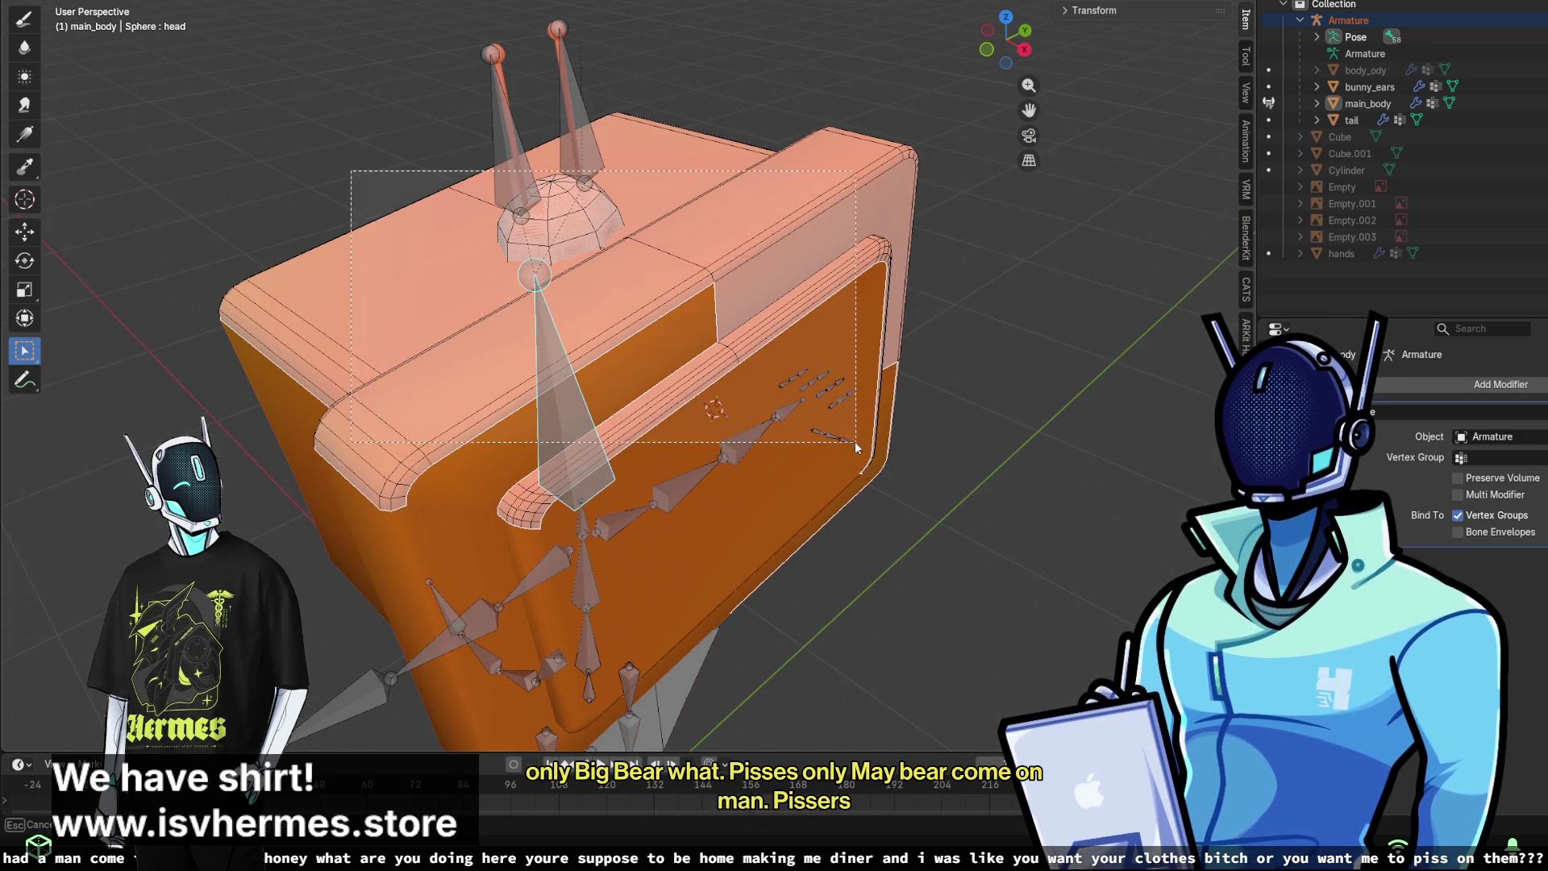
{"action": "left_click_drag", "start_coordinate": [320, 110], "coordinate": [793, 430]}
{"action": "mouse_move", "coordinate": [485, 331]}
{"action": "middle_mouse_down"}
{"action": "mouse_move", "coordinate": [762, 388]}
{"action": "mouse_move", "coordinate": [726, 242]}
{"action": "middle_mouse_up"}
{"action": "left_click_drag", "start_coordinate": [711, 148], "coordinate": [932, 330]}
{"action": "middle_click_drag", "start_coordinate": [933, 330], "coordinate": [889, 392]}
{"action": "left_click_drag", "start_coordinate": [713, 221], "coordinate": [888, 392]}
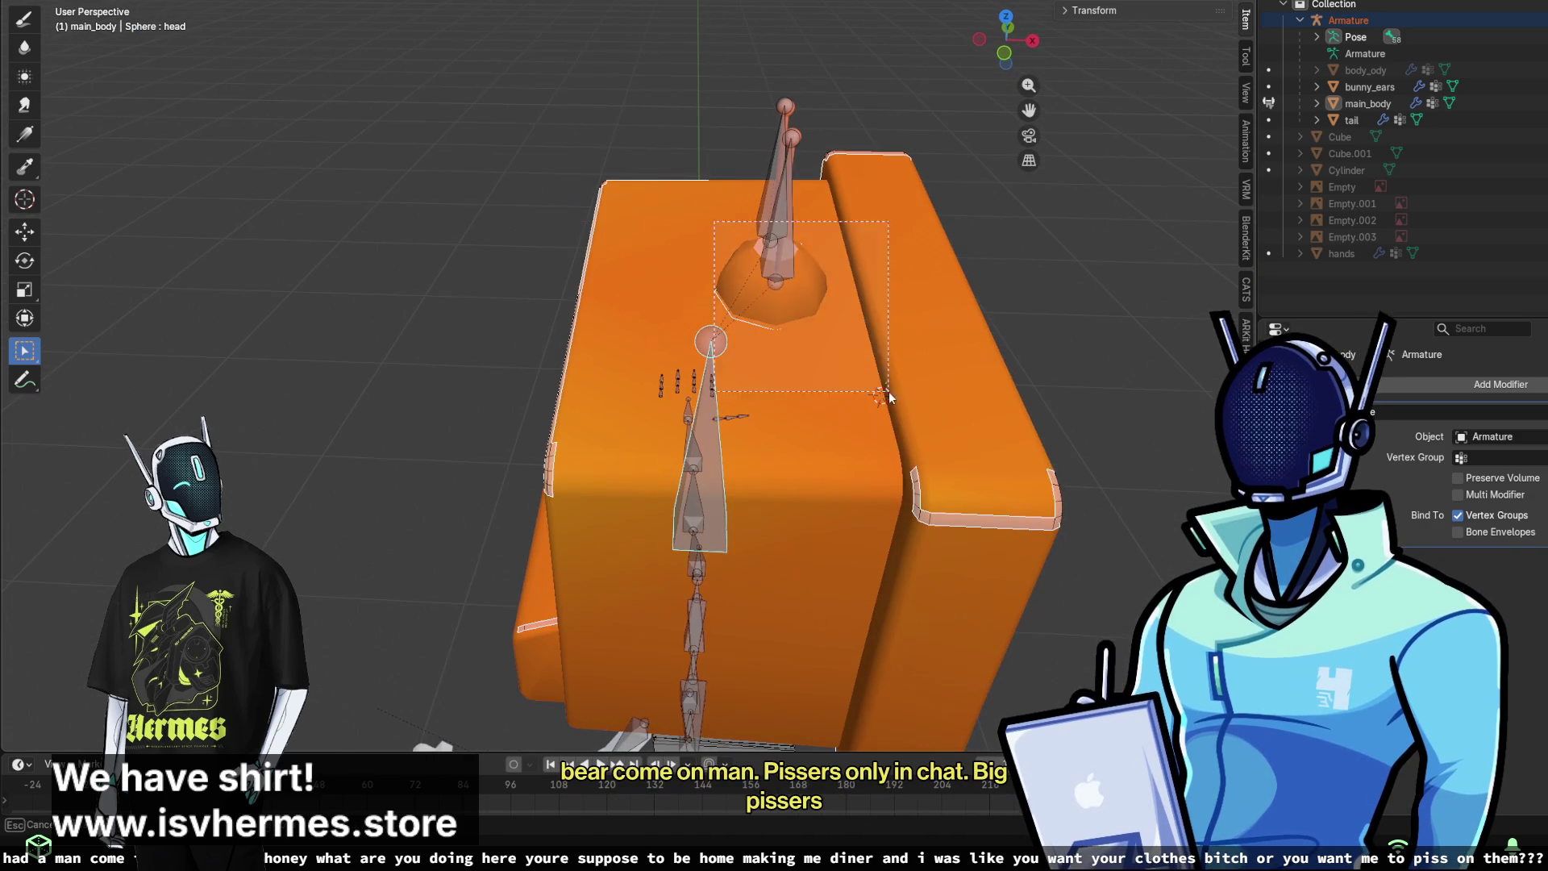
{"action": "middle_click_drag", "start_coordinate": [927, 457], "coordinate": [749, 346]}
{"action": "left_click_drag", "start_coordinate": [750, 347], "coordinate": [907, 452]}
- Deselect the boxed head faces and clear the remaining face selection
{"action": "left_click_drag", "start_coordinate": [1005, 482], "coordinate": [1045, 465]}
{"action": "left_click_drag", "start_coordinate": [904, 433], "coordinate": [903, 430]}
{"action": "middle_click_drag", "start_coordinate": [902, 430], "coordinate": [864, 423]}
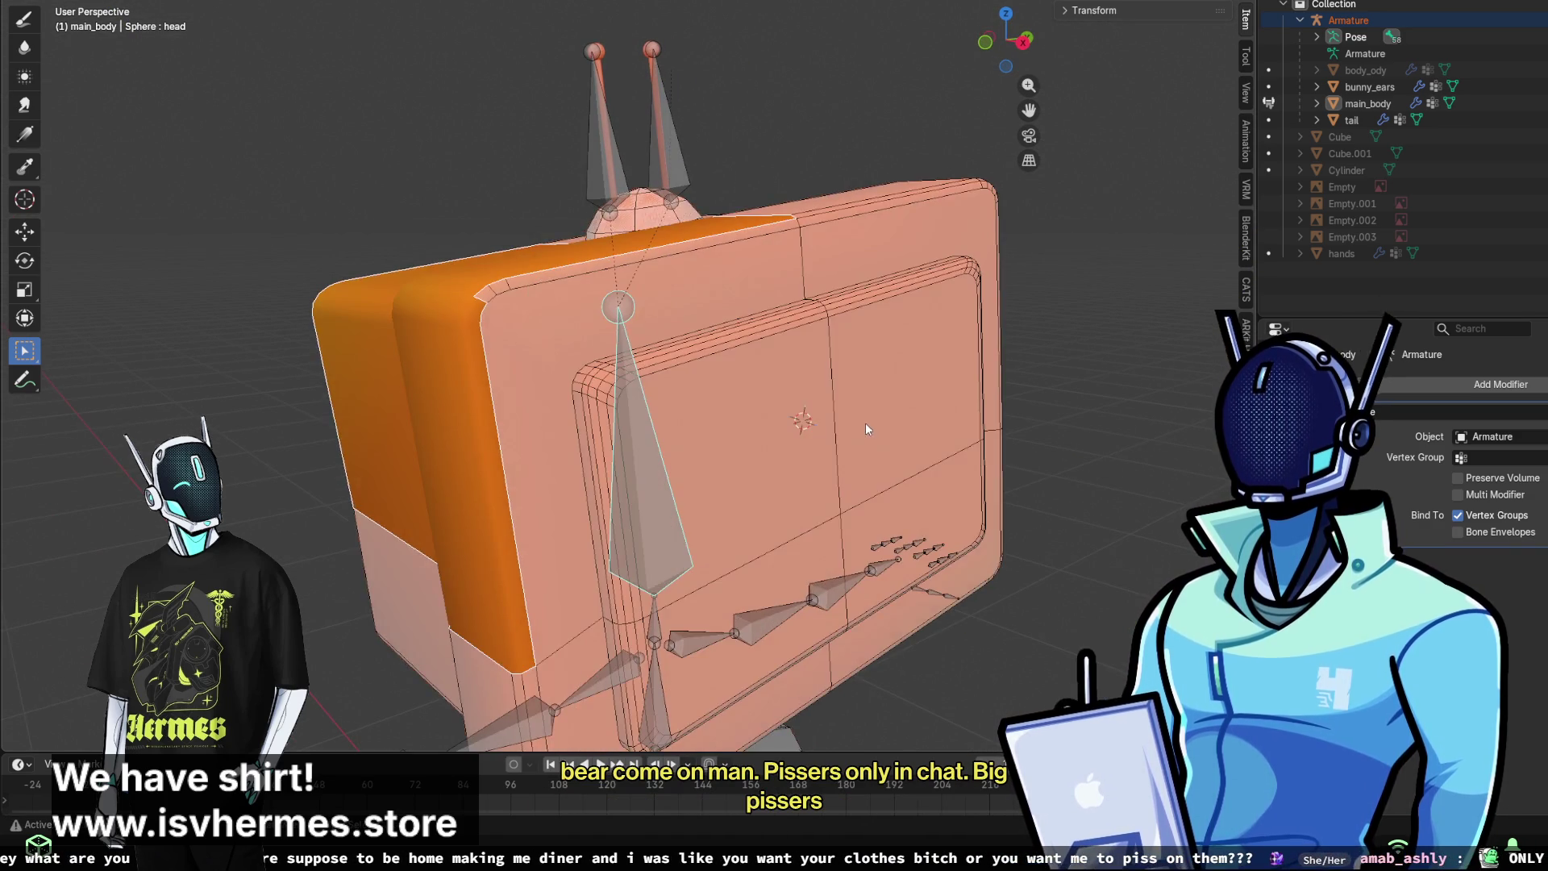
{"action": "left_click", "coordinate": [629, 313]}
{"action": "mouse_move", "coordinate": [674, 347]}
{"action": "middle_mouse_down"}
{"action": "mouse_move", "coordinate": [858, 417]}
{"action": "mouse_move", "coordinate": [732, 392]}
{"action": "mouse_move", "coordinate": [542, 206]}
{"action": "mouse_move", "coordinate": [647, 385]}
{"action": "middle_mouse_up"}
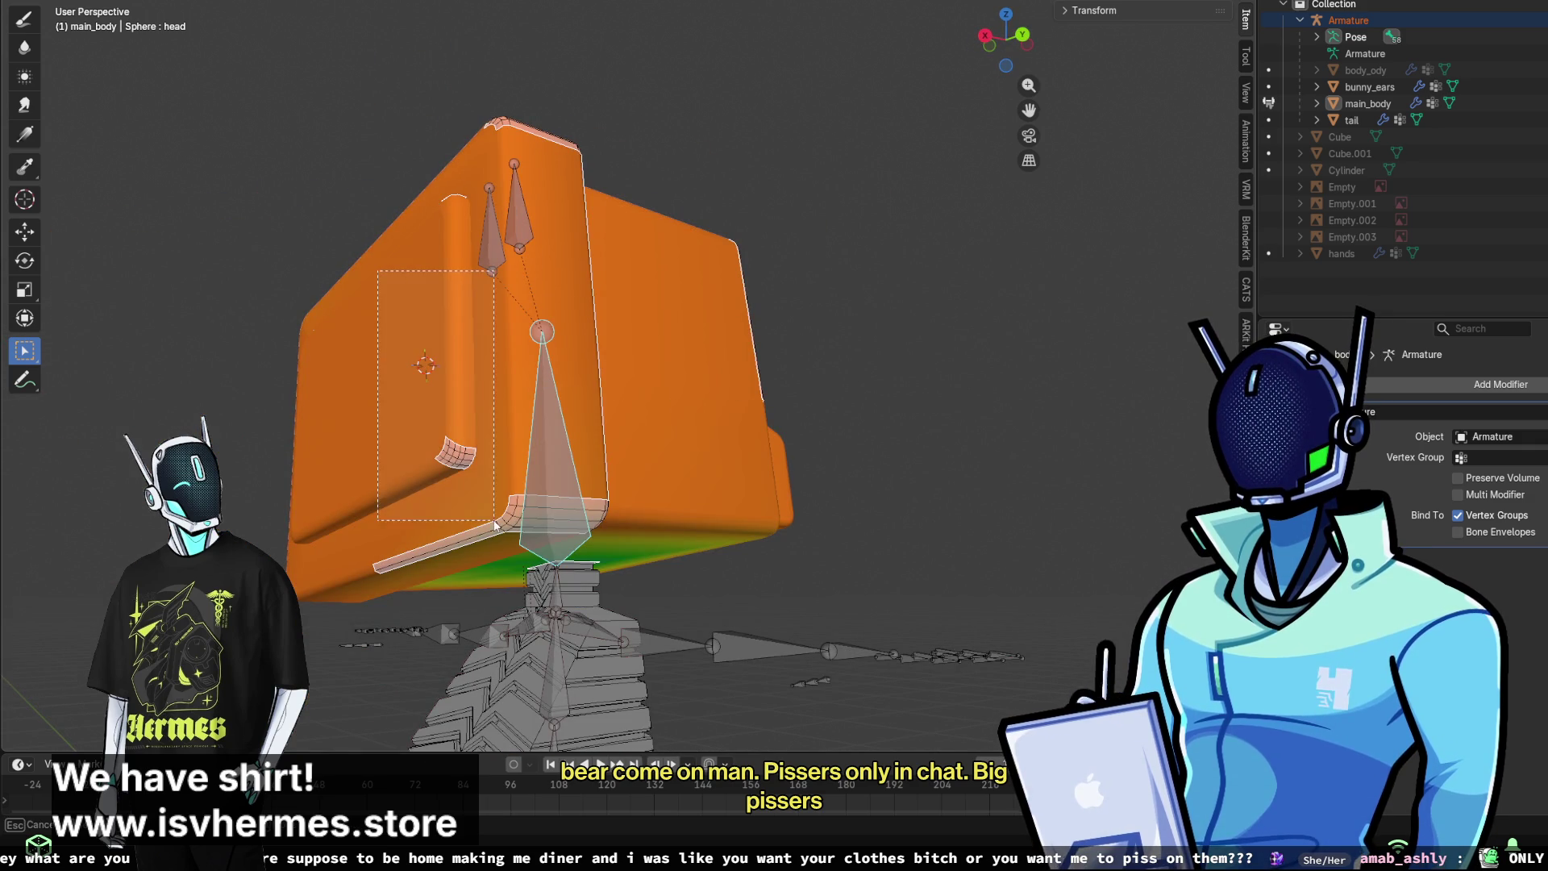
{"action": "mouse_move", "coordinate": [490, 469]}
{"action": "middle_mouse_down"}
{"action": "mouse_move", "coordinate": [473, 432]}
{"action": "mouse_move", "coordinate": [507, 413]}
{"action": "mouse_move", "coordinate": [443, 320]}
{"action": "mouse_move", "coordinate": [580, 259]}
{"action": "middle_mouse_up"}
{"action": "key", "text": "h"}
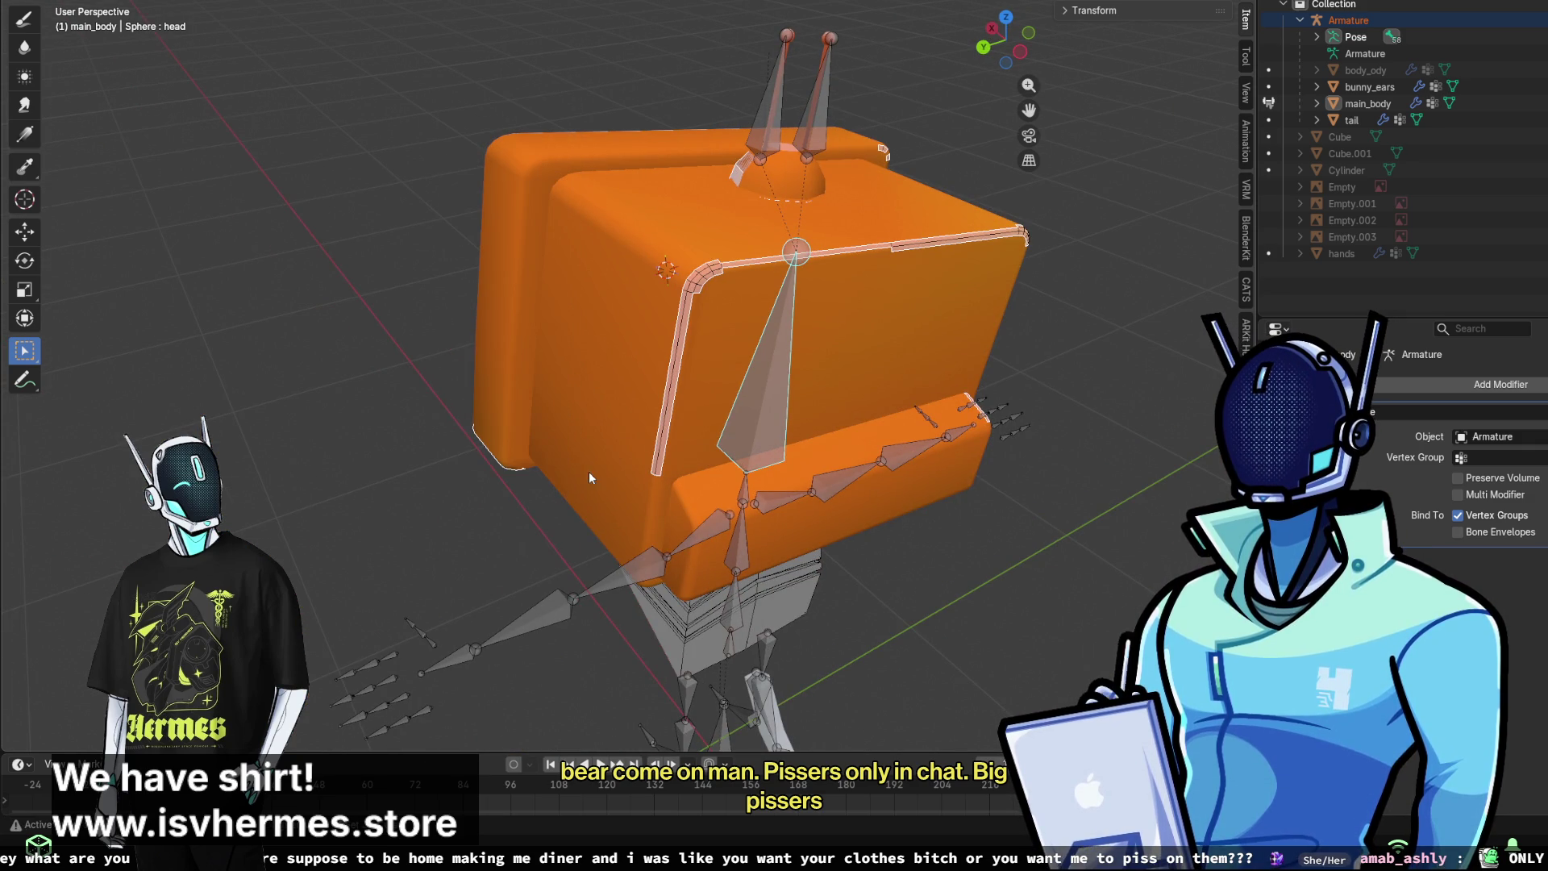
{"action": "key", "text": "h"}
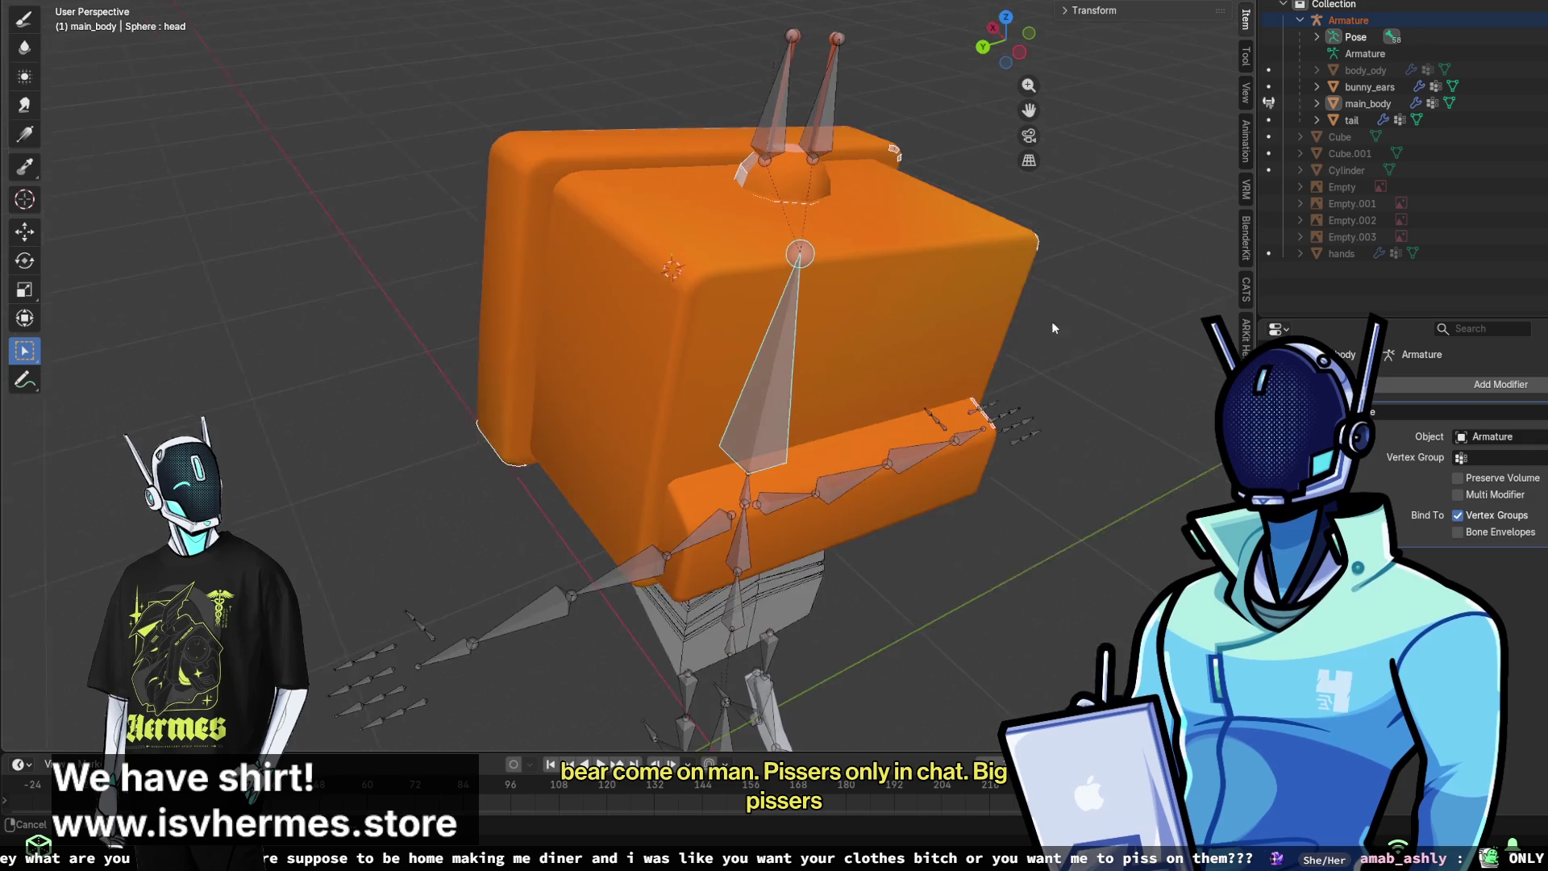
- Select faces on top of the head and view it from the front and above
{"action": "middle_click_drag", "start_coordinate": [1051, 321], "coordinate": [748, 263]}
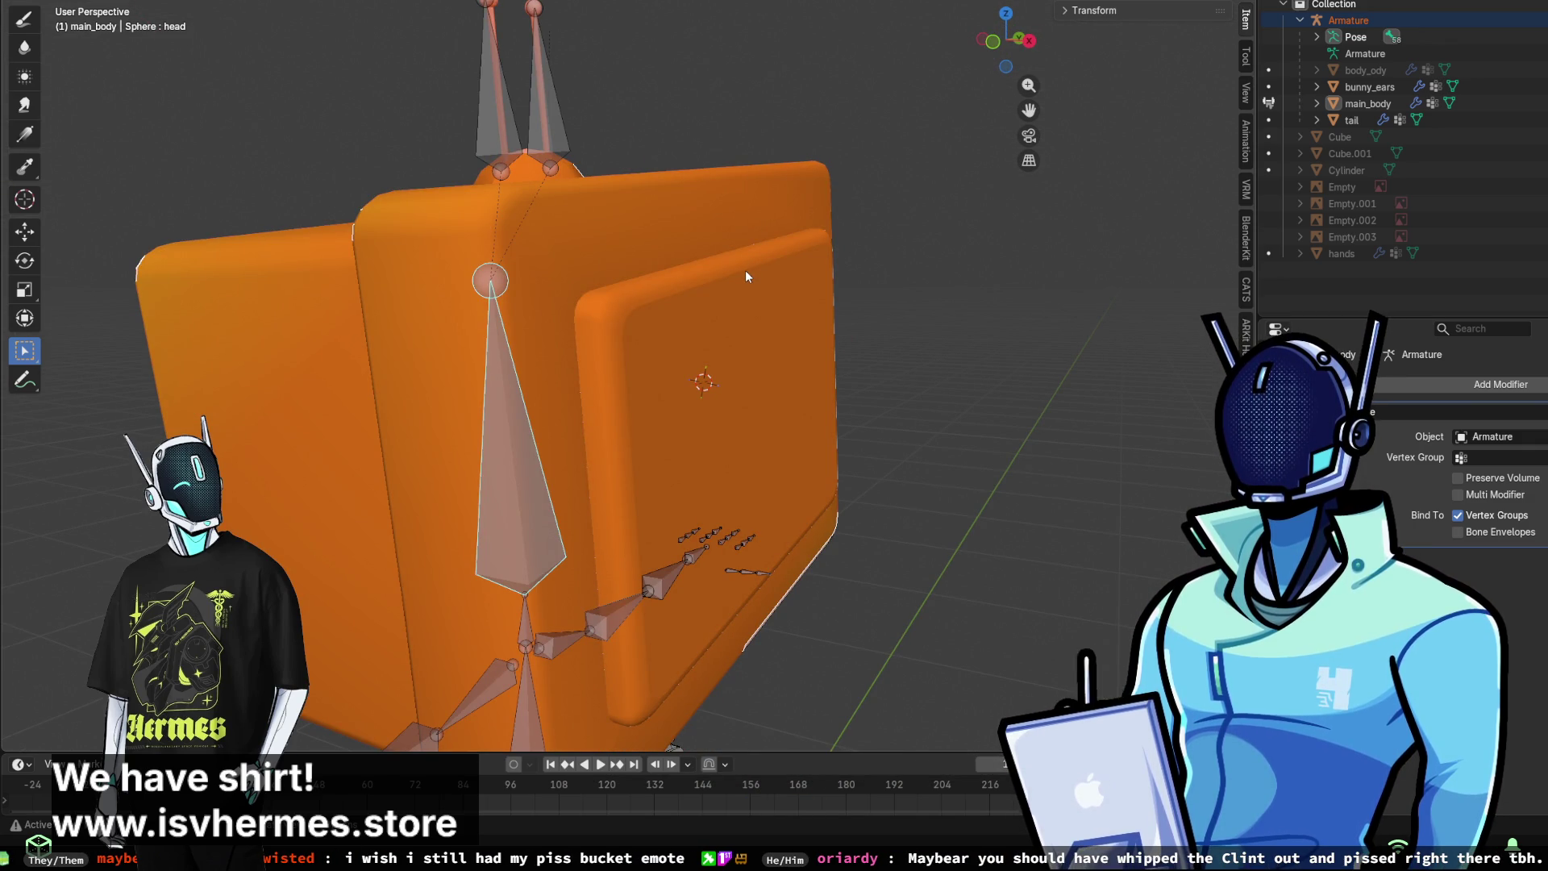
{"action": "mouse_move", "coordinate": [859, 359]}
{"action": "middle_mouse_down"}
{"action": "mouse_move", "coordinate": [712, 312]}
{"action": "mouse_move", "coordinate": [766, 355]}
{"action": "middle_mouse_up"}
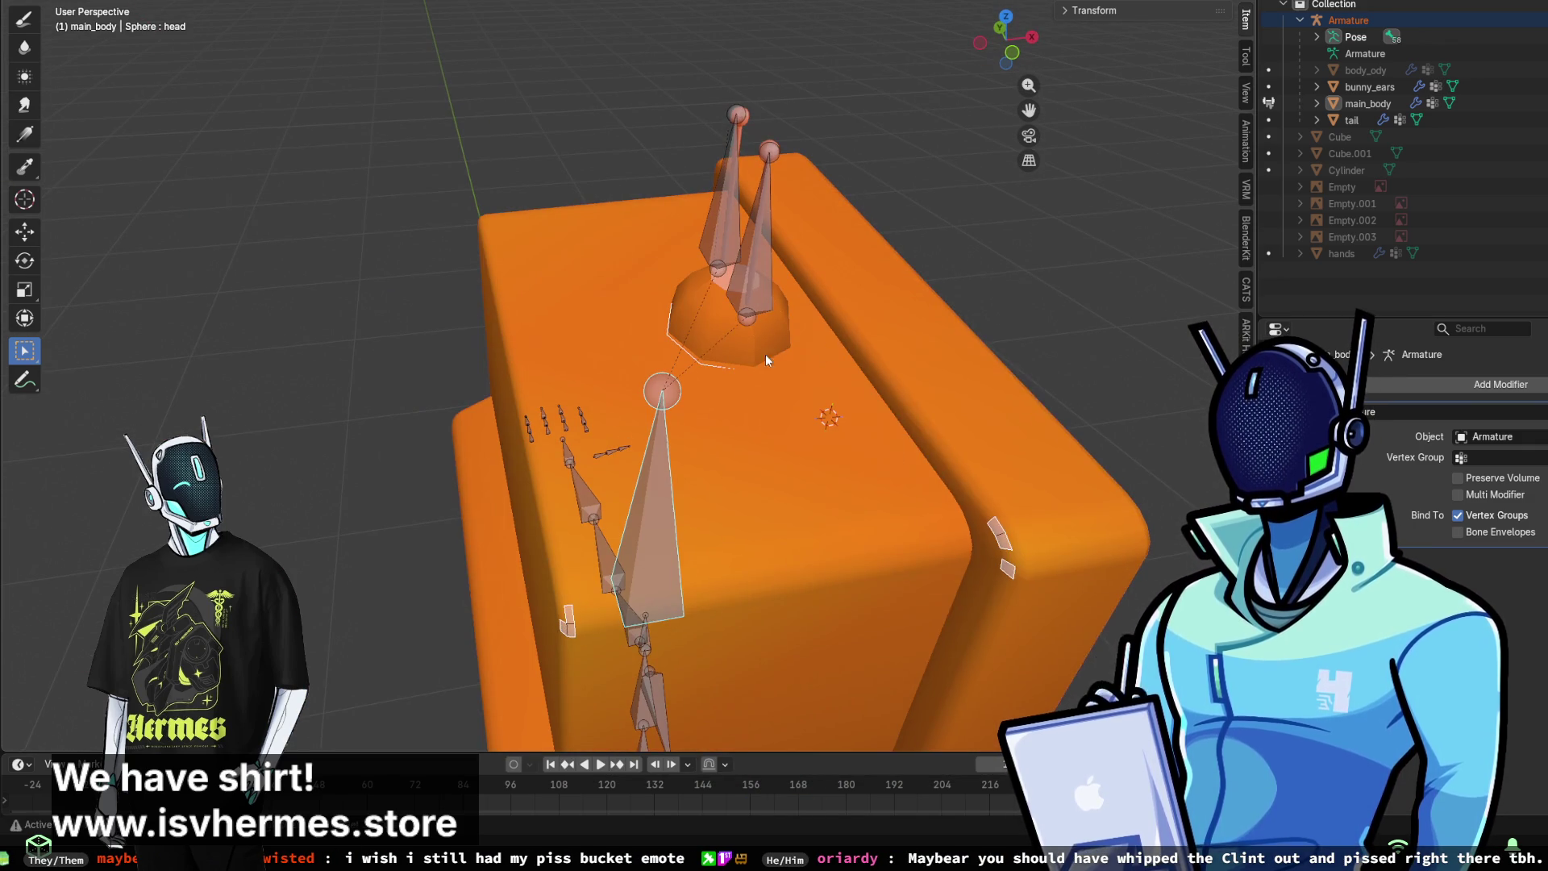
{"action": "middle_click_drag", "start_coordinate": [1055, 602], "coordinate": [1051, 527]}
{"action": "left_click_drag", "start_coordinate": [733, 296], "coordinate": [990, 456]}
{"action": "mouse_move", "coordinate": [991, 461]}
{"action": "middle_mouse_down"}
{"action": "mouse_move", "coordinate": [820, 313]}
{"action": "mouse_move", "coordinate": [824, 282]}
{"action": "mouse_move", "coordinate": [854, 308]}
{"action": "mouse_move", "coordinate": [781, 234]}
{"action": "mouse_move", "coordinate": [668, 253]}
{"action": "mouse_move", "coordinate": [616, 432]}
{"action": "mouse_move", "coordinate": [521, 427]}
{"action": "mouse_move", "coordinate": [499, 487]}
{"action": "mouse_move", "coordinate": [714, 554]}
{"action": "mouse_move", "coordinate": [658, 550]}
{"action": "mouse_move", "coordinate": [756, 492]}
{"action": "mouse_move", "coordinate": [655, 466]}
{"action": "middle_mouse_up"}
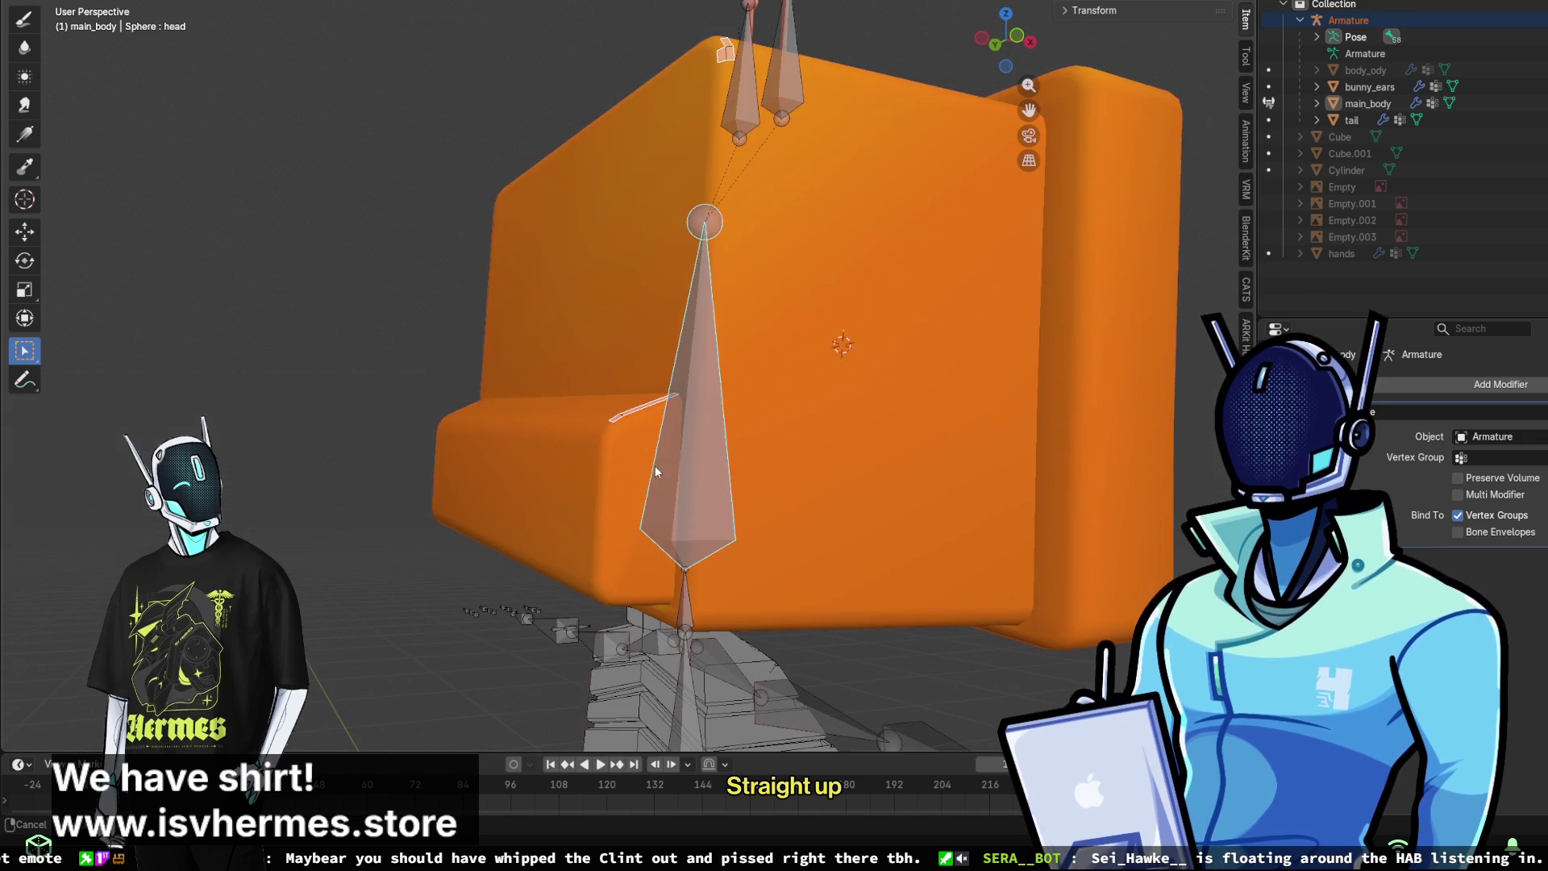
{"action": "mouse_move", "coordinate": [743, 483]}
{"action": "middle_mouse_down"}
{"action": "mouse_move", "coordinate": [708, 507]}
{"action": "mouse_move", "coordinate": [605, 398]}
{"action": "middle_mouse_up"}
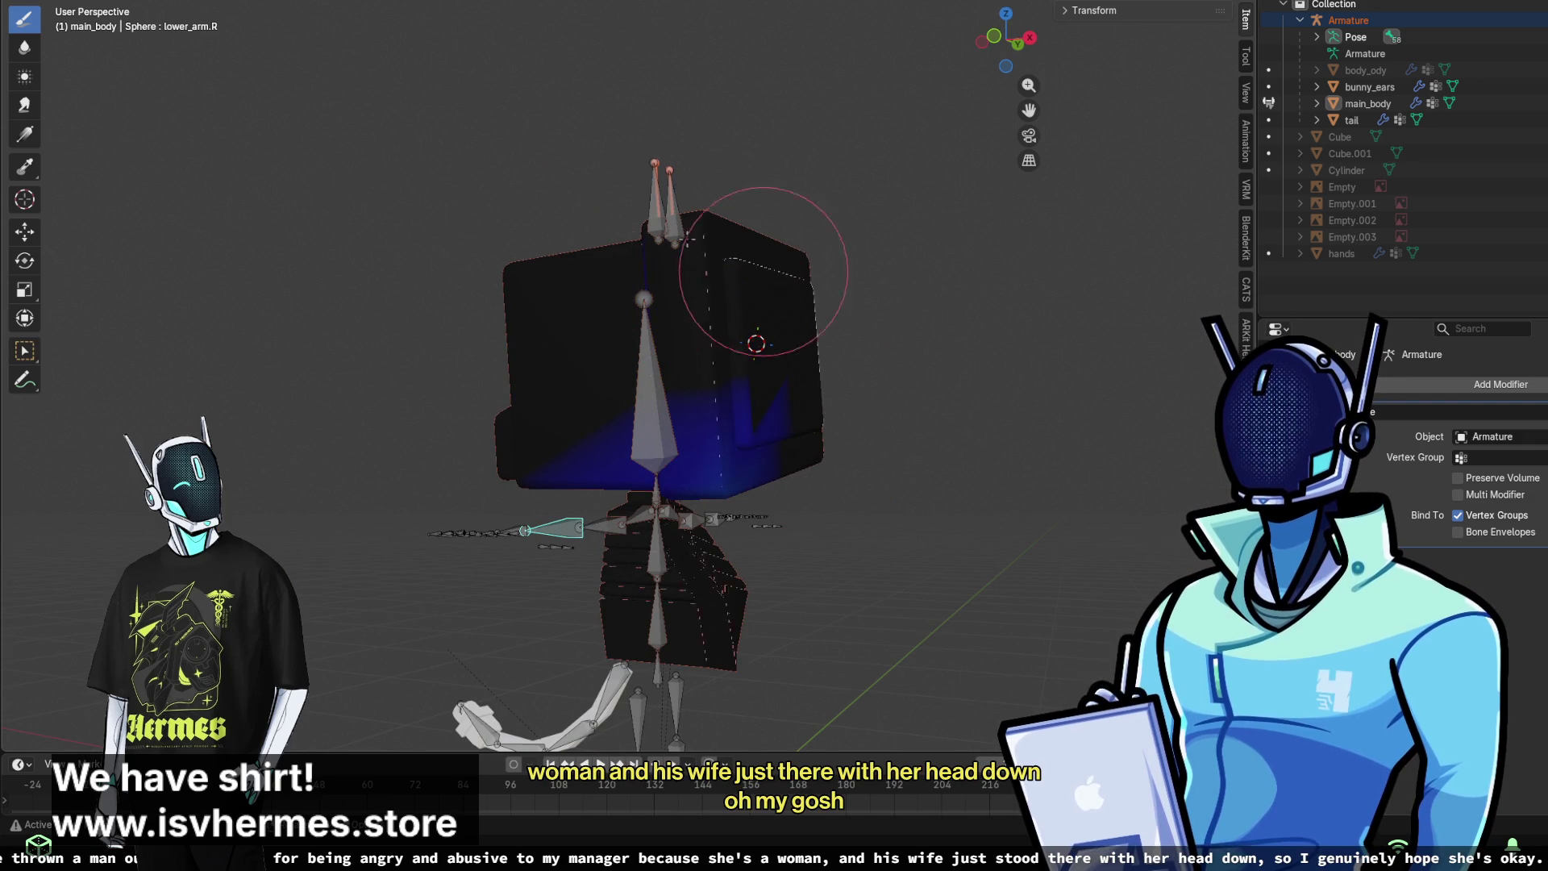
- Make upper_arm.R, then shoulder.R, the active bone to view their weights
{"action": "middle_click_drag", "start_coordinate": [763, 272], "coordinate": [967, 318]}
{"action": "middle_click_drag", "start_coordinate": [744, 489], "coordinate": [506, 384]}
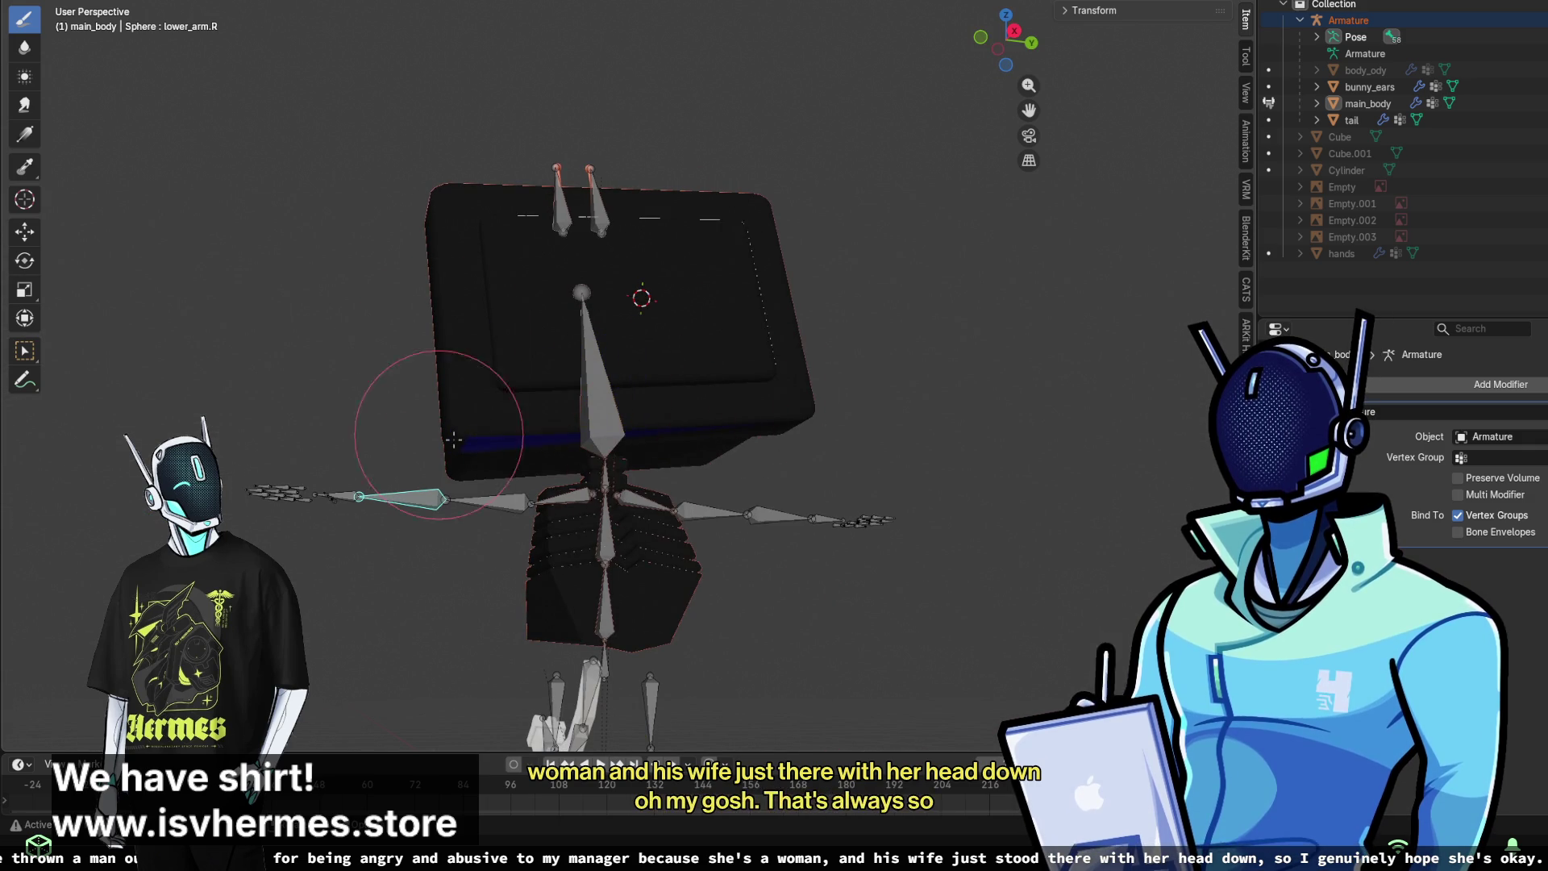
{"action": "middle_click_drag", "start_coordinate": [726, 418], "coordinate": [578, 392]}
{"action": "middle_click_drag", "start_coordinate": [740, 430], "coordinate": [518, 553]}
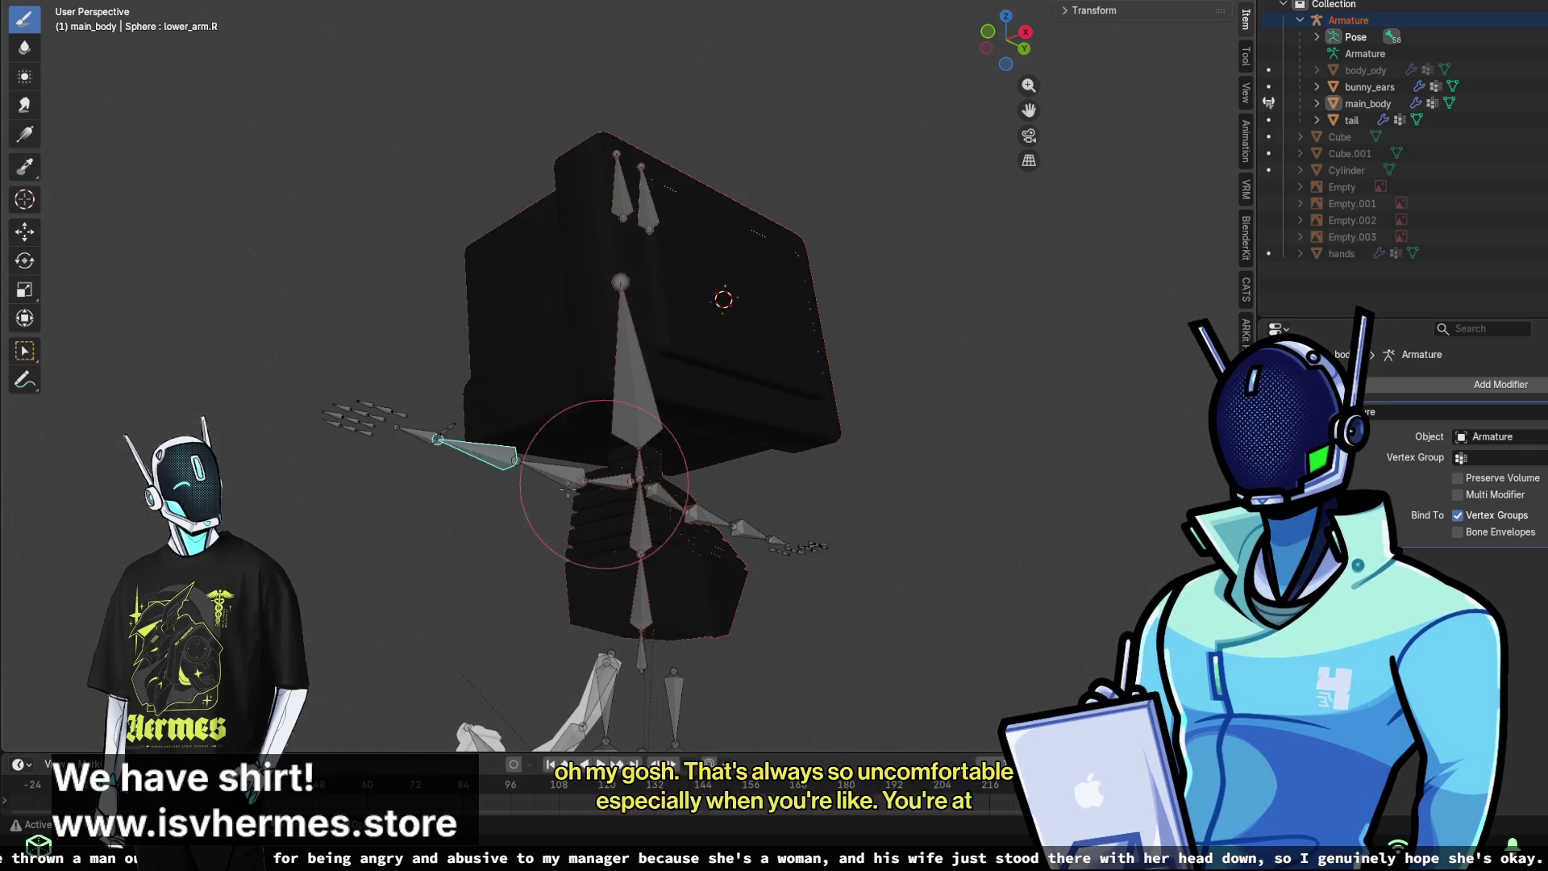
{"action": "left_click", "coordinate": [570, 445], "text": "ctrl"}
{"action": "mouse_move", "coordinate": [570, 445]}
{"action": "middle_mouse_down"}
{"action": "mouse_move", "coordinate": [483, 417]}
{"action": "mouse_move", "coordinate": [502, 373]}
{"action": "middle_mouse_up"}
{"action": "left_click", "coordinate": [585, 401], "text": "ctrl"}
{"action": "middle_click_drag", "start_coordinate": [584, 401], "coordinate": [774, 402]}
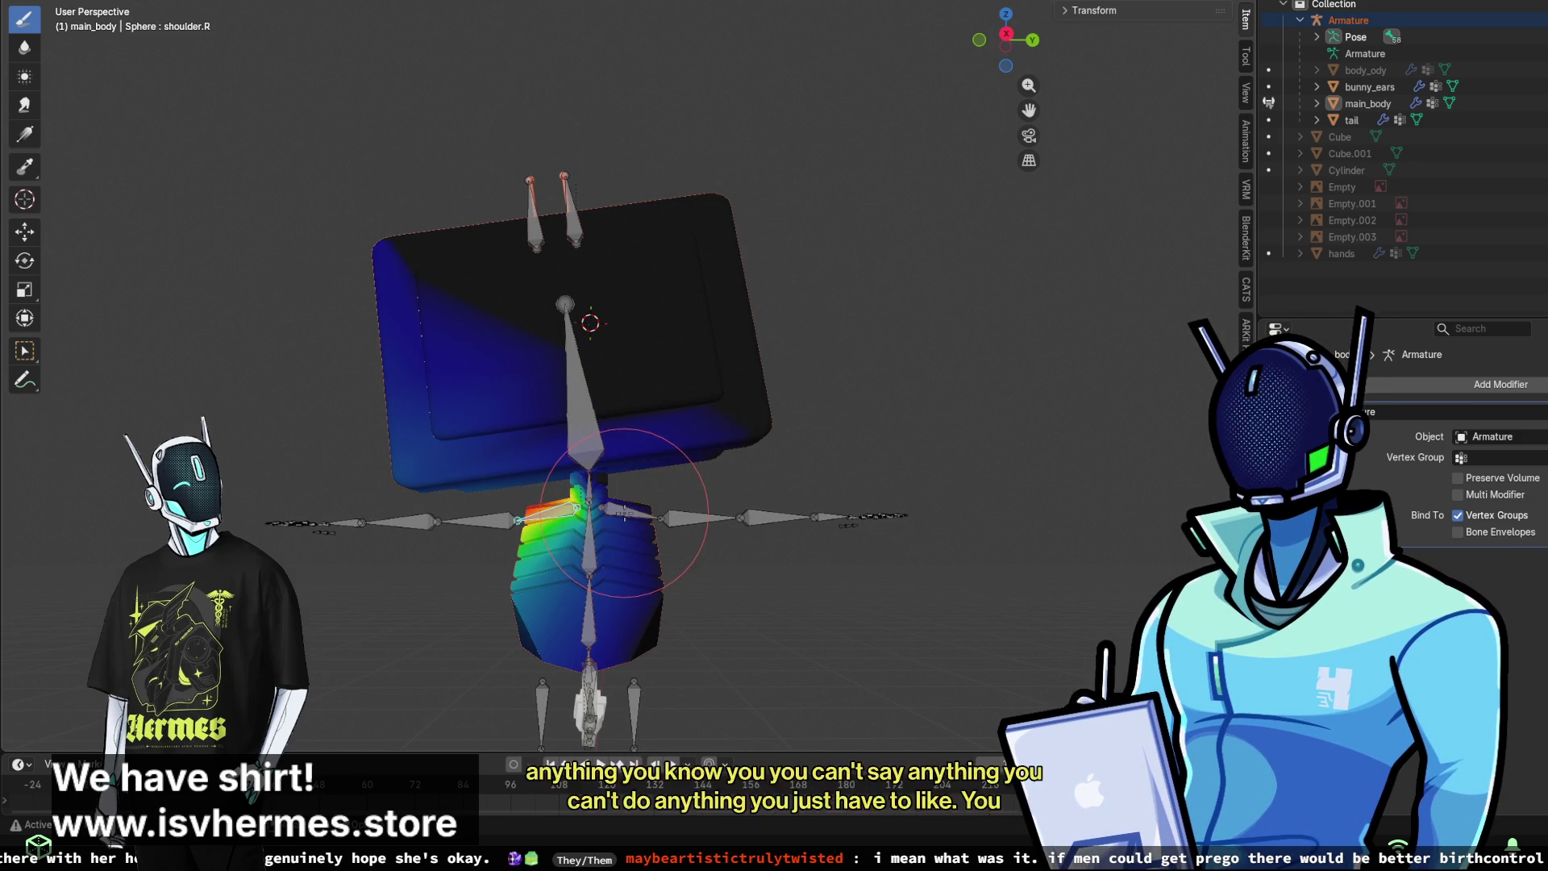
- Show shoulder.L's weights and paint its stray weight on the head to zero
{"action": "left_click", "coordinate": [625, 511], "text": "ctrl"}
{"action": "mouse_move", "coordinate": [686, 438]}
{"action": "left_mouse_down"}
{"action": "mouse_move", "coordinate": [881, 328]}
{"action": "mouse_move", "coordinate": [726, 345]}
{"action": "mouse_move", "coordinate": [674, 328]}
{"action": "mouse_move", "coordinate": [887, 319]}
{"action": "left_mouse_up"}
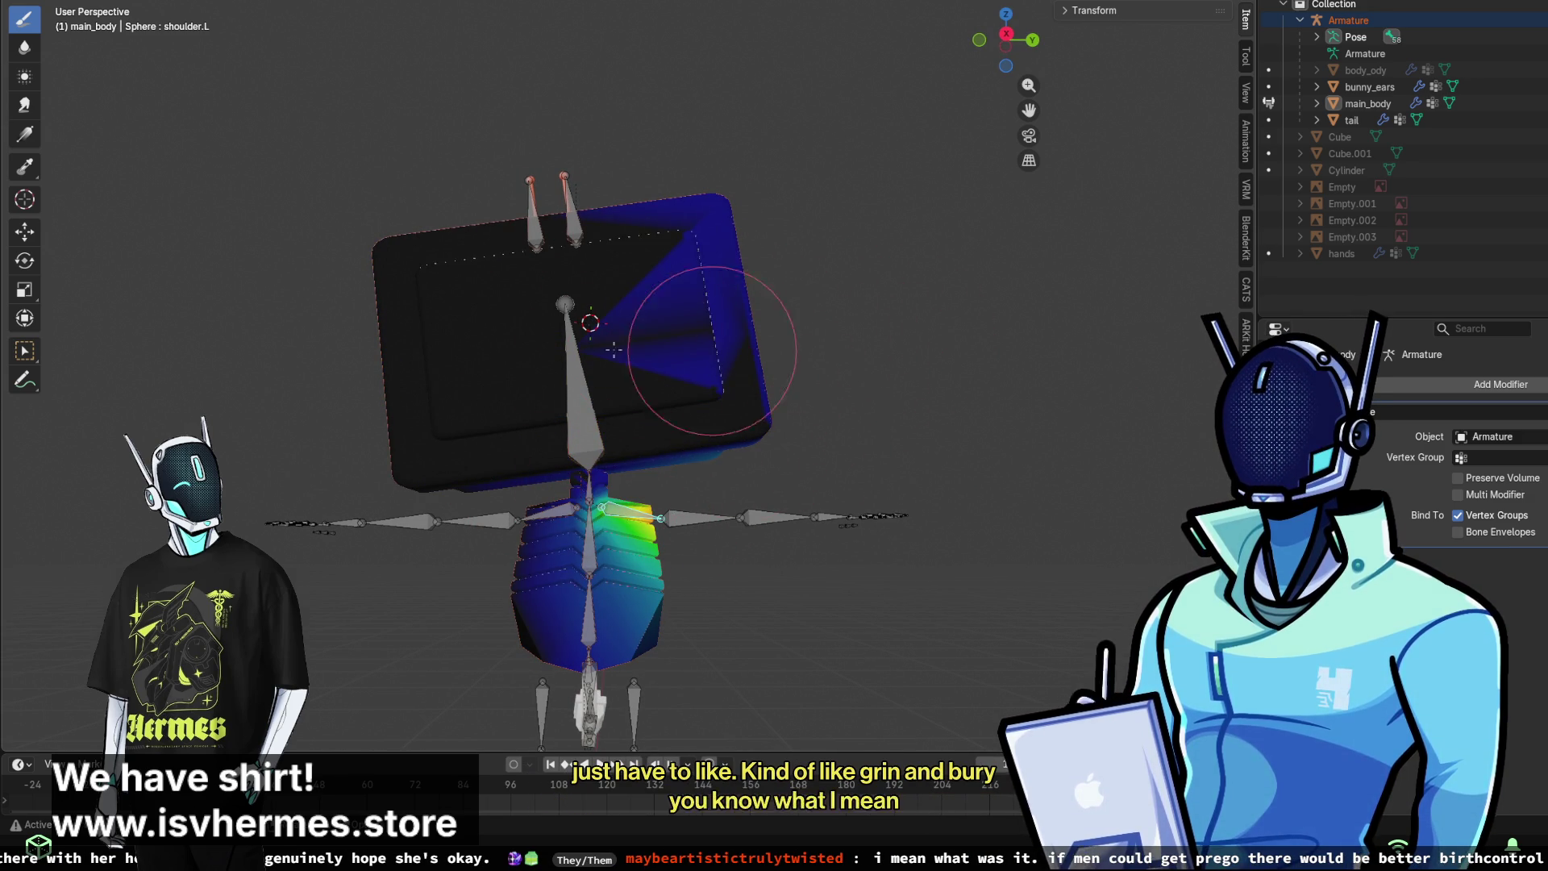
{"action": "left_click_drag", "start_coordinate": [683, 245], "coordinate": [771, 210]}
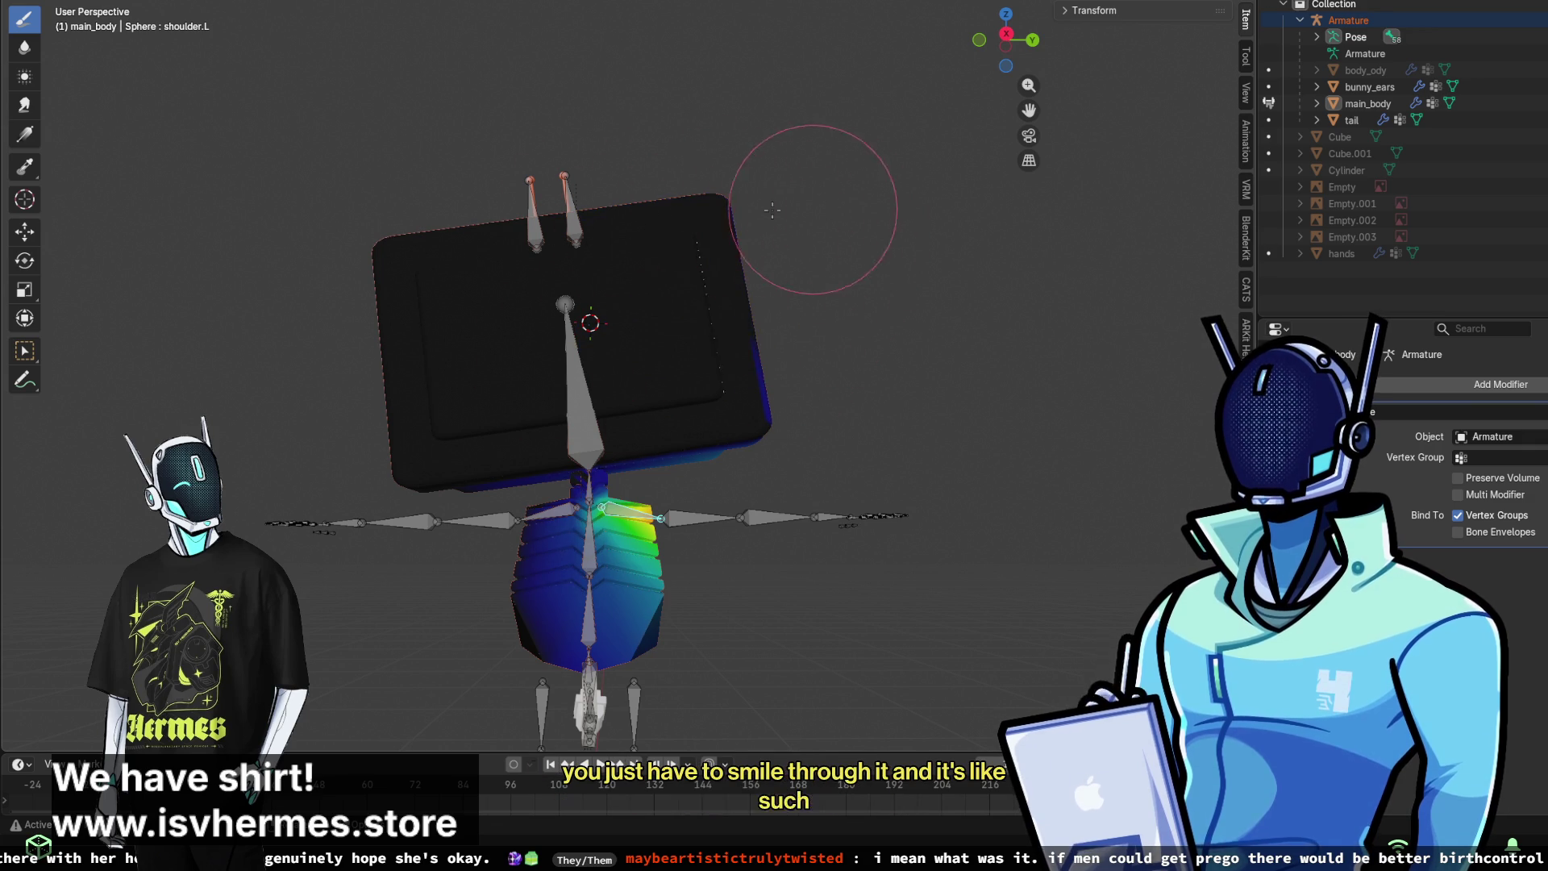
- Orbit around the rig to check the result, then display shoulder.R's weights
{"action": "middle_click_drag", "start_coordinate": [796, 296], "coordinate": [586, 395]}
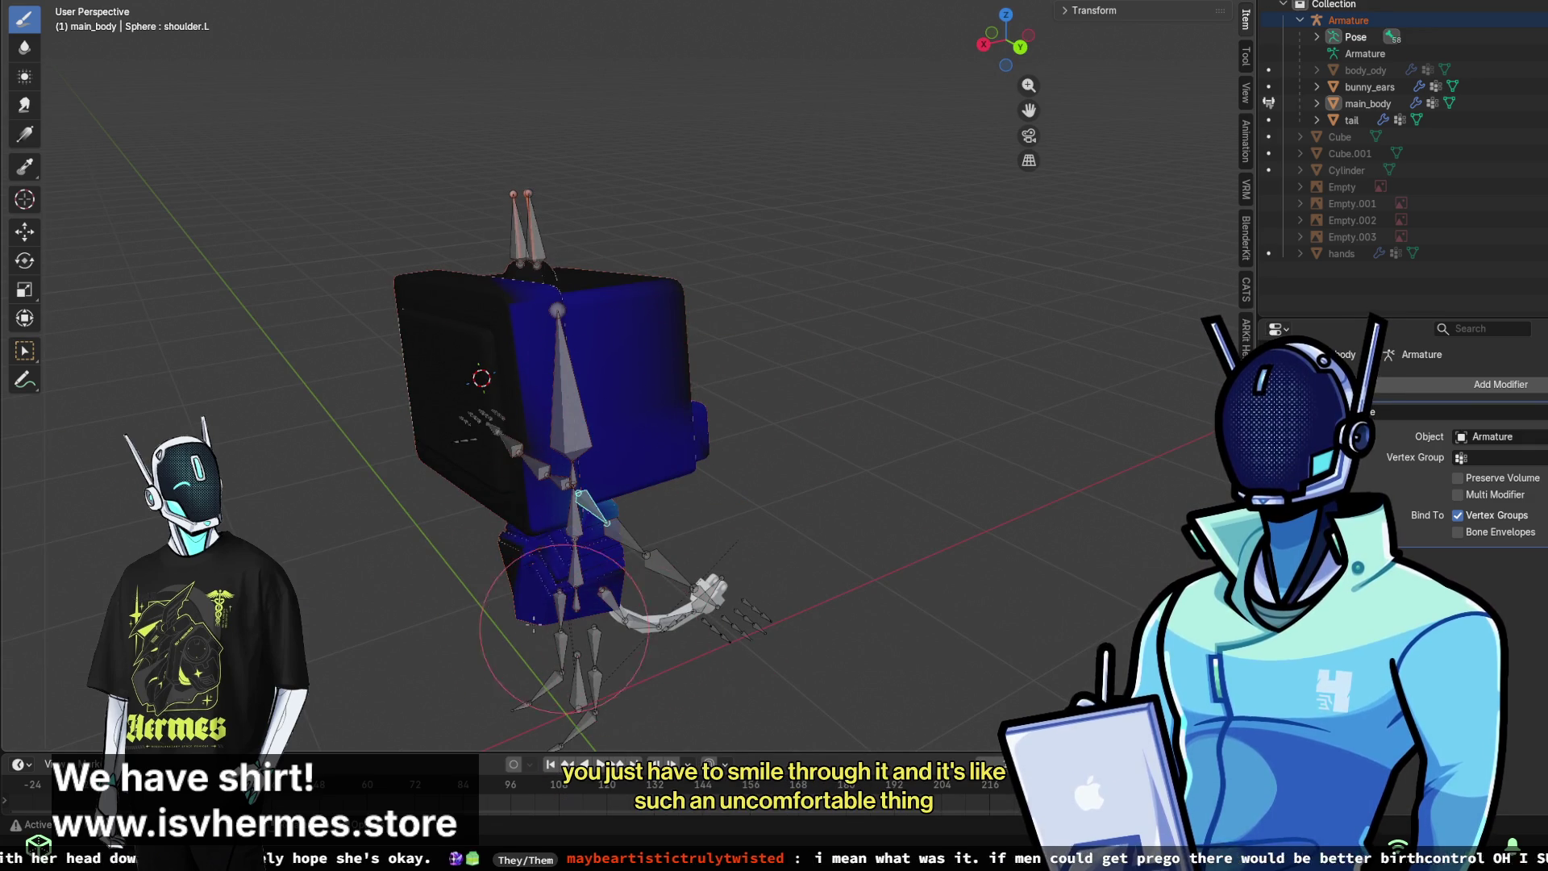
{"action": "middle_click_drag", "start_coordinate": [564, 621], "coordinate": [682, 649]}
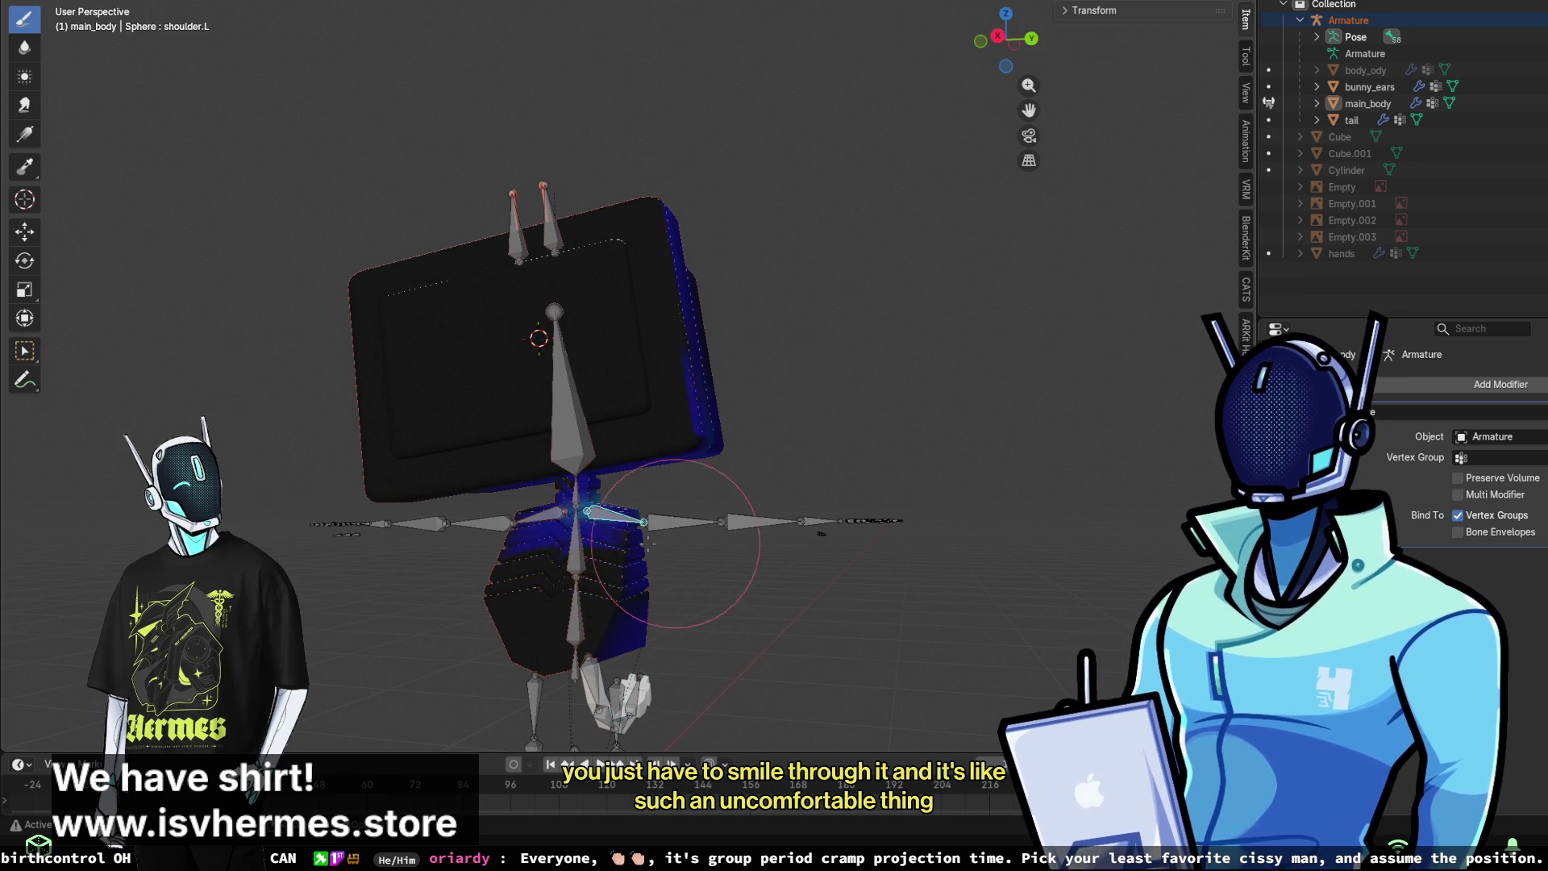
{"action": "middle_click_drag", "start_coordinate": [710, 616], "coordinate": [532, 620]}
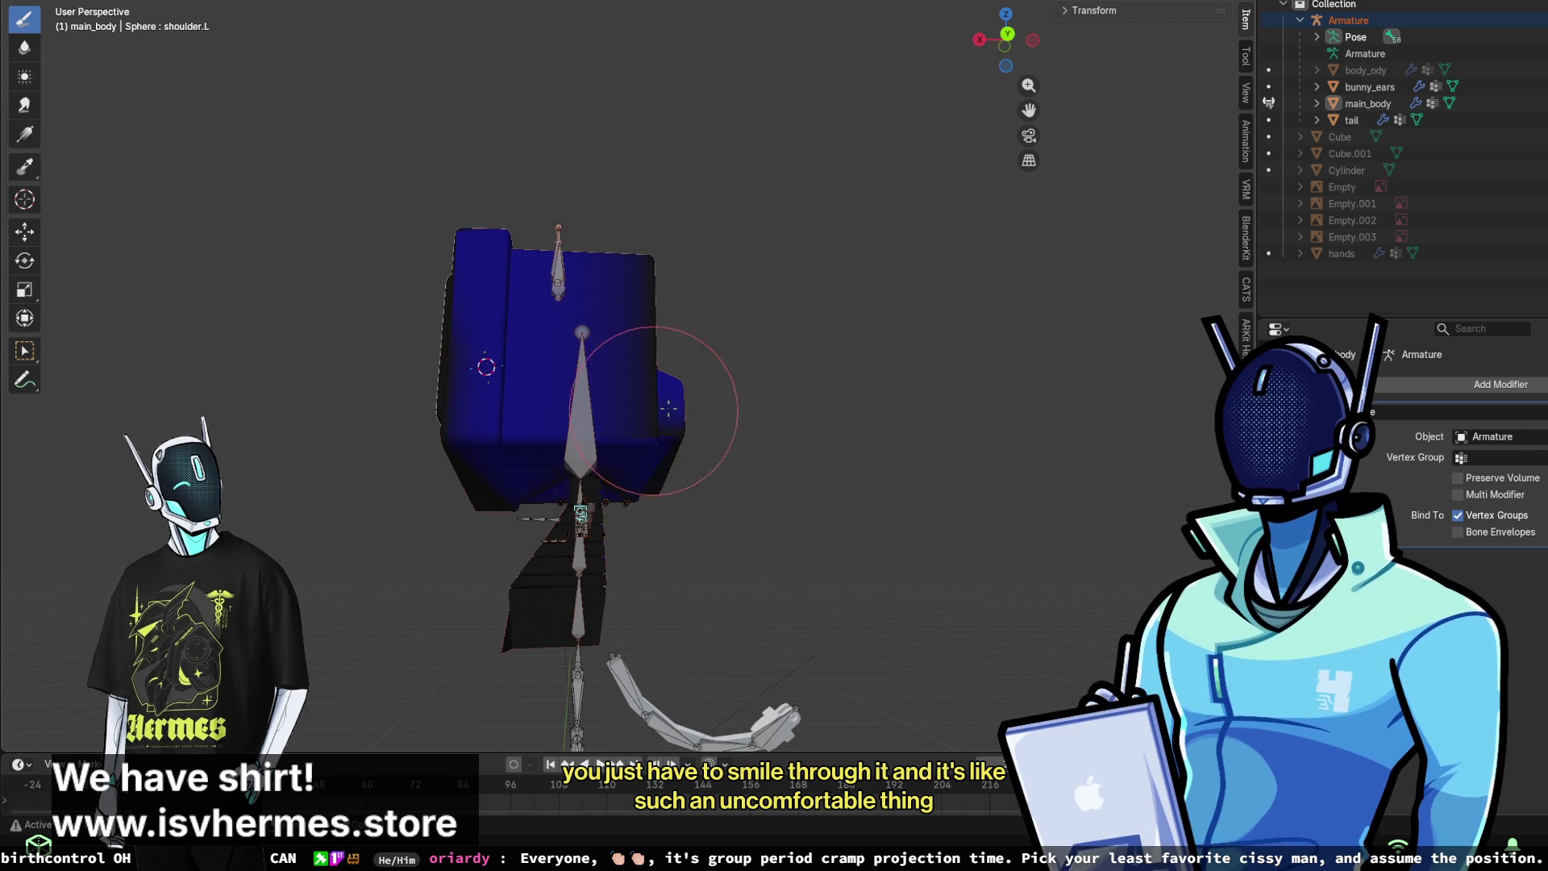
{"action": "middle_click_drag", "start_coordinate": [669, 409], "coordinate": [551, 439]}
{"action": "middle_click_drag", "start_coordinate": [654, 522], "coordinate": [657, 317]}
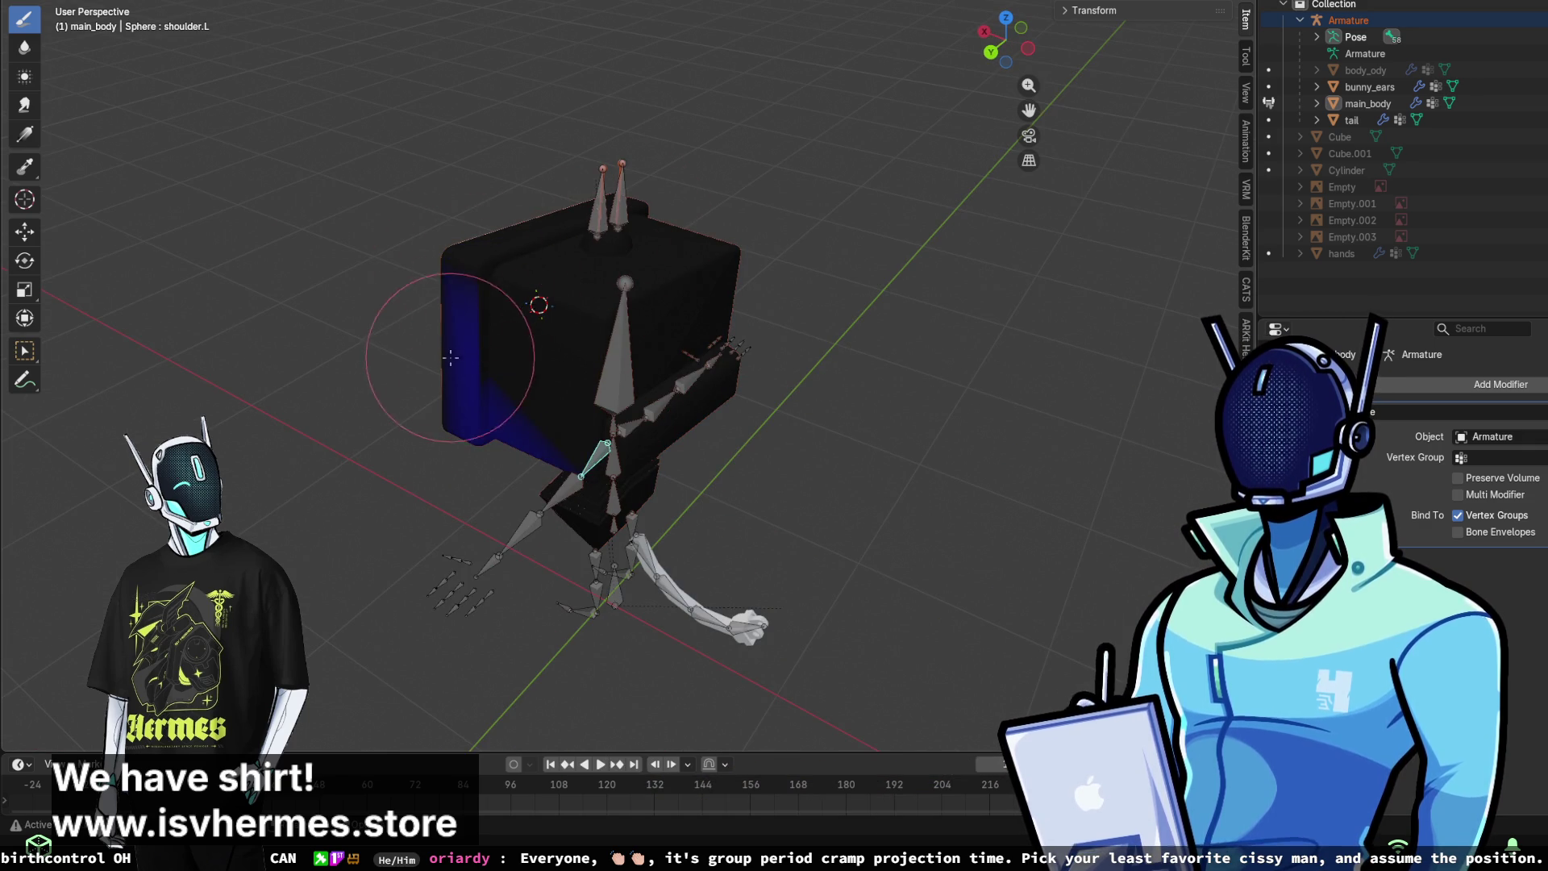
{"action": "middle_click_drag", "start_coordinate": [631, 401], "coordinate": [543, 382]}
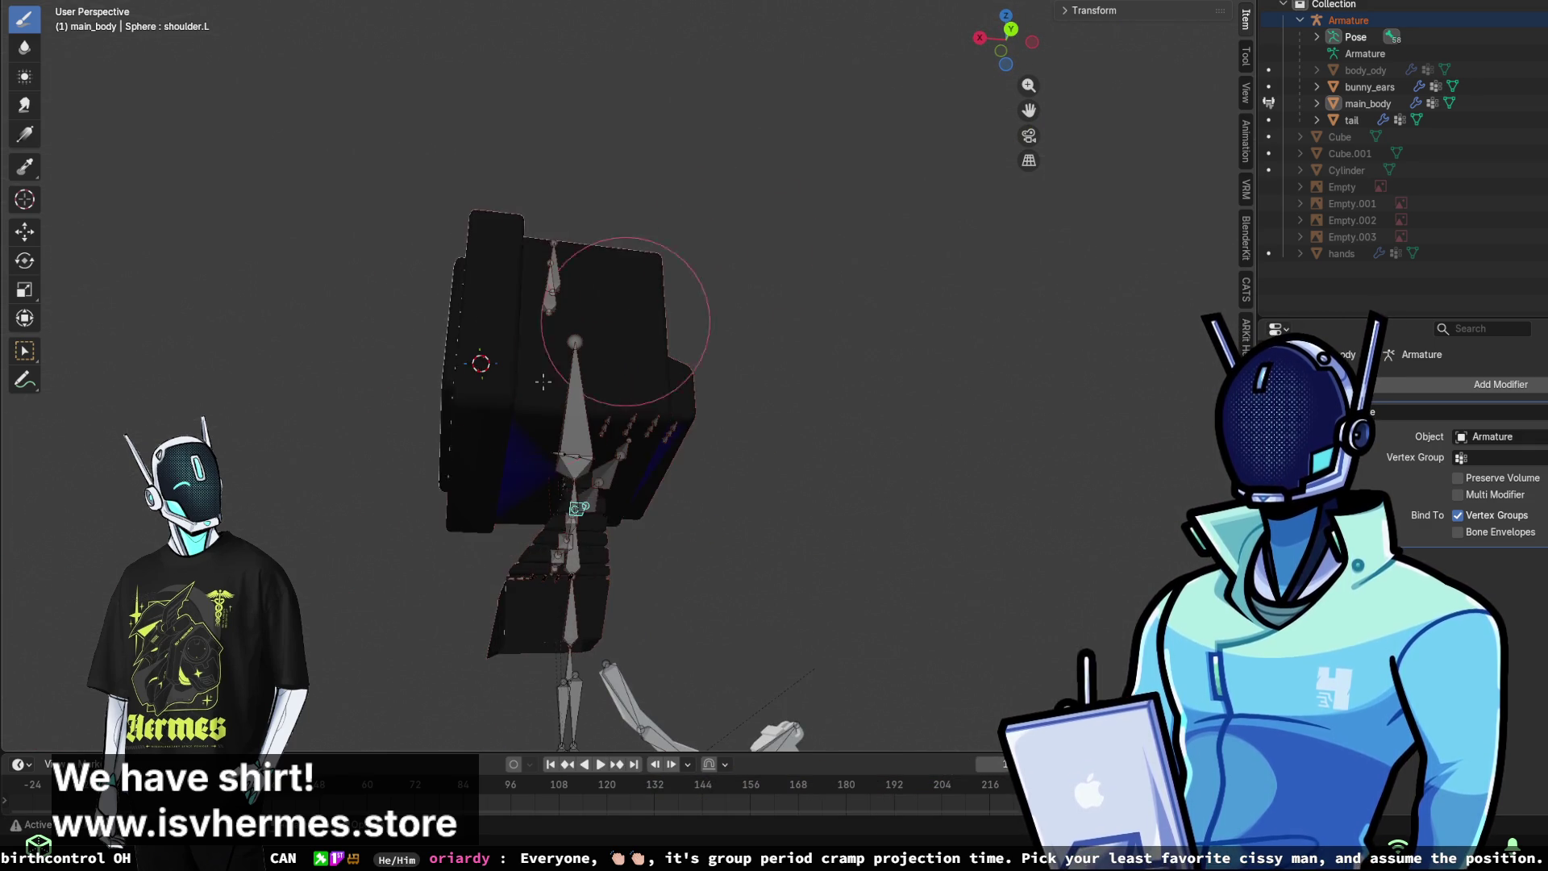
{"action": "middle_click_drag", "start_coordinate": [599, 467], "coordinate": [603, 482]}
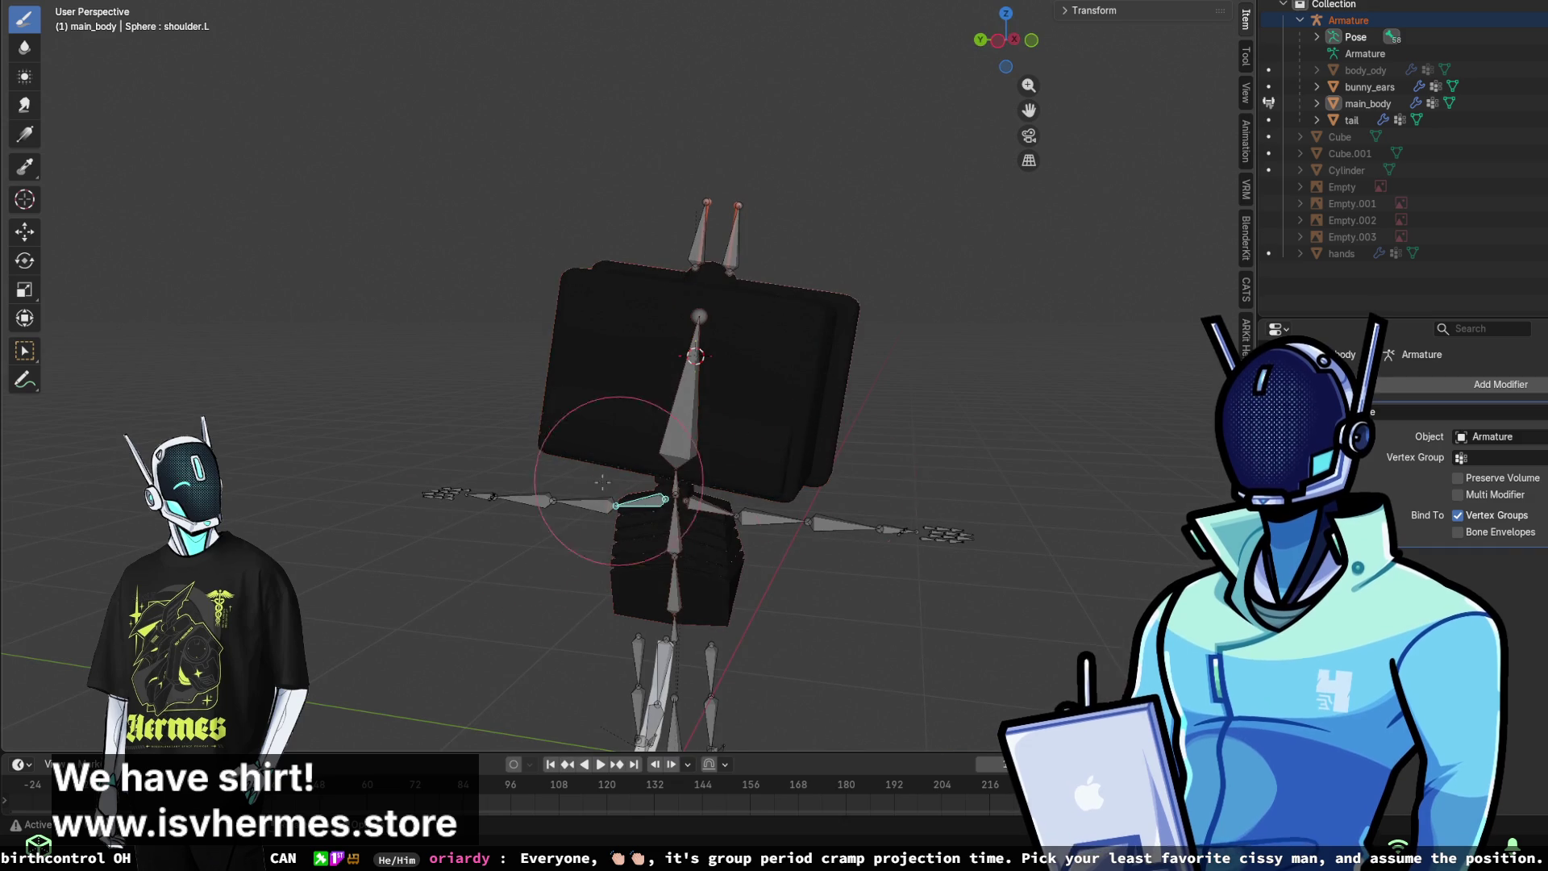
{"action": "middle_click_drag", "start_coordinate": [766, 343], "coordinate": [653, 246]}
{"action": "mouse_move", "coordinate": [843, 307]}
{"action": "middle_mouse_down"}
{"action": "mouse_move", "coordinate": [580, 331]}
{"action": "mouse_move", "coordinate": [617, 363]}
{"action": "mouse_move", "coordinate": [573, 358]}
{"action": "middle_mouse_up"}
{"action": "middle_click_drag", "start_coordinate": [420, 359], "coordinate": [578, 282]}
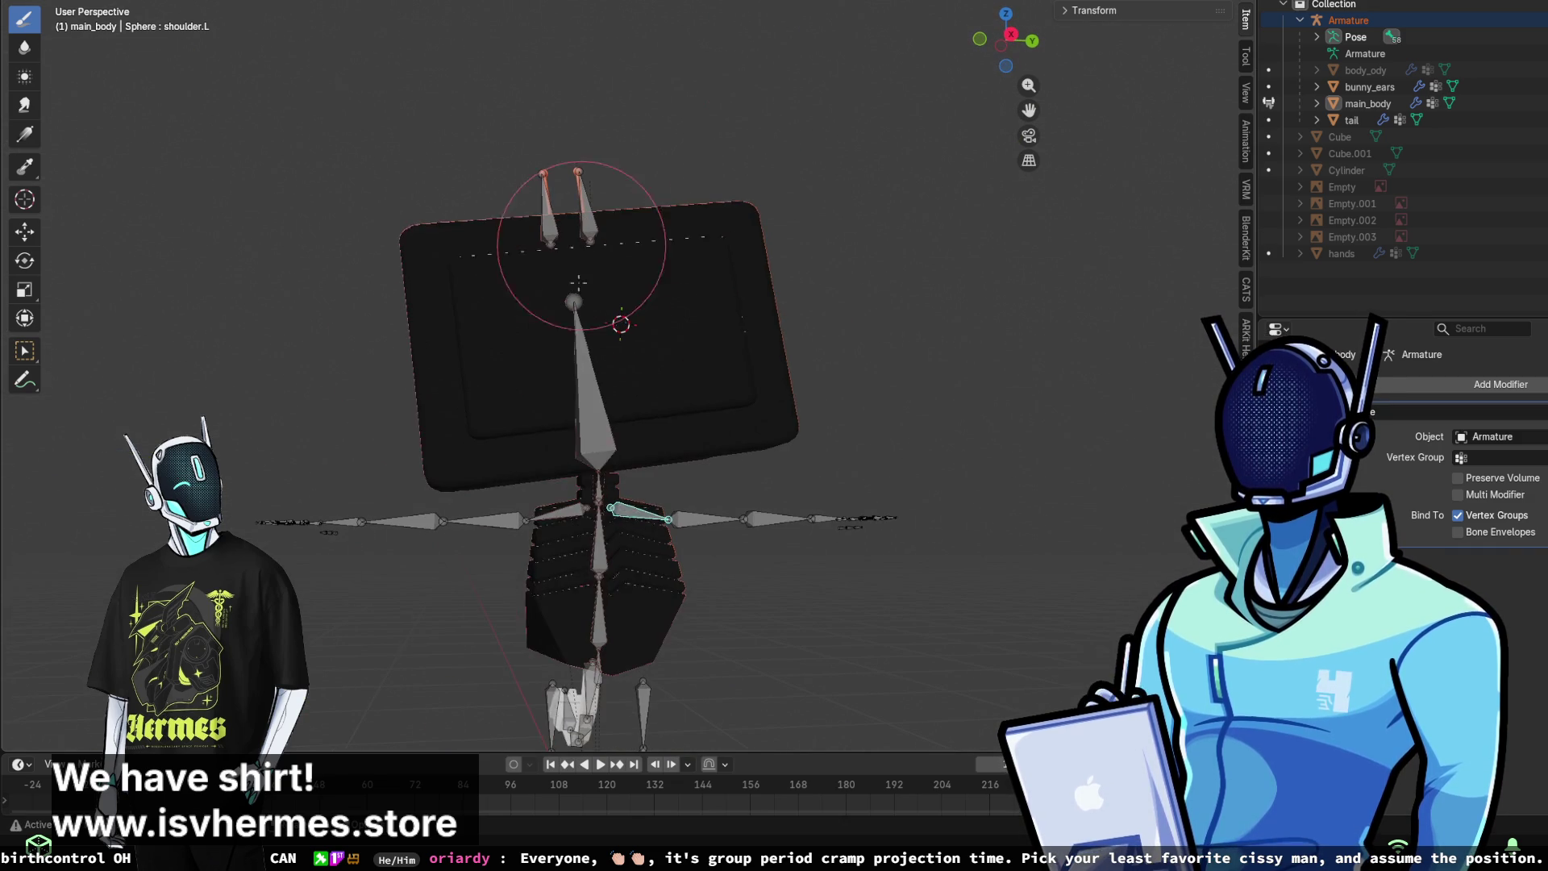
{"action": "left_click", "coordinate": [564, 511], "text": "ctrl"}
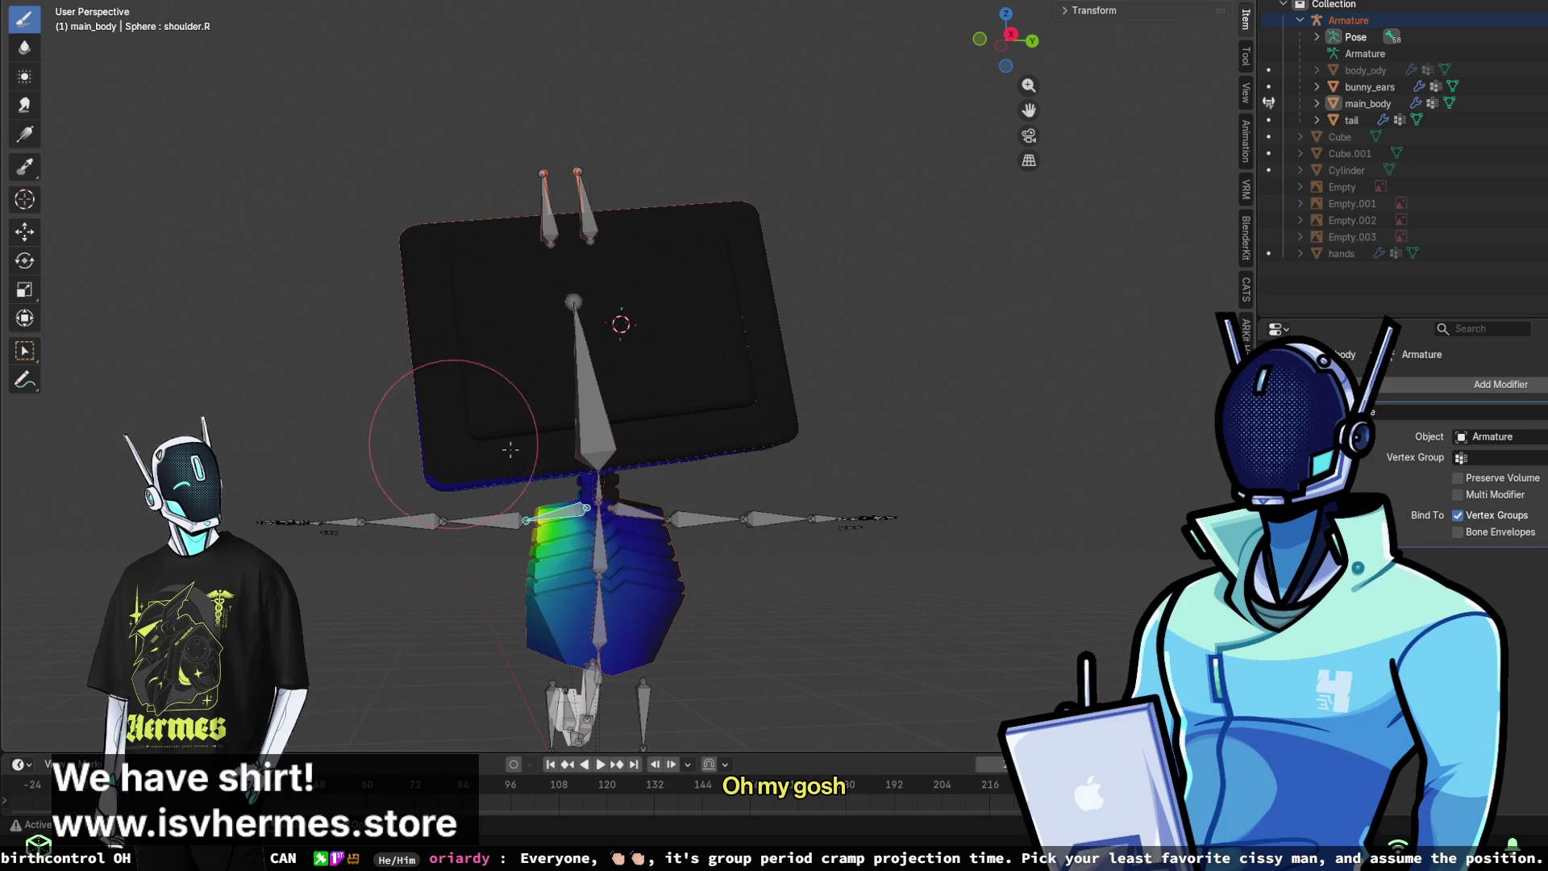
- Paint shoulder.R's stray blue weight off the head box and lower the torso's left side
{"action": "mouse_move", "coordinate": [515, 557]}
{"action": "left_mouse_down"}
{"action": "mouse_move", "coordinate": [556, 629]}
{"action": "mouse_move", "coordinate": [661, 609]}
{"action": "left_mouse_up"}
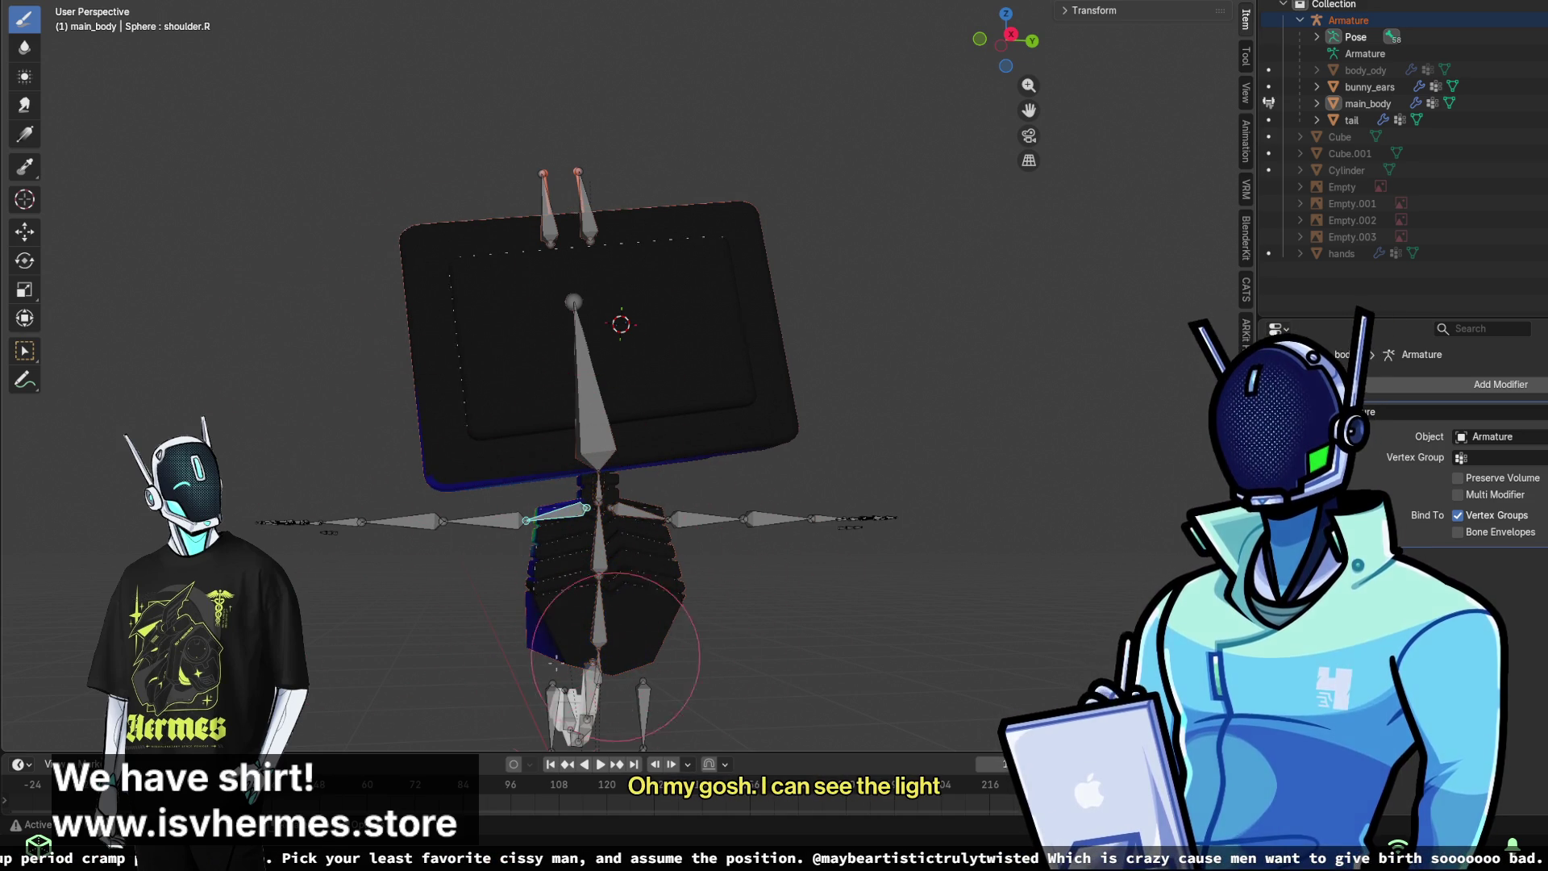
{"action": "middle_click_drag", "start_coordinate": [484, 657], "coordinate": [535, 639]}
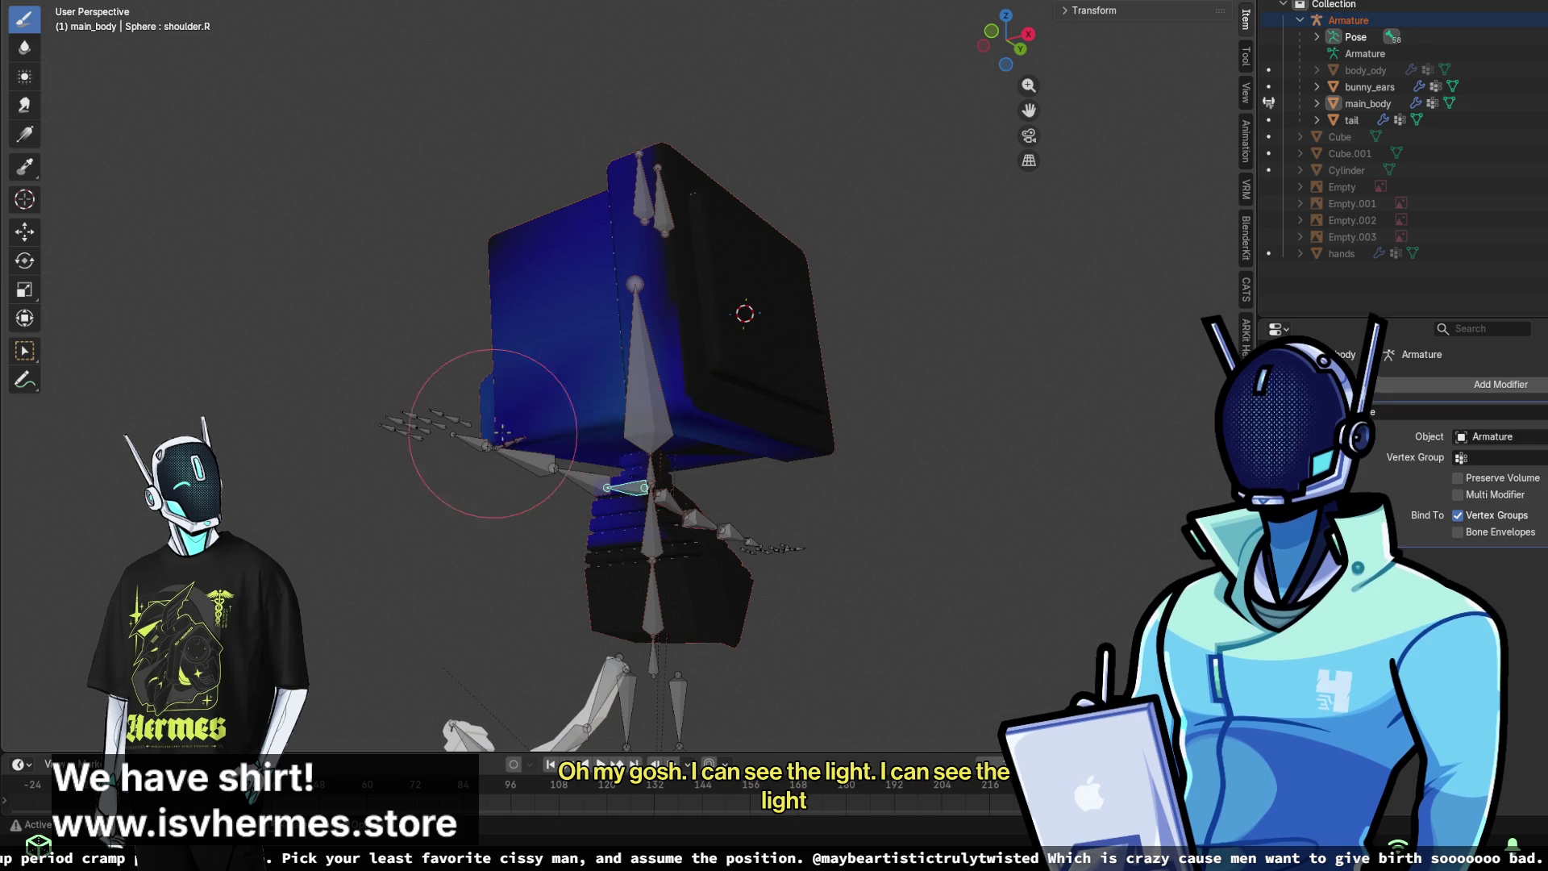
{"action": "left_click_drag", "start_coordinate": [659, 337], "coordinate": [725, 207]}
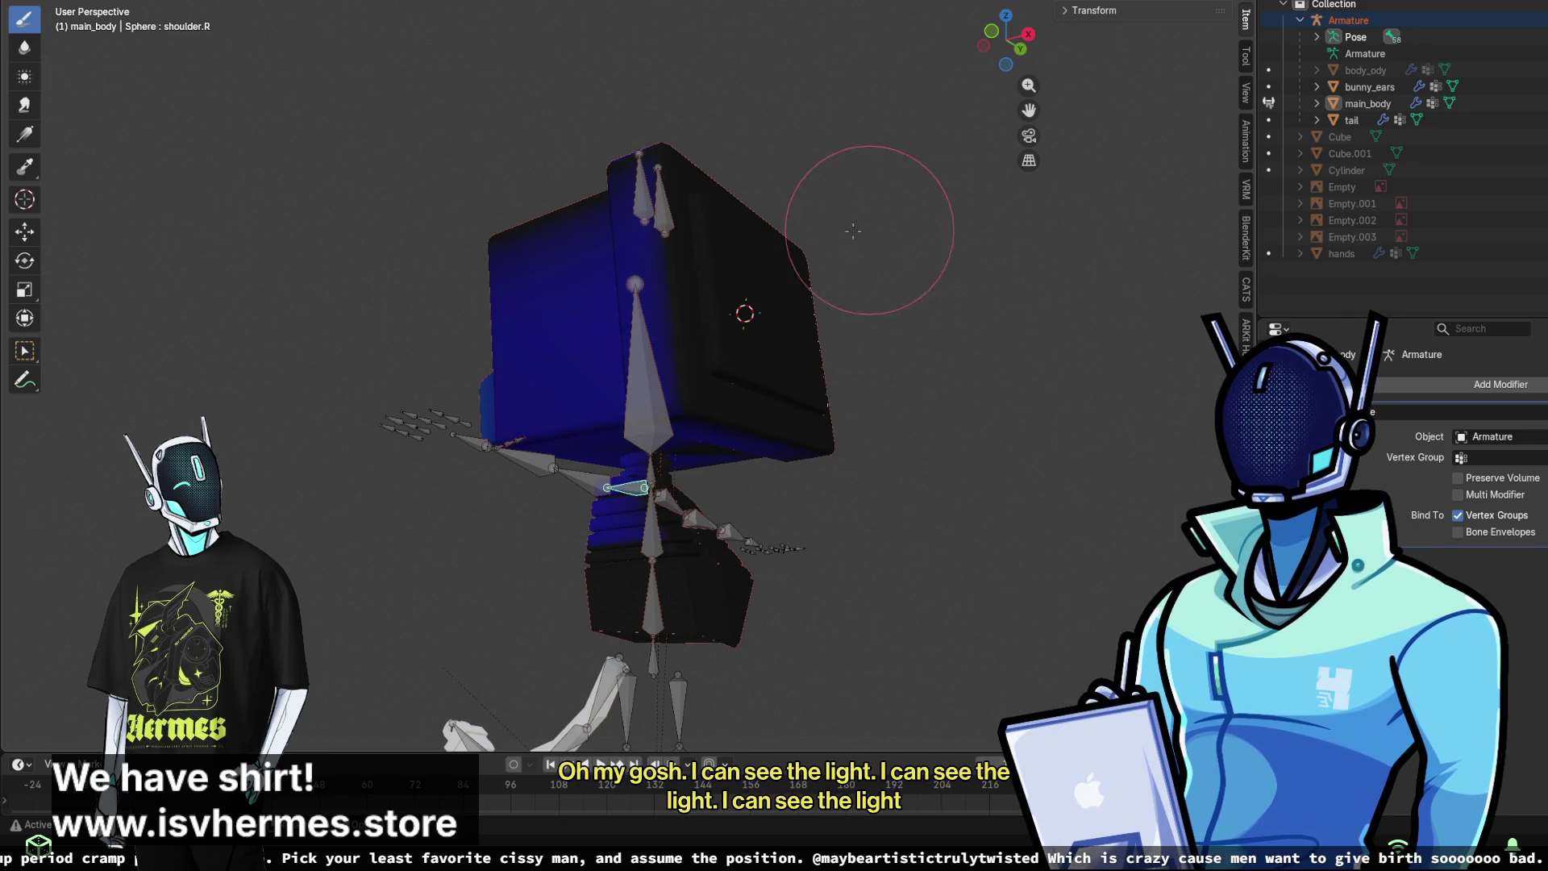
{"action": "mouse_move", "coordinate": [679, 301]}
{"action": "left_mouse_down"}
{"action": "mouse_move", "coordinate": [592, 346]}
{"action": "mouse_move", "coordinate": [616, 359]}
{"action": "left_mouse_up"}
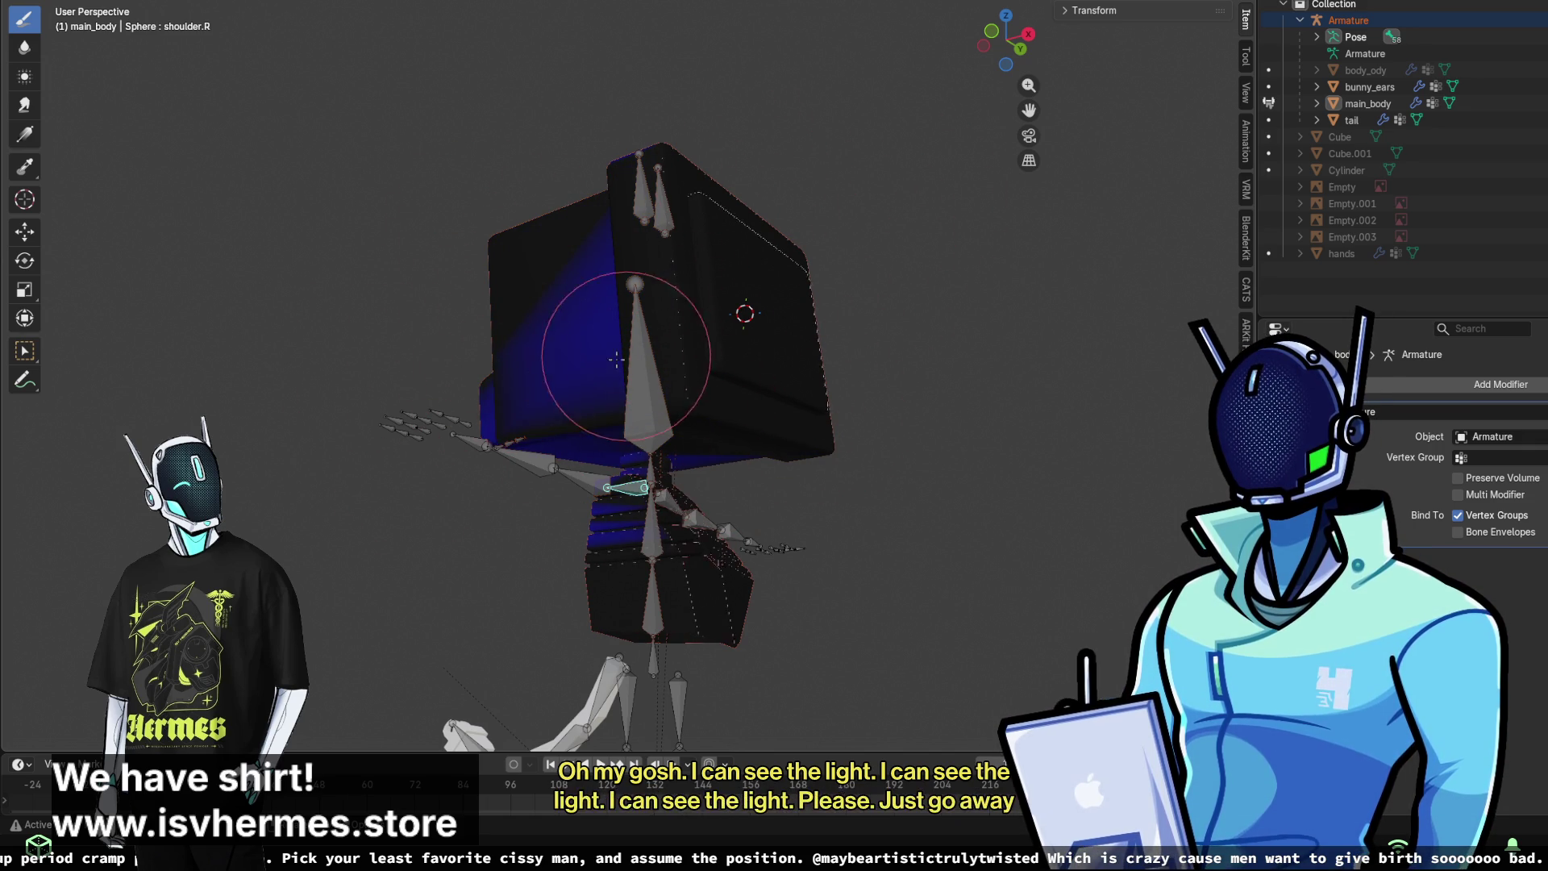
{"action": "middle_click_drag", "start_coordinate": [640, 190], "coordinate": [690, 345]}
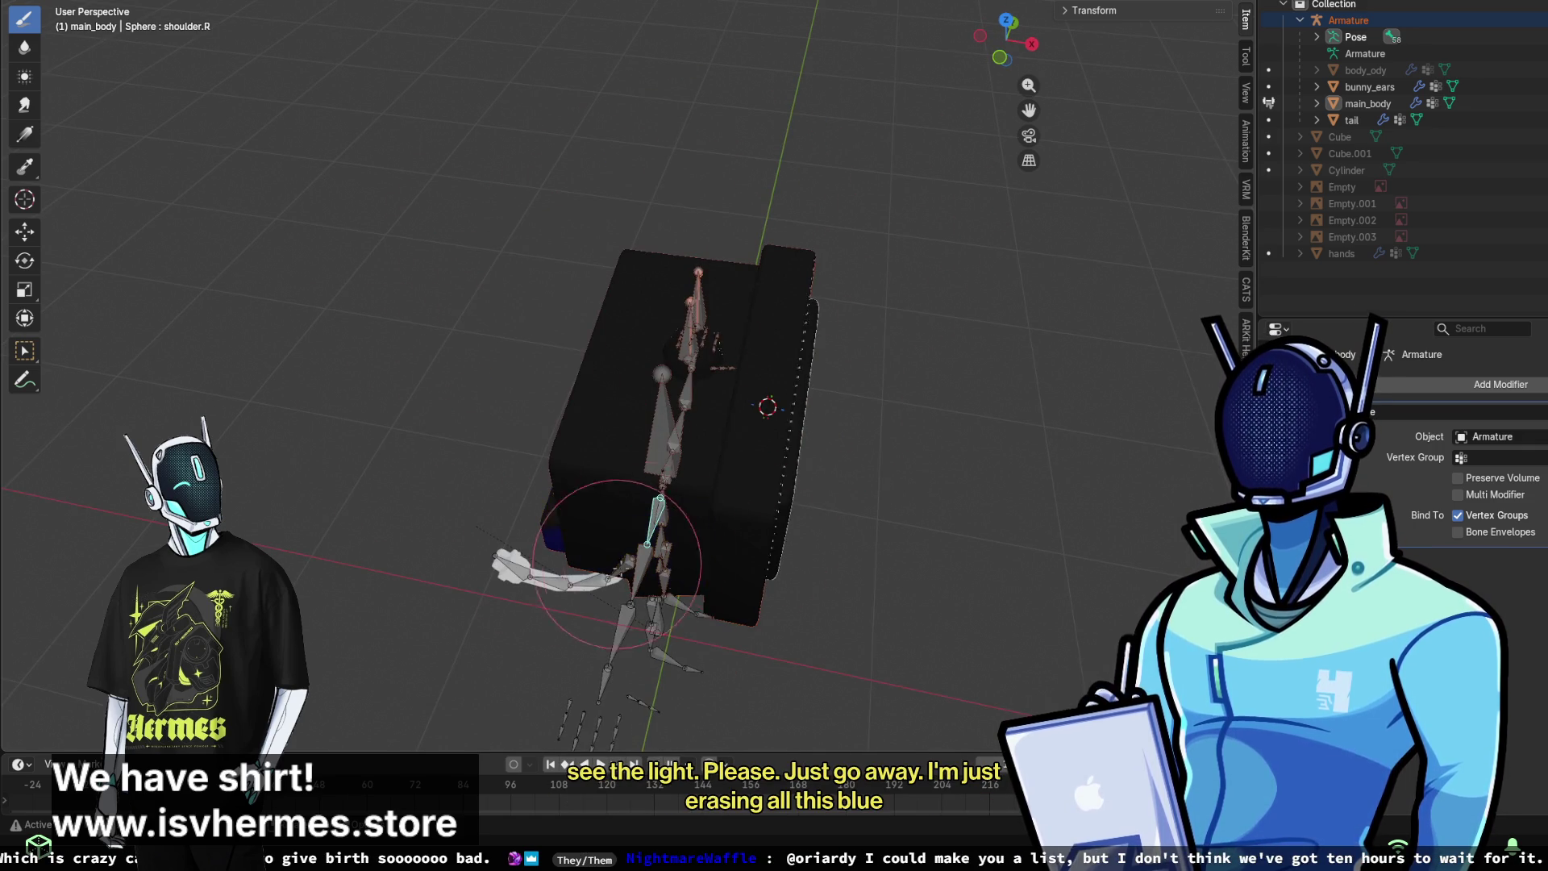
{"action": "middle_click_drag", "start_coordinate": [616, 564], "coordinate": [790, 398]}
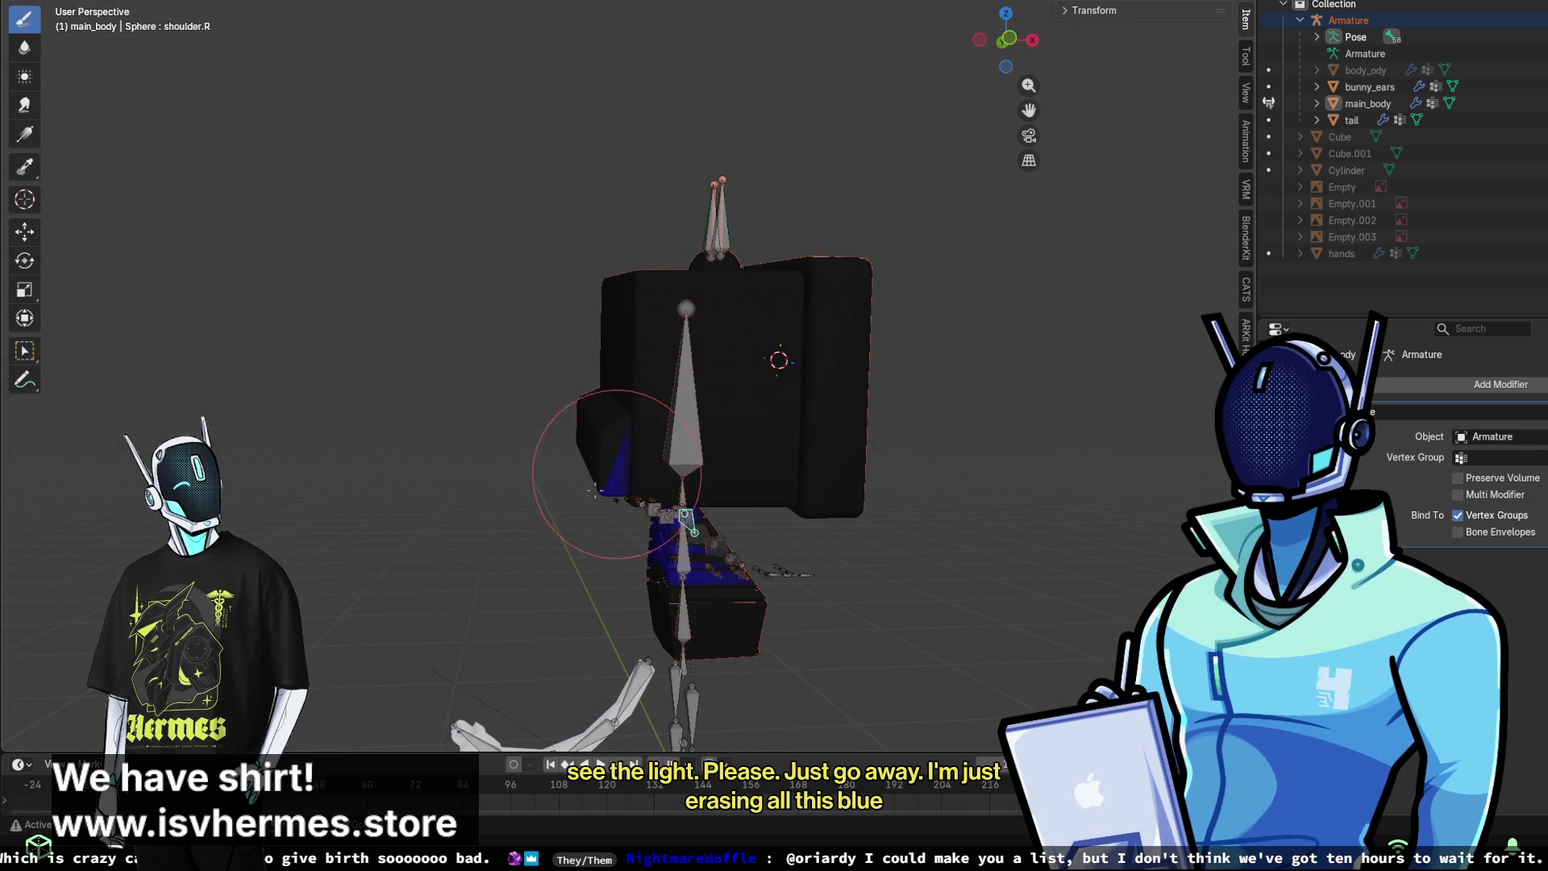
{"action": "middle_click_drag", "start_coordinate": [684, 480], "coordinate": [723, 528]}
{"action": "middle_click_drag", "start_coordinate": [599, 448], "coordinate": [635, 532]}
{"action": "mouse_move", "coordinate": [629, 479]}
{"action": "middle_mouse_down"}
{"action": "mouse_move", "coordinate": [725, 449]}
{"action": "mouse_move", "coordinate": [685, 484]}
{"action": "mouse_move", "coordinate": [656, 553]}
{"action": "mouse_move", "coordinate": [556, 518]}
{"action": "middle_mouse_up"}
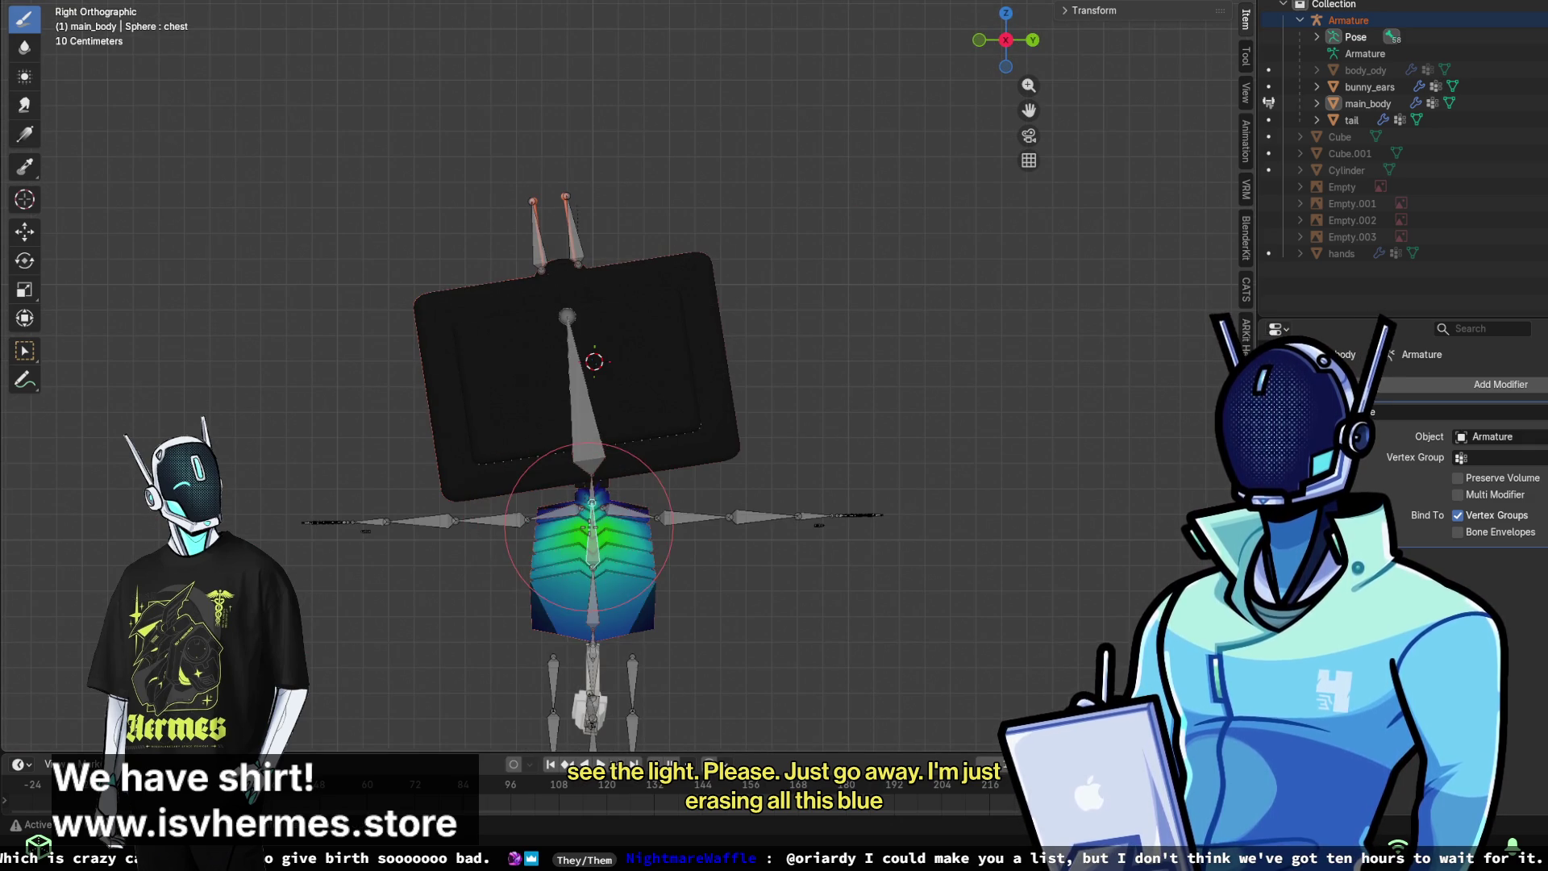
{"action": "middle_click_drag", "start_coordinate": [653, 522], "coordinate": [694, 386]}
{"action": "scroll", "coordinate": [694, 386], "scroll_direction": "up", "scroll_amount": 2}
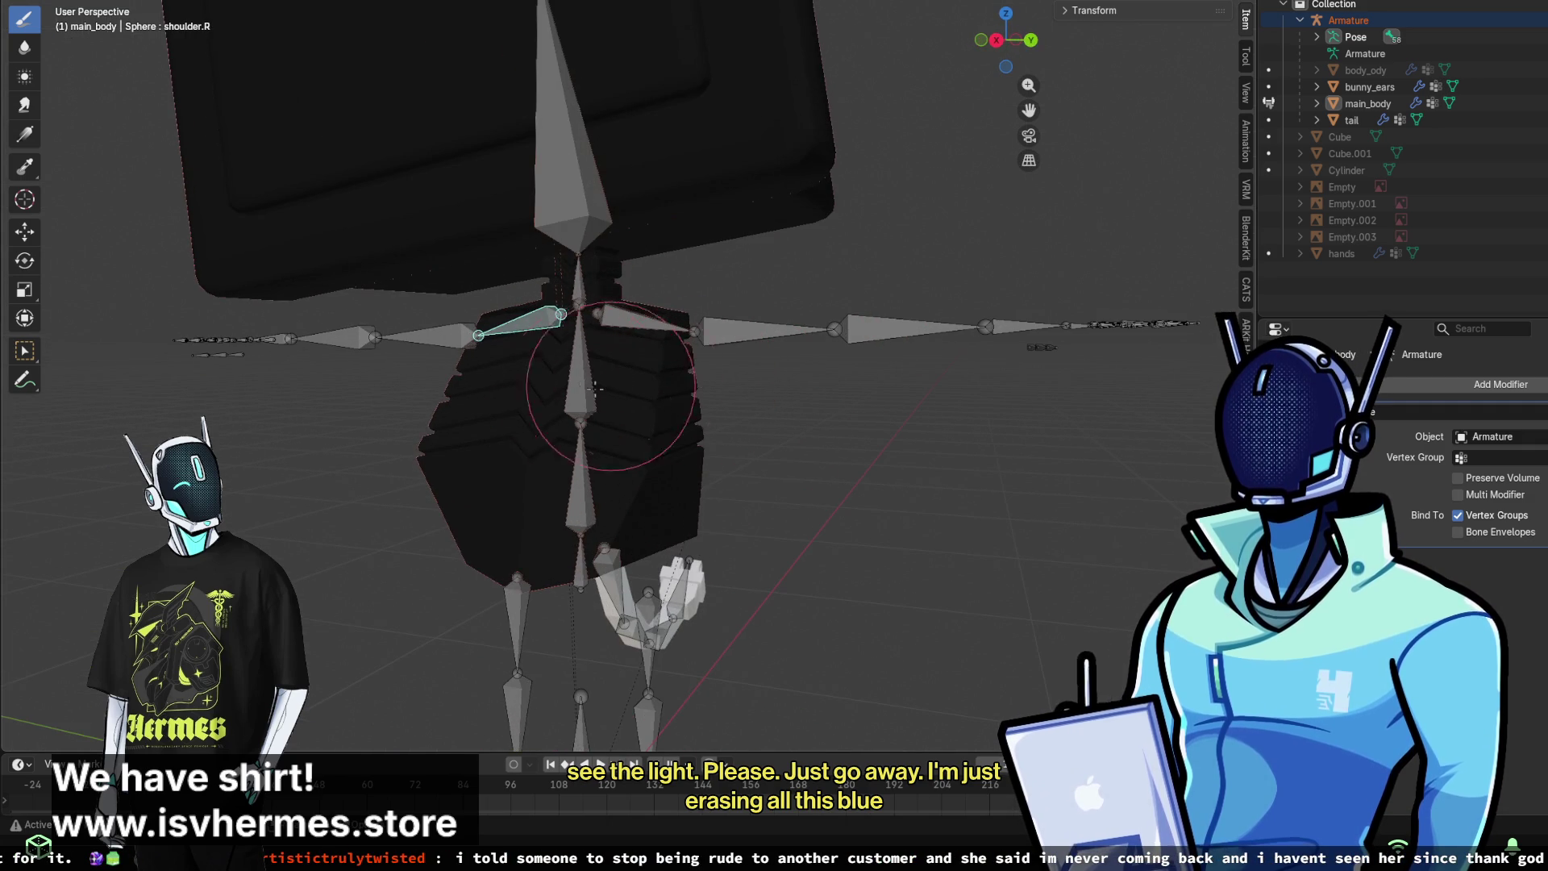
- Inspect the chest, spine and hips bone weights in turn
{"action": "left_click", "coordinate": [612, 391], "text": "ctrl"}
{"action": "left_click", "coordinate": [584, 468], "text": "ctrl"}
{"action": "mouse_move", "coordinate": [583, 467]}
{"action": "middle_mouse_down"}
{"action": "mouse_move", "coordinate": [637, 451]}
{"action": "mouse_move", "coordinate": [687, 490]}
{"action": "middle_mouse_up"}
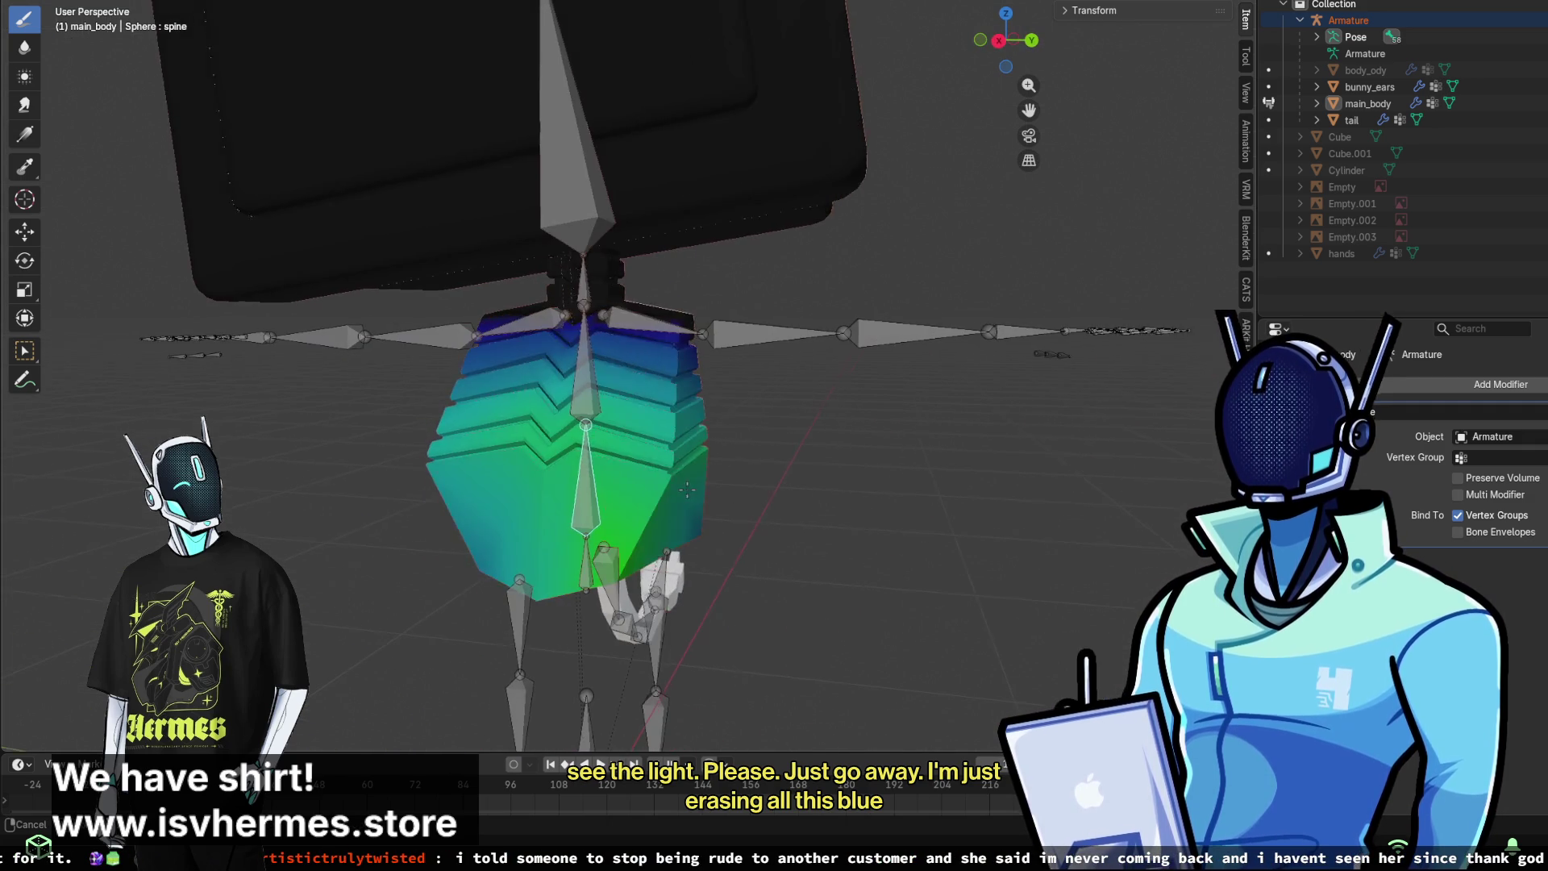
{"action": "left_click", "coordinate": [587, 401], "text": "ctrl"}
{"action": "mouse_move", "coordinate": [588, 401]}
{"action": "middle_mouse_down"}
{"action": "mouse_move", "coordinate": [630, 512]}
{"action": "mouse_move", "coordinate": [568, 561]}
{"action": "mouse_move", "coordinate": [495, 535]}
{"action": "mouse_move", "coordinate": [620, 501]}
{"action": "middle_mouse_up"}
{"action": "left_click", "coordinate": [569, 560], "text": "ctrl"}
- From a front view, paint green-and-yellow neck-bone weight across the neck band
{"action": "mouse_move", "coordinate": [691, 391]}
{"action": "middle_mouse_down"}
{"action": "mouse_move", "coordinate": [669, 313]}
{"action": "mouse_move", "coordinate": [483, 345]}
{"action": "mouse_move", "coordinate": [614, 325]}
{"action": "mouse_move", "coordinate": [151, 226]}
{"action": "middle_mouse_up"}
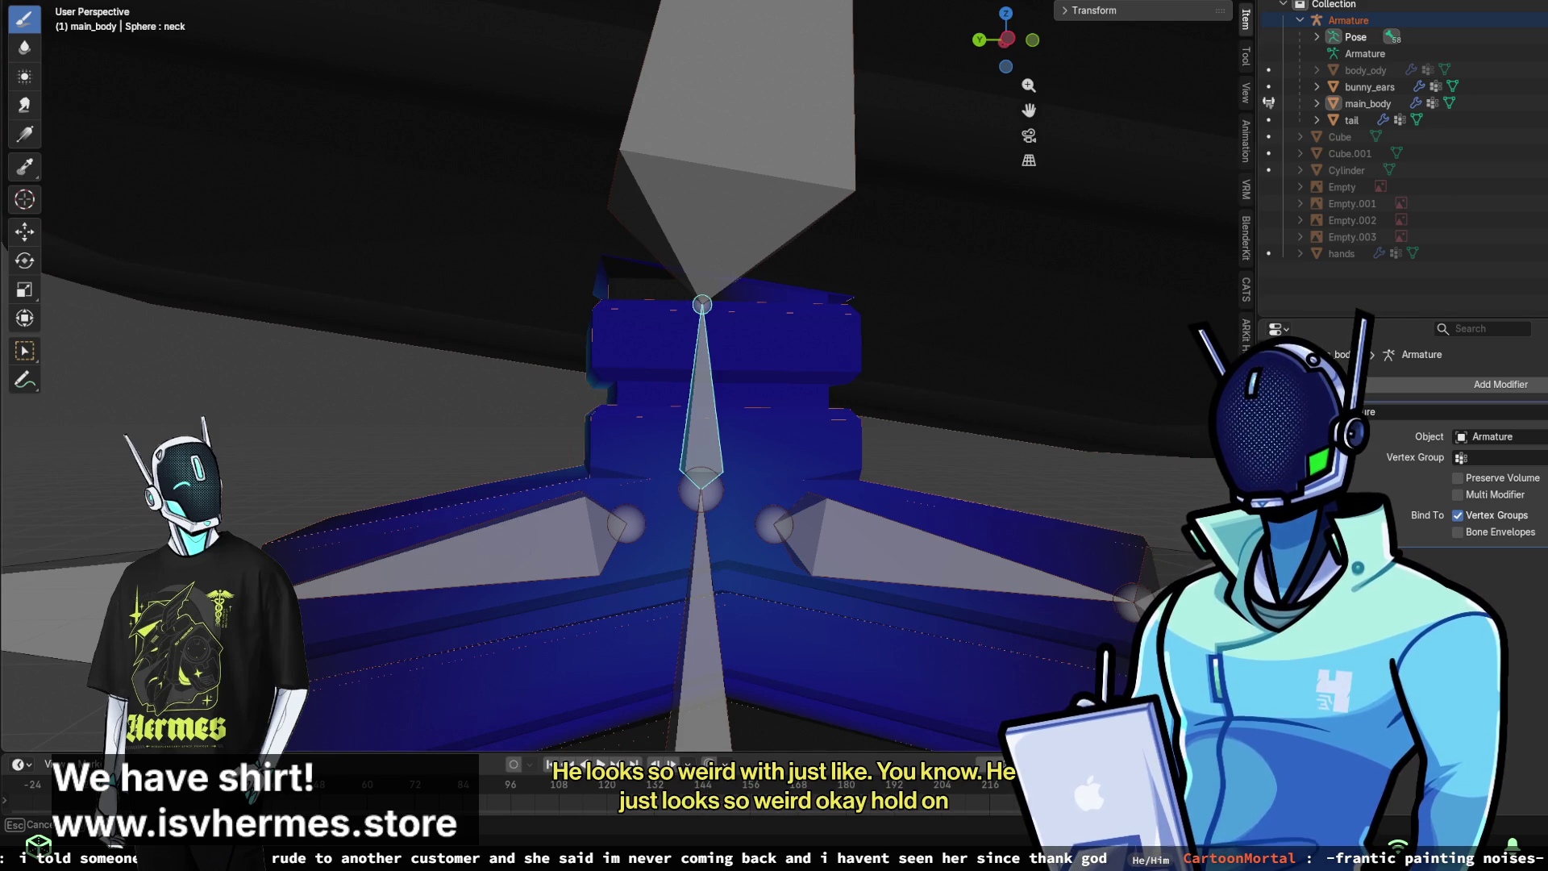
{"action": "left_click_drag", "start_coordinate": [777, 363], "coordinate": [758, 439]}
{"action": "mouse_move", "coordinate": [755, 323]}
{"action": "left_mouse_down"}
{"action": "mouse_move", "coordinate": [829, 317]}
{"action": "mouse_move", "coordinate": [701, 339]}
{"action": "mouse_move", "coordinate": [605, 328]}
{"action": "left_mouse_up"}
{"action": "key", "text": "ctrl+z"}
{"action": "middle_click_drag", "start_coordinate": [605, 328], "coordinate": [975, 333]}
{"action": "mouse_move", "coordinate": [605, 363]}
{"action": "left_mouse_down"}
{"action": "mouse_move", "coordinate": [294, 374]}
{"action": "mouse_move", "coordinate": [701, 387]}
{"action": "left_mouse_up"}
- Paint more neck weight from the sides and brighten it, ending facing the head box
{"action": "scroll", "coordinate": [942, 385], "scroll_direction": "up", "scroll_amount": 3}
{"action": "mouse_move", "coordinate": [701, 387]}
{"action": "middle_mouse_down"}
{"action": "mouse_move", "coordinate": [942, 386]}
{"action": "mouse_move", "coordinate": [555, 232]}
{"action": "middle_mouse_up"}
{"action": "scroll", "coordinate": [942, 385], "scroll_direction": "down", "scroll_amount": 3}
{"action": "left_click_drag", "start_coordinate": [555, 231], "coordinate": [656, 306]}
{"action": "middle_click_drag", "start_coordinate": [656, 307], "coordinate": [710, 323]}
{"action": "left_click_drag", "start_coordinate": [709, 323], "coordinate": [822, 343]}
{"action": "mouse_move", "coordinate": [822, 343]}
{"action": "middle_mouse_down"}
{"action": "mouse_move", "coordinate": [790, 355]}
{"action": "mouse_move", "coordinate": [804, 367]}
{"action": "middle_mouse_up"}
{"action": "scroll", "coordinate": [804, 367], "scroll_direction": "down", "scroll_amount": 3}
{"action": "mouse_move", "coordinate": [681, 360]}
{"action": "middle_mouse_down"}
{"action": "mouse_move", "coordinate": [597, 356]}
{"action": "mouse_move", "coordinate": [500, 283]}
{"action": "middle_mouse_up"}
{"action": "scroll", "coordinate": [345, 206], "scroll_direction": "up", "scroll_amount": 2}
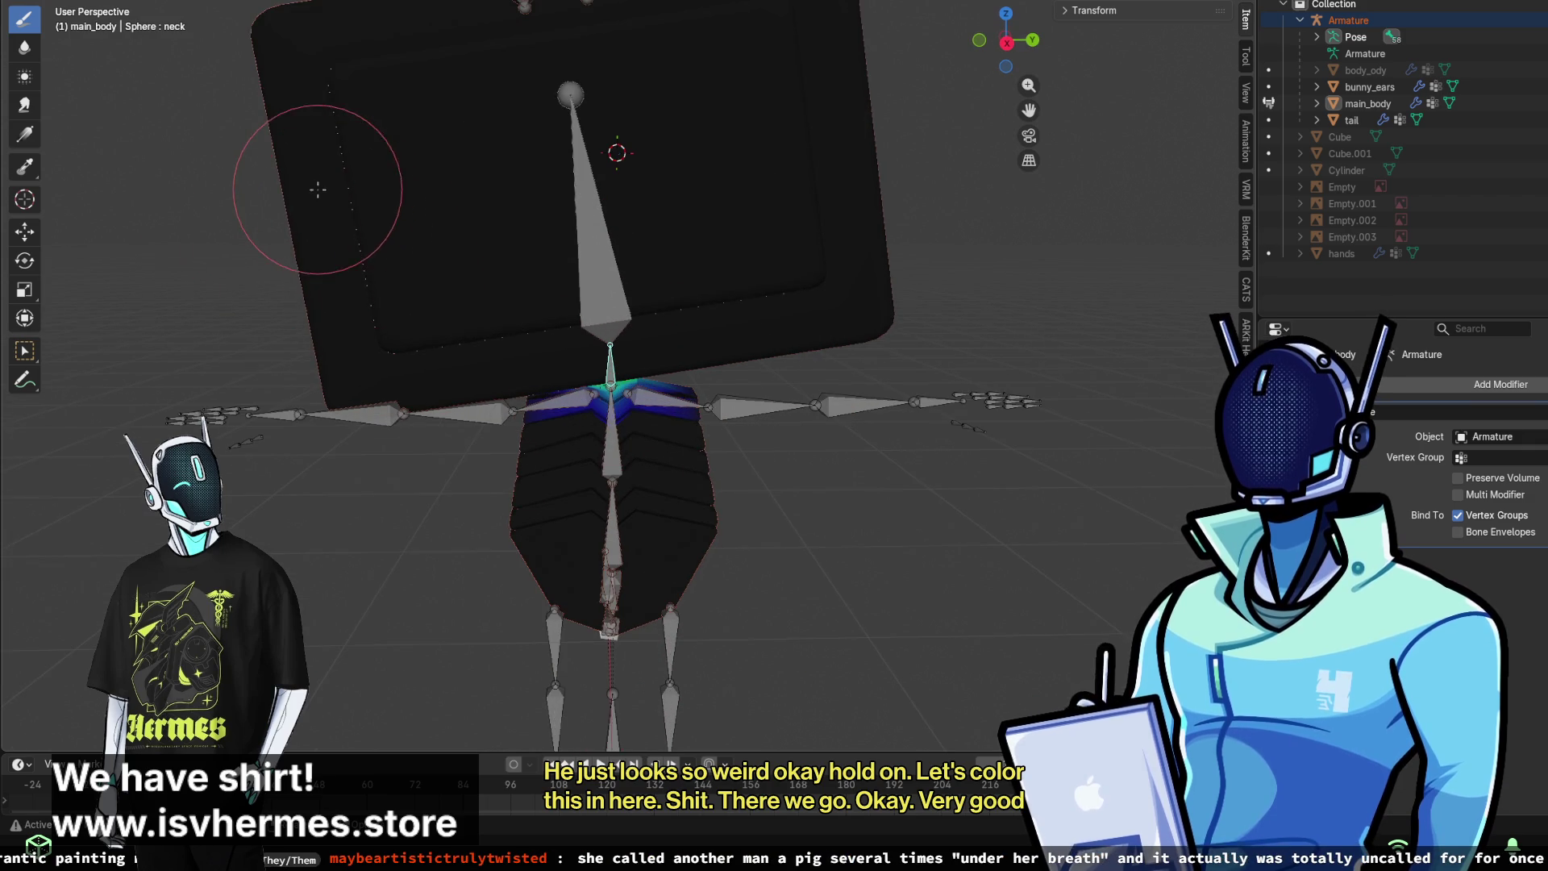
{"action": "scroll", "coordinate": [317, 189], "scroll_direction": "down", "scroll_amount": 2}
{"action": "middle_click_drag", "start_coordinate": [317, 189], "coordinate": [501, 194]}
{"action": "scroll", "coordinate": [502, 195], "scroll_direction": "up", "scroll_amount": 2}
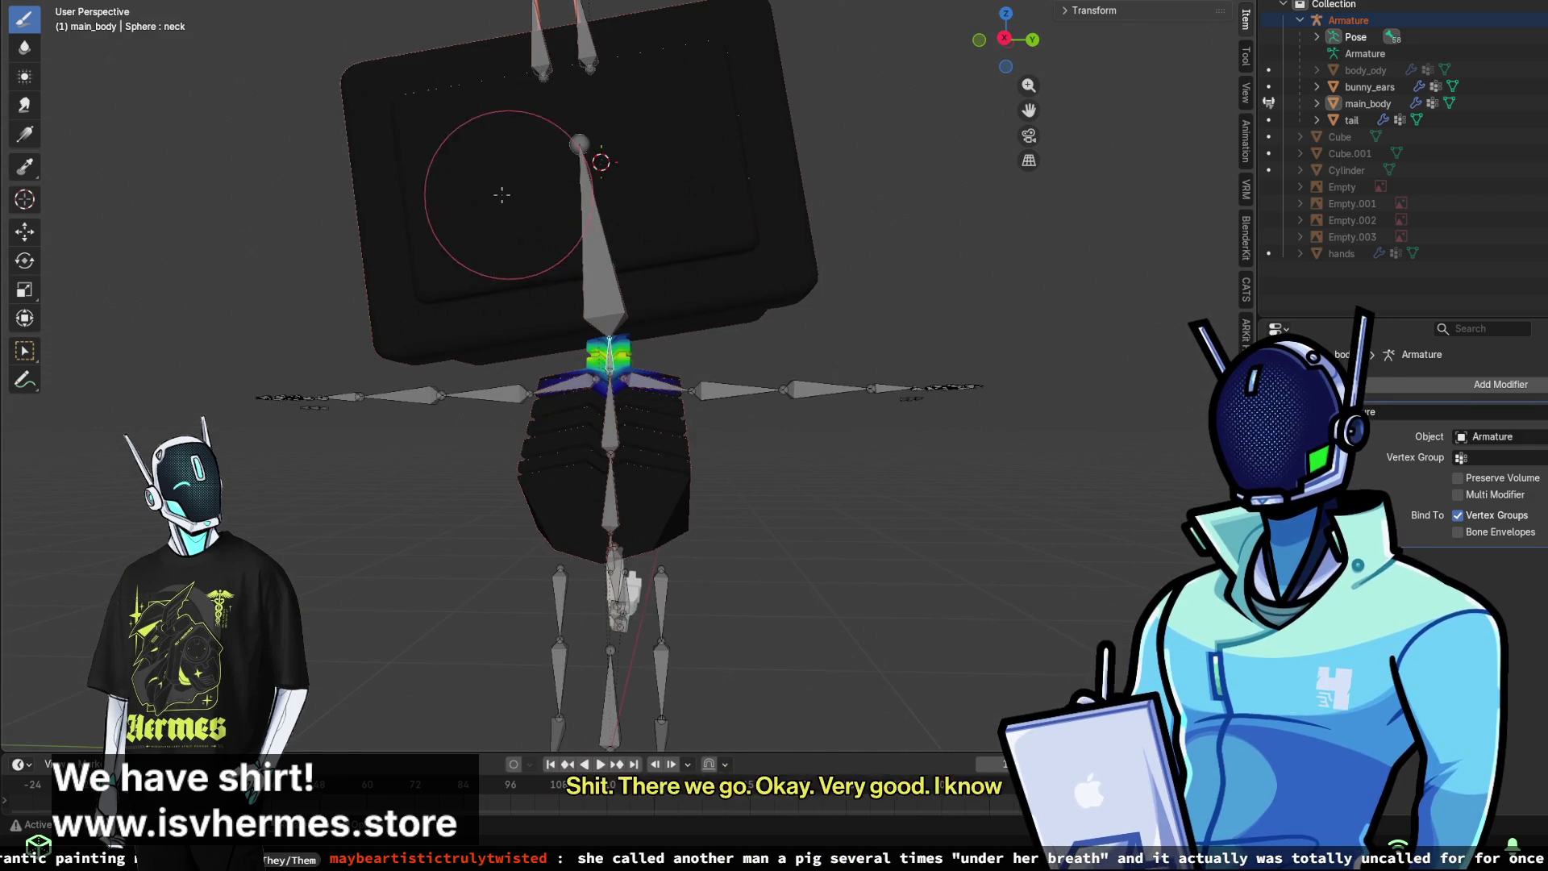
- Leave Weight Paint and switch the rig to Object Mode
{"action": "right_click", "coordinate": [326, 197]}
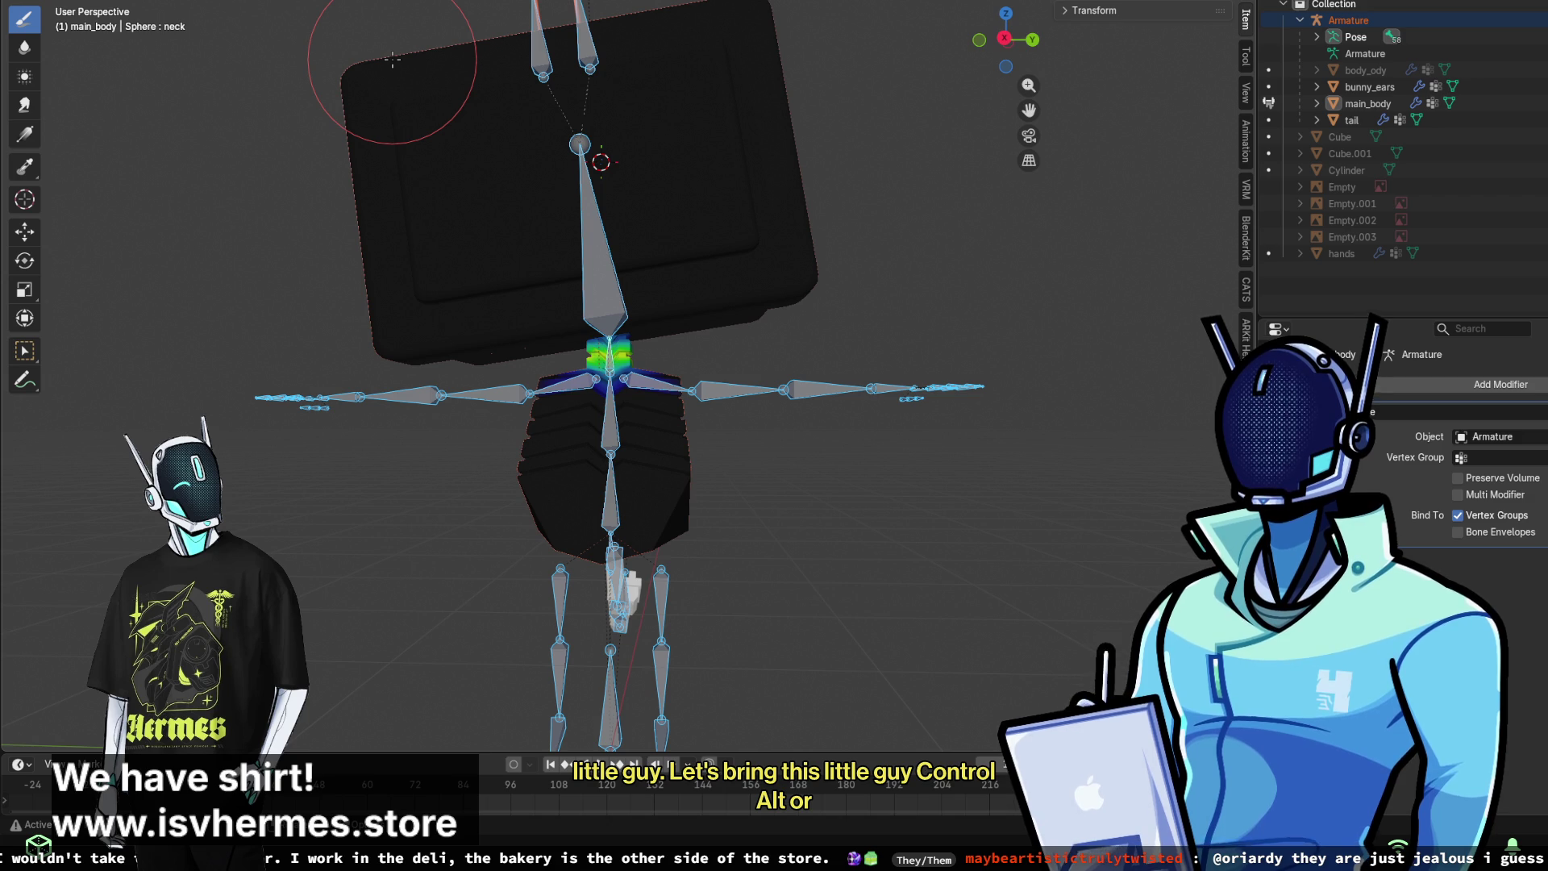
{"action": "scroll", "coordinate": [544, 235], "scroll_direction": "down", "scroll_amount": 1}
{"action": "mouse_move", "coordinate": [630, 247]}
{"action": "middle_mouse_down"}
{"action": "mouse_move", "coordinate": [832, 250]}
{"action": "mouse_move", "coordinate": [810, 277]}
{"action": "mouse_move", "coordinate": [997, 249]}
{"action": "middle_mouse_up"}
{"action": "left_click", "coordinate": [1362, 53]}
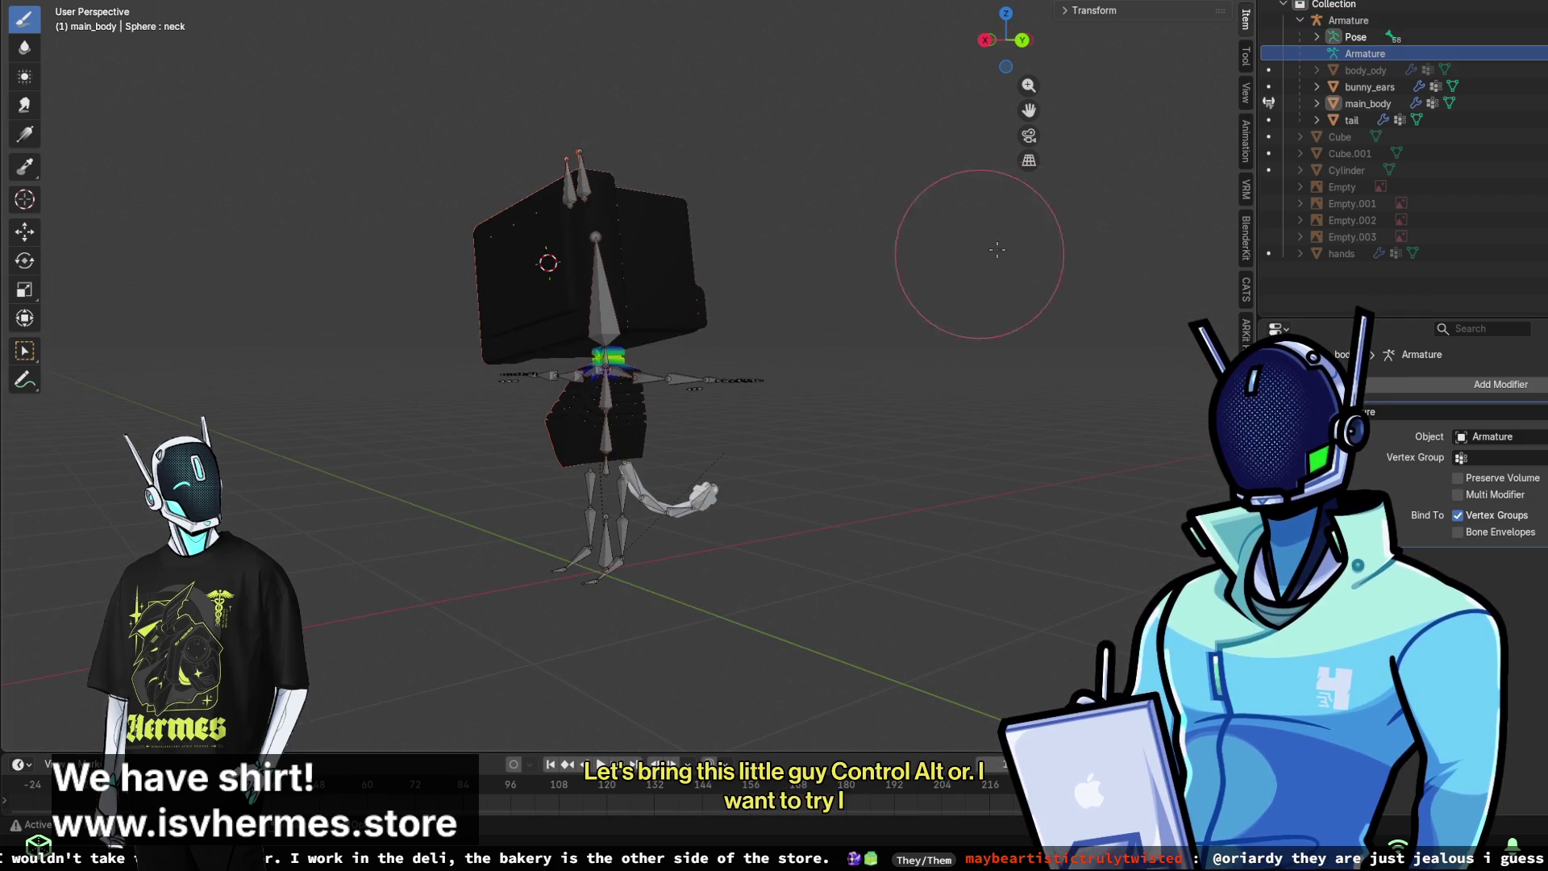
{"action": "key", "text": "ctrl+Tab"}
{"action": "left_click", "coordinate": [84, 50]}
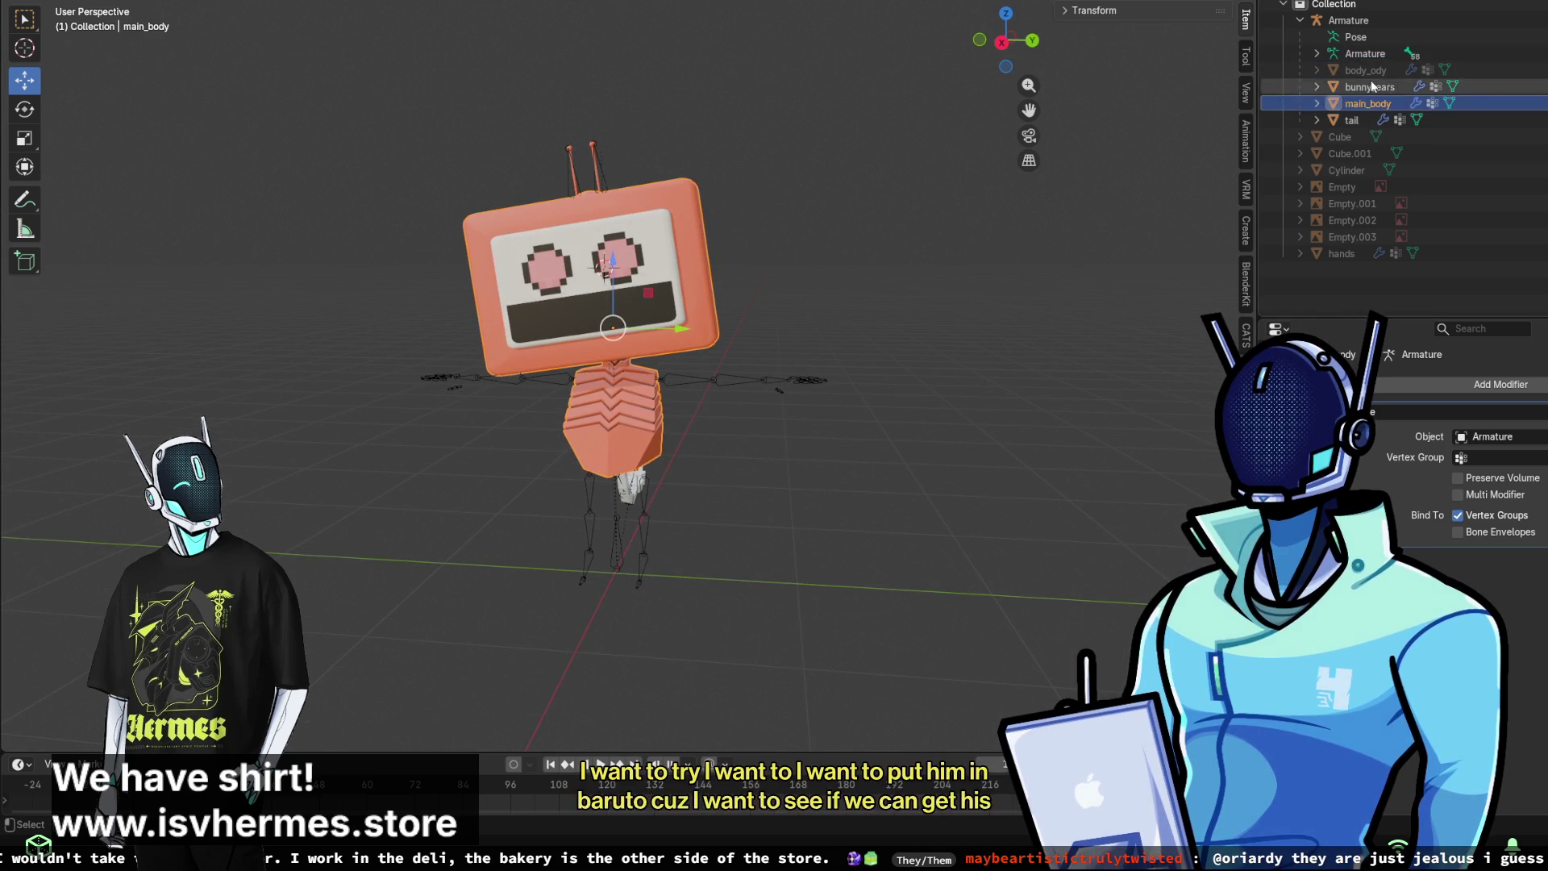
- Clear the armature's pose rotations to the rest T-pose in Right Orthographic view, then unhide body_ody
{"action": "left_click", "coordinate": [1365, 54]}
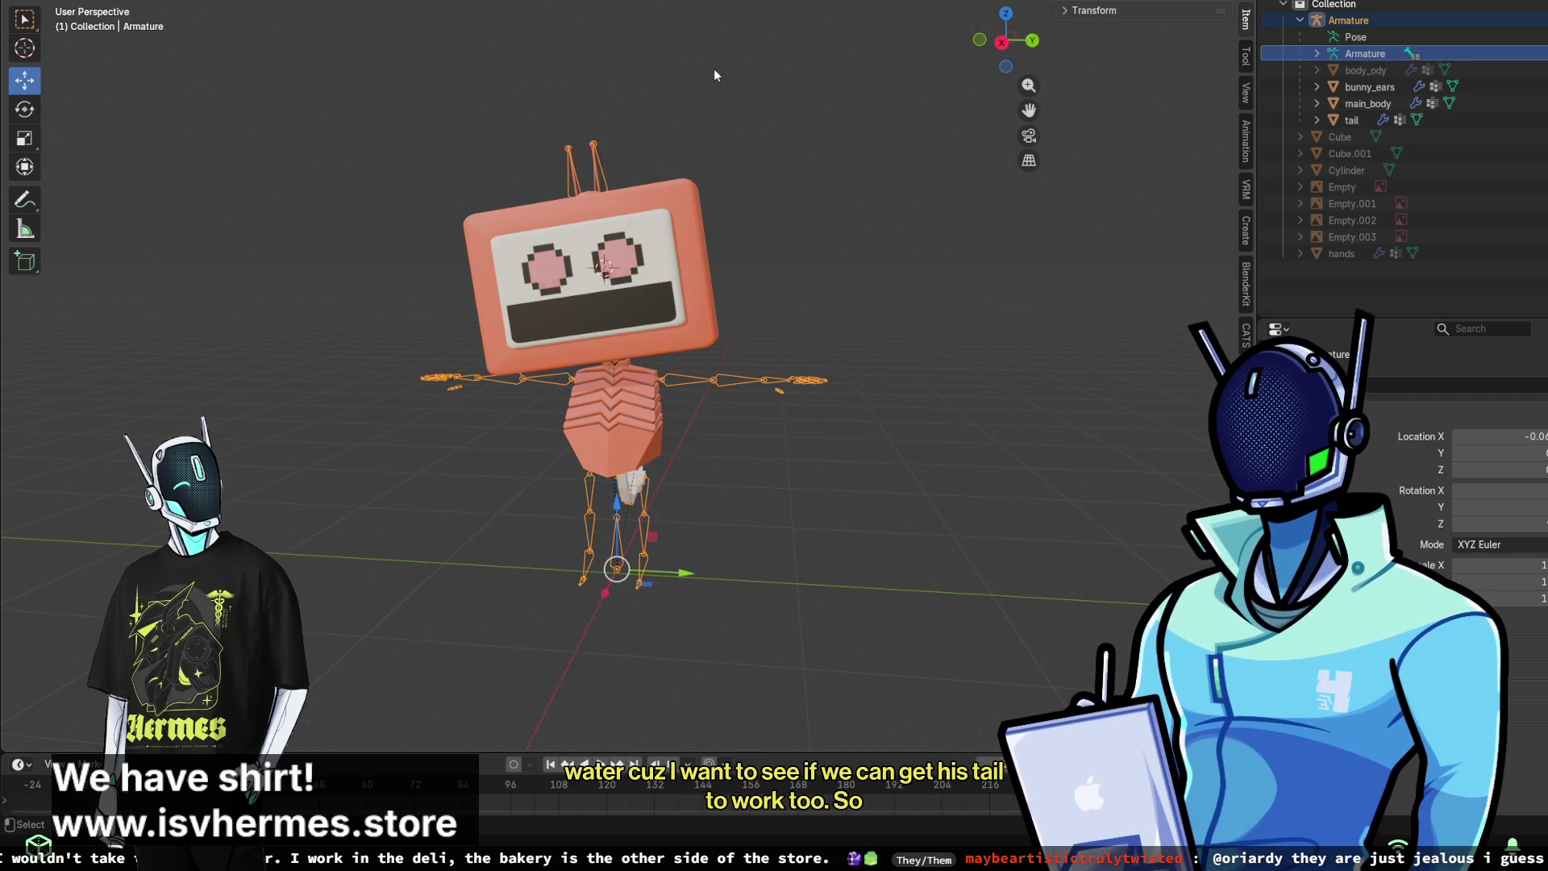
{"action": "key", "text": "bracketright"}
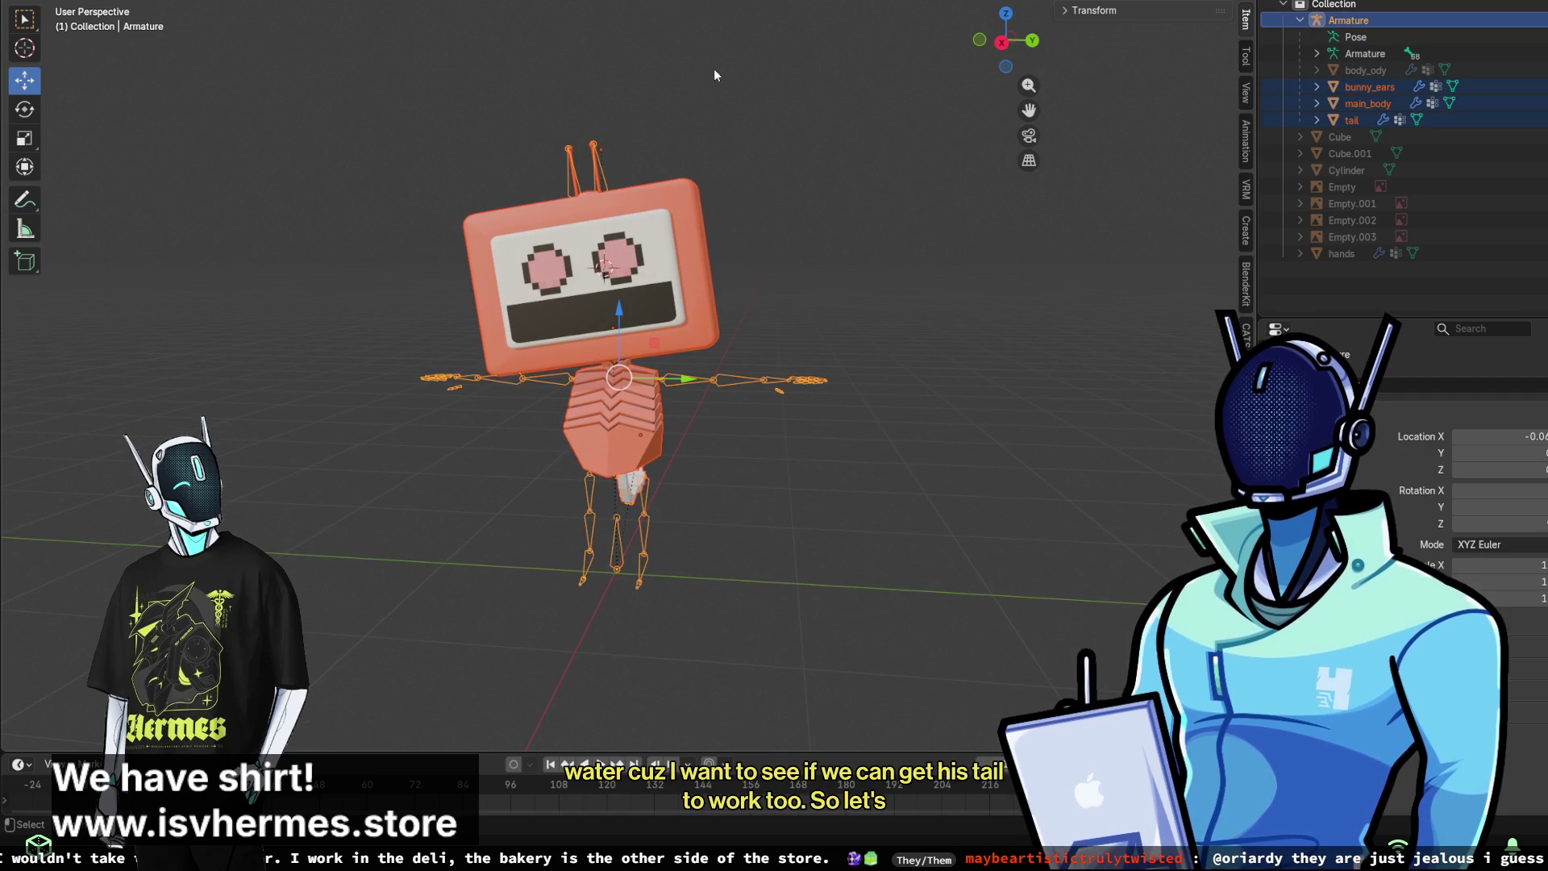
{"action": "key", "text": "alt+r"}
{"action": "mouse_move", "coordinate": [714, 70]}
{"action": "middle_mouse_down"}
{"action": "mouse_move", "coordinate": [631, 144]}
{"action": "mouse_move", "coordinate": [527, 137]}
{"action": "middle_mouse_up"}
{"action": "key", "text": "ctrl+z"}
{"action": "key", "text": "alt+a"}
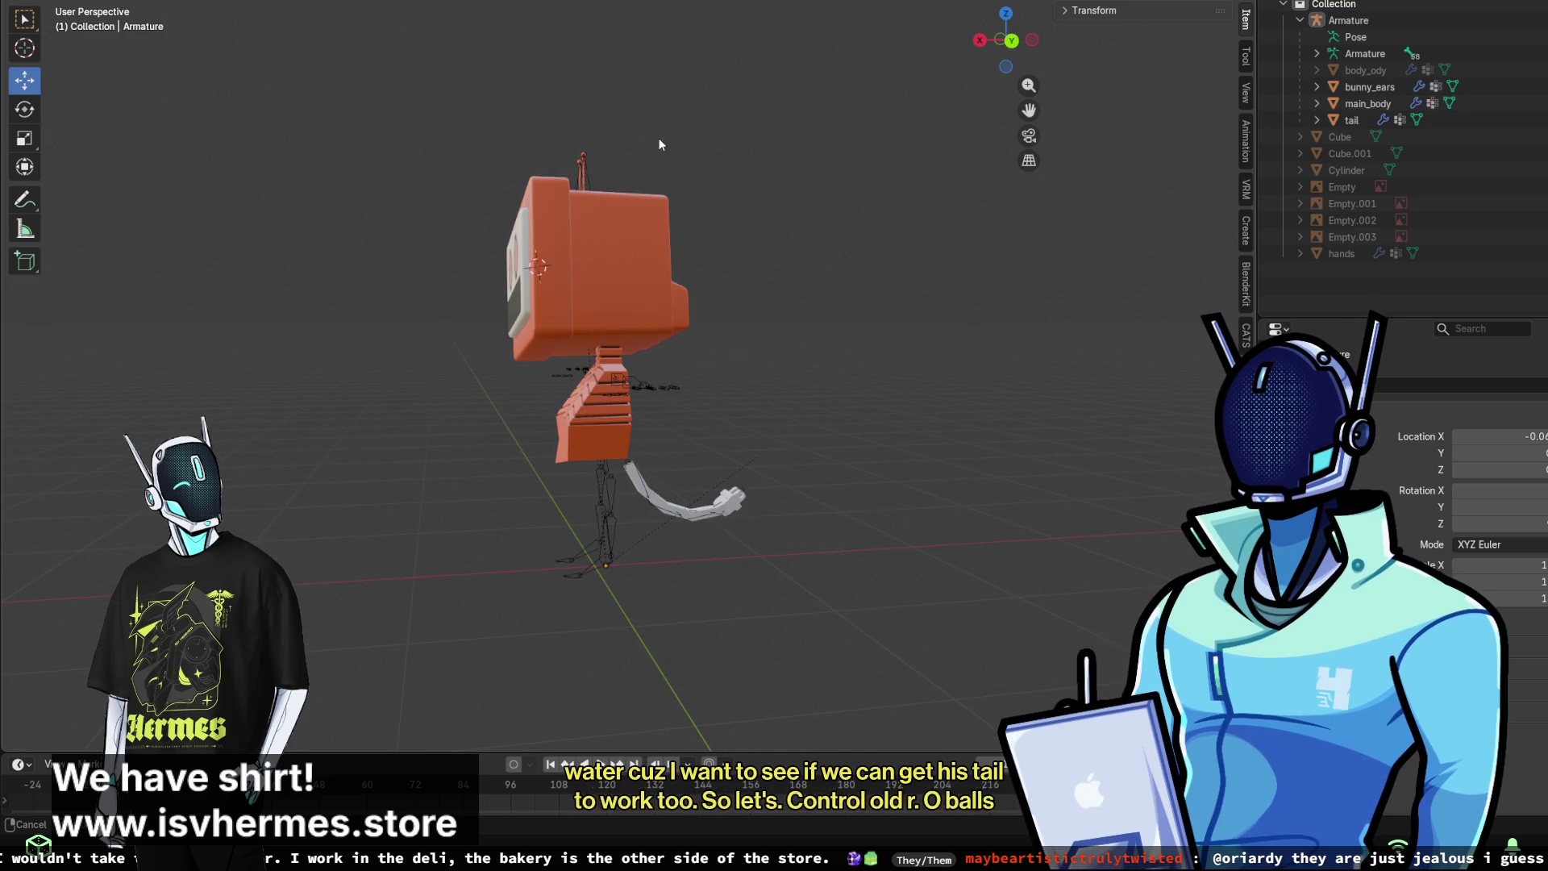
{"action": "middle_click_drag", "start_coordinate": [659, 138], "coordinate": [736, 119]}
{"action": "left_click", "coordinate": [1003, 43]}
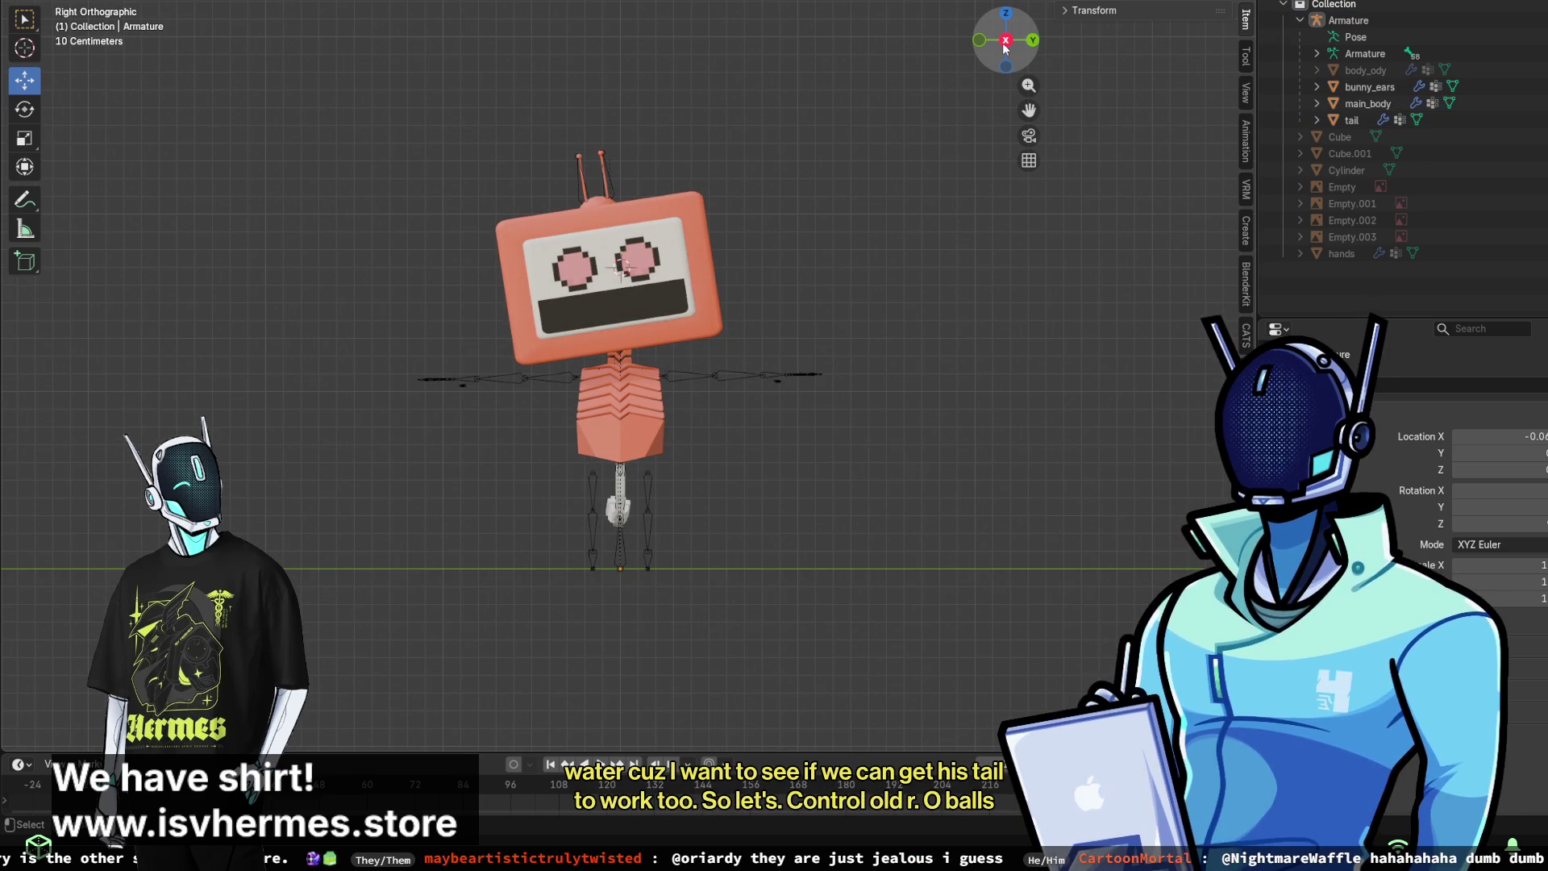
{"action": "key", "text": "ctrl+z"}
{"action": "key", "text": "ctrl+z"}
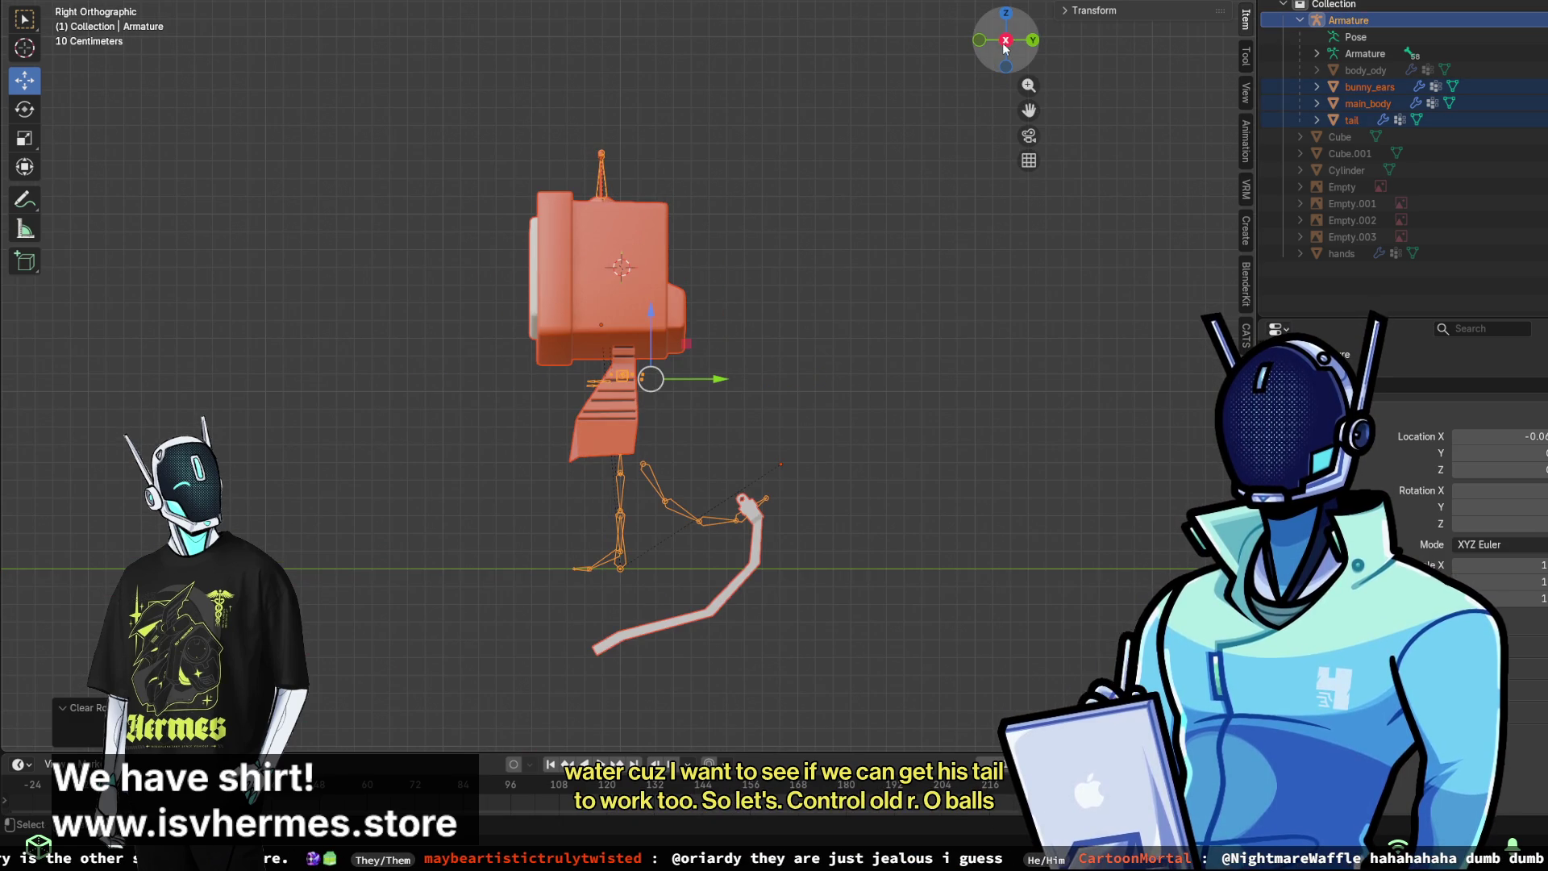
{"action": "key", "text": "ctrl+shift+z"}
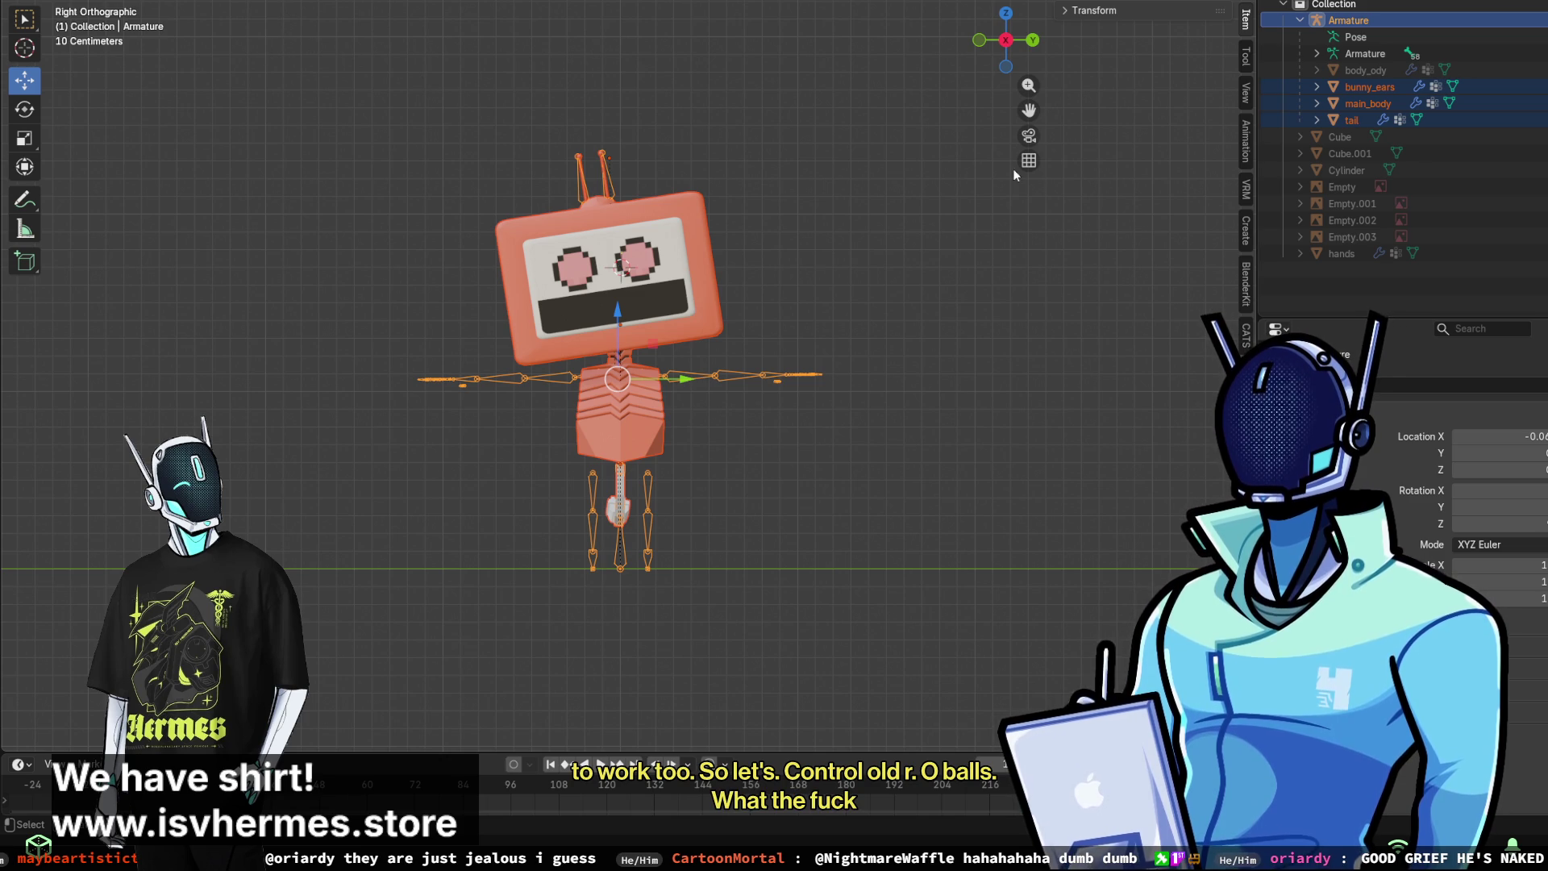
{"action": "left_click", "coordinate": [1536, 70]}
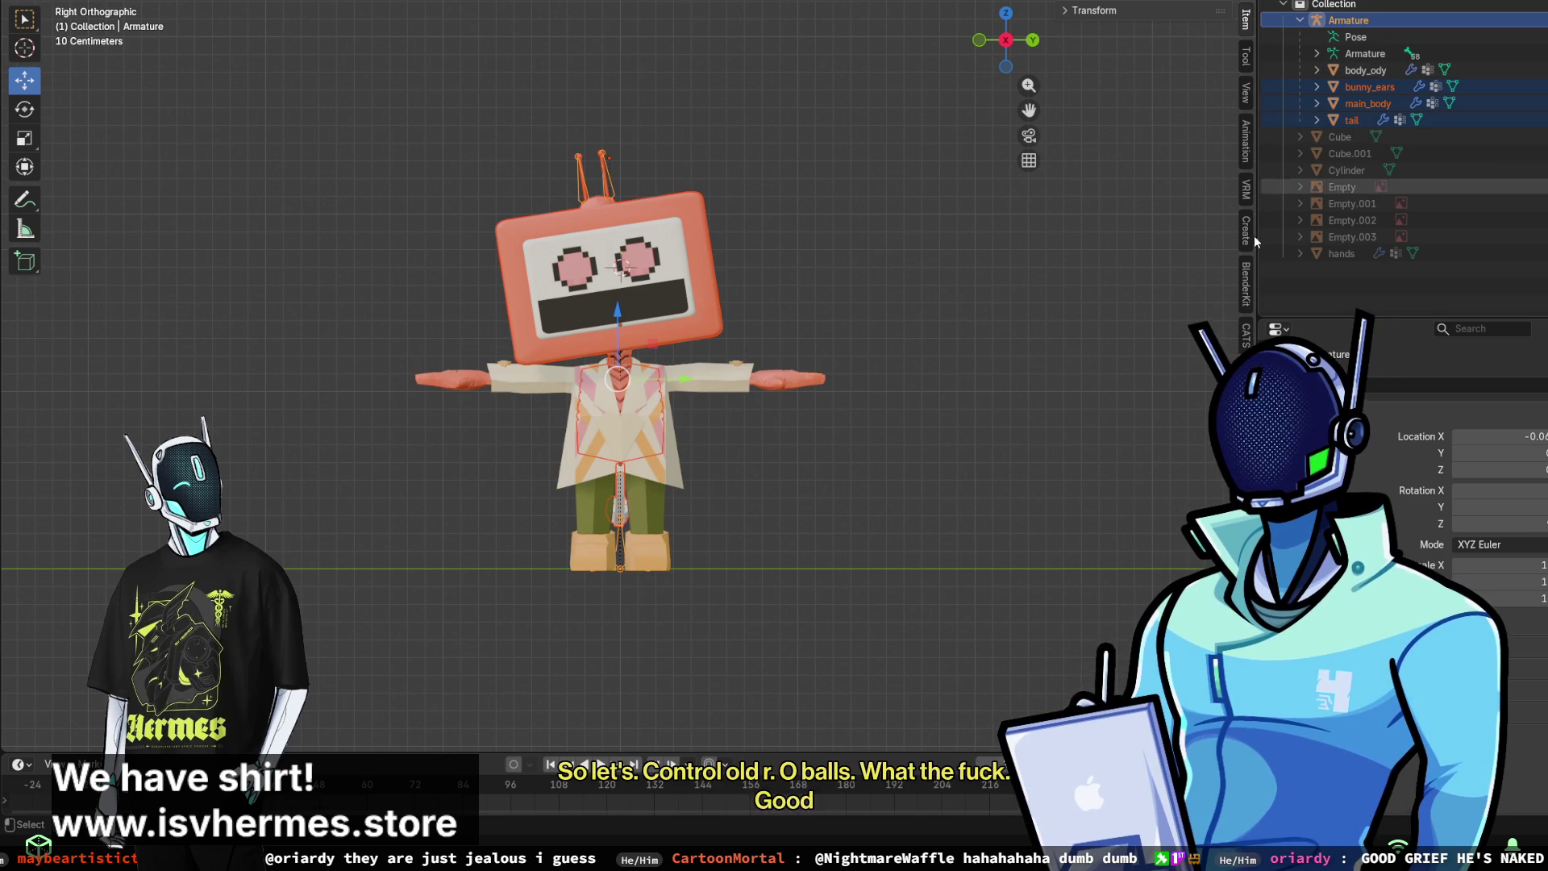
- Select the Armature and put it into Pose Mode
{"action": "left_click", "coordinate": [846, 301]}
{"action": "mouse_move", "coordinate": [858, 295]}
{"action": "middle_mouse_down"}
{"action": "mouse_move", "coordinate": [690, 302]}
{"action": "mouse_move", "coordinate": [886, 284]}
{"action": "middle_mouse_up"}
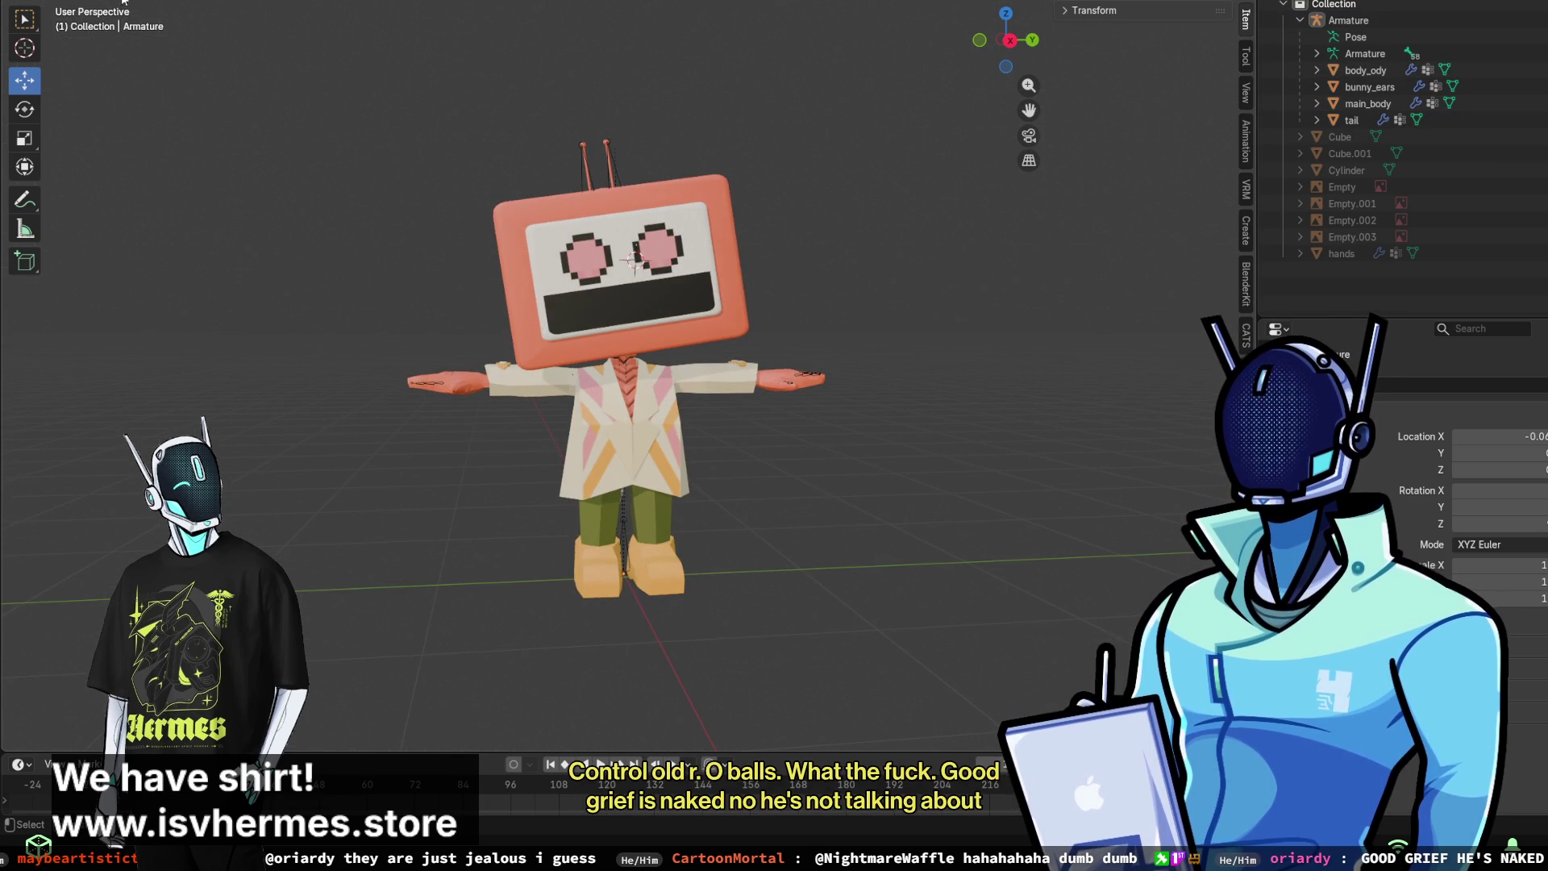
{"action": "left_click", "coordinate": [1370, 53]}
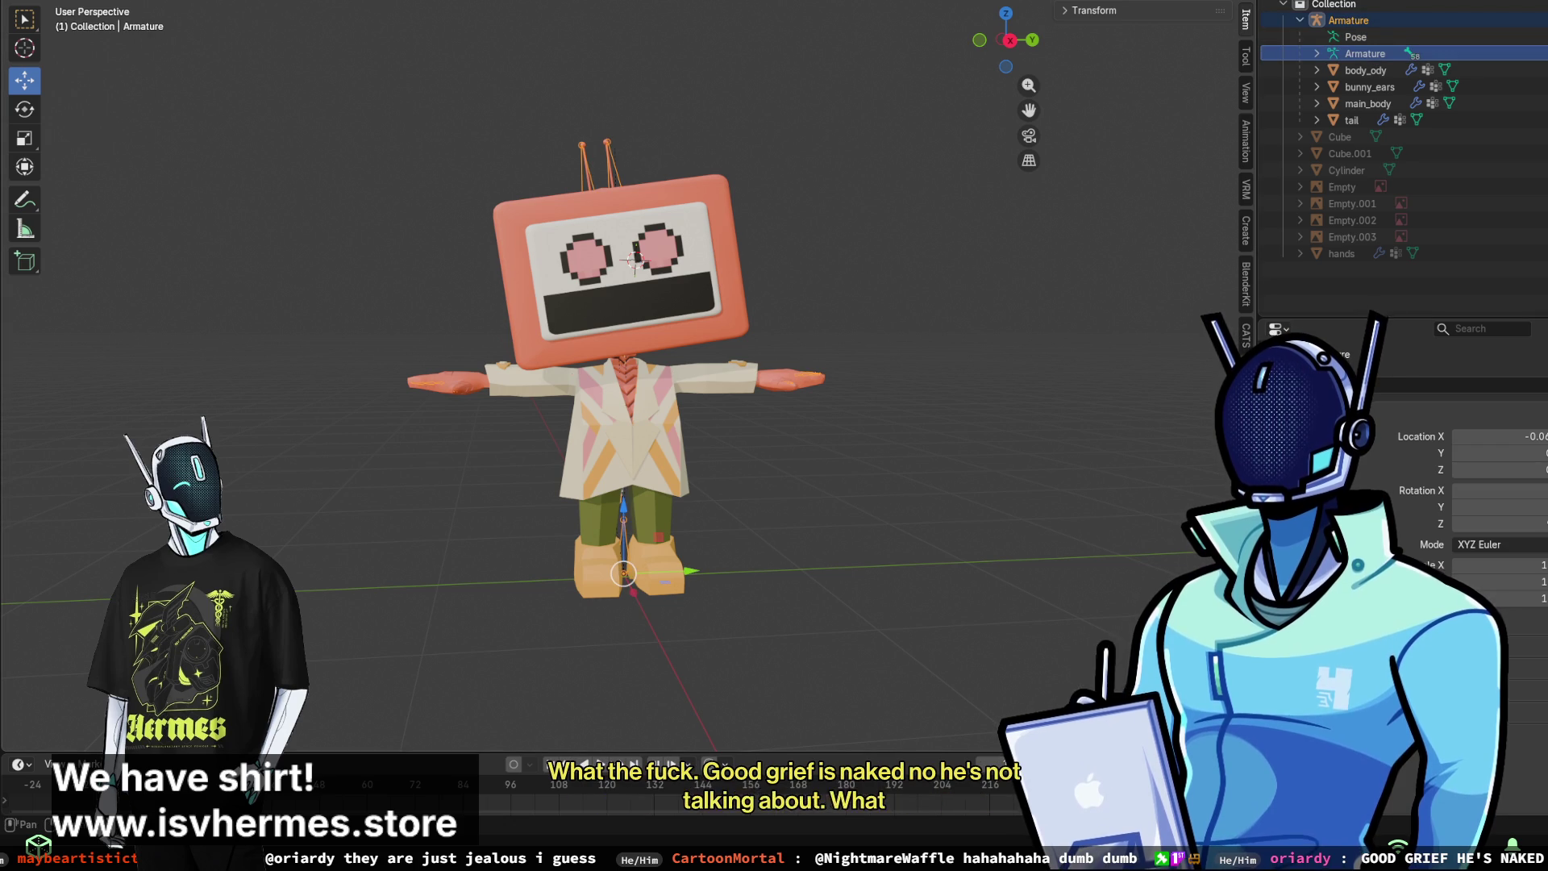
{"action": "key", "text": "ctrl+Tab"}
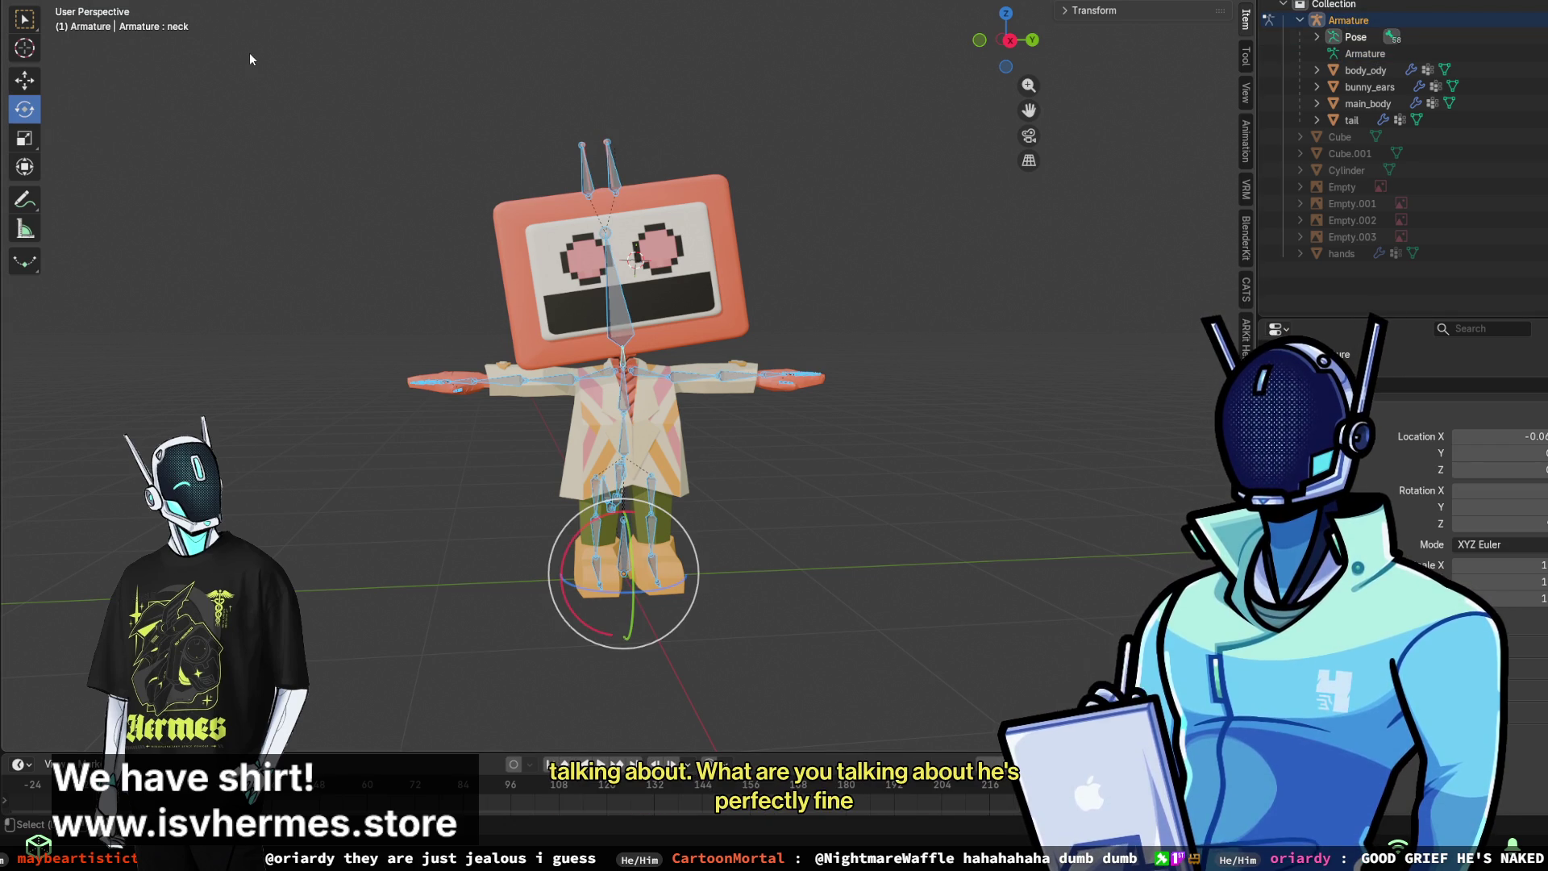
{"action": "mouse_move", "coordinate": [878, 316]}
{"action": "middle_mouse_down"}
{"action": "mouse_move", "coordinate": [572, 421]}
{"action": "mouse_move", "coordinate": [1007, 454]}
{"action": "mouse_move", "coordinate": [832, 448]}
{"action": "middle_mouse_up"}
{"action": "scroll", "coordinate": [832, 448], "scroll_direction": "up", "scroll_amount": 5}
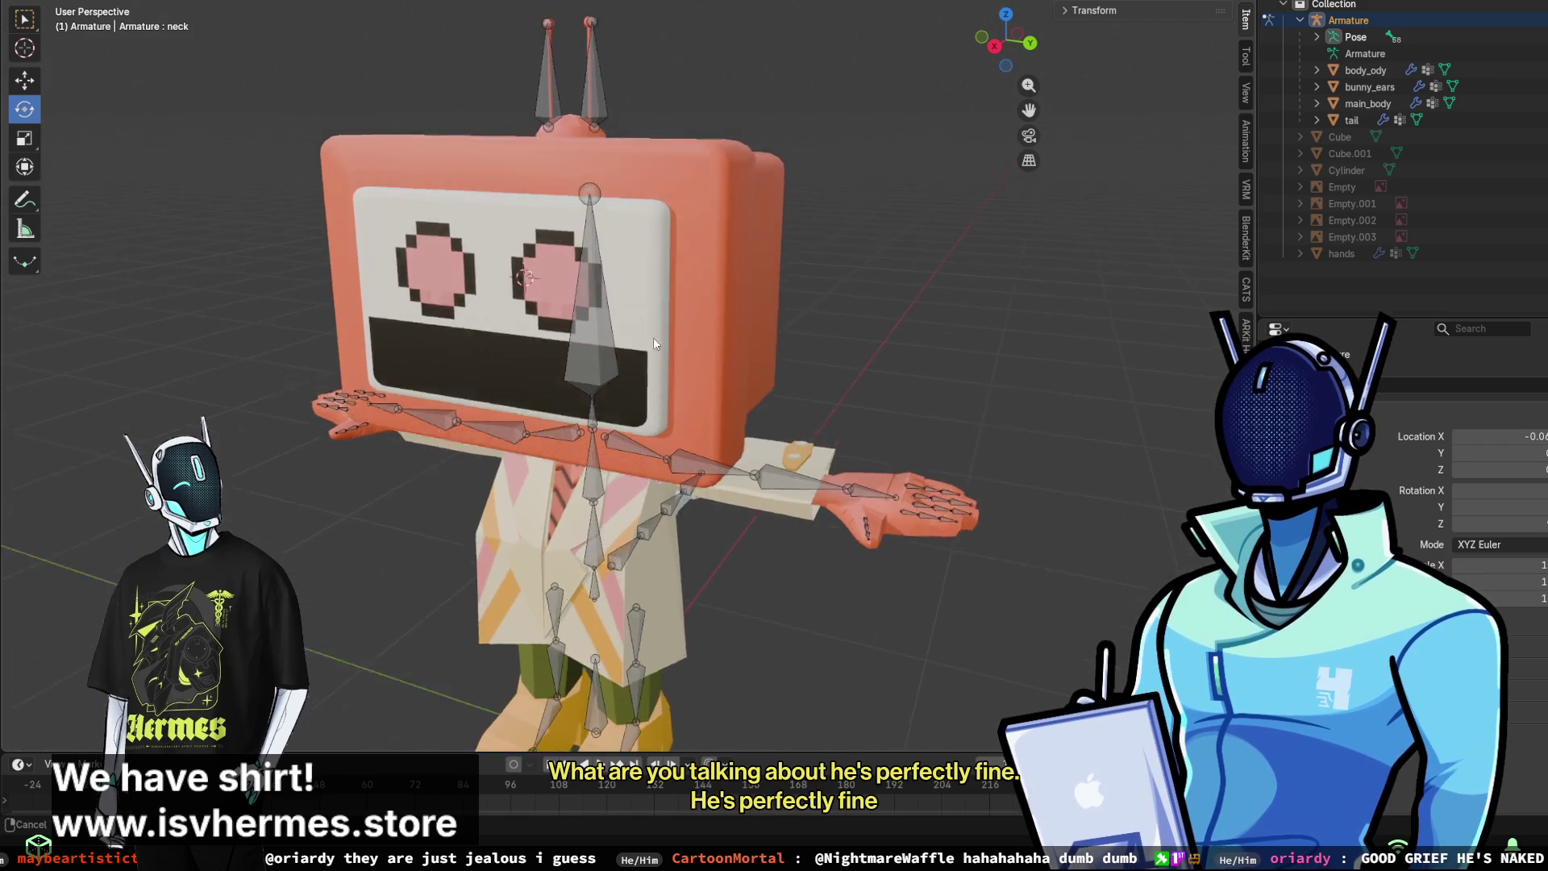
- Rotate the head bone and then the neck bone to test their deformation
{"action": "left_click", "coordinate": [751, 368]}
{"action": "key", "text": "KP_3"}
{"action": "mouse_move", "coordinate": [758, 556]}
{"action": "left_mouse_down"}
{"action": "mouse_move", "coordinate": [782, 548]}
{"action": "mouse_move", "coordinate": [742, 581]}
{"action": "mouse_move", "coordinate": [693, 516]}
{"action": "left_mouse_up"}
{"action": "mouse_move", "coordinate": [693, 516]}
{"action": "middle_mouse_down"}
{"action": "mouse_move", "coordinate": [693, 483]}
{"action": "mouse_move", "coordinate": [795, 482]}
{"action": "mouse_move", "coordinate": [621, 565]}
{"action": "middle_mouse_up"}
{"action": "left_click", "coordinate": [617, 569]}
{"action": "left_click_drag", "start_coordinate": [569, 565], "coordinate": [580, 565]}
{"action": "mouse_move", "coordinate": [580, 565]}
{"action": "middle_mouse_down"}
{"action": "mouse_move", "coordinate": [710, 613]}
{"action": "mouse_move", "coordinate": [728, 637]}
{"action": "middle_mouse_up"}
- Rotate the chest bone to tilt the upper body, then try the spine bone and cancel it
{"action": "left_click", "coordinate": [720, 619]}
{"action": "left_click_drag", "start_coordinate": [744, 616], "coordinate": [733, 663]}
{"action": "middle_click_drag", "start_coordinate": [733, 662], "coordinate": [755, 626]}
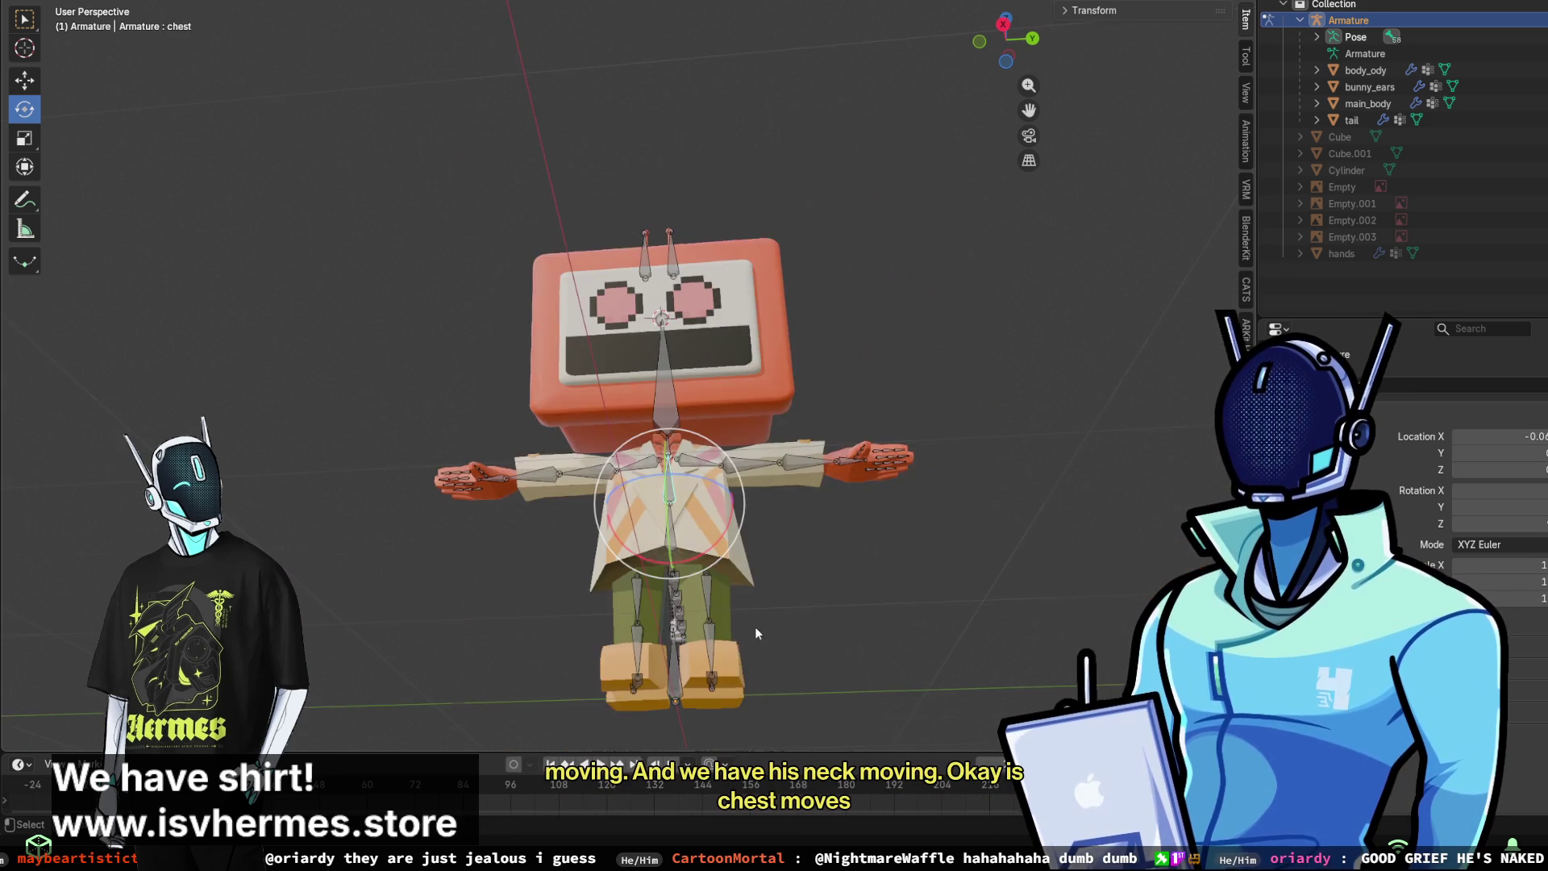
{"action": "scroll", "coordinate": [670, 539], "scroll_direction": "up", "scroll_amount": 3}
{"action": "left_click", "coordinate": [651, 625]}
{"action": "left_click_drag", "start_coordinate": [693, 617], "coordinate": [713, 645]}
{"action": "right_click", "coordinate": [713, 645]}
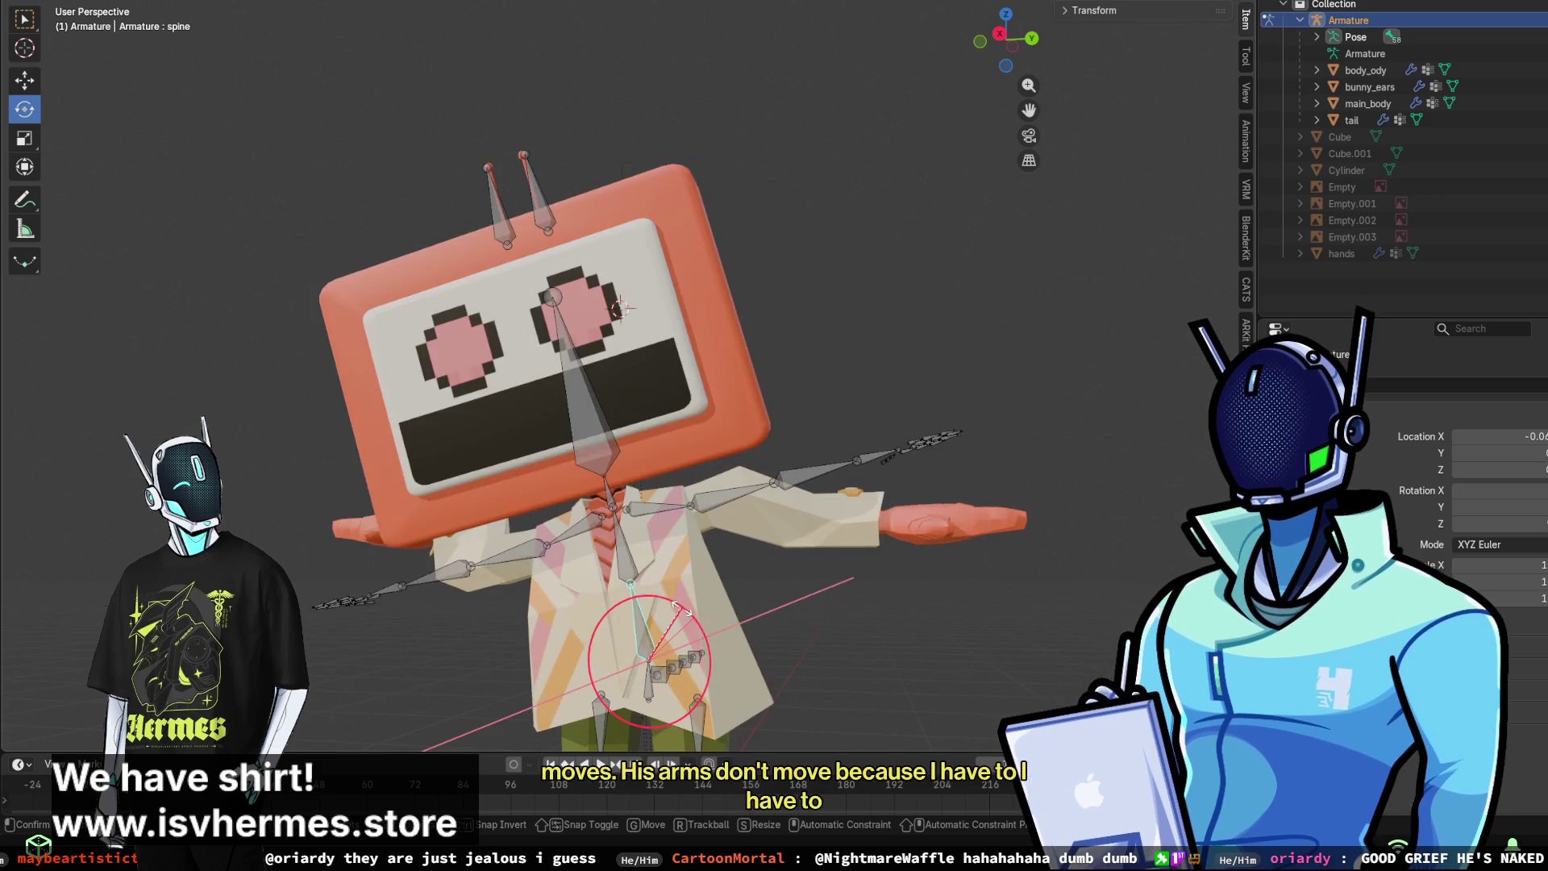
- Test-rotate the eye.L ear bone, then cancel the rotation
{"action": "mouse_move", "coordinate": [953, 353]}
{"action": "middle_mouse_down"}
{"action": "mouse_move", "coordinate": [625, 409]}
{"action": "mouse_move", "coordinate": [812, 287]}
{"action": "middle_mouse_up"}
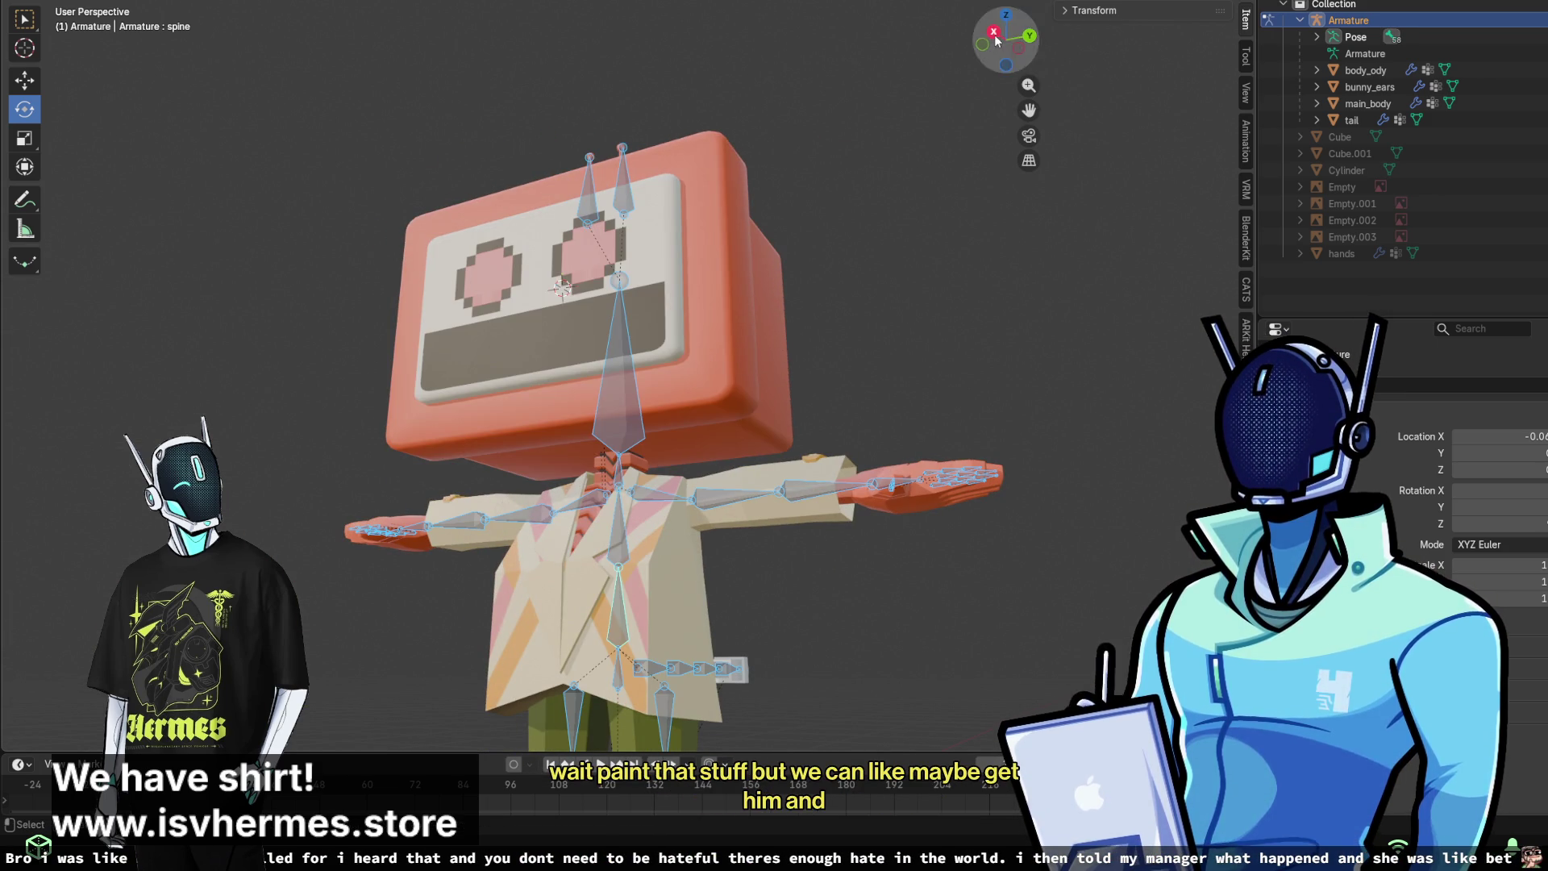
{"action": "mouse_move", "coordinate": [942, 269]}
{"action": "middle_mouse_down"}
{"action": "mouse_move", "coordinate": [690, 321]}
{"action": "mouse_move", "coordinate": [732, 355]}
{"action": "mouse_move", "coordinate": [804, 153]}
{"action": "mouse_move", "coordinate": [799, 352]}
{"action": "mouse_move", "coordinate": [911, 360]}
{"action": "mouse_move", "coordinate": [843, 379]}
{"action": "mouse_move", "coordinate": [414, 379]}
{"action": "mouse_move", "coordinate": [622, 374]}
{"action": "mouse_move", "coordinate": [599, 411]}
{"action": "middle_mouse_up"}
{"action": "scroll", "coordinate": [843, 379], "scroll_direction": "down", "scroll_amount": 3}
{"action": "scroll", "coordinate": [688, 505], "scroll_direction": "up", "scroll_amount": 5}
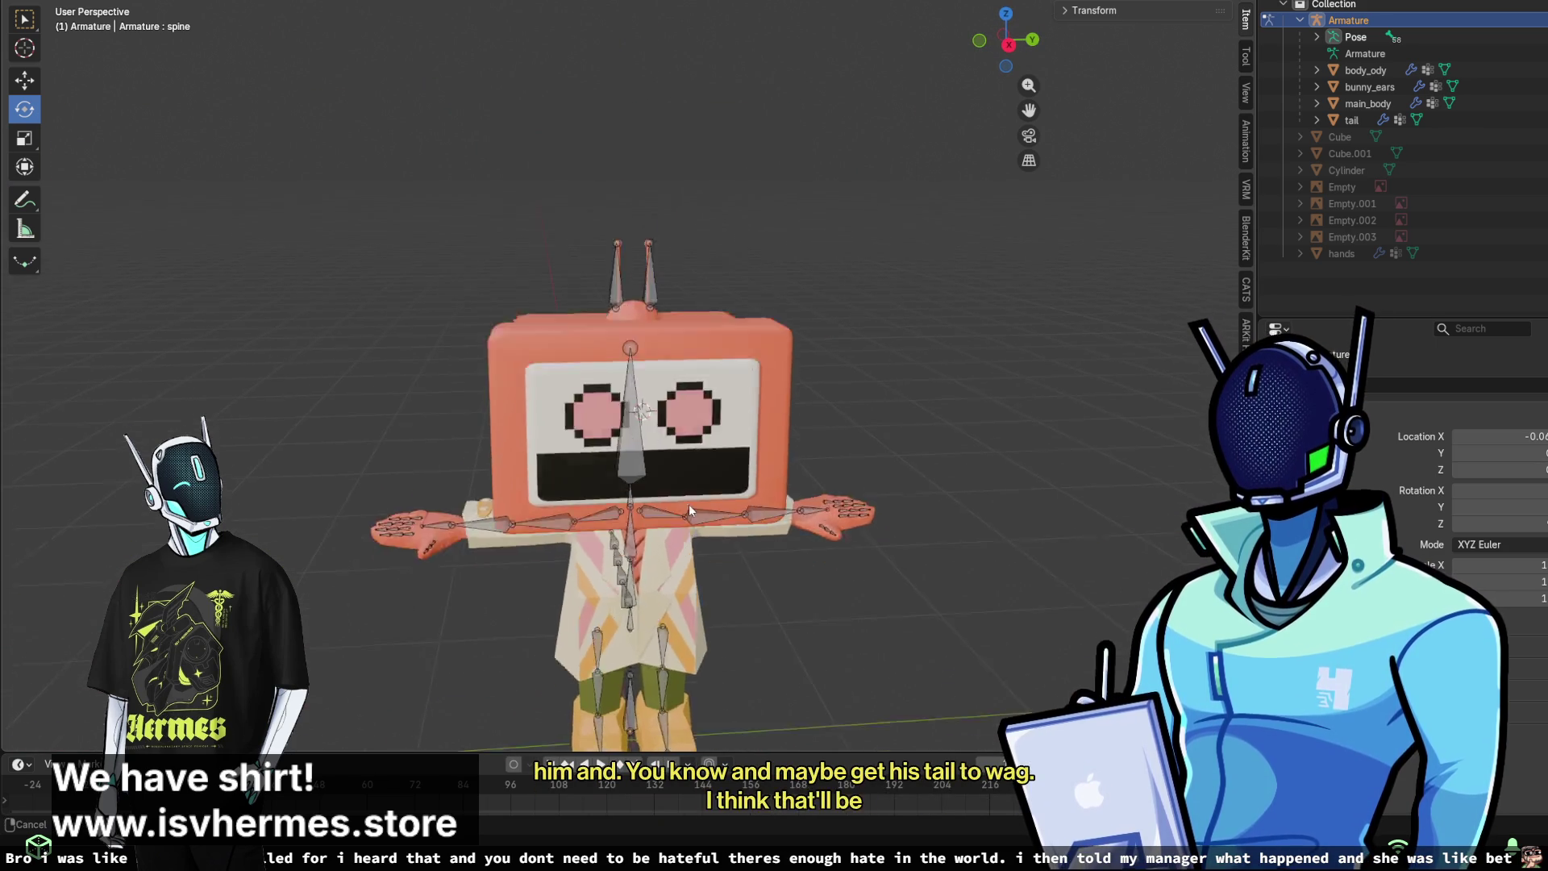
{"action": "middle_click_drag", "start_coordinate": [757, 312], "coordinate": [677, 342]}
{"action": "left_click_drag", "start_coordinate": [660, 348], "coordinate": [681, 443]}
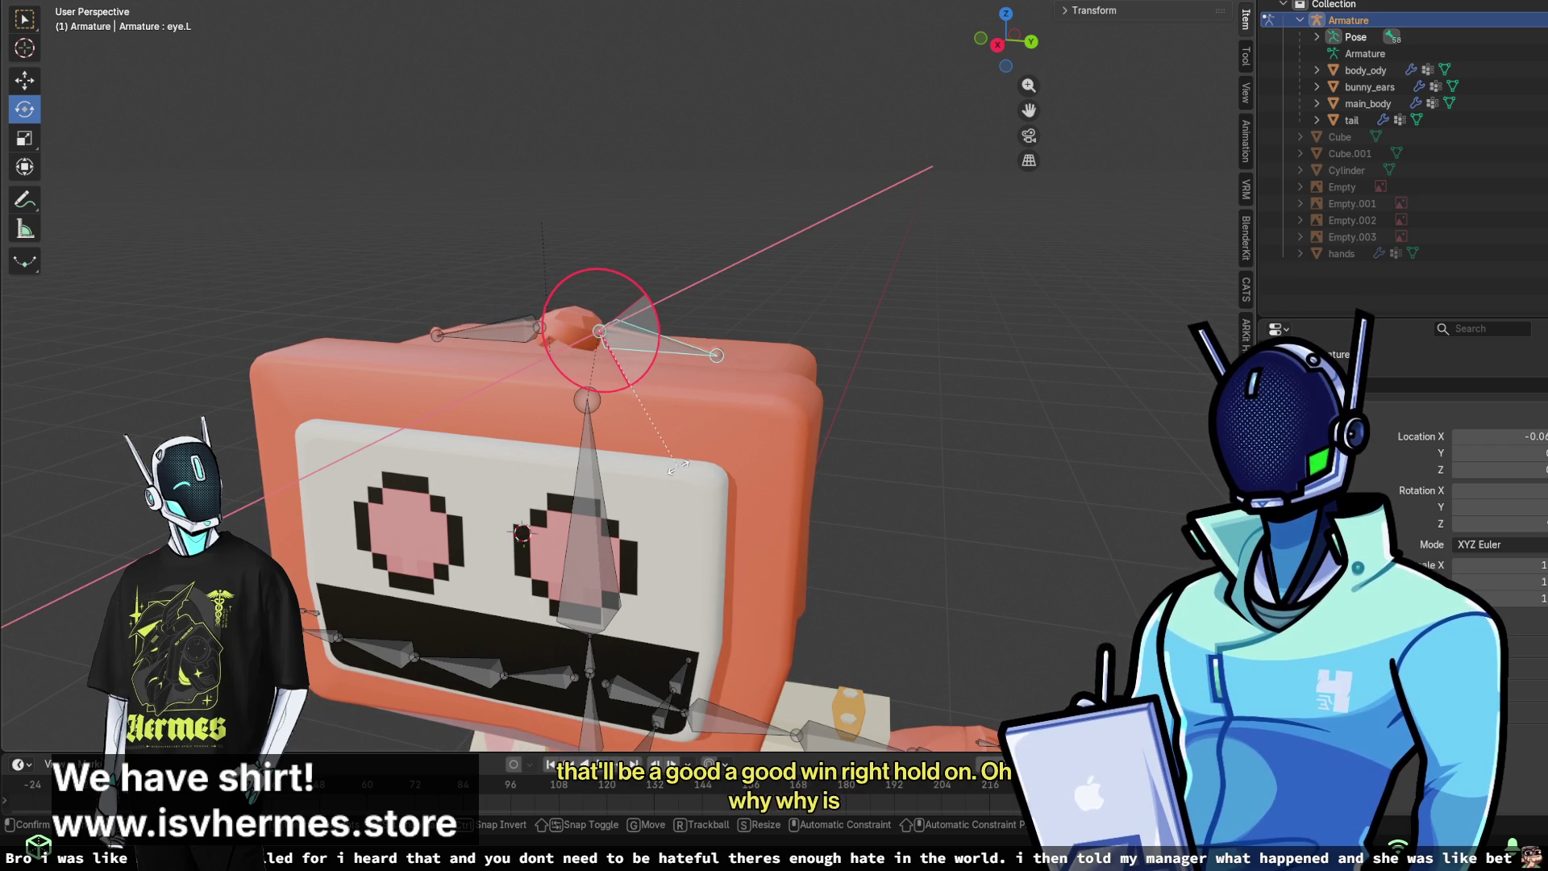
{"action": "key", "text": "Escape"}
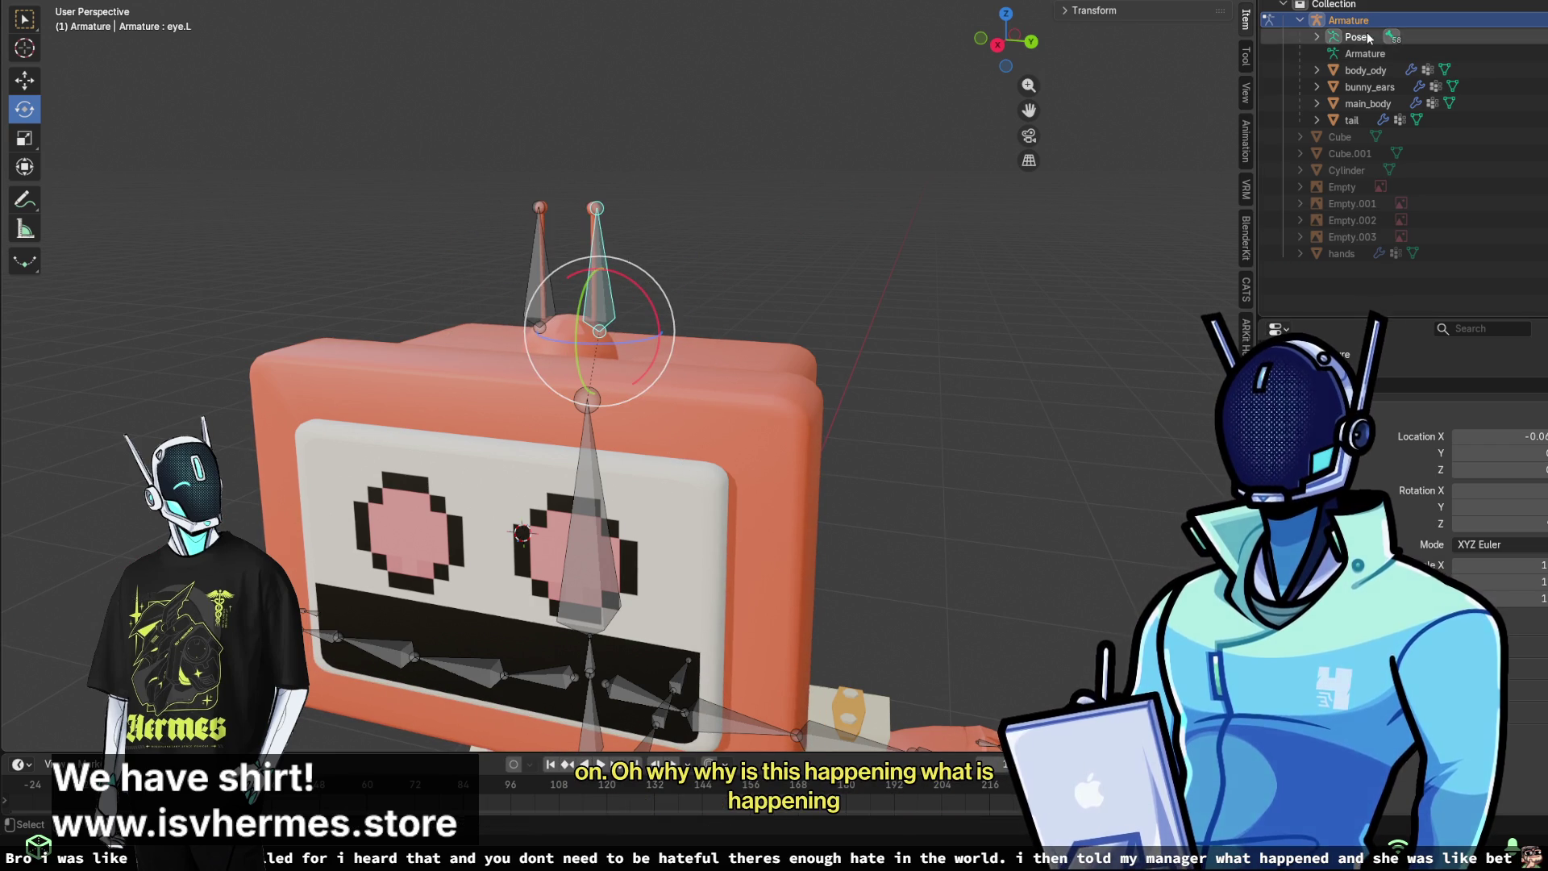
- Take the armature out of Pose Mode
{"action": "left_click", "coordinate": [1355, 37]}
{"action": "left_click", "coordinate": [1368, 103]}
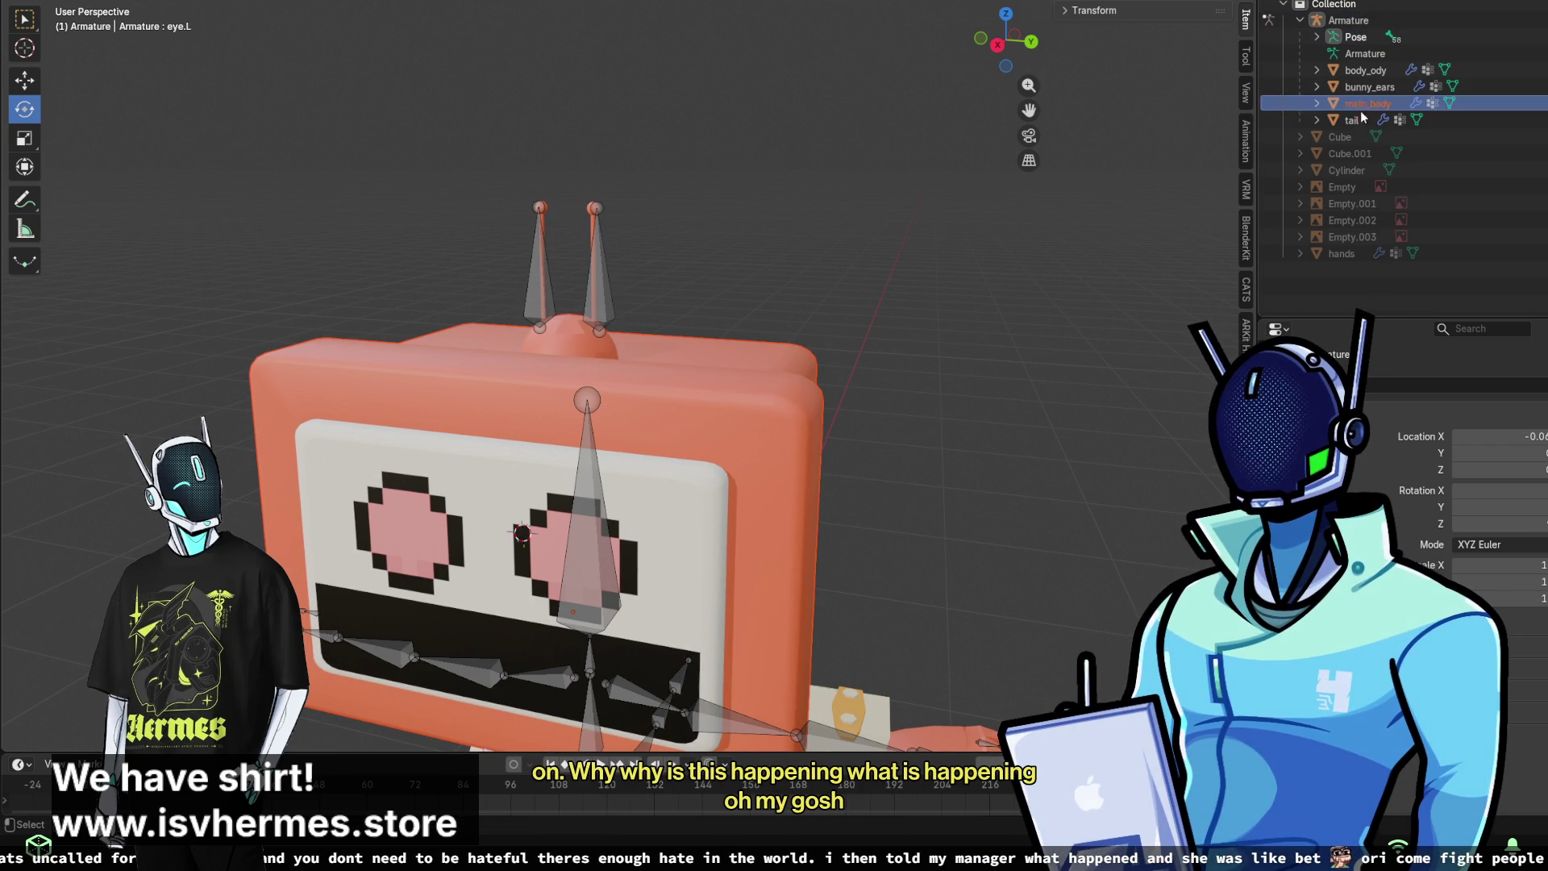
{"action": "left_click", "coordinate": [1369, 87]}
{"action": "left_click", "coordinate": [1364, 53], "text": "ctrl"}
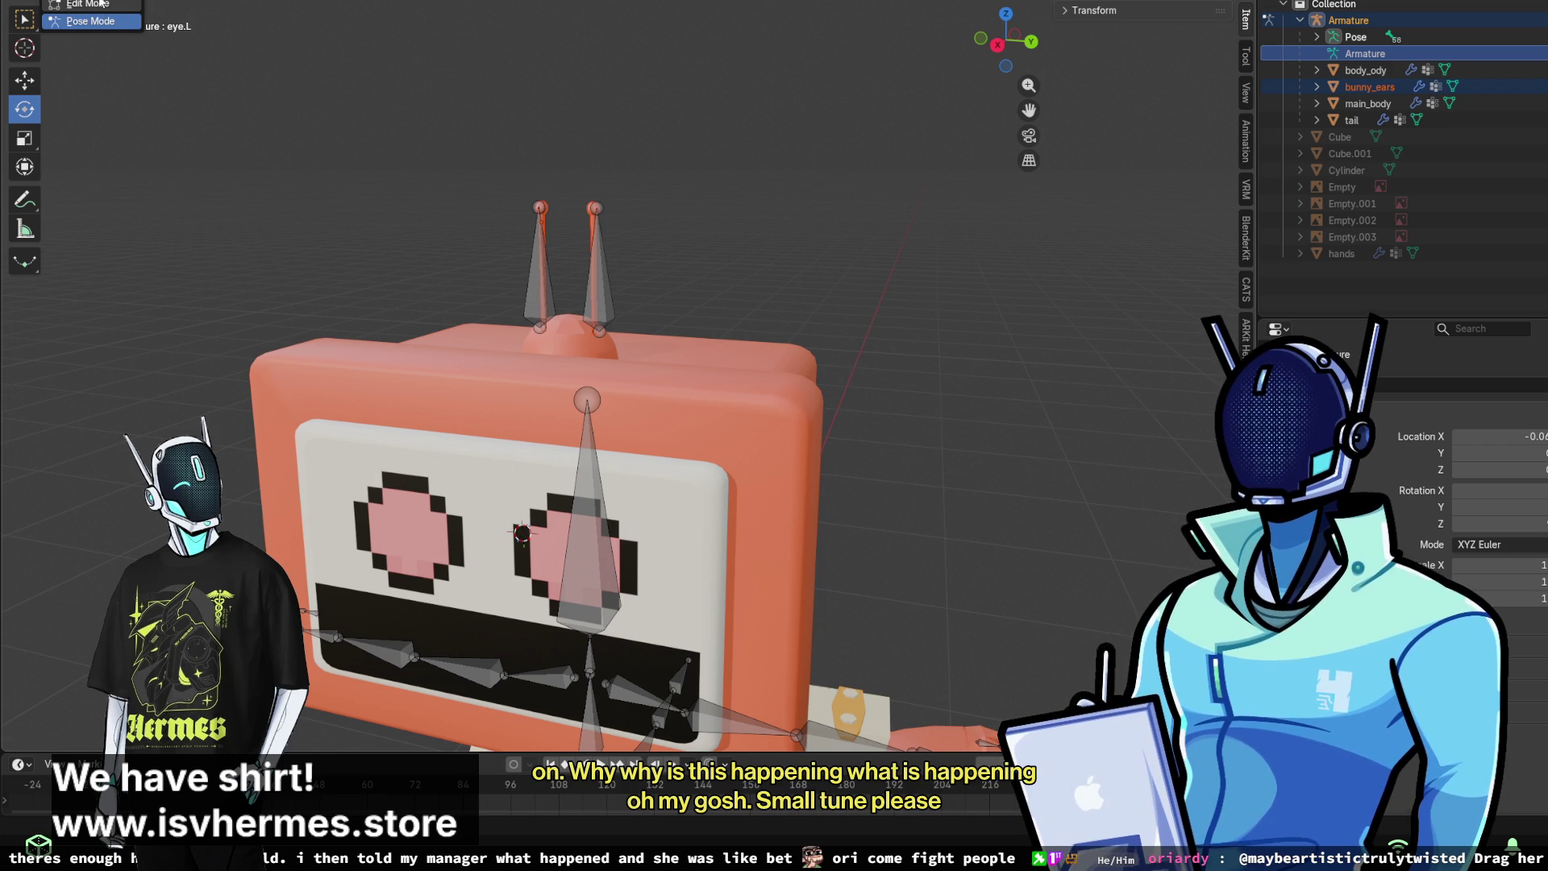
{"action": "left_click", "coordinate": [101, 4]}
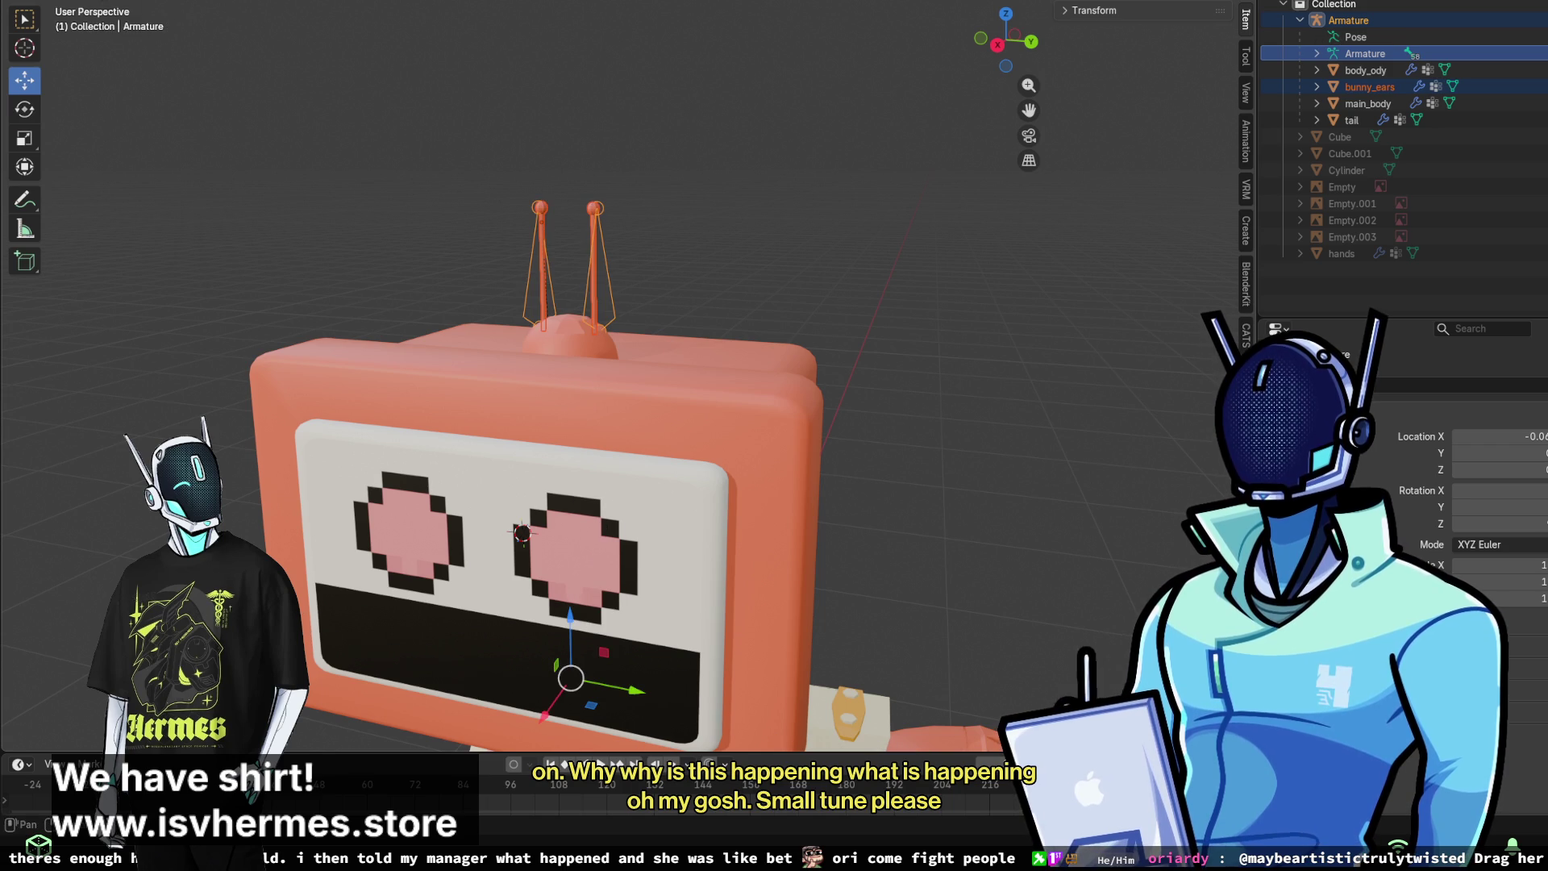
- Make bunny_ears the active object and switch it to Weight Paint mode
{"action": "left_click", "coordinate": [1368, 86]}
{"action": "left_click", "coordinate": [128, 2]}
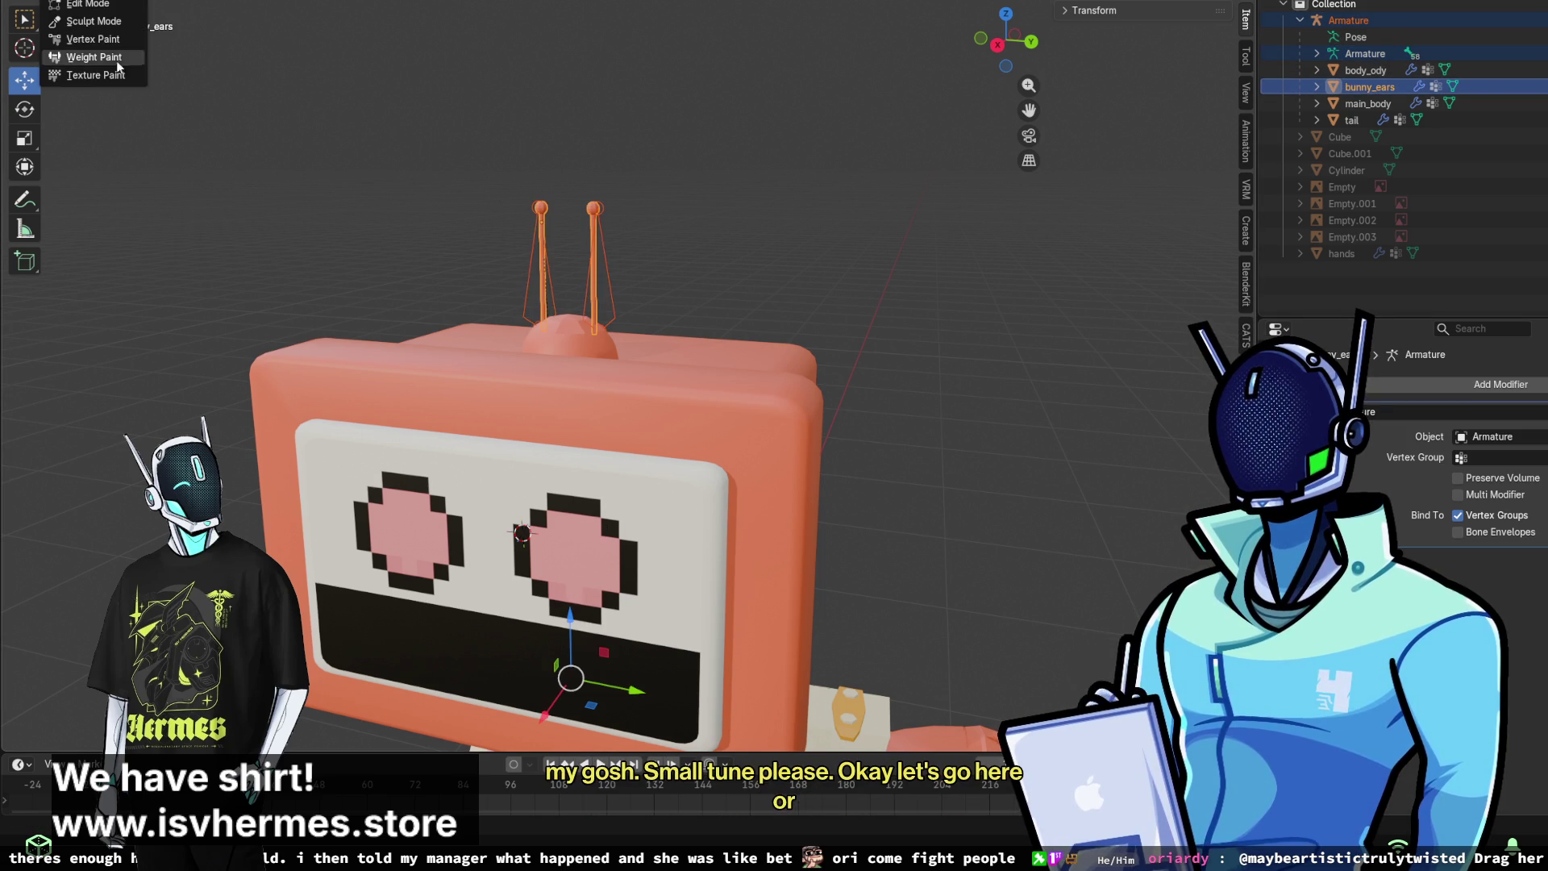
{"action": "left_click", "coordinate": [108, 76]}
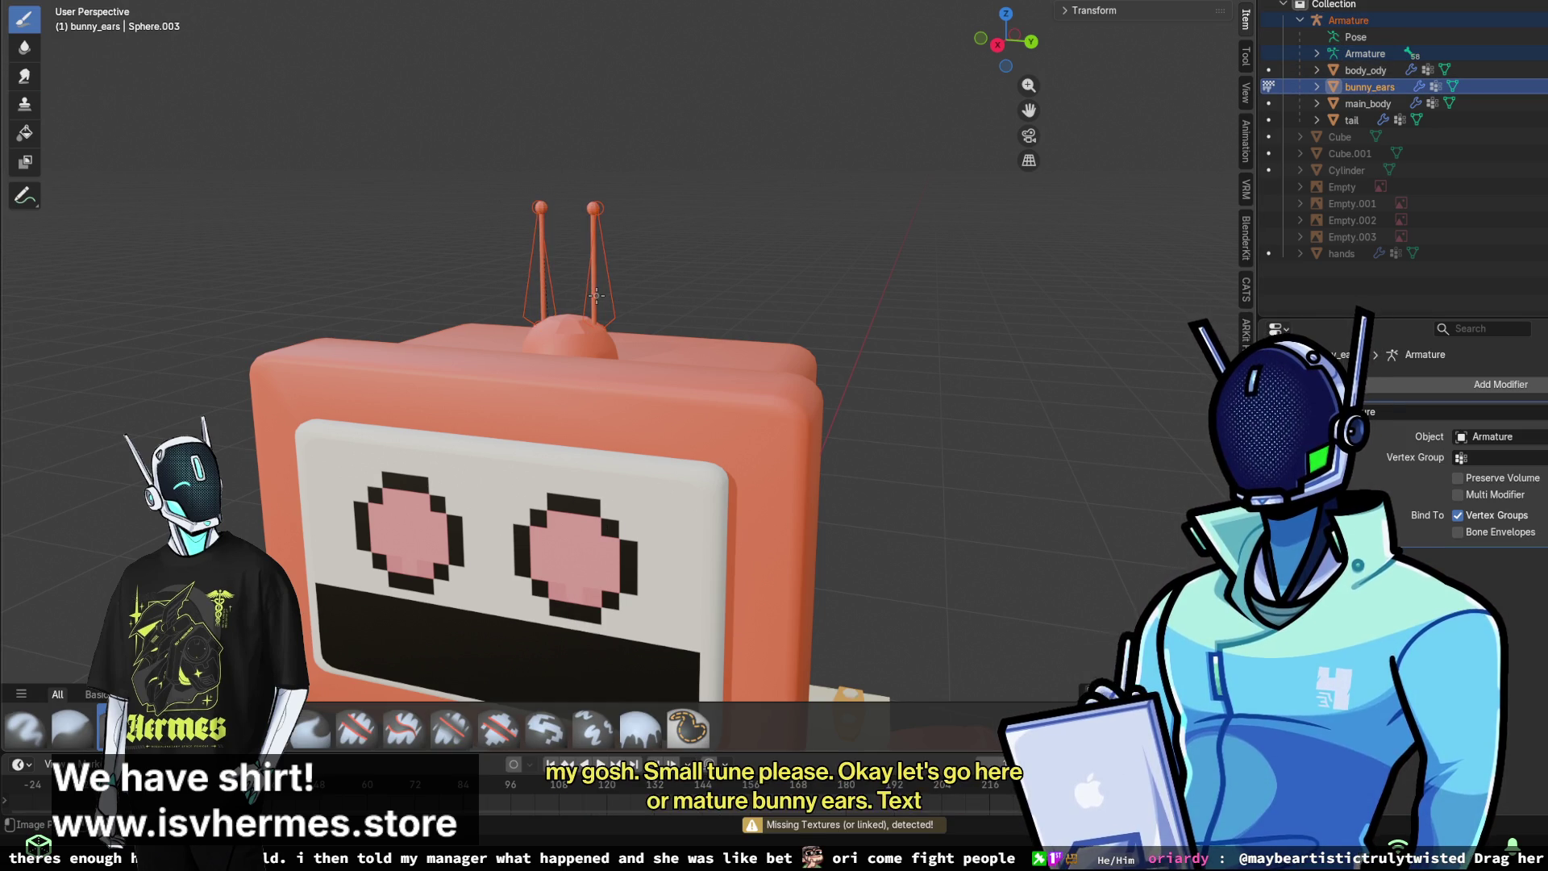
{"action": "middle_click_drag", "start_coordinate": [600, 294], "coordinate": [637, 258]}
{"action": "scroll", "coordinate": [660, 230], "scroll_direction": "up", "scroll_amount": 3}
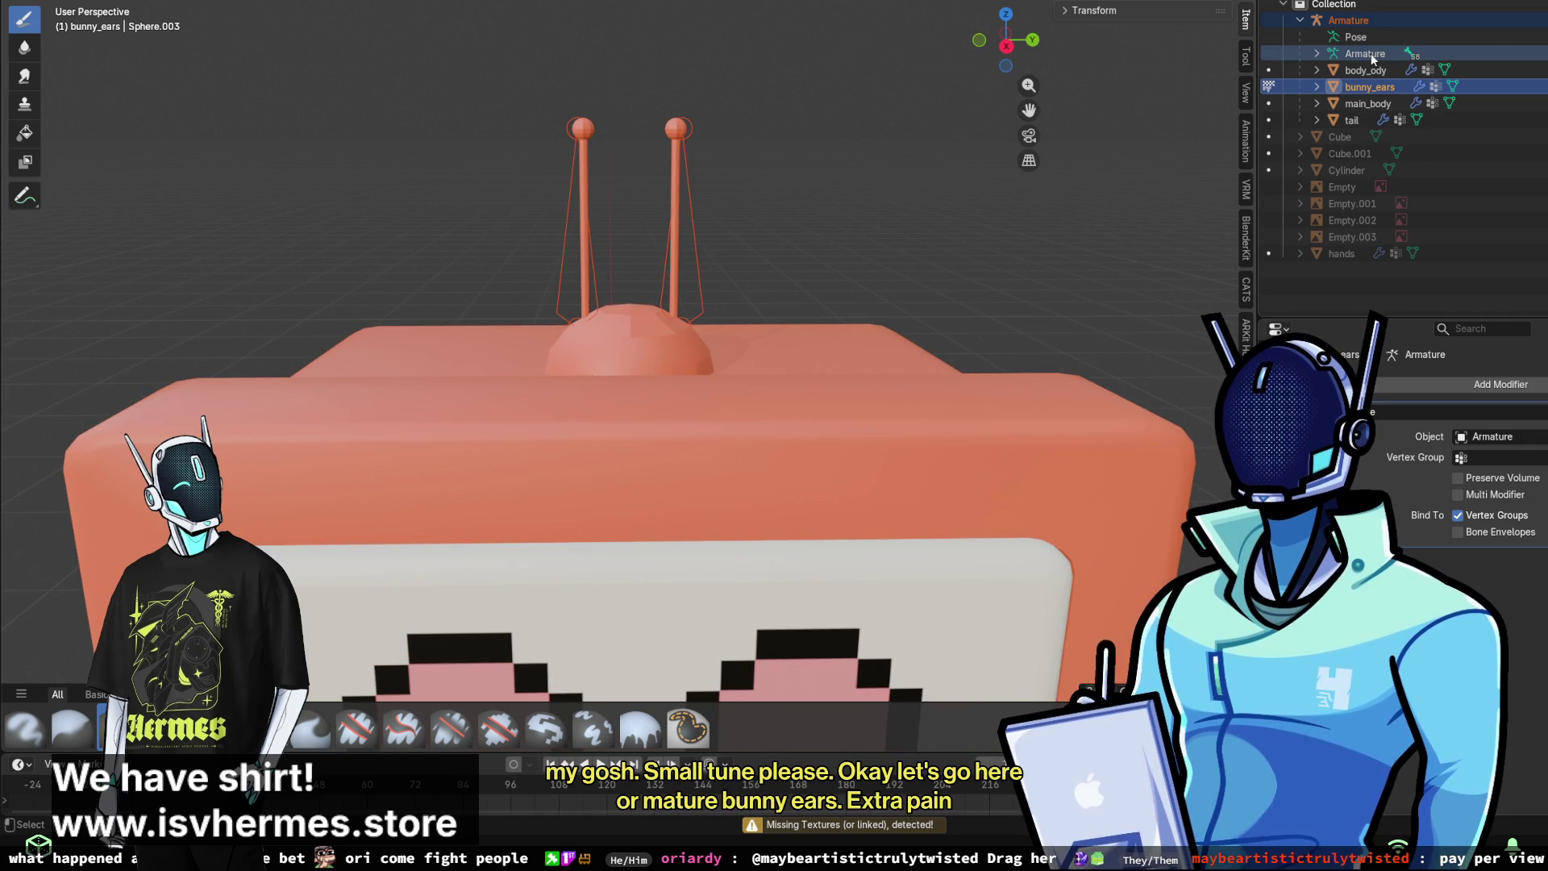
{"action": "left_click", "coordinate": [32, 1]}
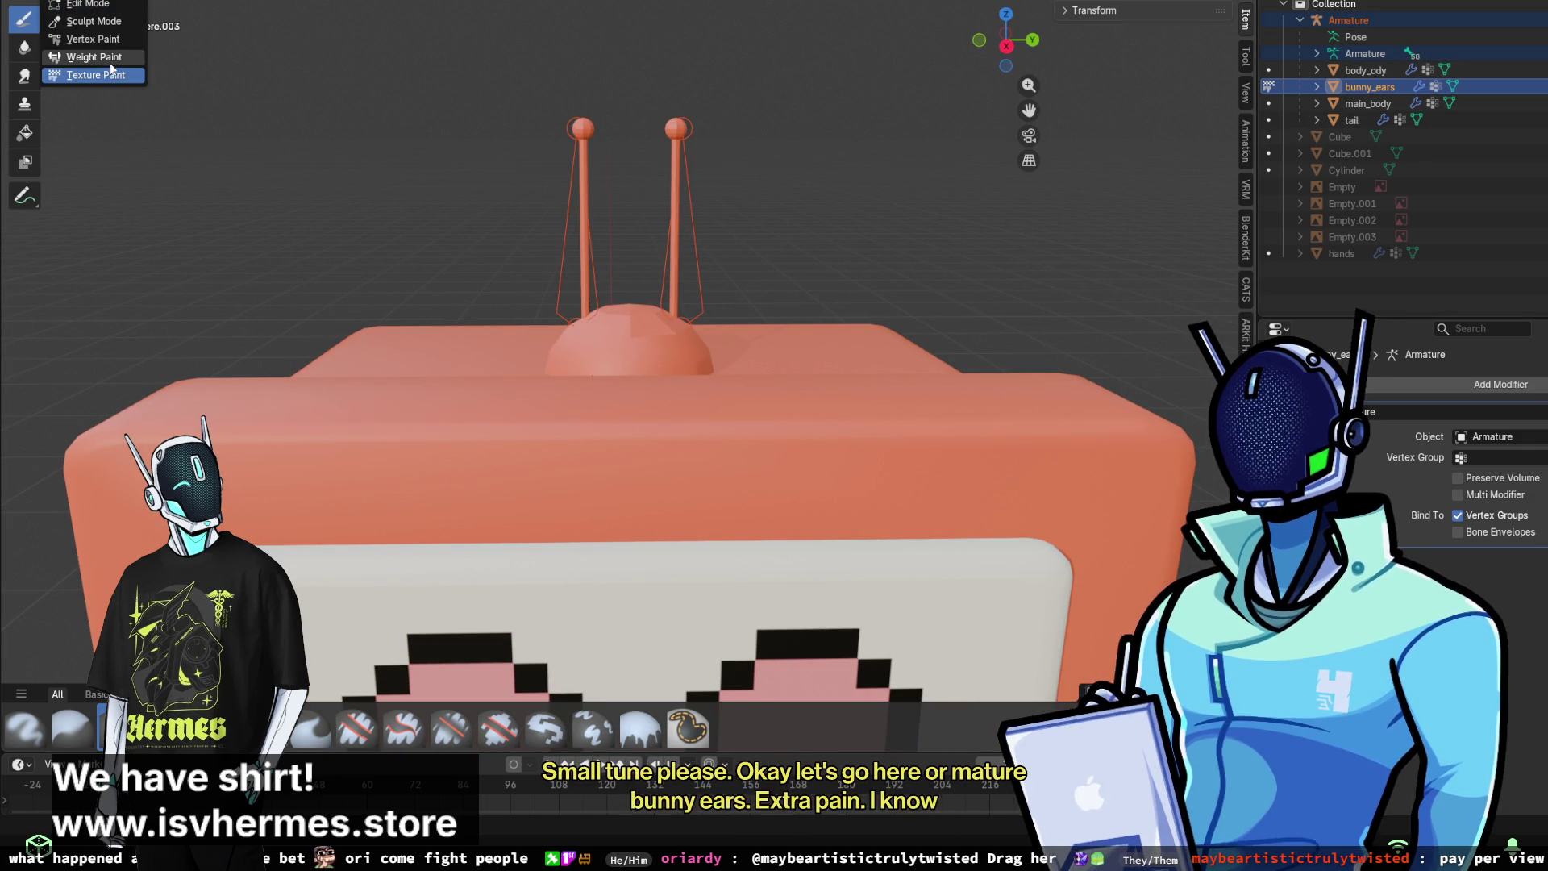
{"action": "left_click", "coordinate": [52, 69]}
- Inspect the head and eye.L bone weights on the ears, then return to Object Mode
{"action": "scroll", "coordinate": [693, 181], "scroll_direction": "up", "scroll_amount": 2}
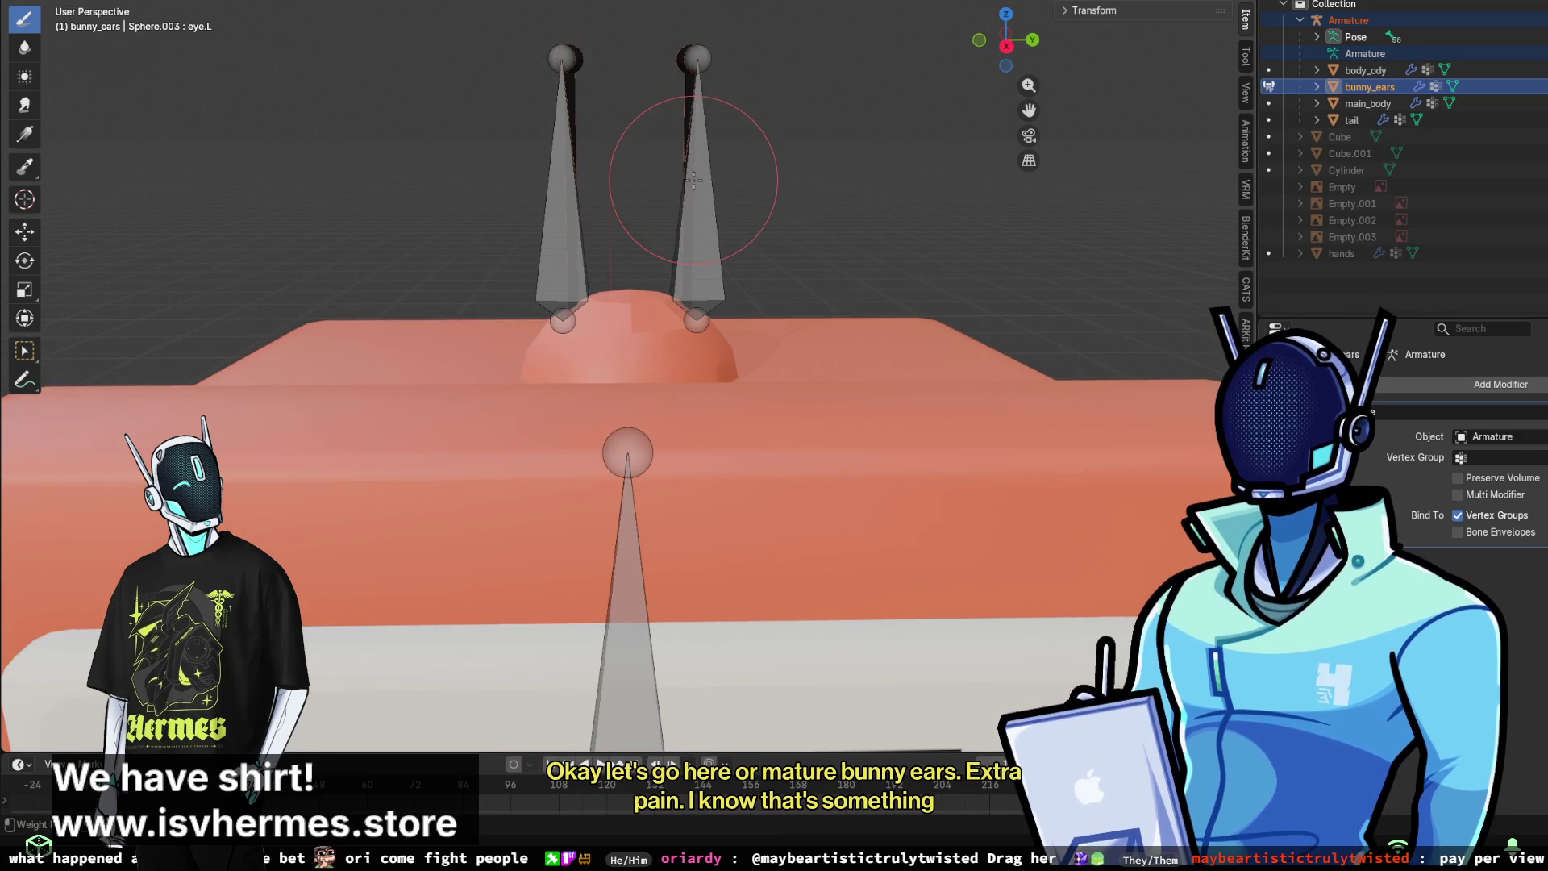
{"action": "scroll", "coordinate": [622, 435], "scroll_direction": "down", "scroll_amount": 3}
{"action": "left_click", "coordinate": [622, 454], "text": "ctrl"}
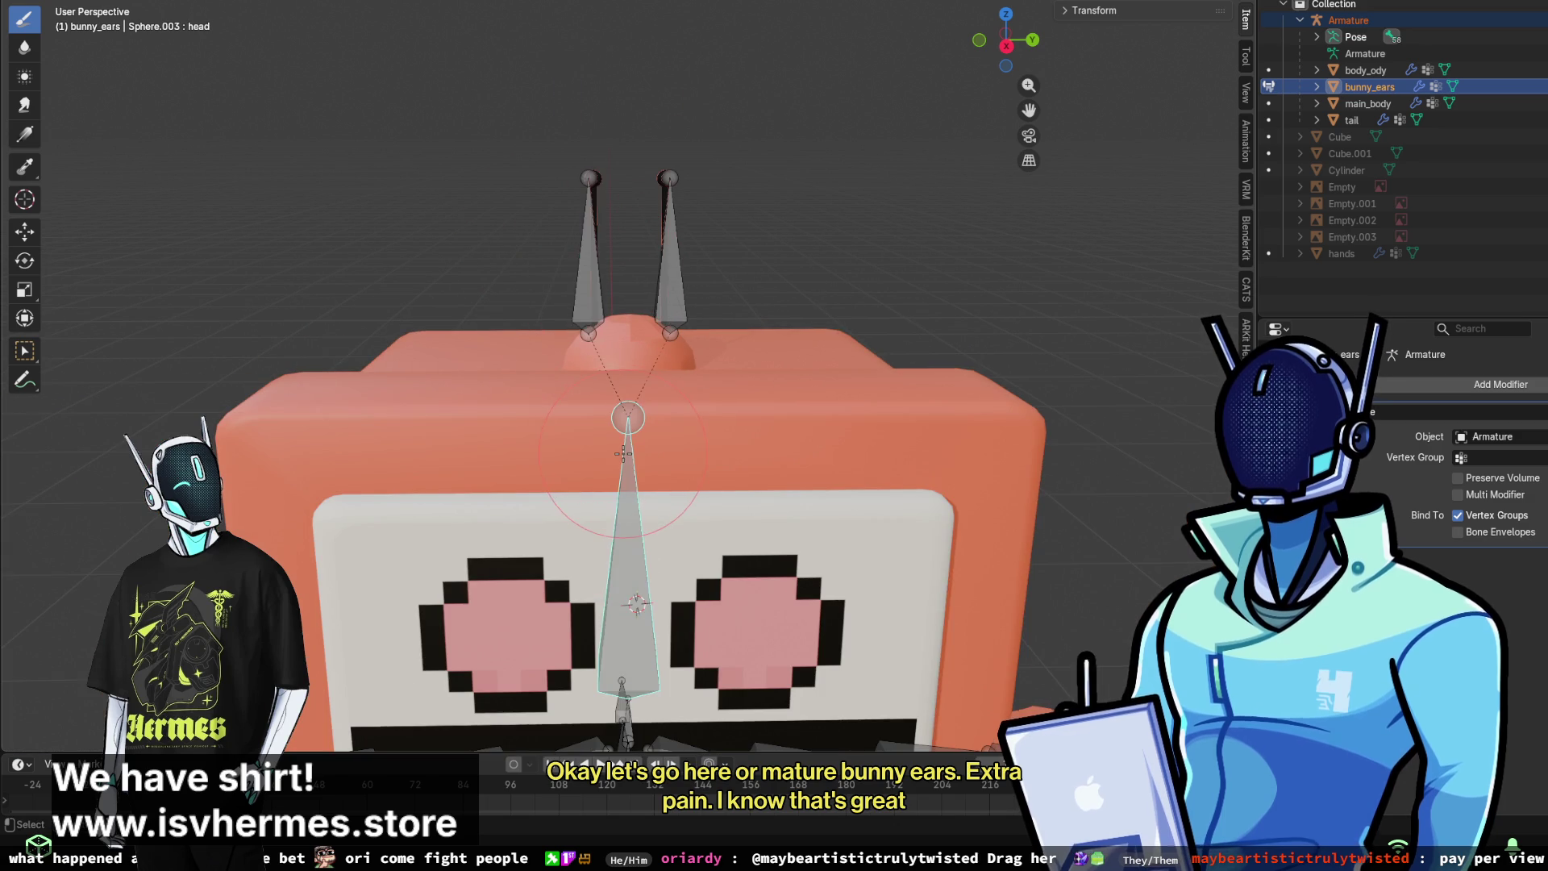
{"action": "mouse_move", "coordinate": [623, 454]}
{"action": "middle_mouse_down"}
{"action": "mouse_move", "coordinate": [366, 388]}
{"action": "mouse_move", "coordinate": [516, 202]}
{"action": "mouse_move", "coordinate": [488, 258]}
{"action": "mouse_move", "coordinate": [645, 241]}
{"action": "mouse_move", "coordinate": [801, 179]}
{"action": "mouse_move", "coordinate": [796, 253]}
{"action": "mouse_move", "coordinate": [770, 252]}
{"action": "mouse_move", "coordinate": [707, 309]}
{"action": "middle_mouse_up"}
{"action": "left_click", "coordinate": [516, 201], "text": "ctrl"}
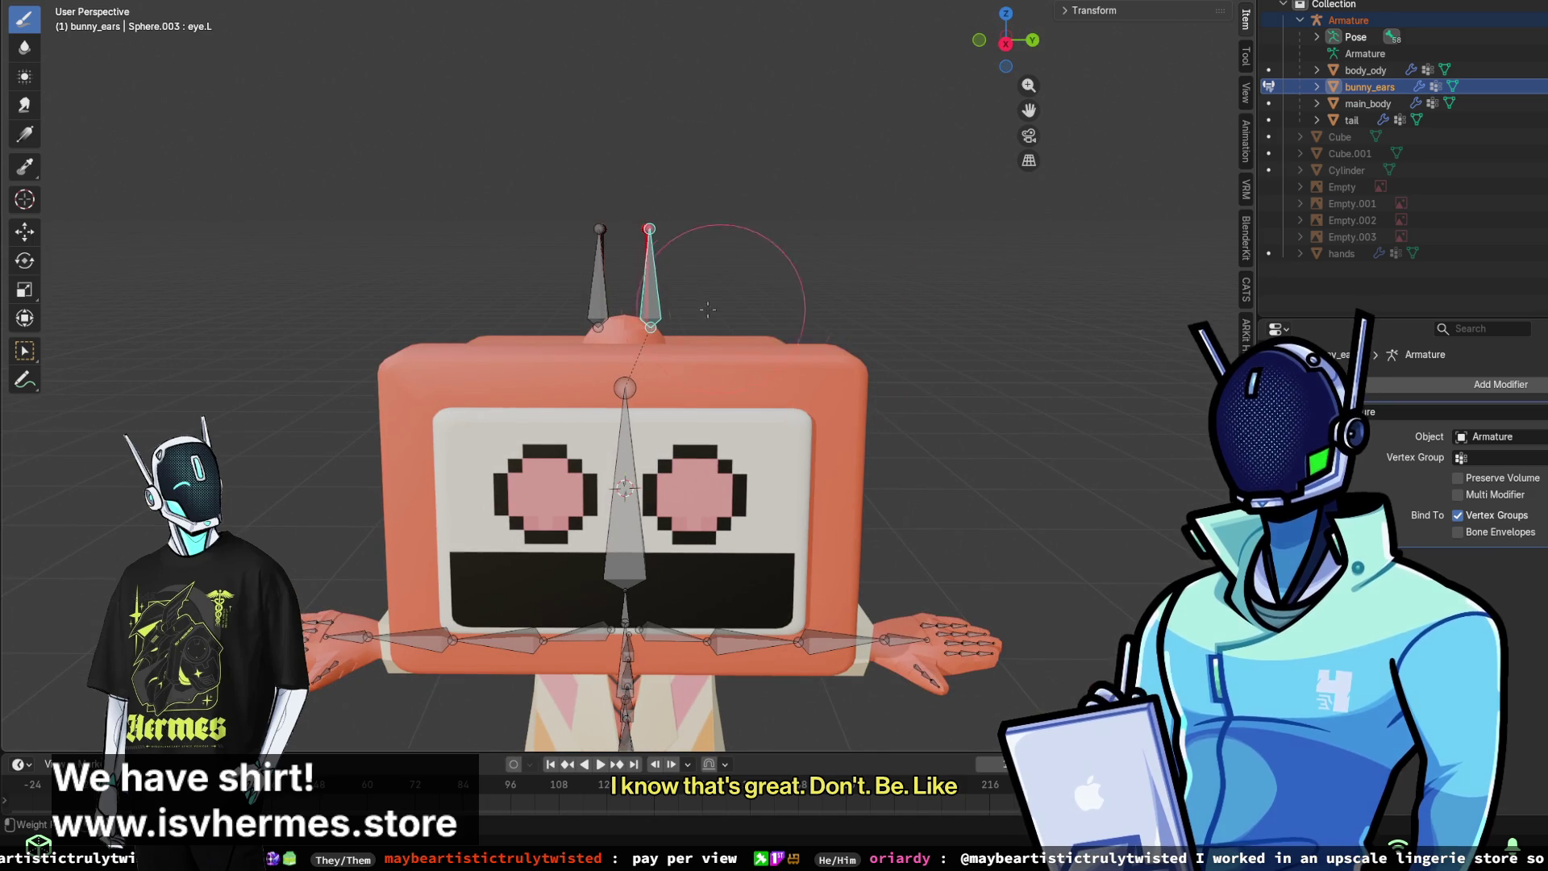
{"action": "key", "text": "ctrl+Tab"}
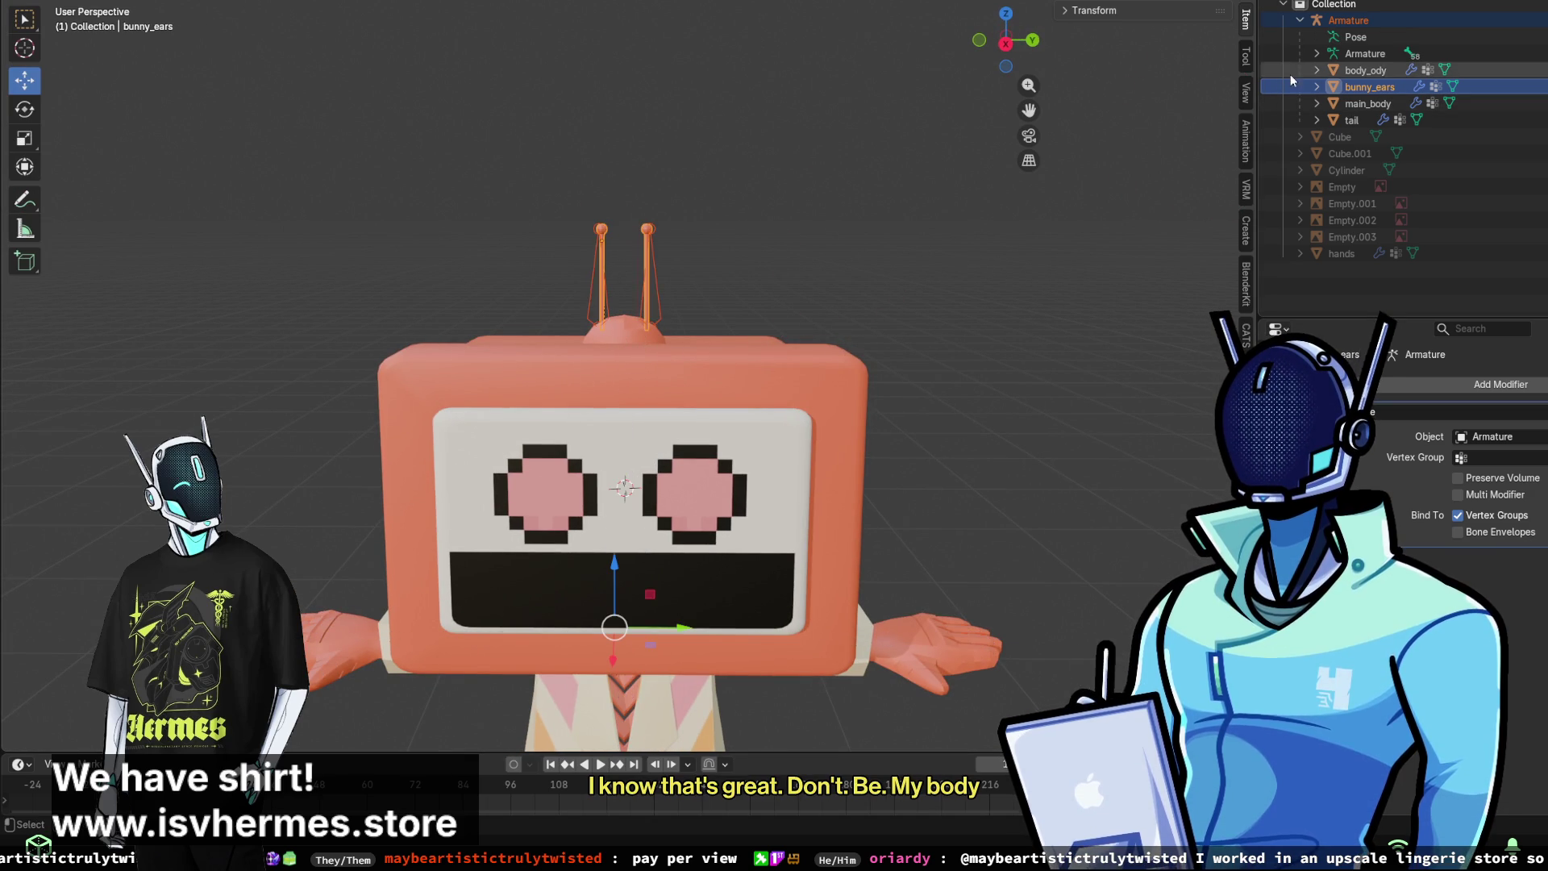
- Select main_body and switch it to Weight Paint mode
{"action": "left_click", "coordinate": [1371, 103]}
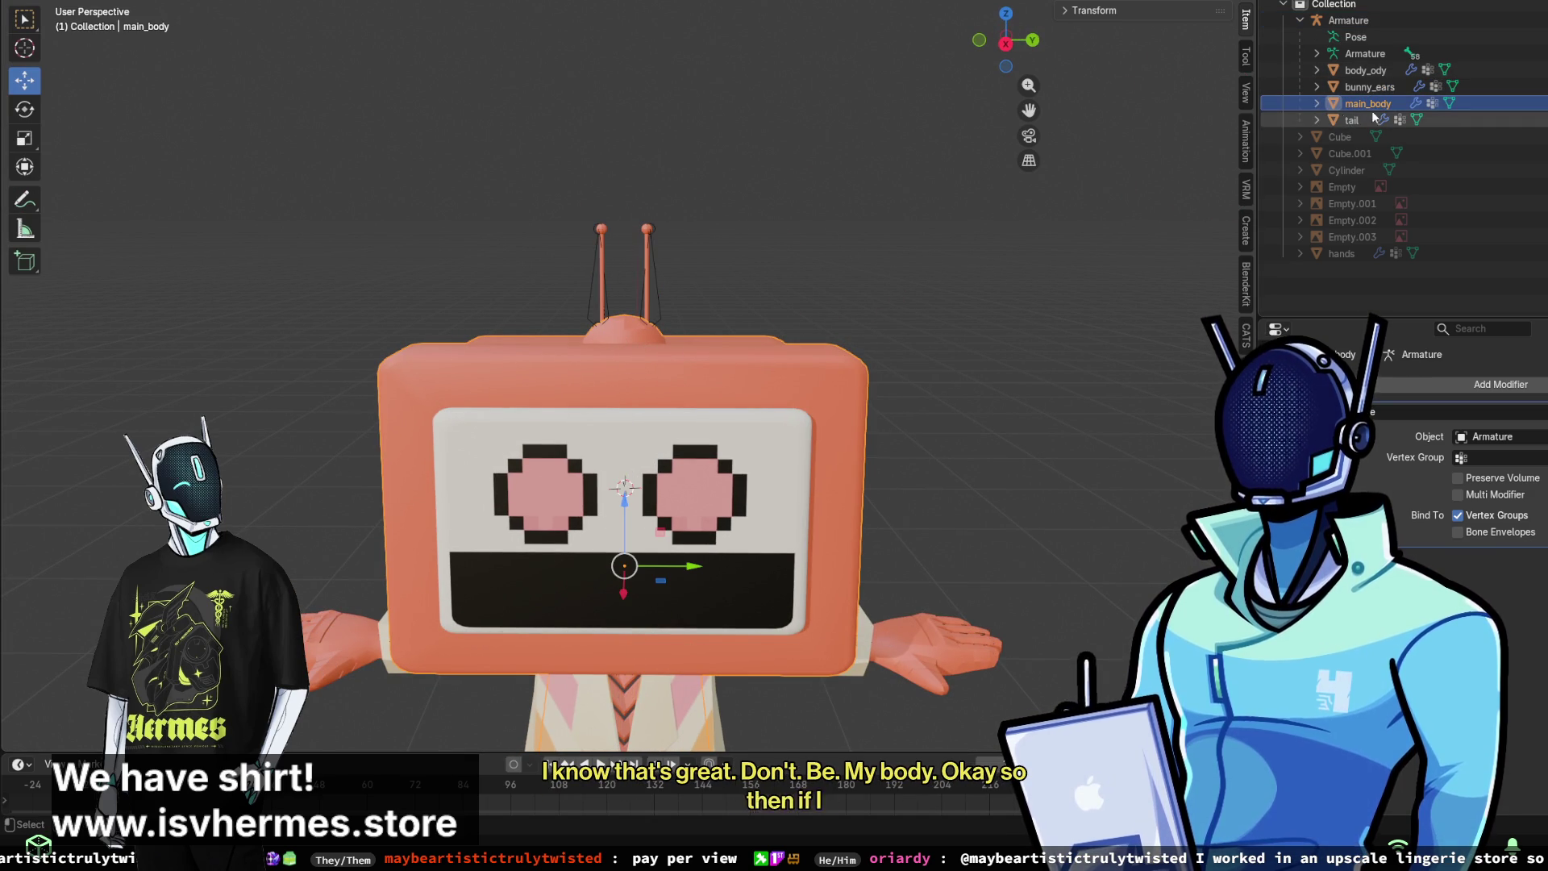
{"action": "left_click", "coordinate": [1317, 54]}
{"action": "left_click", "coordinate": [1345, 54]}
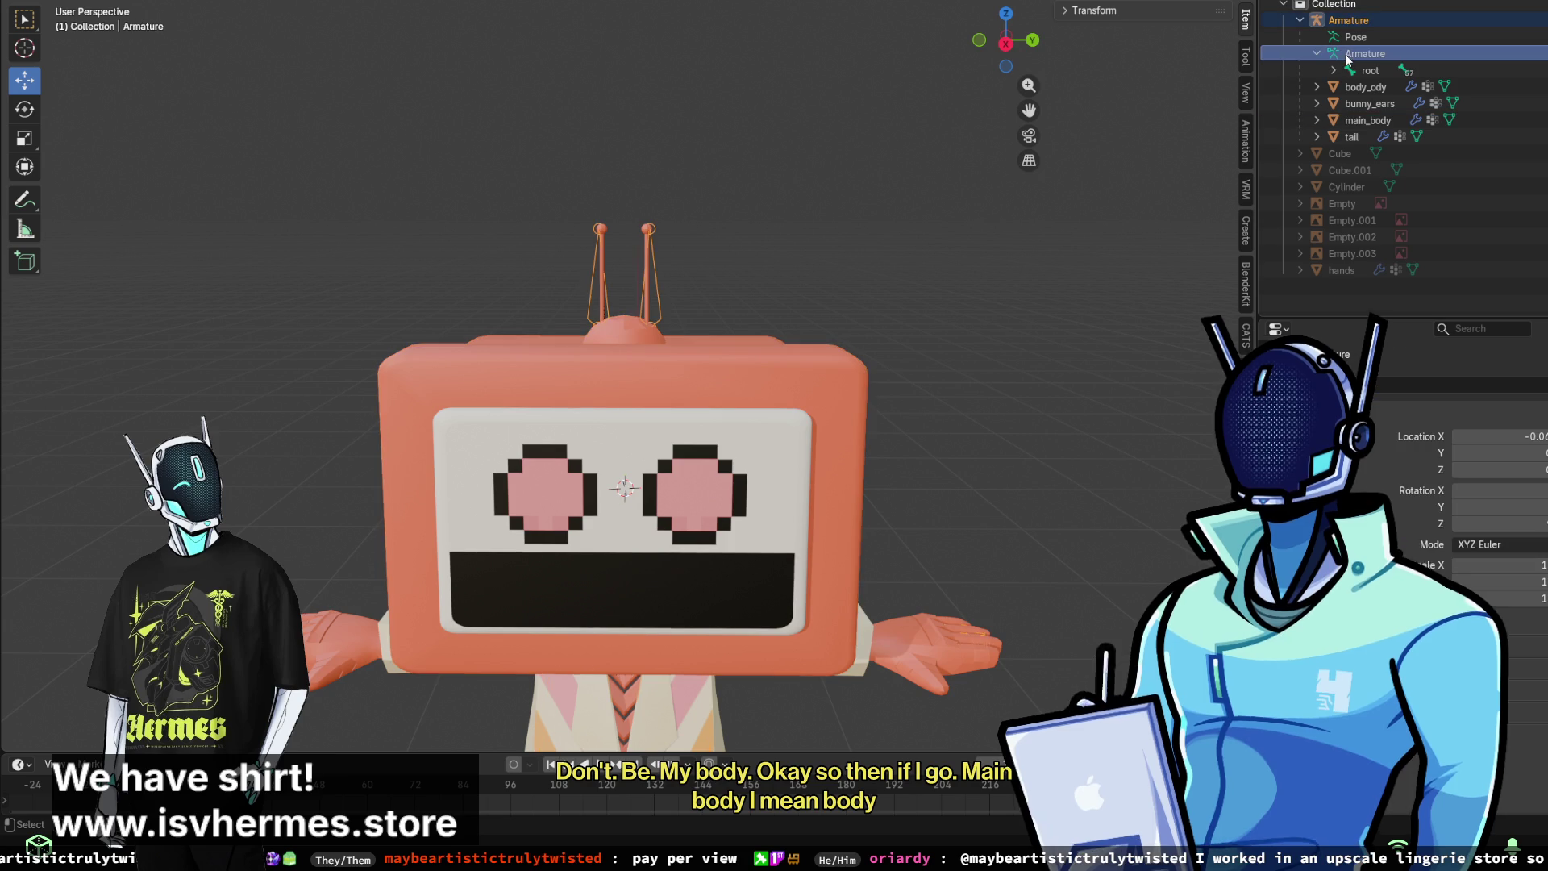
{"action": "left_click", "coordinate": [1368, 120]}
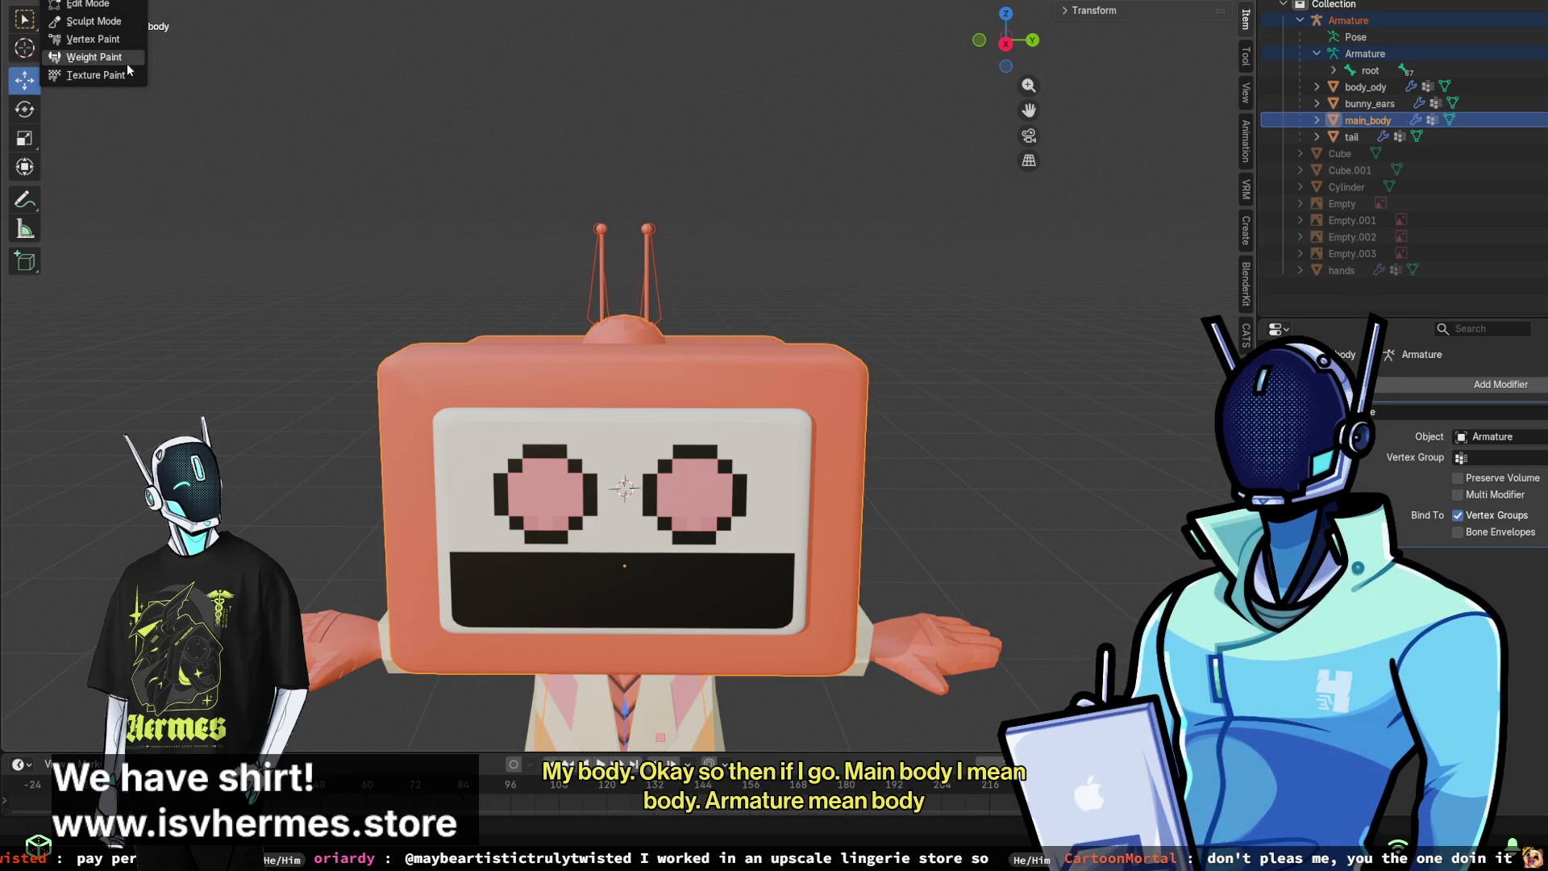
{"action": "left_click", "coordinate": [127, 62]}
- Paint the ear-bone weight off the top of the TV box and the upper body
{"action": "mouse_move", "coordinate": [685, 270]}
{"action": "middle_mouse_down"}
{"action": "mouse_move", "coordinate": [577, 327]}
{"action": "mouse_move", "coordinate": [570, 363]}
{"action": "middle_mouse_up"}
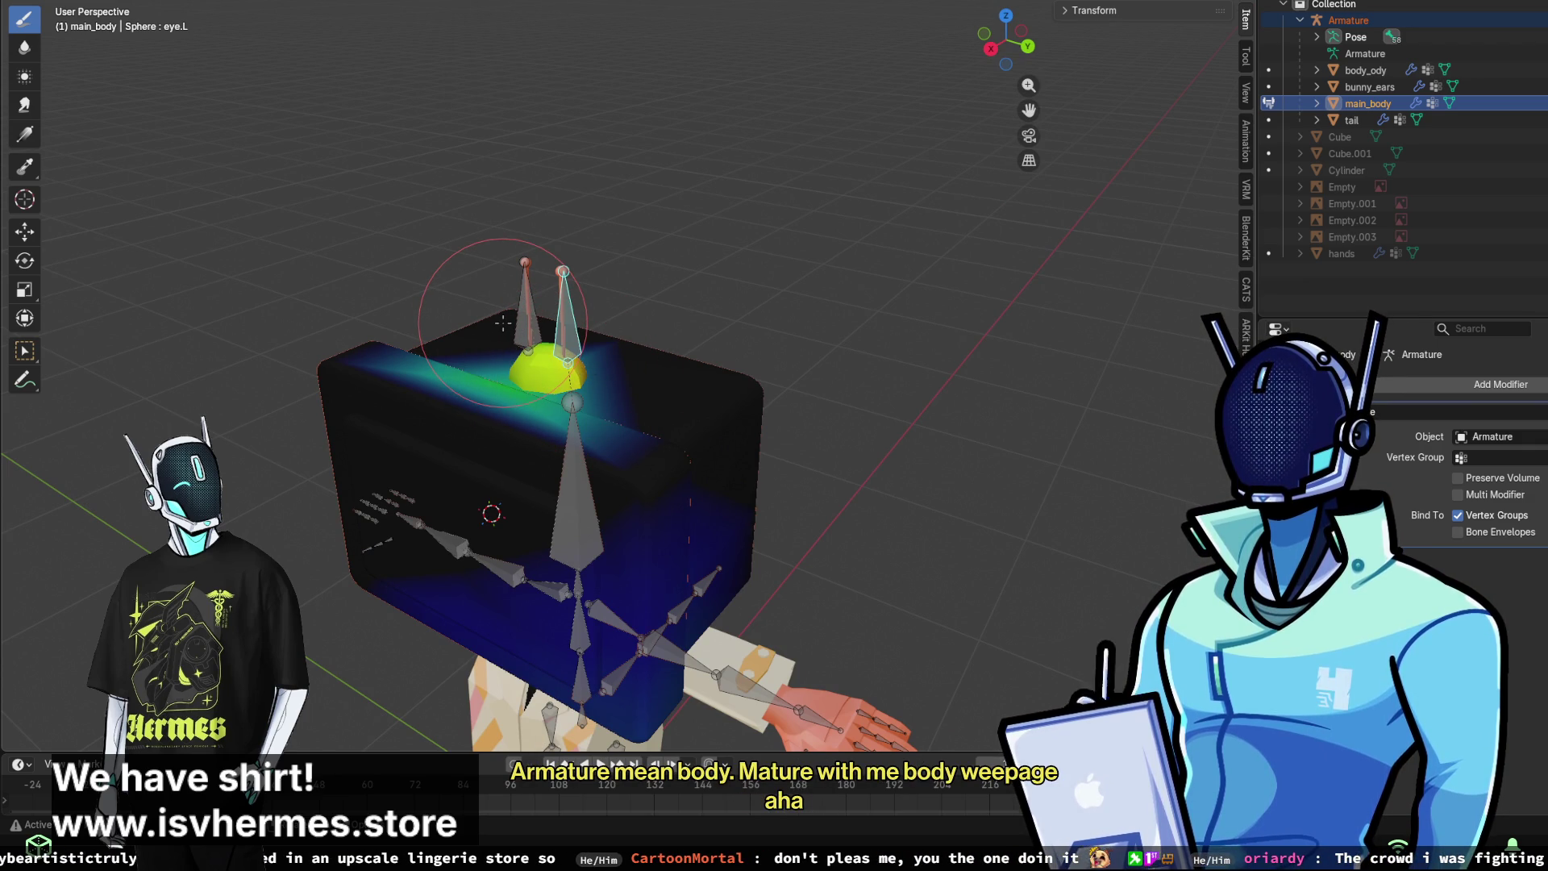
{"action": "mouse_move", "coordinate": [557, 379]}
{"action": "left_mouse_down"}
{"action": "mouse_move", "coordinate": [482, 368]}
{"action": "mouse_move", "coordinate": [646, 473]}
{"action": "left_mouse_up"}
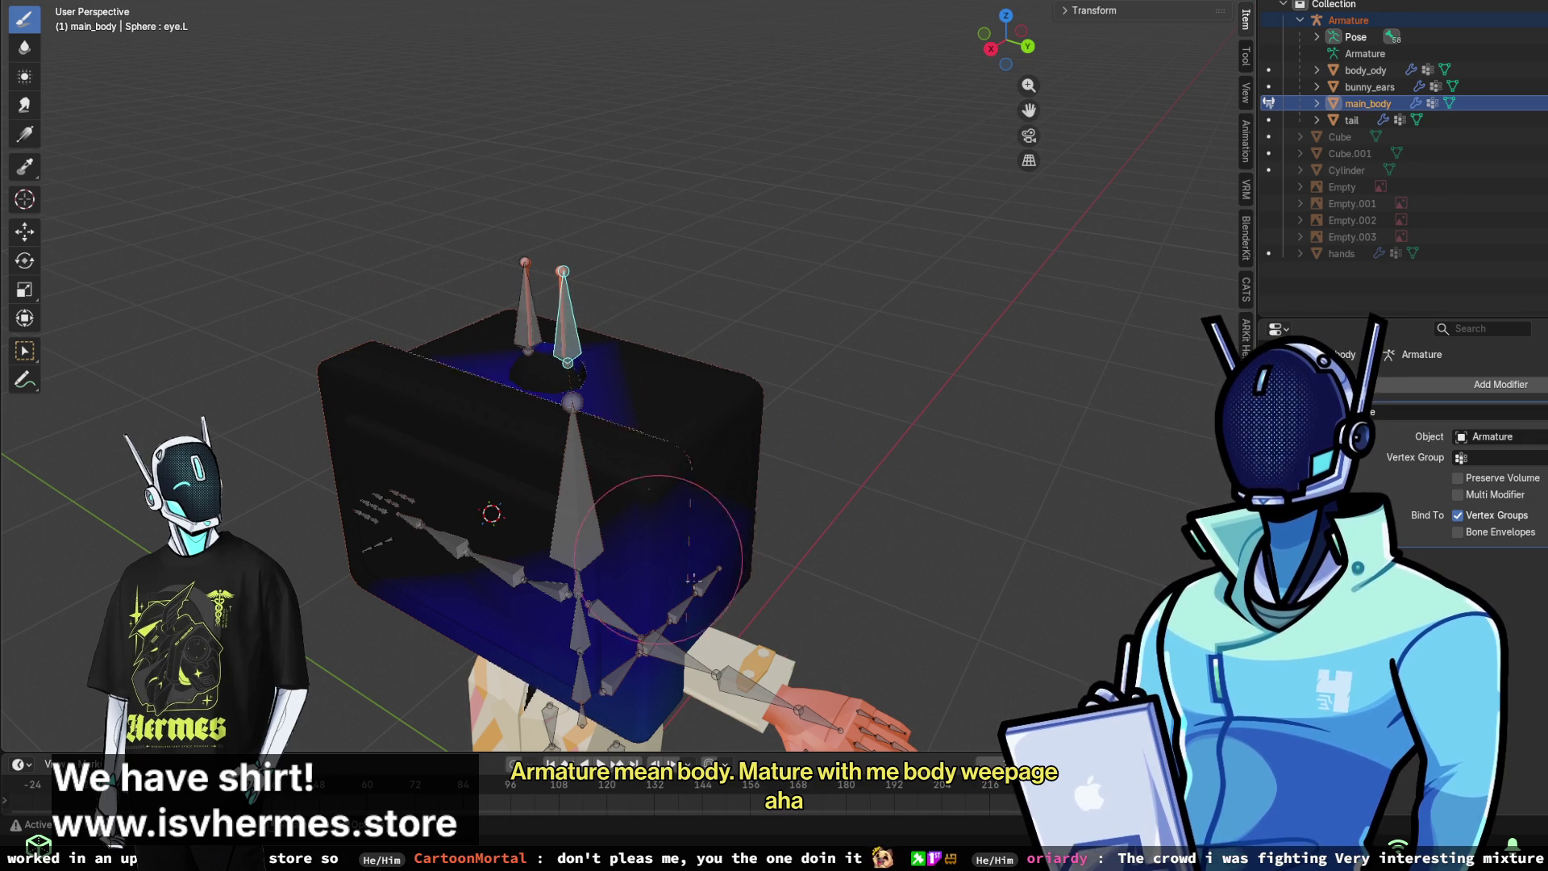
{"action": "middle_click_drag", "start_coordinate": [640, 536], "coordinate": [542, 527]}
{"action": "mouse_move", "coordinate": [427, 395]}
{"action": "left_mouse_down"}
{"action": "mouse_move", "coordinate": [379, 328]}
{"action": "mouse_move", "coordinate": [424, 427]}
{"action": "left_mouse_up"}
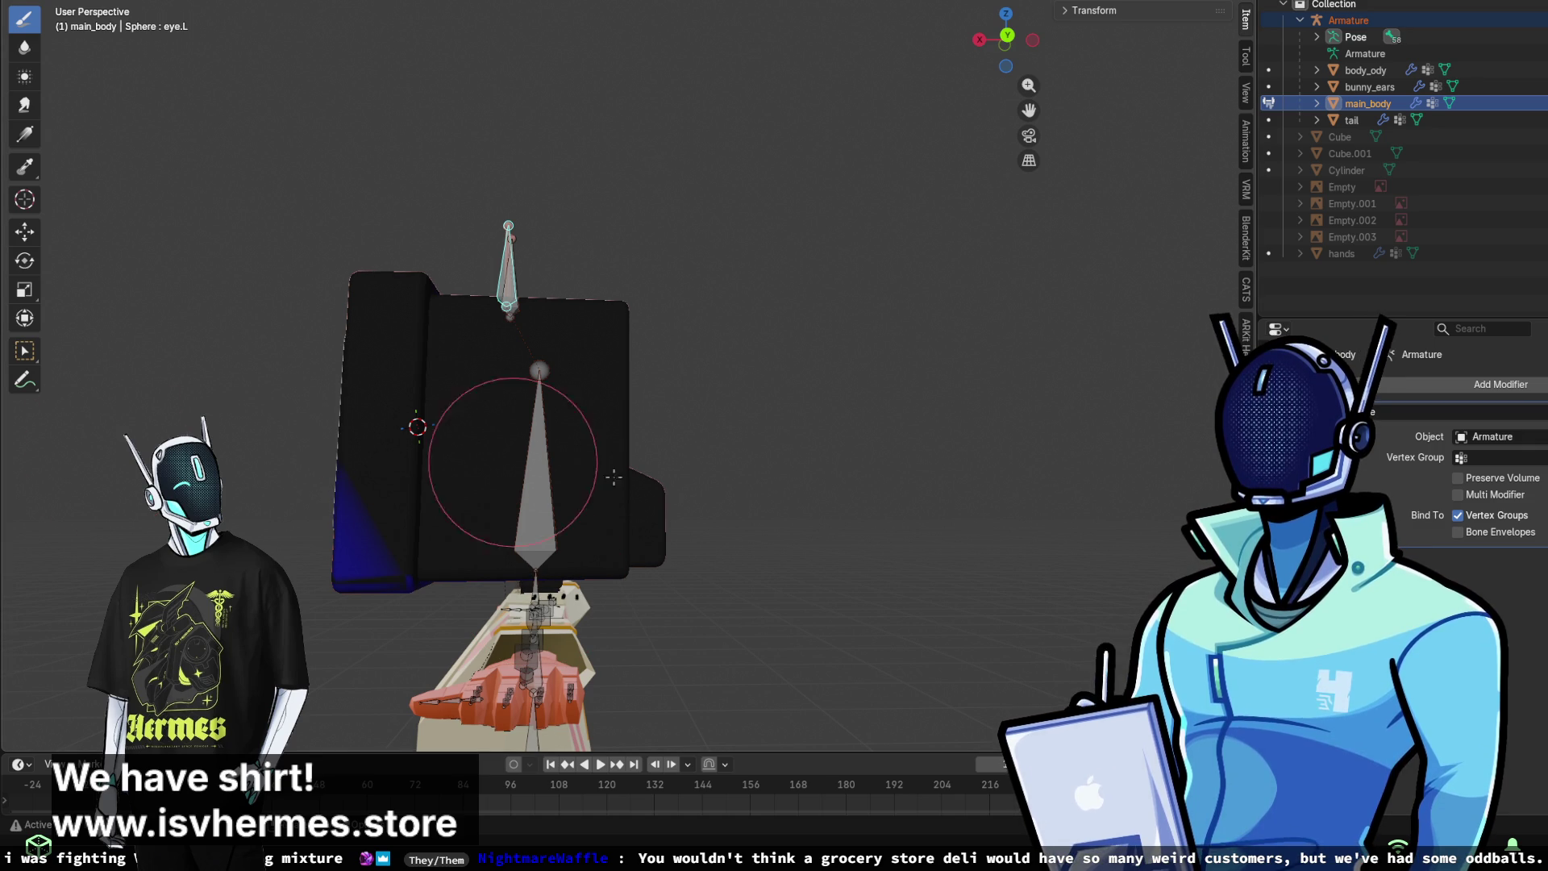
{"action": "middle_click_drag", "start_coordinate": [414, 427], "coordinate": [505, 493]}
{"action": "mouse_move", "coordinate": [532, 442]}
{"action": "left_mouse_down"}
{"action": "mouse_move", "coordinate": [645, 476]}
{"action": "mouse_move", "coordinate": [669, 452]}
{"action": "mouse_move", "coordinate": [637, 484]}
{"action": "mouse_move", "coordinate": [399, 499]}
{"action": "mouse_move", "coordinate": [423, 489]}
{"action": "left_mouse_up"}
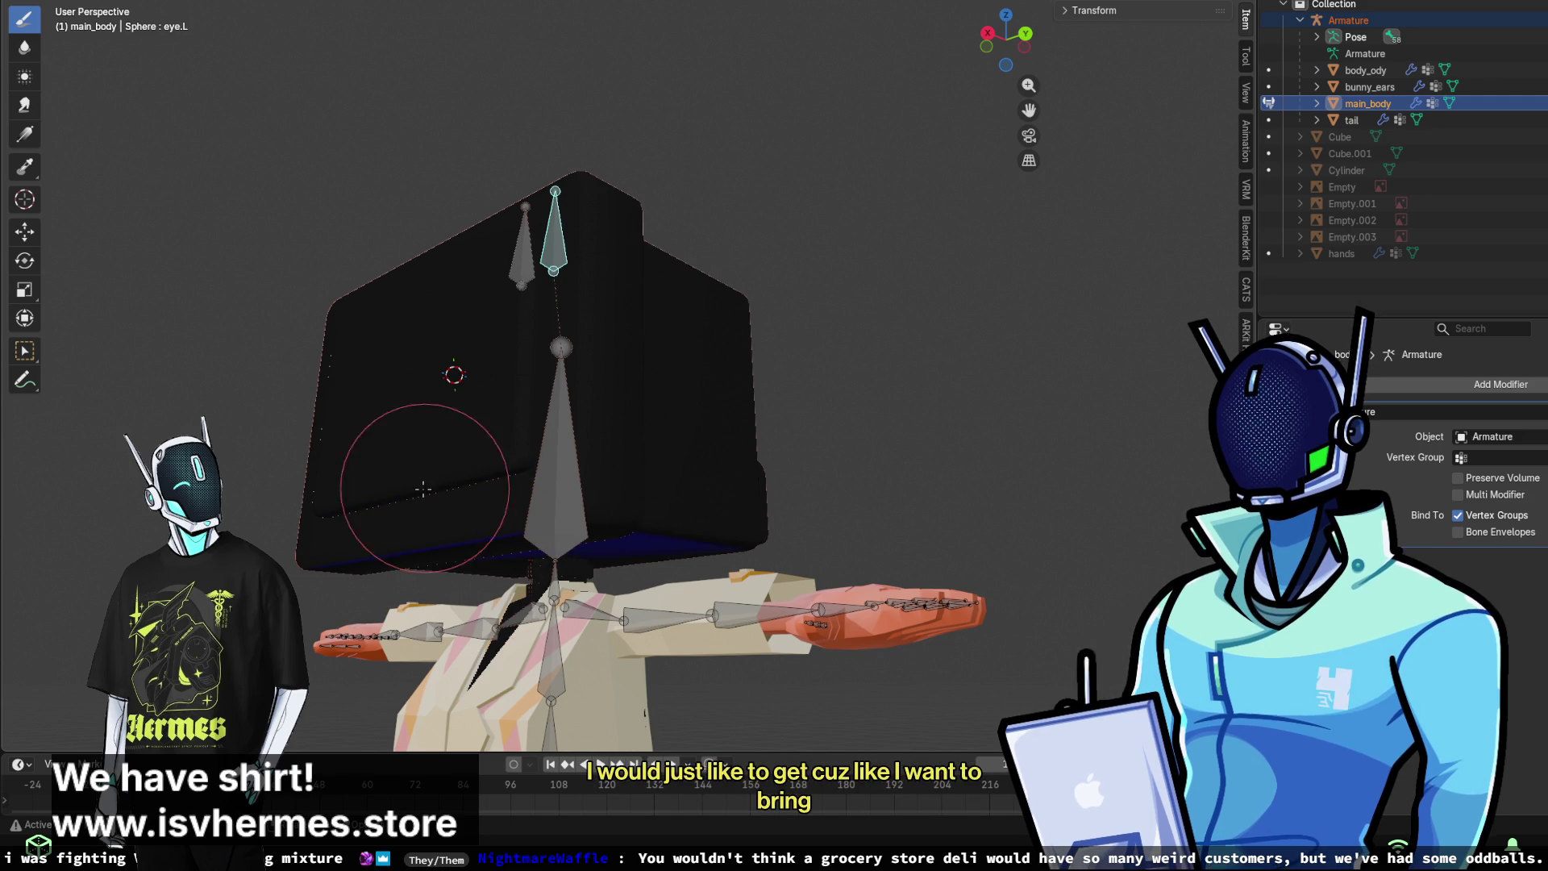
{"action": "middle_click_drag", "start_coordinate": [595, 544], "coordinate": [532, 379]}
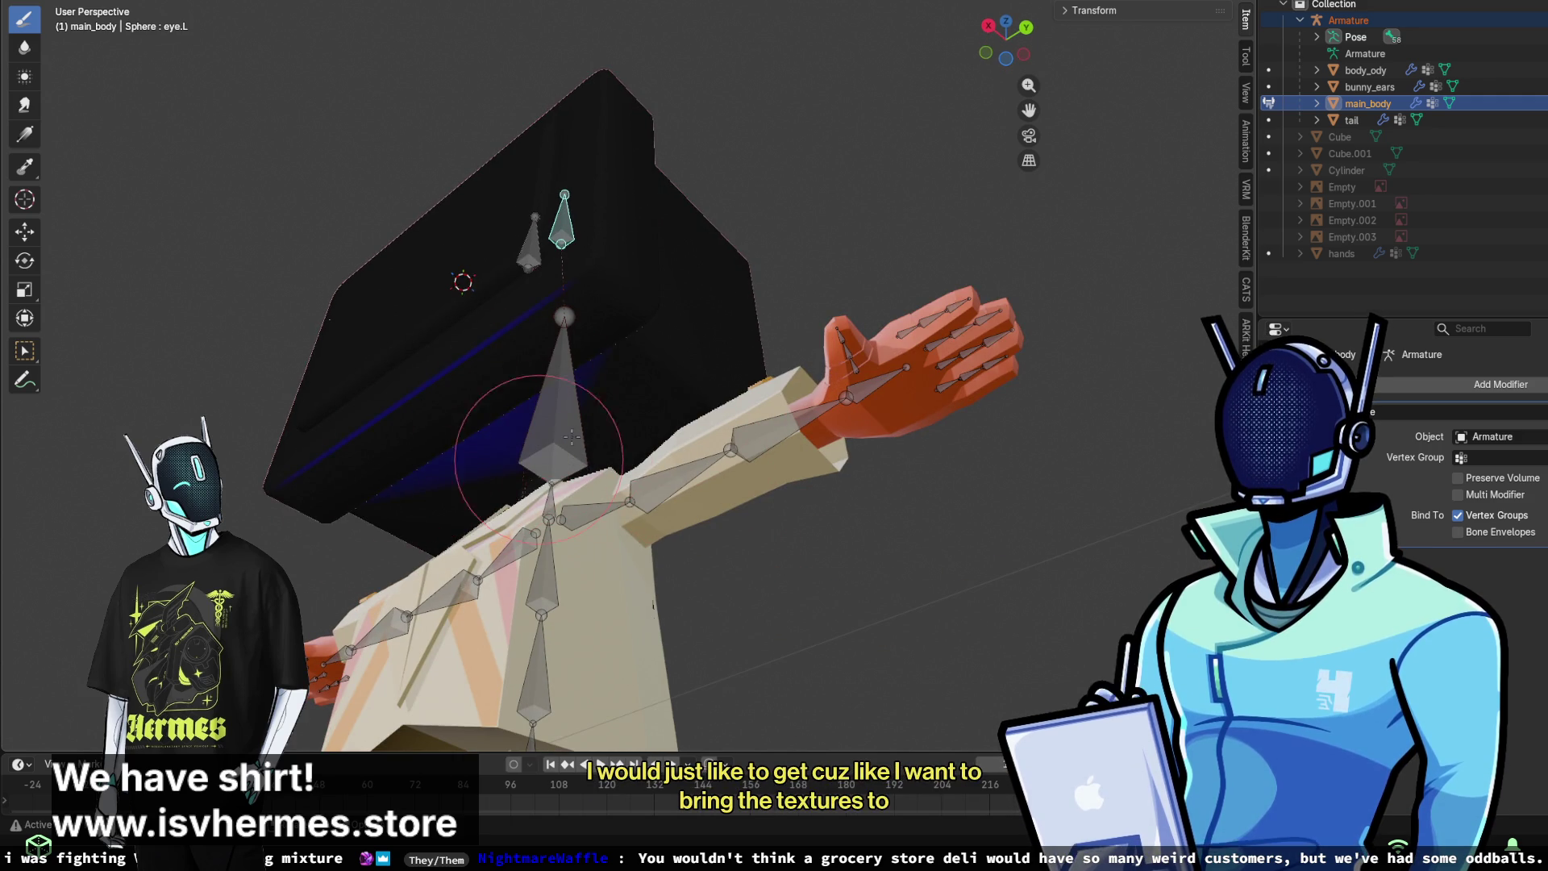
{"action": "mouse_move", "coordinate": [294, 484]}
{"action": "middle_mouse_down"}
{"action": "mouse_move", "coordinate": [518, 380]}
{"action": "mouse_move", "coordinate": [677, 433]}
{"action": "middle_mouse_up"}
{"action": "mouse_move", "coordinate": [830, 259]}
{"action": "middle_mouse_down"}
{"action": "mouse_move", "coordinate": [701, 378]}
{"action": "mouse_move", "coordinate": [657, 397]}
{"action": "middle_mouse_up"}
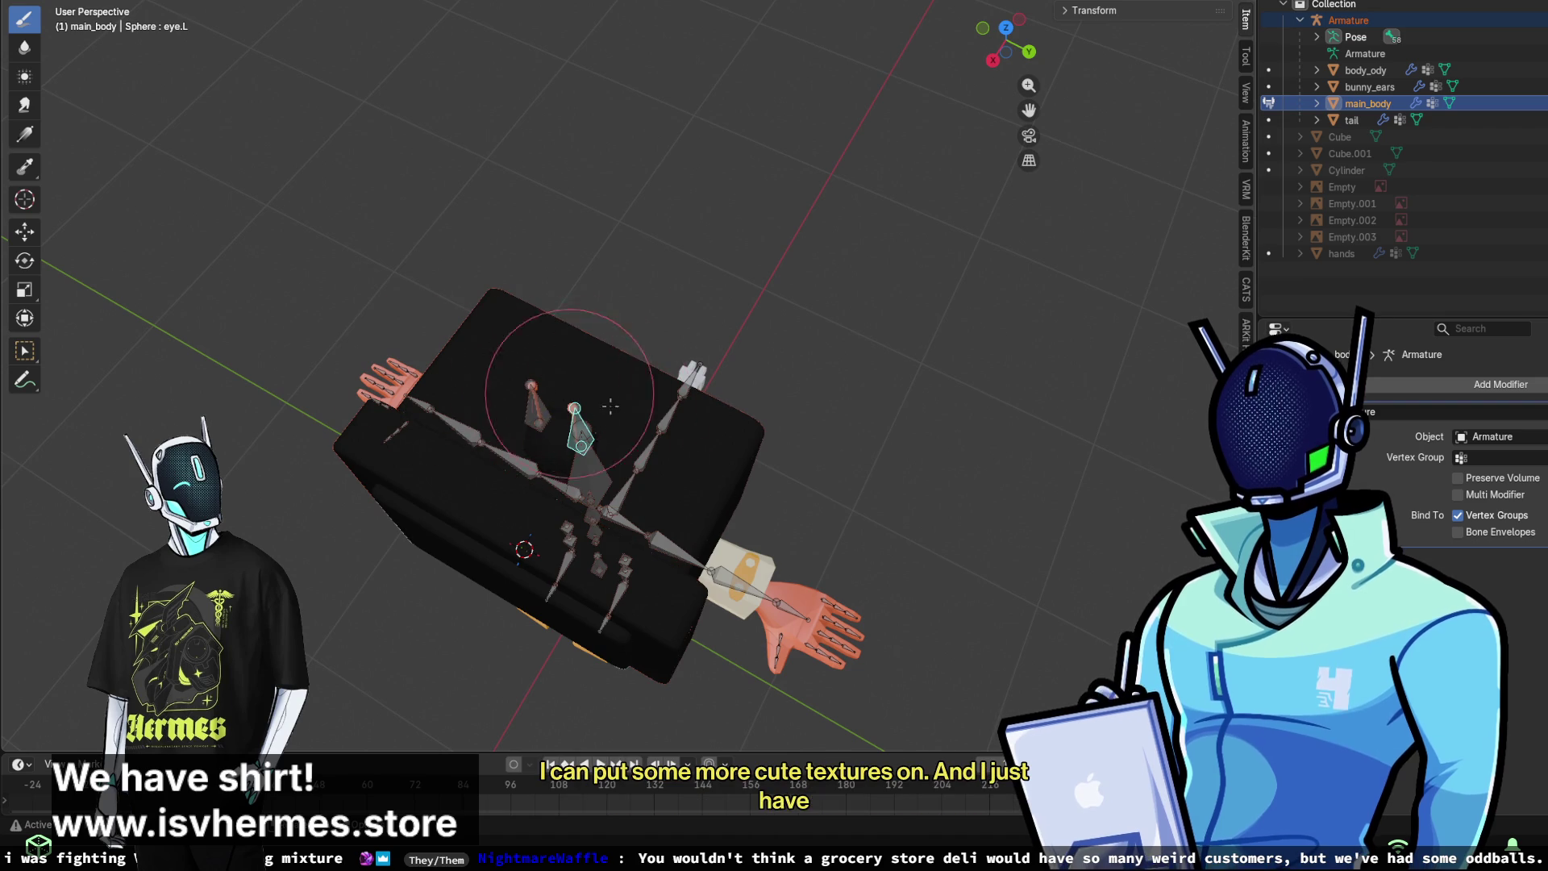
{"action": "middle_click_drag", "start_coordinate": [536, 347], "coordinate": [441, 236]}
{"action": "scroll", "coordinate": [617, 286], "scroll_direction": "up", "scroll_amount": 3}
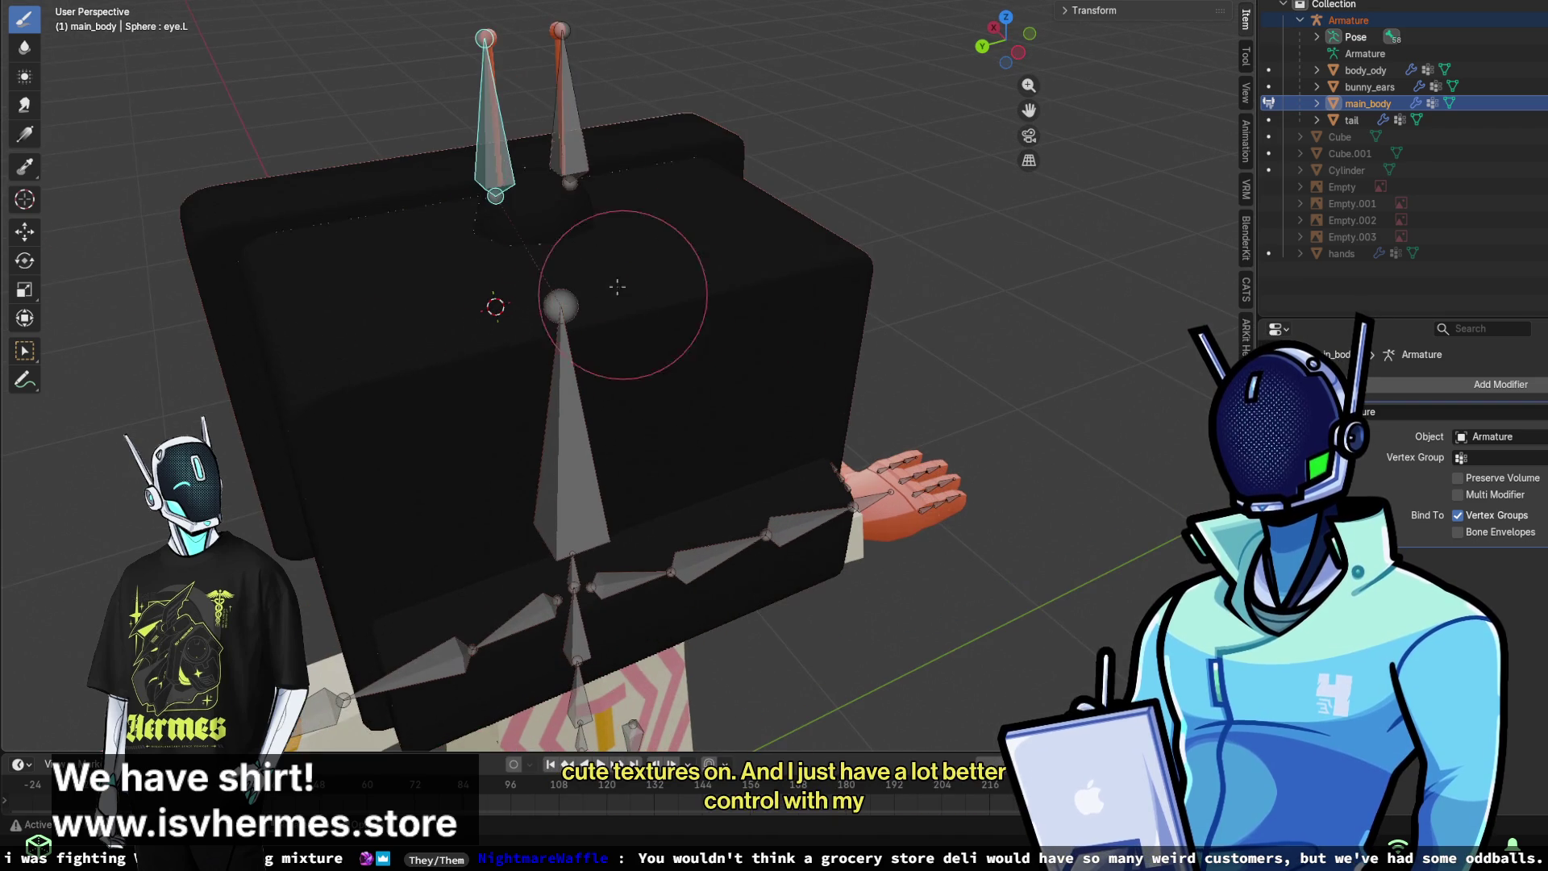
- Switch to the eye.R bone's weights and paint them on the ear base sphere
{"action": "left_click", "coordinate": [567, 121], "text": "ctrl"}
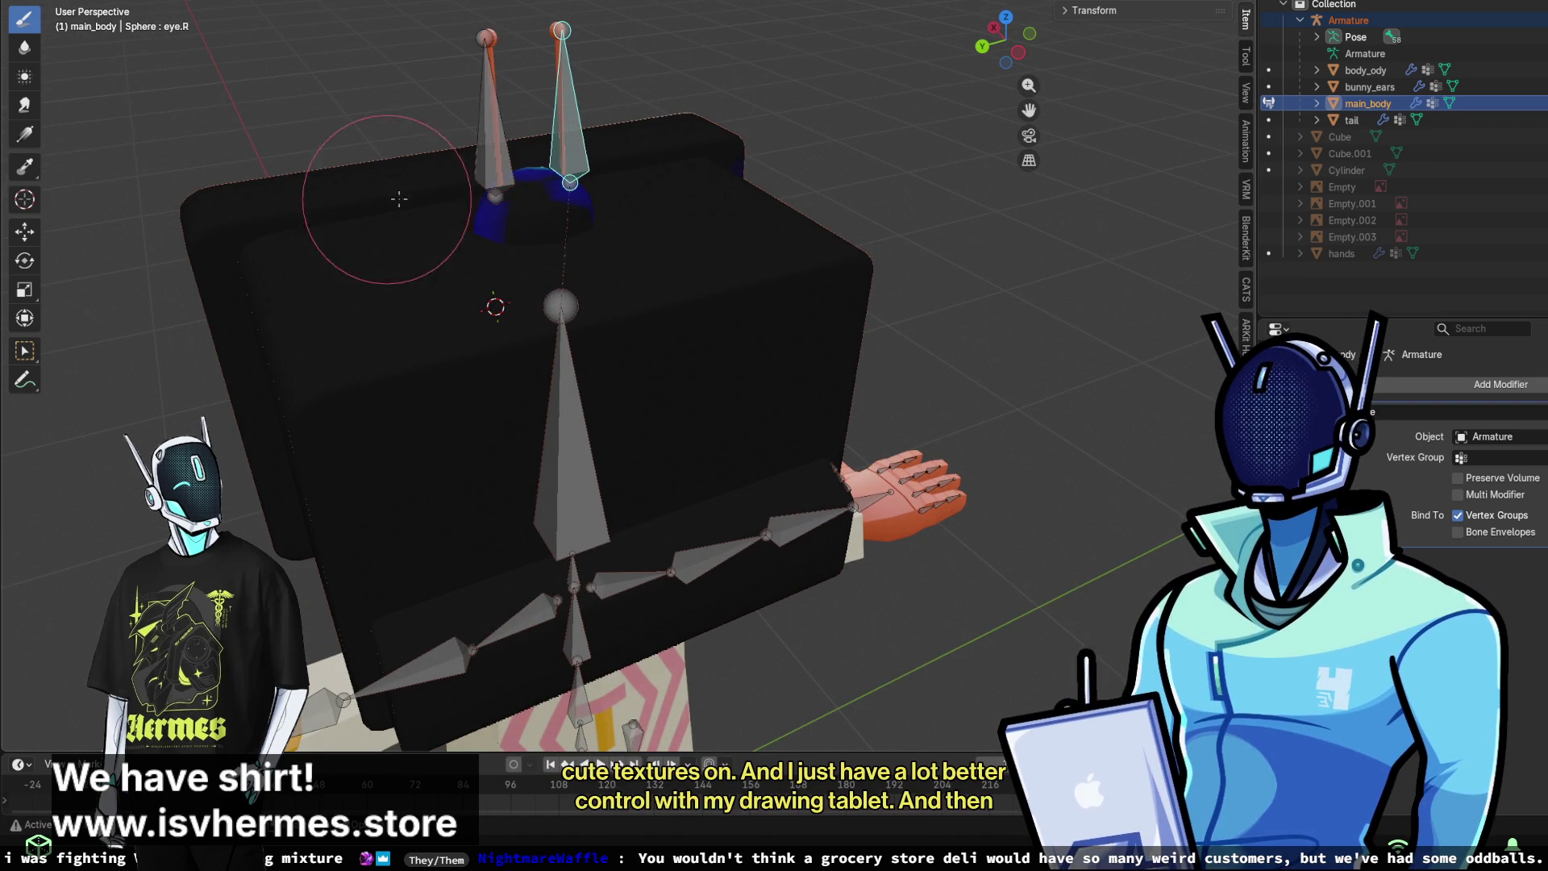
{"action": "middle_click_drag", "start_coordinate": [621, 197], "coordinate": [823, 184]}
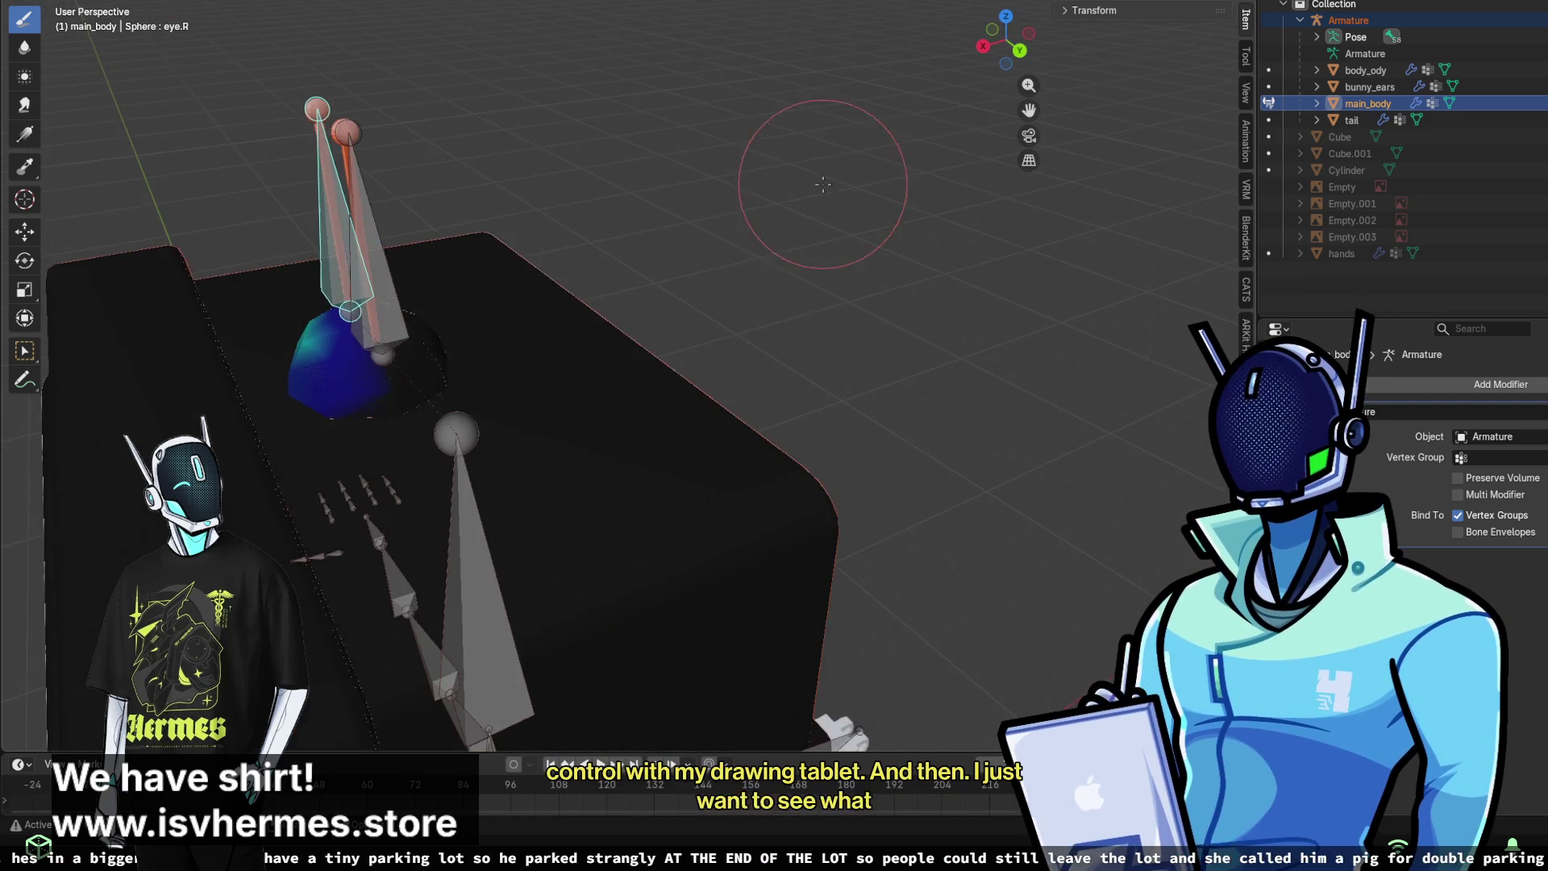
{"action": "middle_click_drag", "start_coordinate": [483, 276], "coordinate": [587, 397]}
{"action": "left_click_drag", "start_coordinate": [840, 398], "coordinate": [672, 381]}
{"action": "mouse_move", "coordinate": [708, 442]}
{"action": "middle_mouse_down"}
{"action": "mouse_move", "coordinate": [677, 484]}
{"action": "mouse_move", "coordinate": [691, 535]}
{"action": "middle_mouse_up"}
{"action": "mouse_move", "coordinate": [736, 380]}
{"action": "middle_mouse_down"}
{"action": "mouse_move", "coordinate": [963, 414]}
{"action": "mouse_move", "coordinate": [845, 221]}
{"action": "middle_mouse_up"}
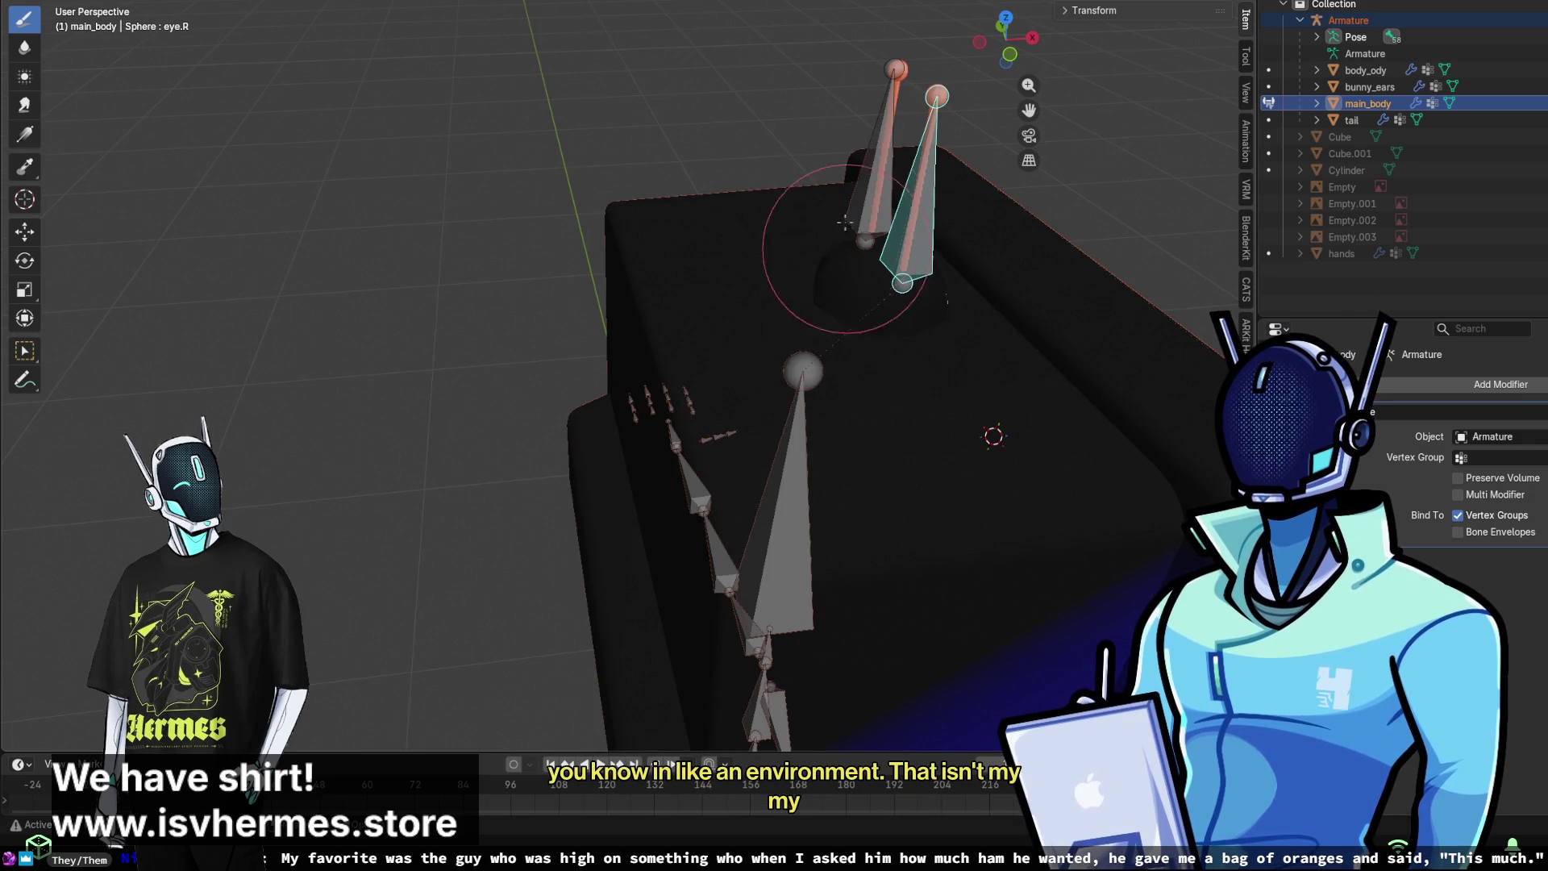
{"action": "scroll", "coordinate": [930, 345], "scroll_direction": "down", "scroll_amount": 5}
{"action": "mouse_move", "coordinate": [864, 328]}
{"action": "middle_mouse_down"}
{"action": "mouse_move", "coordinate": [709, 379]}
{"action": "mouse_move", "coordinate": [709, 422]}
{"action": "middle_mouse_up"}
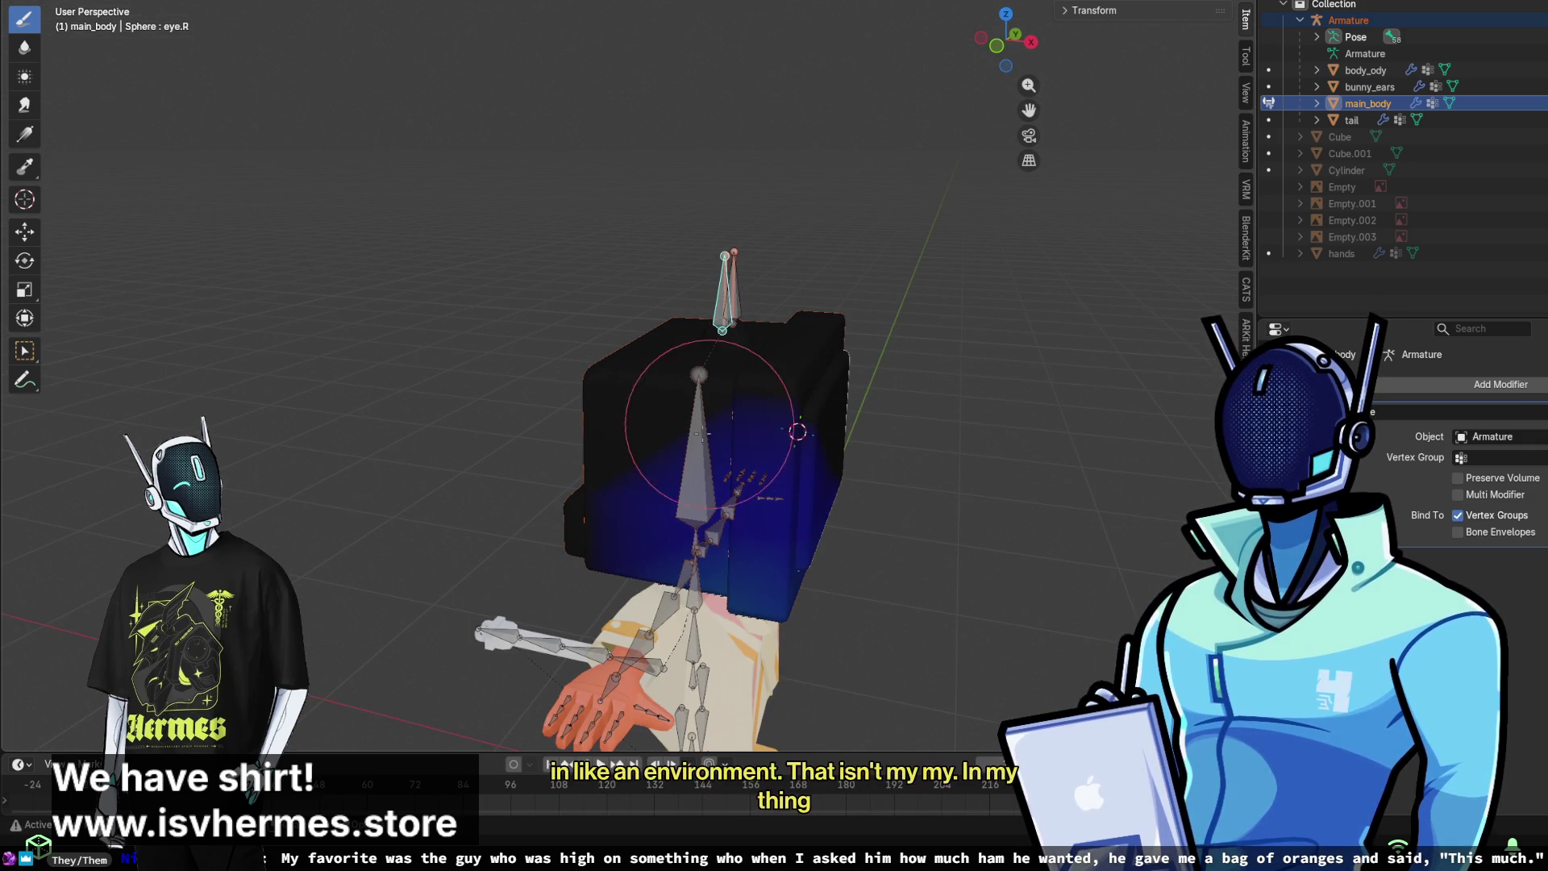
- Paint out the remaining blue eye.R patch on the box's lower right
{"action": "mouse_move", "coordinate": [766, 594]}
{"action": "left_mouse_down"}
{"action": "mouse_move", "coordinate": [798, 499]}
{"action": "mouse_move", "coordinate": [778, 520]}
{"action": "mouse_move", "coordinate": [802, 514]}
{"action": "left_mouse_up"}
{"action": "middle_click_drag", "start_coordinate": [802, 513], "coordinate": [639, 449]}
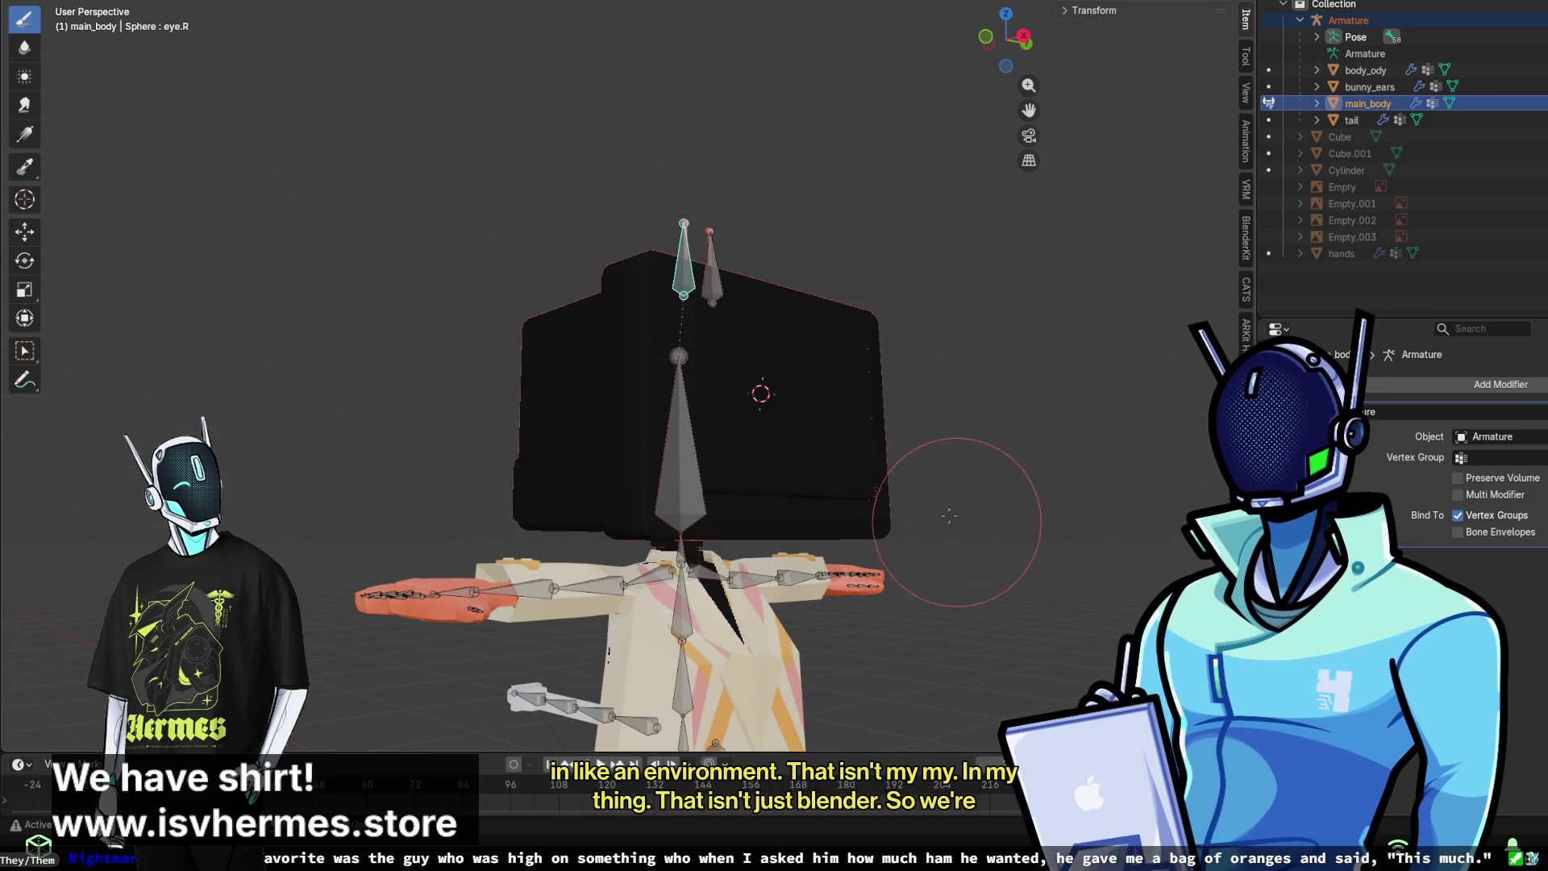
{"action": "scroll", "coordinate": [795, 553], "scroll_direction": "up", "scroll_amount": 3}
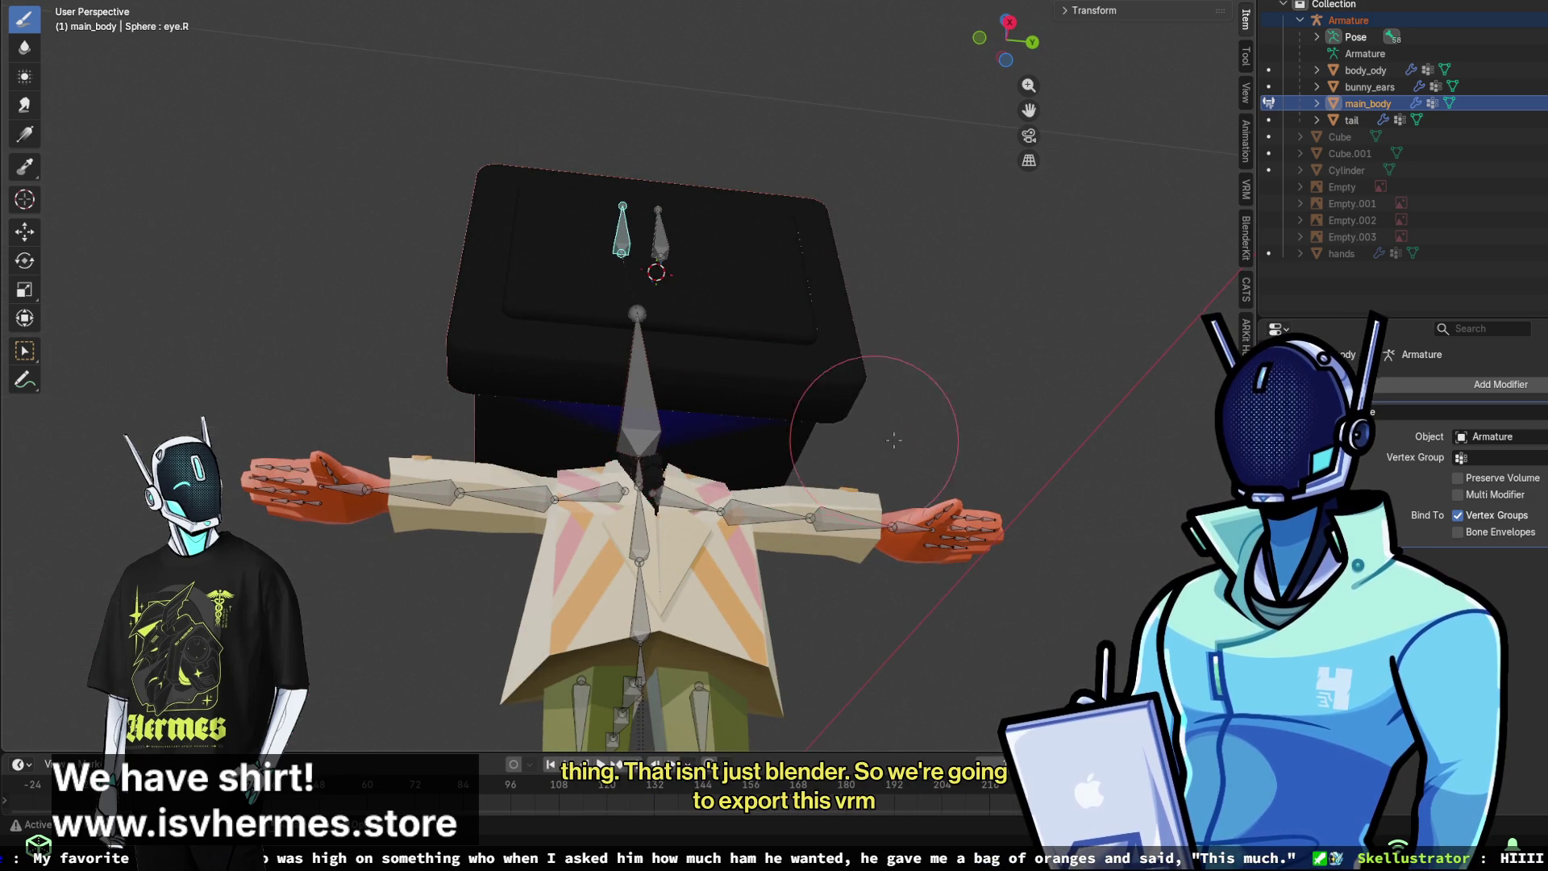
{"action": "middle_click_drag", "start_coordinate": [748, 398], "coordinate": [579, 389]}
{"action": "mouse_move", "coordinate": [817, 289]}
{"action": "middle_mouse_down"}
{"action": "mouse_move", "coordinate": [501, 387]}
{"action": "mouse_move", "coordinate": [542, 356]}
{"action": "mouse_move", "coordinate": [663, 329]}
{"action": "mouse_move", "coordinate": [642, 416]}
{"action": "middle_mouse_up"}
{"action": "mouse_move", "coordinate": [689, 303]}
{"action": "middle_mouse_down"}
{"action": "mouse_move", "coordinate": [621, 242]}
{"action": "mouse_move", "coordinate": [545, 276]}
{"action": "mouse_move", "coordinate": [523, 256]}
{"action": "mouse_move", "coordinate": [451, 363]}
{"action": "mouse_move", "coordinate": [484, 304]}
{"action": "mouse_move", "coordinate": [681, 234]}
{"action": "mouse_move", "coordinate": [762, 265]}
{"action": "middle_mouse_up"}
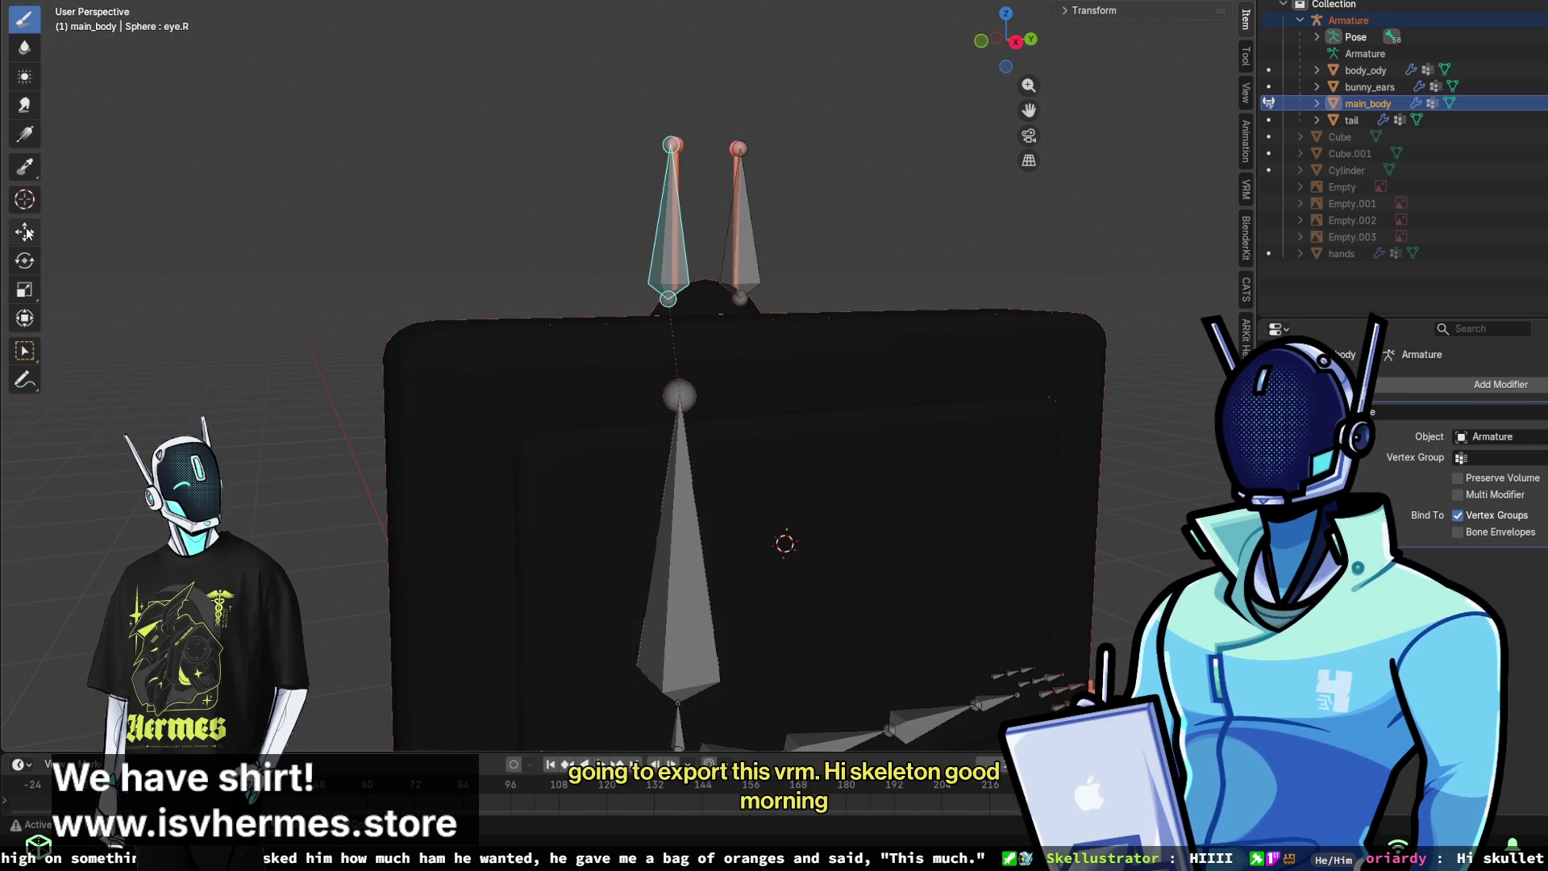
{"action": "left_click", "coordinate": [24, 260]}
- Test-rotate the ear bones outward and back upright, undoing the last tilt
{"action": "mouse_move", "coordinate": [637, 322]}
{"action": "left_mouse_down"}
{"action": "mouse_move", "coordinate": [612, 303]}
{"action": "mouse_move", "coordinate": [645, 270]}
{"action": "mouse_move", "coordinate": [641, 286]}
{"action": "left_mouse_up"}
{"action": "mouse_move", "coordinate": [870, 239]}
{"action": "middle_mouse_down"}
{"action": "mouse_move", "coordinate": [829, 267]}
{"action": "mouse_move", "coordinate": [714, 293]}
{"action": "mouse_move", "coordinate": [861, 224]}
{"action": "middle_mouse_up"}
{"action": "mouse_move", "coordinate": [581, 219]}
{"action": "left_mouse_down"}
{"action": "mouse_move", "coordinate": [565, 224]}
{"action": "mouse_move", "coordinate": [600, 211]}
{"action": "mouse_move", "coordinate": [505, 218]}
{"action": "mouse_move", "coordinate": [483, 235]}
{"action": "left_mouse_up"}
{"action": "mouse_move", "coordinate": [642, 153]}
{"action": "middle_mouse_down"}
{"action": "mouse_move", "coordinate": [606, 221]}
{"action": "mouse_move", "coordinate": [468, 208]}
{"action": "middle_mouse_up"}
{"action": "left_click_drag", "start_coordinate": [421, 208], "coordinate": [484, 252]}
{"action": "key", "text": "ctrl+z"}
- From a front view, swing the ear bones sideways and undo the rotation
{"action": "mouse_move", "coordinate": [645, 198]}
{"action": "middle_mouse_down"}
{"action": "mouse_move", "coordinate": [845, 171]}
{"action": "mouse_move", "coordinate": [668, 170]}
{"action": "mouse_move", "coordinate": [595, 198]}
{"action": "middle_mouse_up"}
{"action": "scroll", "coordinate": [845, 172], "scroll_direction": "down", "scroll_amount": 3}
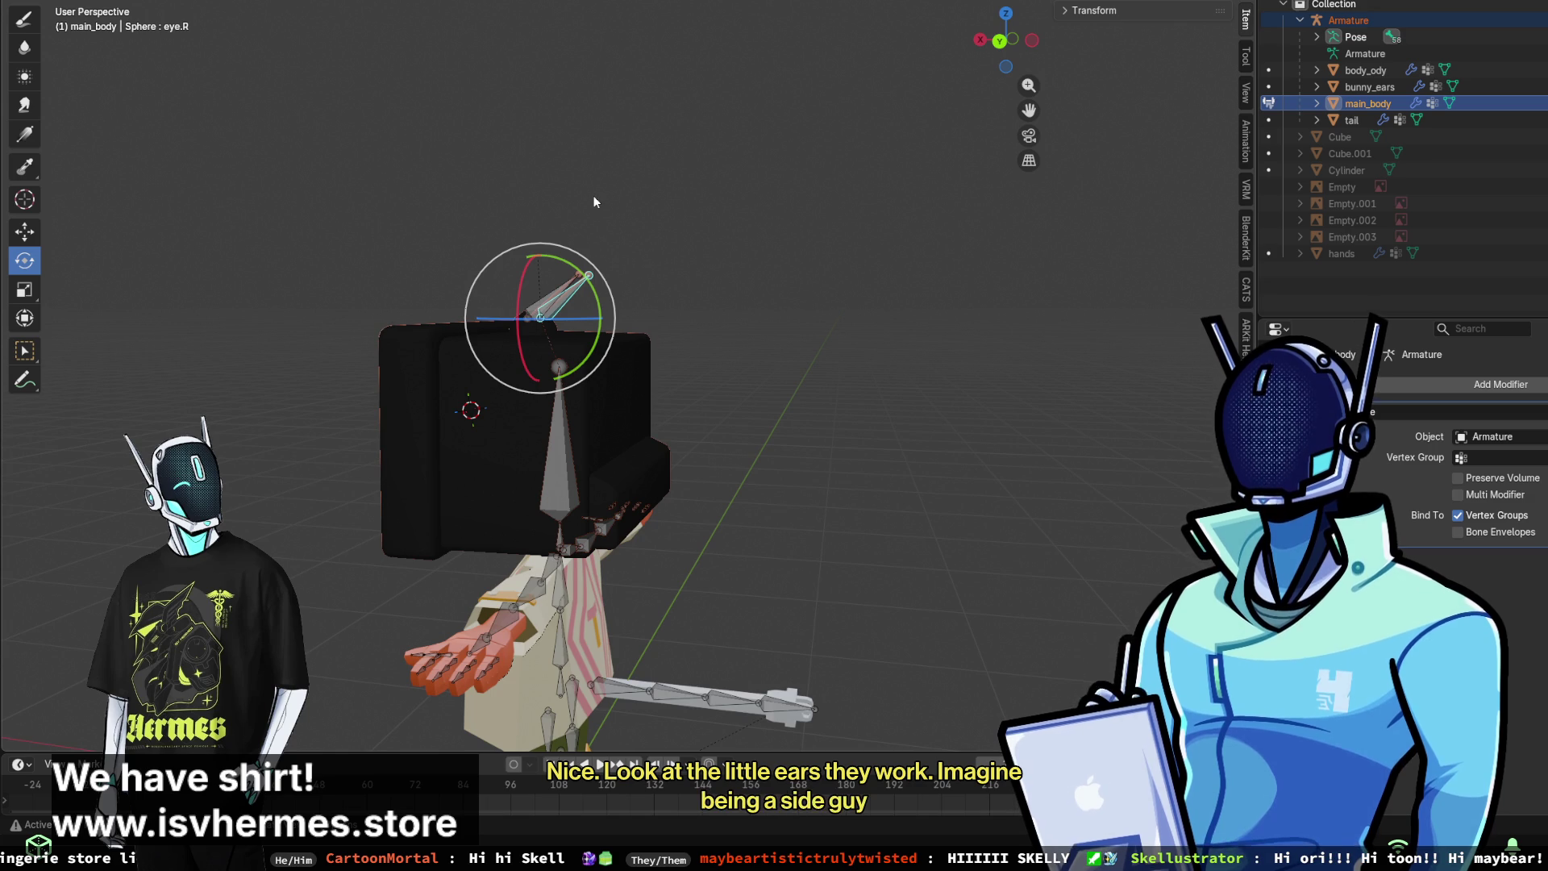
{"action": "scroll", "coordinate": [594, 195], "scroll_direction": "up", "scroll_amount": 3}
{"action": "mouse_move", "coordinate": [590, 197]}
{"action": "middle_mouse_down"}
{"action": "mouse_move", "coordinate": [786, 205]}
{"action": "mouse_move", "coordinate": [771, 327]}
{"action": "mouse_move", "coordinate": [844, 173]}
{"action": "mouse_move", "coordinate": [767, 202]}
{"action": "mouse_move", "coordinate": [703, 129]}
{"action": "mouse_move", "coordinate": [828, 430]}
{"action": "middle_mouse_up"}
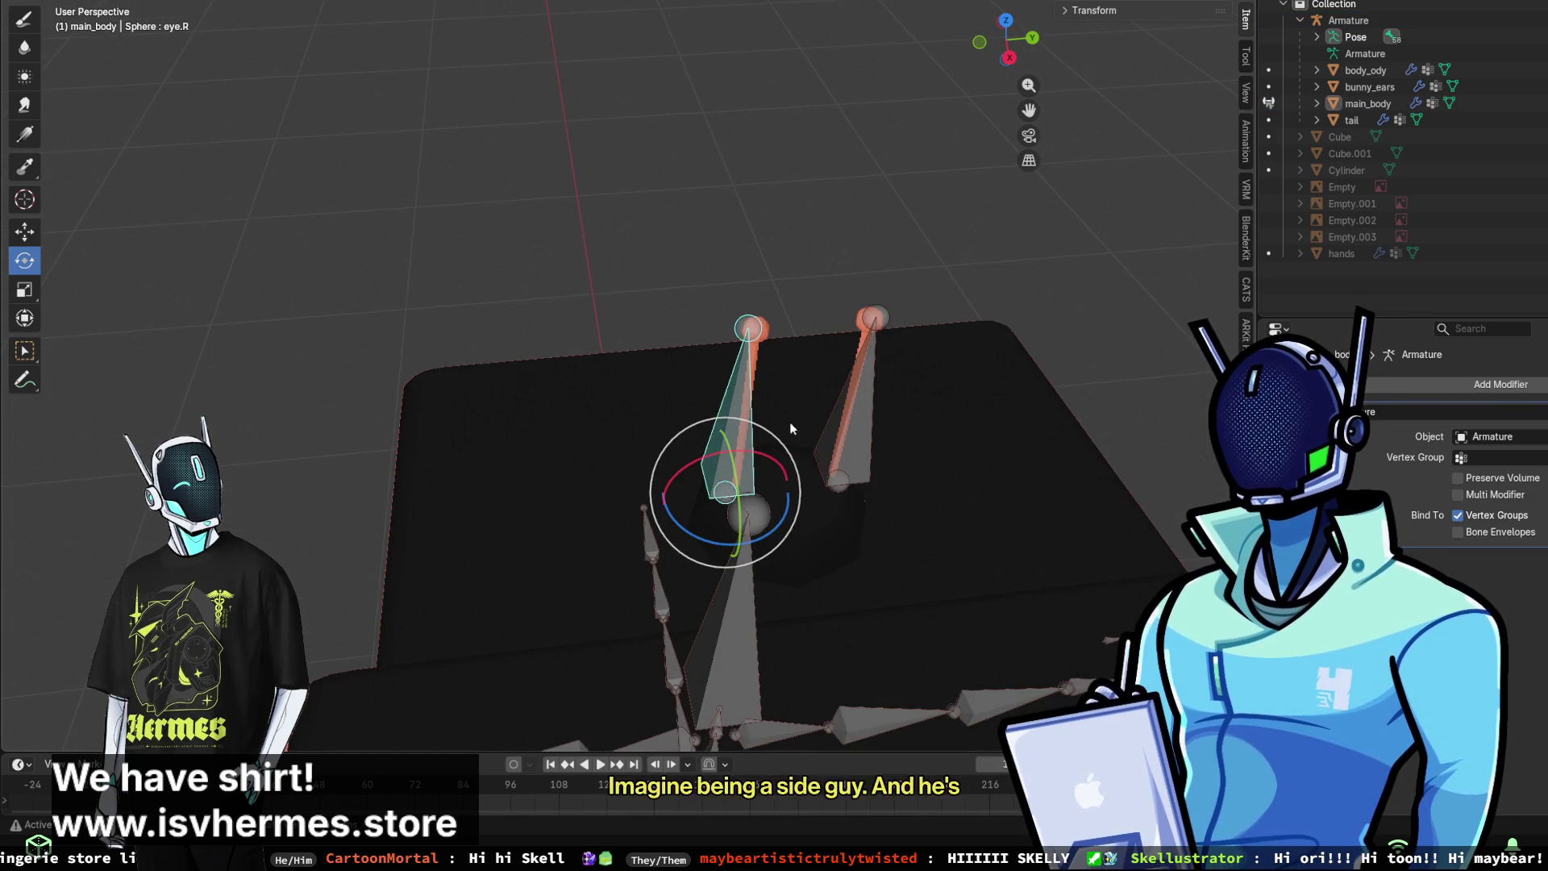
{"action": "left_click_drag", "start_coordinate": [747, 448], "coordinate": [733, 367]}
{"action": "middle_click_drag", "start_coordinate": [733, 361], "coordinate": [700, 312]}
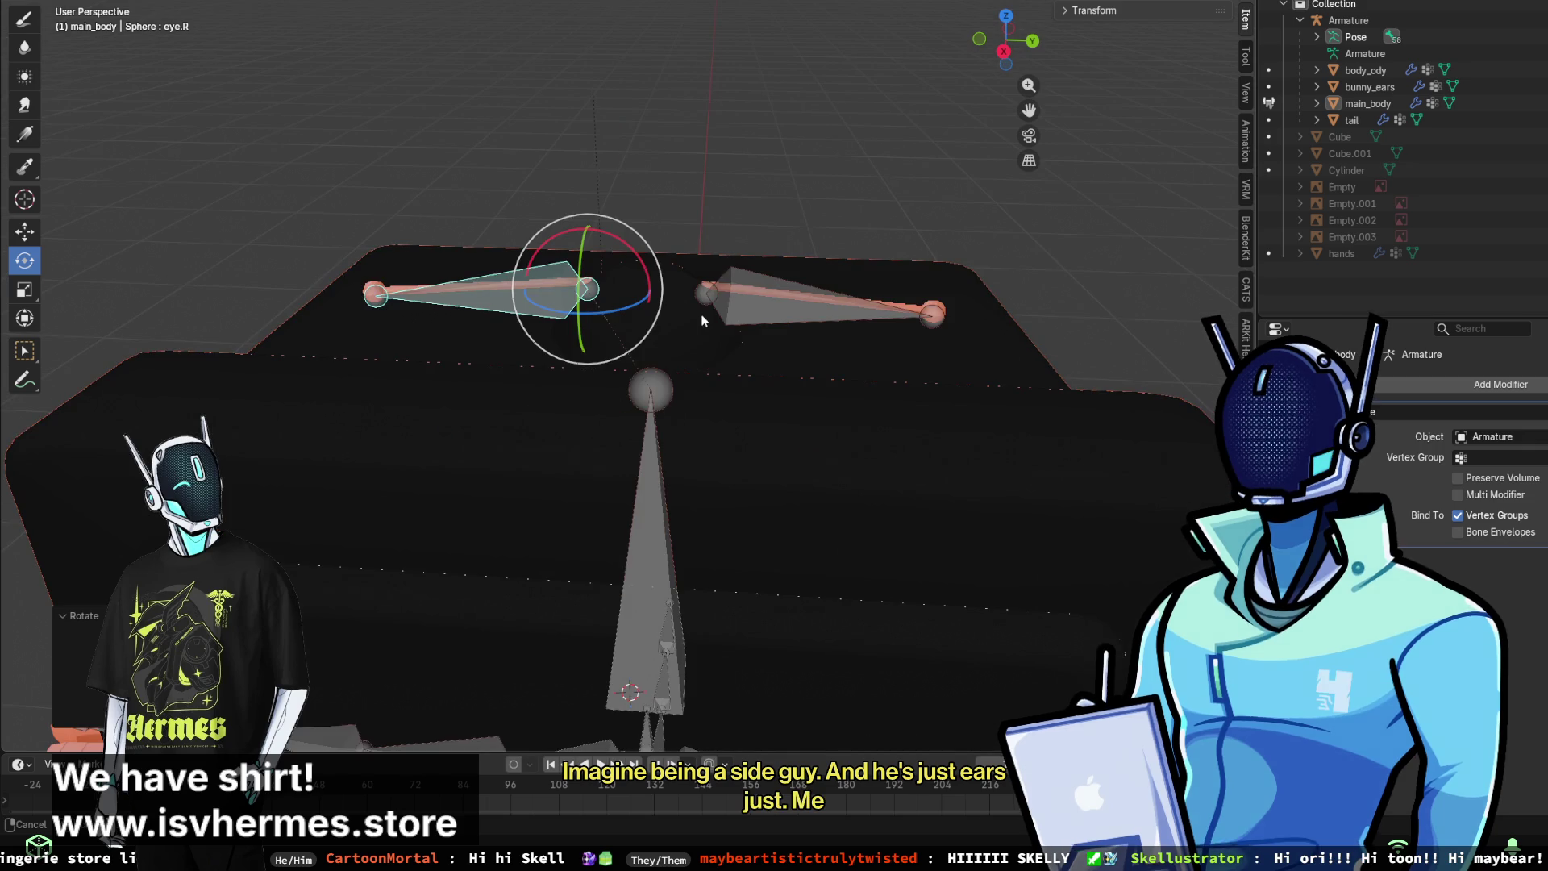
{"action": "key", "text": "ctrl+z"}
- Try a Y-locked ear rotation, cancel it, and switch main_body back to Object Mode
{"action": "mouse_move", "coordinate": [629, 246]}
{"action": "left_mouse_down"}
{"action": "mouse_move", "coordinate": [568, 274]}
{"action": "mouse_move", "coordinate": [555, 238]}
{"action": "mouse_move", "coordinate": [576, 255]}
{"action": "left_mouse_up"}
{"action": "key", "text": "ctrl+z"}
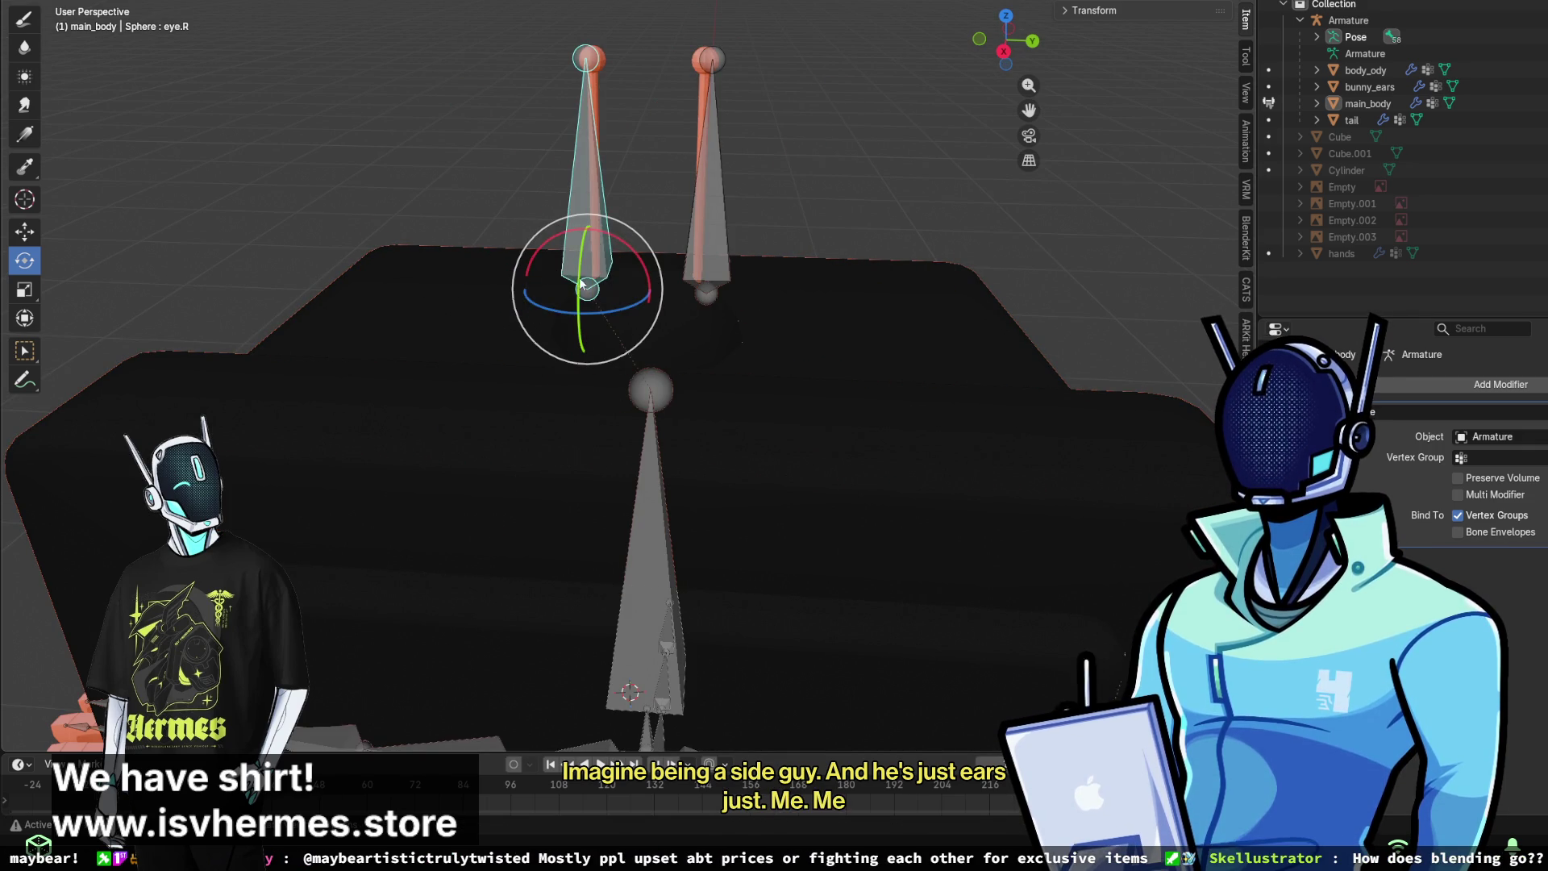
{"action": "key", "text": "r"}
{"action": "key", "text": "y"}
{"action": "key", "text": "Escape"}
{"action": "mouse_move", "coordinate": [1024, 168]}
{"action": "middle_mouse_down"}
{"action": "mouse_move", "coordinate": [844, 152]}
{"action": "mouse_move", "coordinate": [627, 210]}
{"action": "middle_mouse_up"}
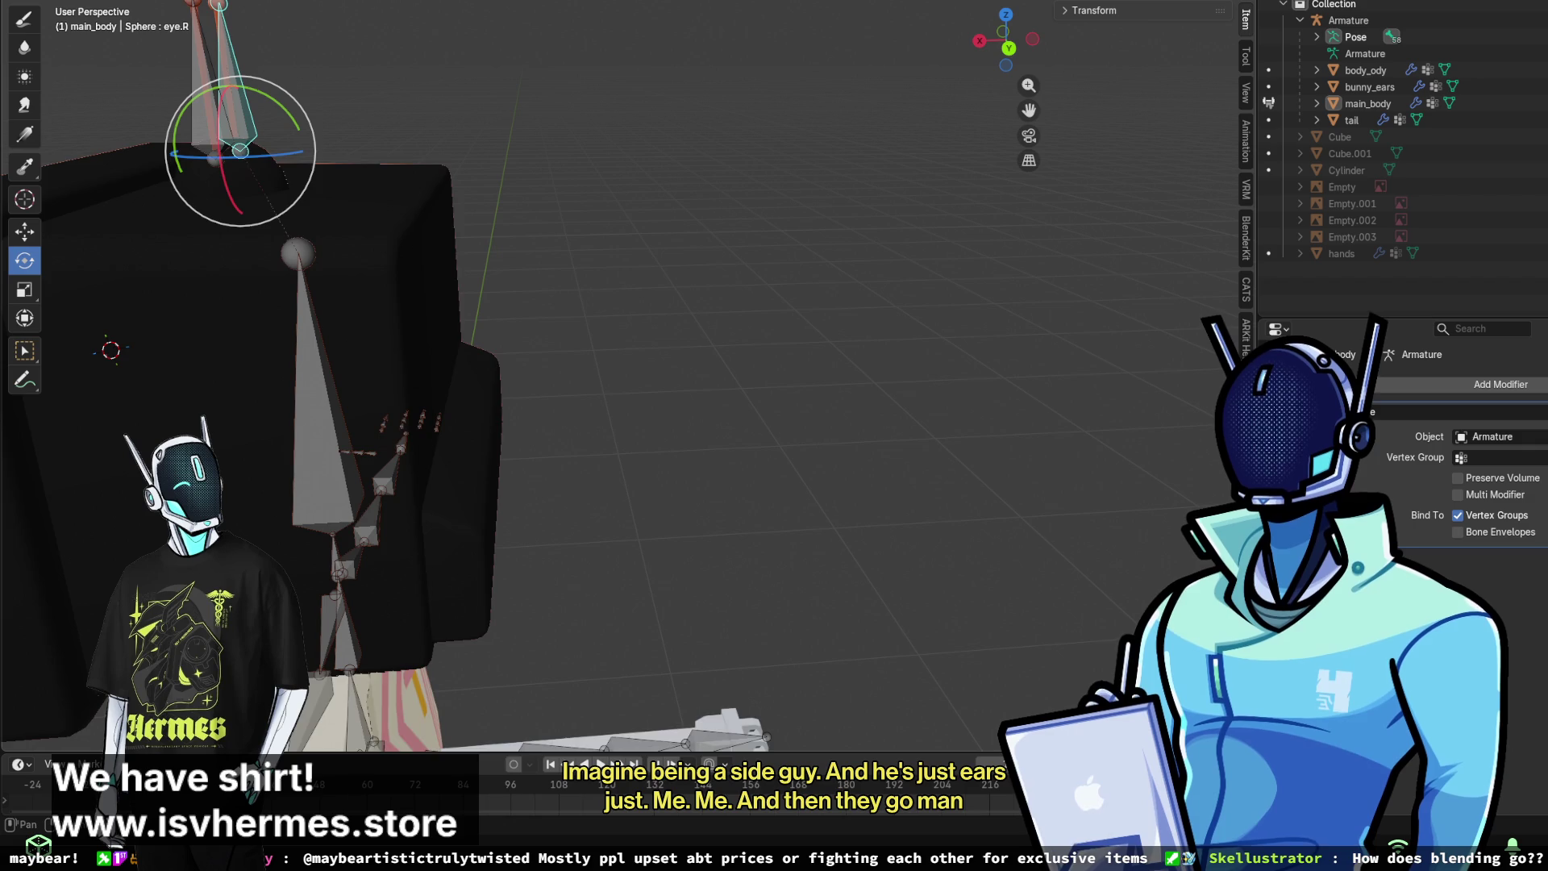
{"action": "left_click", "coordinate": [93, 1]}
{"action": "left_click", "coordinate": [80, 50]}
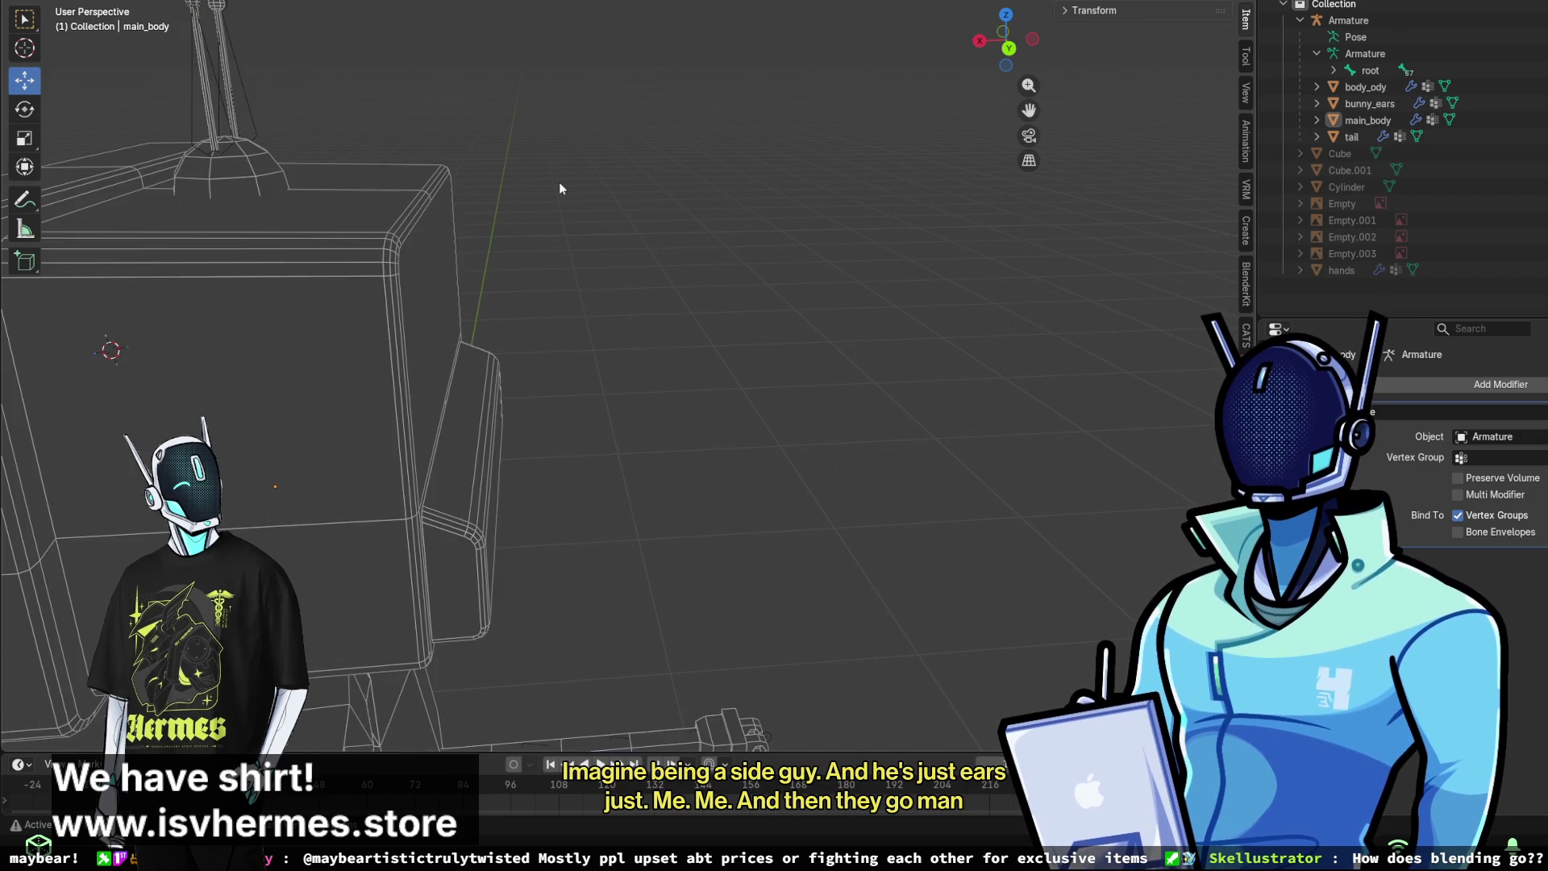
- Enter Edit Mode on main_body and turn off X-ray for a solid close view of the head
{"action": "scroll", "coordinate": [559, 181], "scroll_direction": "down", "scroll_amount": 3}
{"action": "left_click", "coordinate": [93, 2]}
{"action": "left_click", "coordinate": [88, 4]}
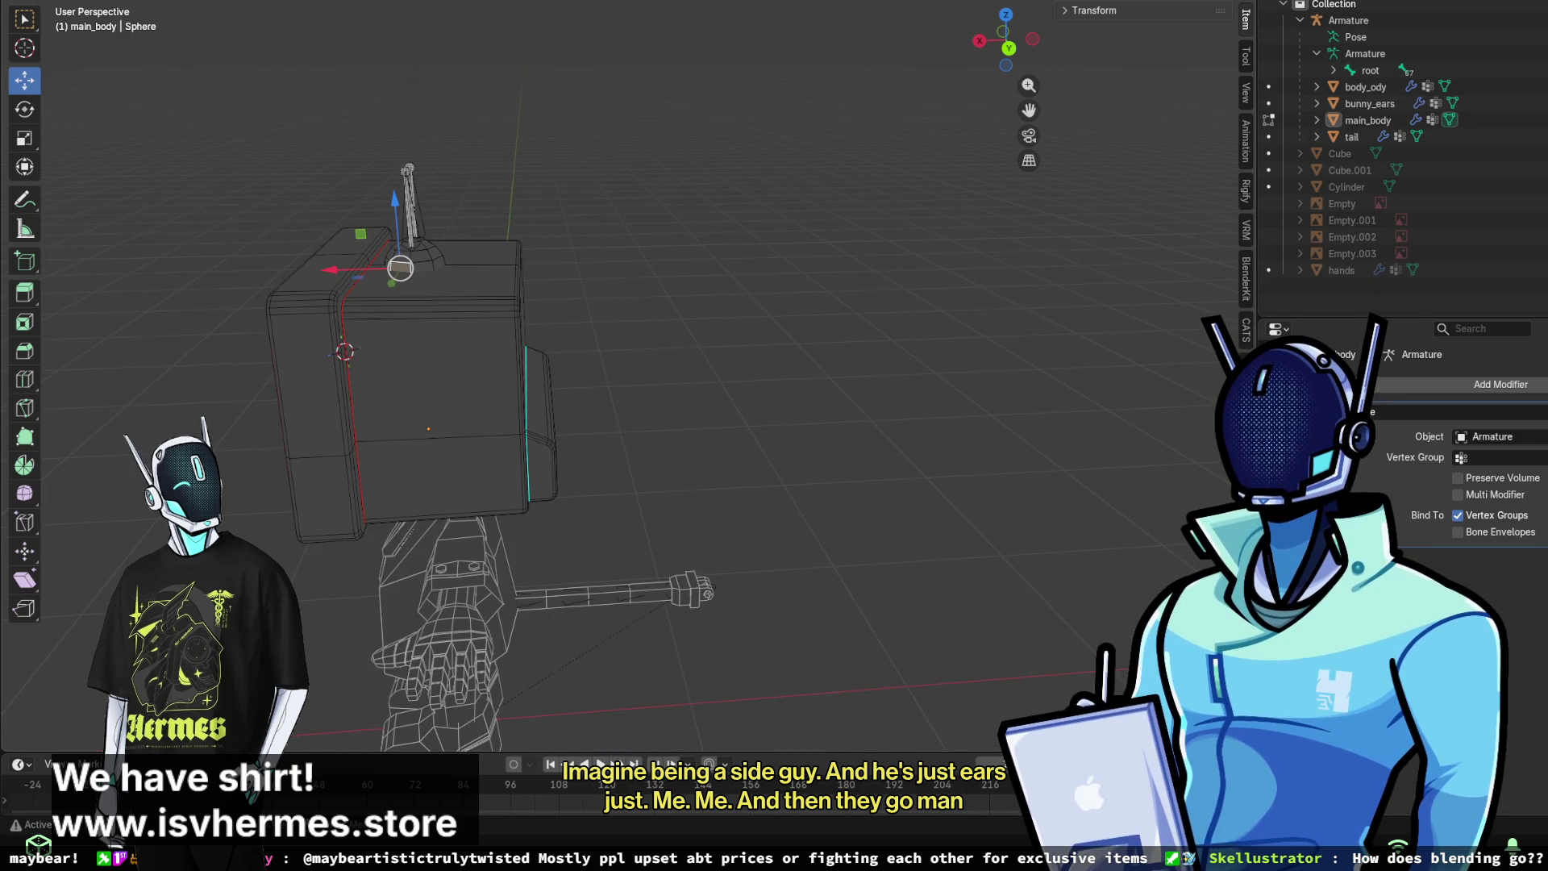
{"action": "key", "text": "shift+z"}
{"action": "middle_click_drag", "start_coordinate": [750, 137], "coordinate": [796, 111]}
{"action": "key", "text": "alt+z"}
{"action": "middle_click_drag", "start_coordinate": [726, 363], "coordinate": [814, 347]}
- Return main_body to Object Mode and inspect the whole shaded character from angled and front views
{"action": "left_click", "coordinate": [89, 4]}
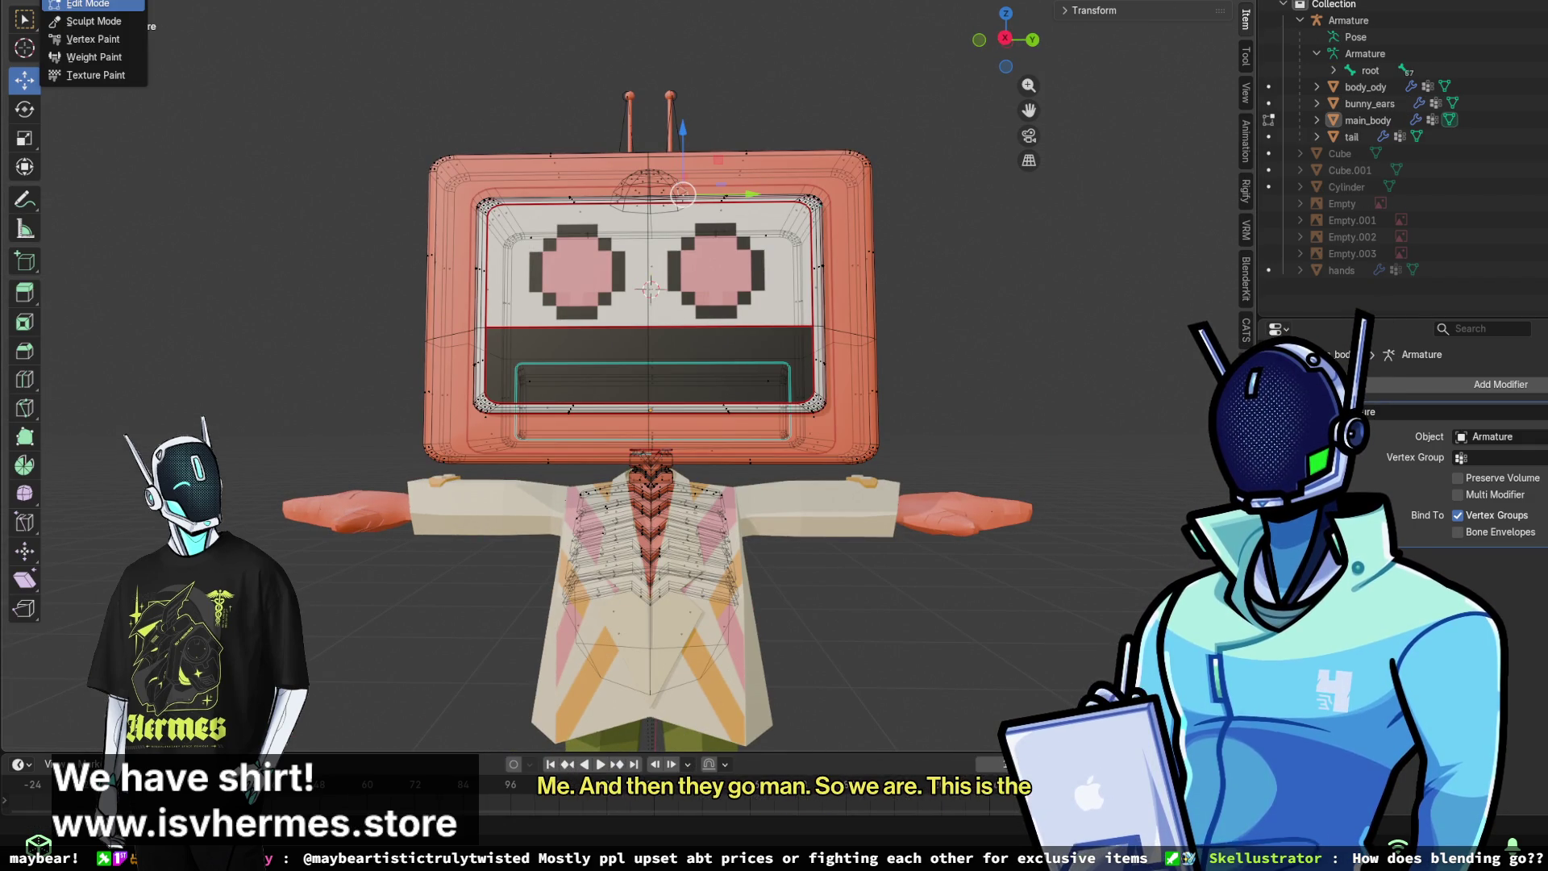
{"action": "left_click", "coordinate": [84, 24]}
{"action": "scroll", "coordinate": [613, 250], "scroll_direction": "down", "scroll_amount": 5}
{"action": "mouse_move", "coordinate": [564, 290]}
{"action": "middle_mouse_down"}
{"action": "mouse_move", "coordinate": [651, 198]}
{"action": "mouse_move", "coordinate": [853, 313]}
{"action": "mouse_move", "coordinate": [887, 438]}
{"action": "mouse_move", "coordinate": [728, 442]}
{"action": "mouse_move", "coordinate": [659, 400]}
{"action": "mouse_move", "coordinate": [753, 390]}
{"action": "mouse_move", "coordinate": [912, 584]}
{"action": "middle_mouse_up"}
{"action": "scroll", "coordinate": [854, 313], "scroll_direction": "up", "scroll_amount": 4}
{"action": "scroll", "coordinate": [852, 333], "scroll_direction": "down", "scroll_amount": 4}
{"action": "scroll", "coordinate": [660, 400], "scroll_direction": "up", "scroll_amount": 4}
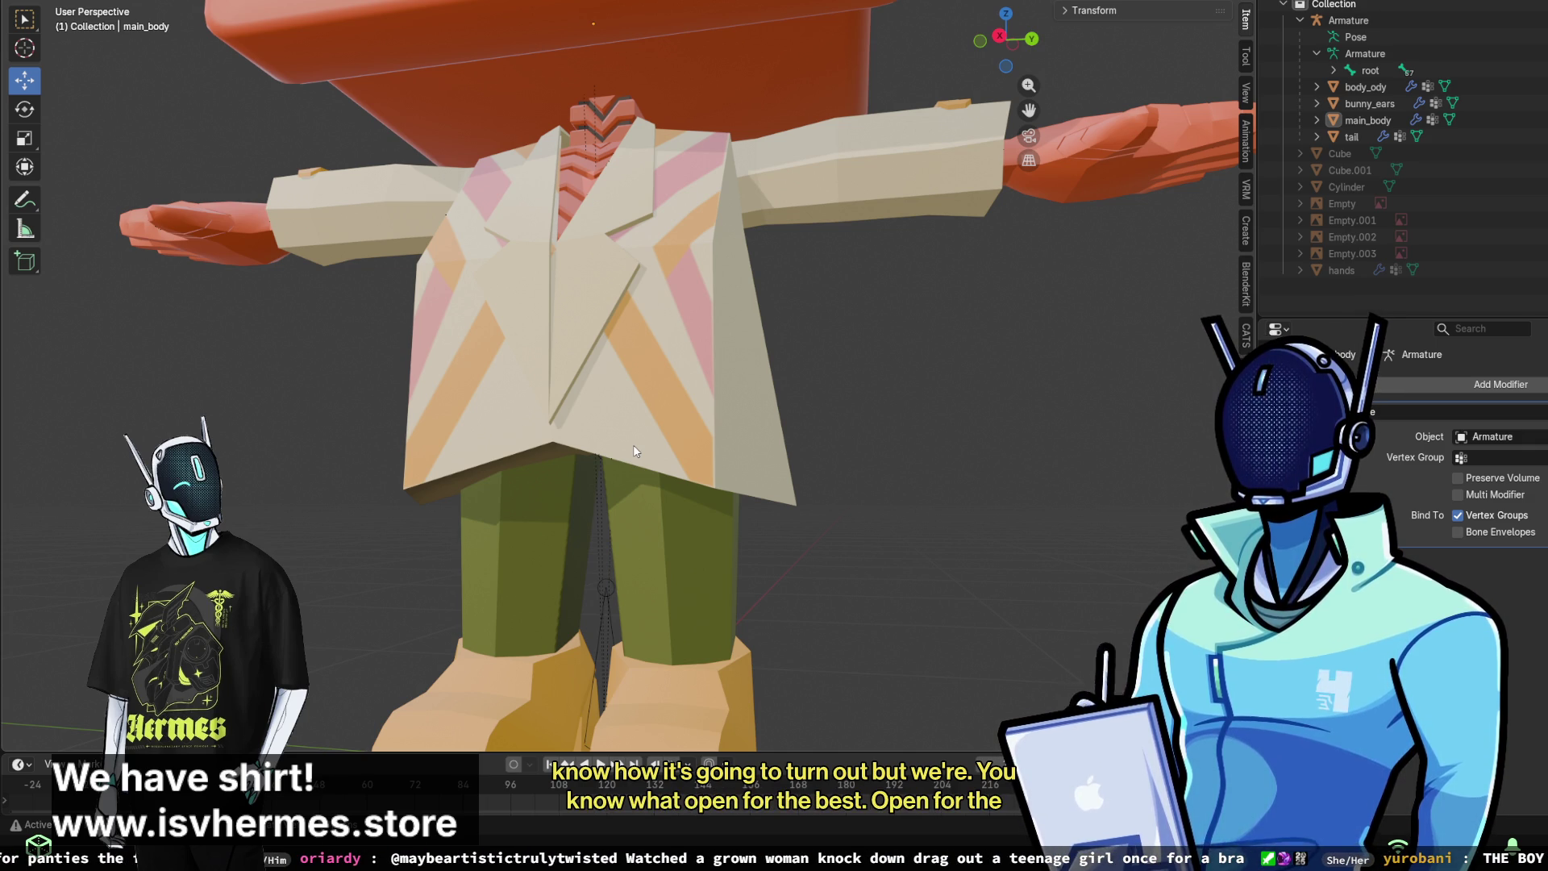
{"action": "scroll", "coordinate": [814, 417], "scroll_direction": "down", "scroll_amount": 3}
{"action": "mouse_move", "coordinate": [814, 418]}
{"action": "middle_mouse_down"}
{"action": "mouse_move", "coordinate": [941, 487]}
{"action": "mouse_move", "coordinate": [814, 444]}
{"action": "middle_mouse_up"}
{"action": "scroll", "coordinate": [840, 457], "scroll_direction": "down", "scroll_amount": 2}
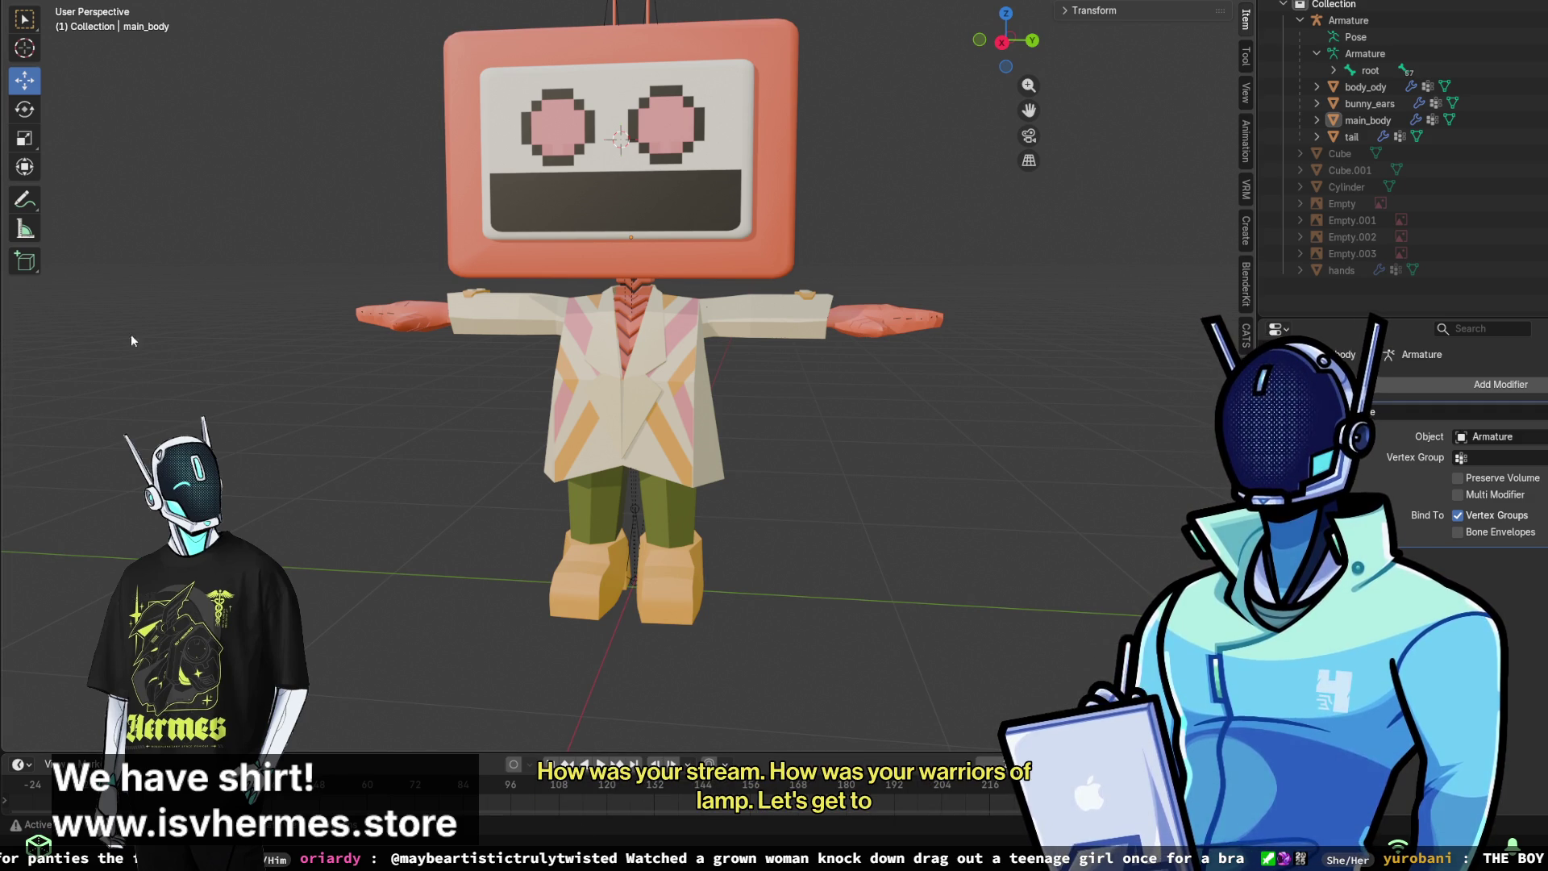
- Select main_body, run Check VRM Model from the VRM sidebar tab, and dismiss the report
{"action": "mouse_move", "coordinate": [1033, 110]}
{"action": "middle_mouse_down"}
{"action": "mouse_move", "coordinate": [886, 129]}
{"action": "mouse_move", "coordinate": [798, 161]}
{"action": "mouse_move", "coordinate": [806, 178]}
{"action": "middle_mouse_up"}
{"action": "left_click", "coordinate": [798, 161]}
{"action": "middle_click_drag", "start_coordinate": [1007, 49], "coordinate": [1085, 58]}
{"action": "middle_click_drag", "start_coordinate": [1064, 228], "coordinate": [1015, 350], "text": "shift"}
{"action": "left_click", "coordinate": [1248, 96]}
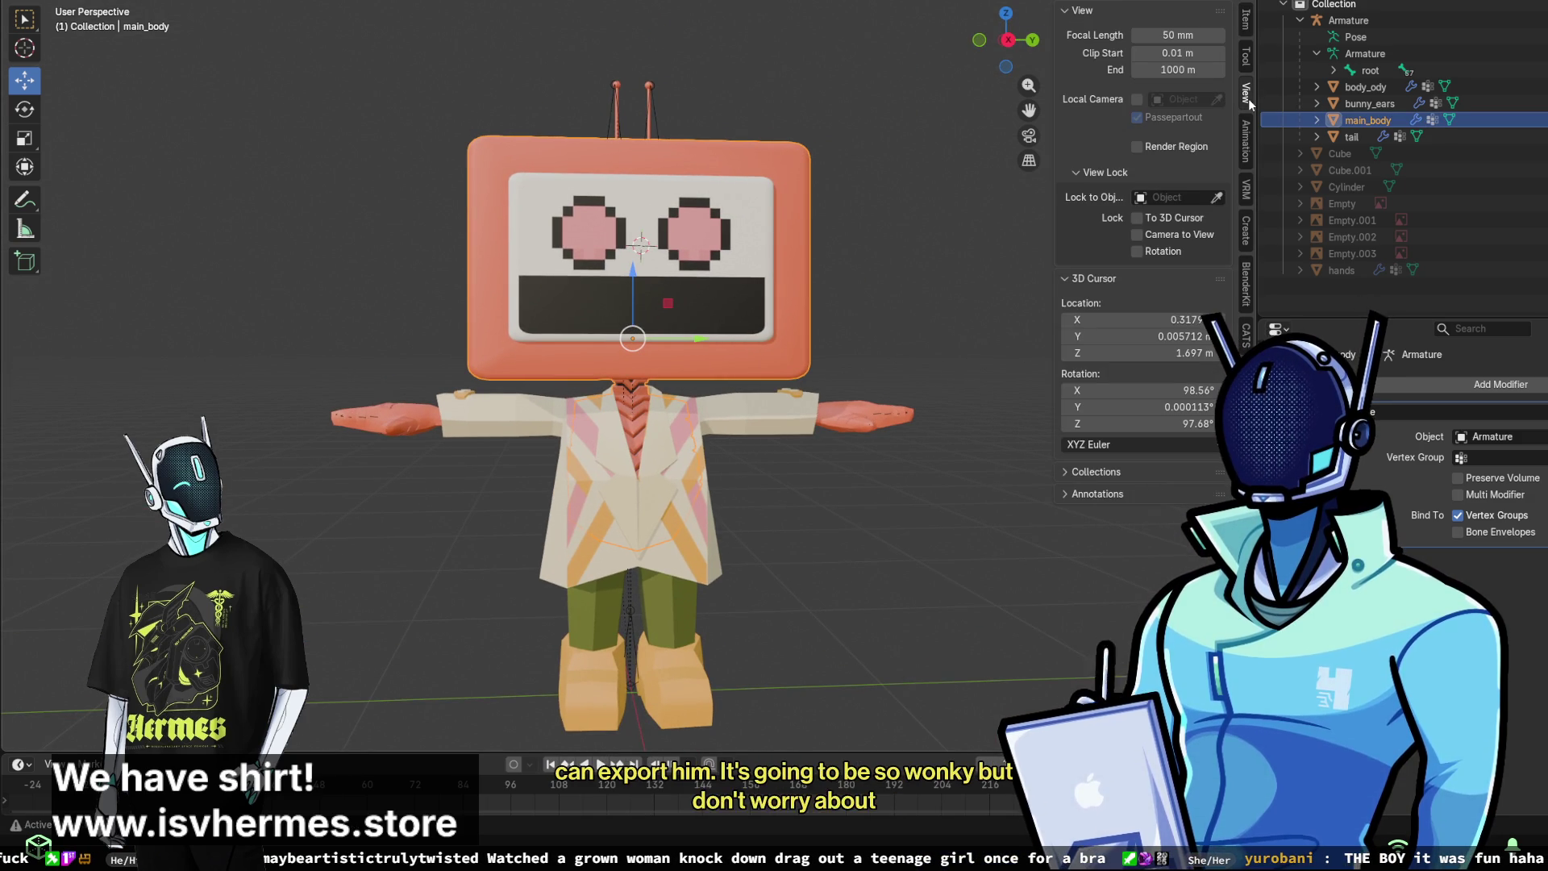
{"action": "left_click", "coordinate": [1247, 189]}
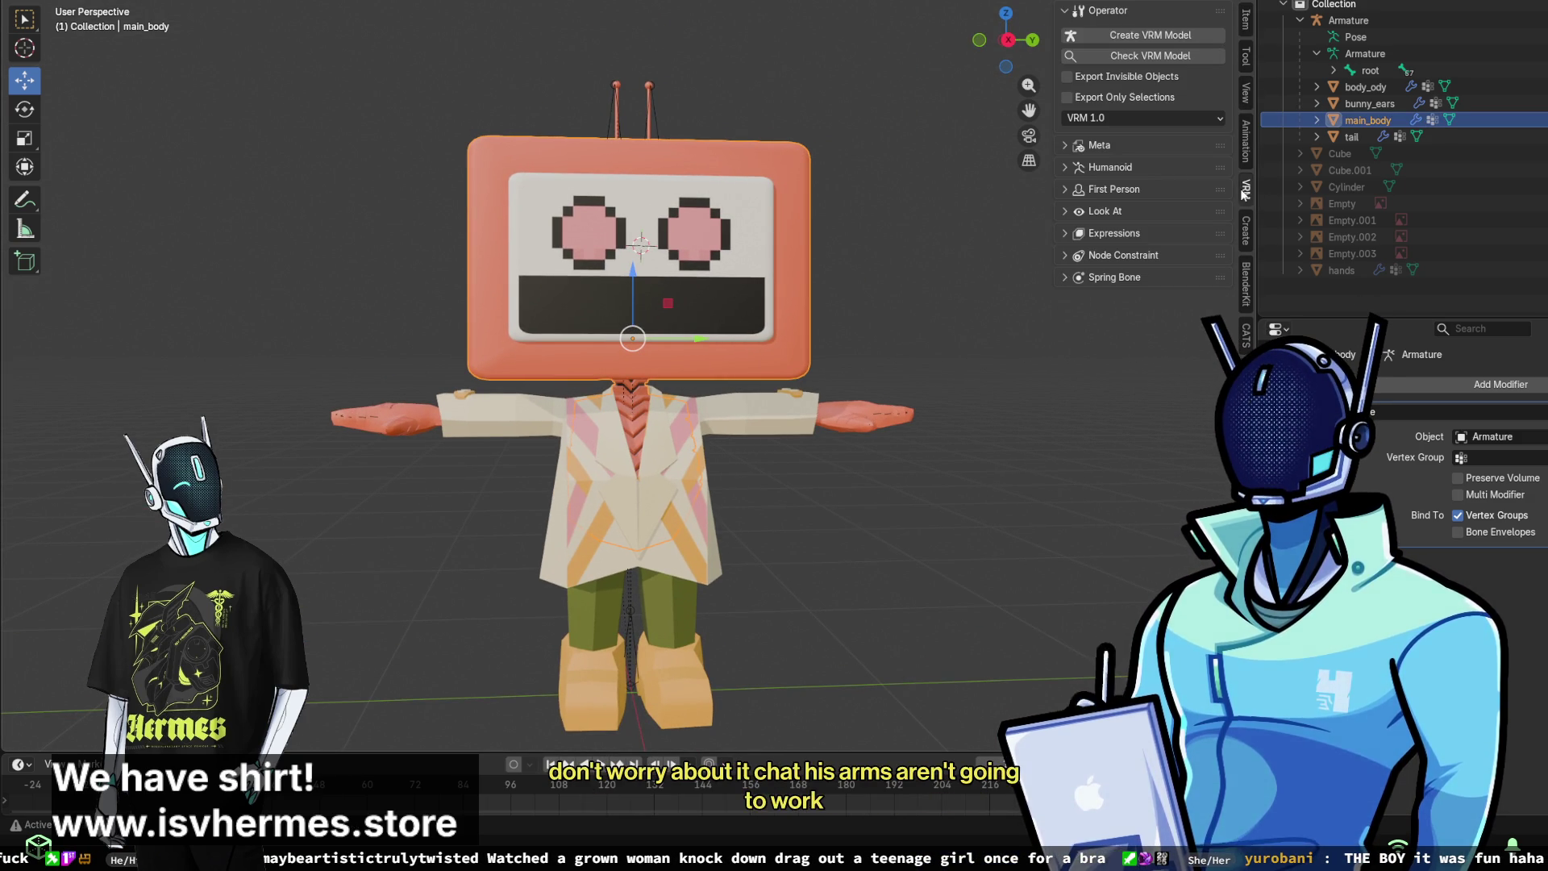
{"action": "left_click", "coordinate": [1096, 60]}
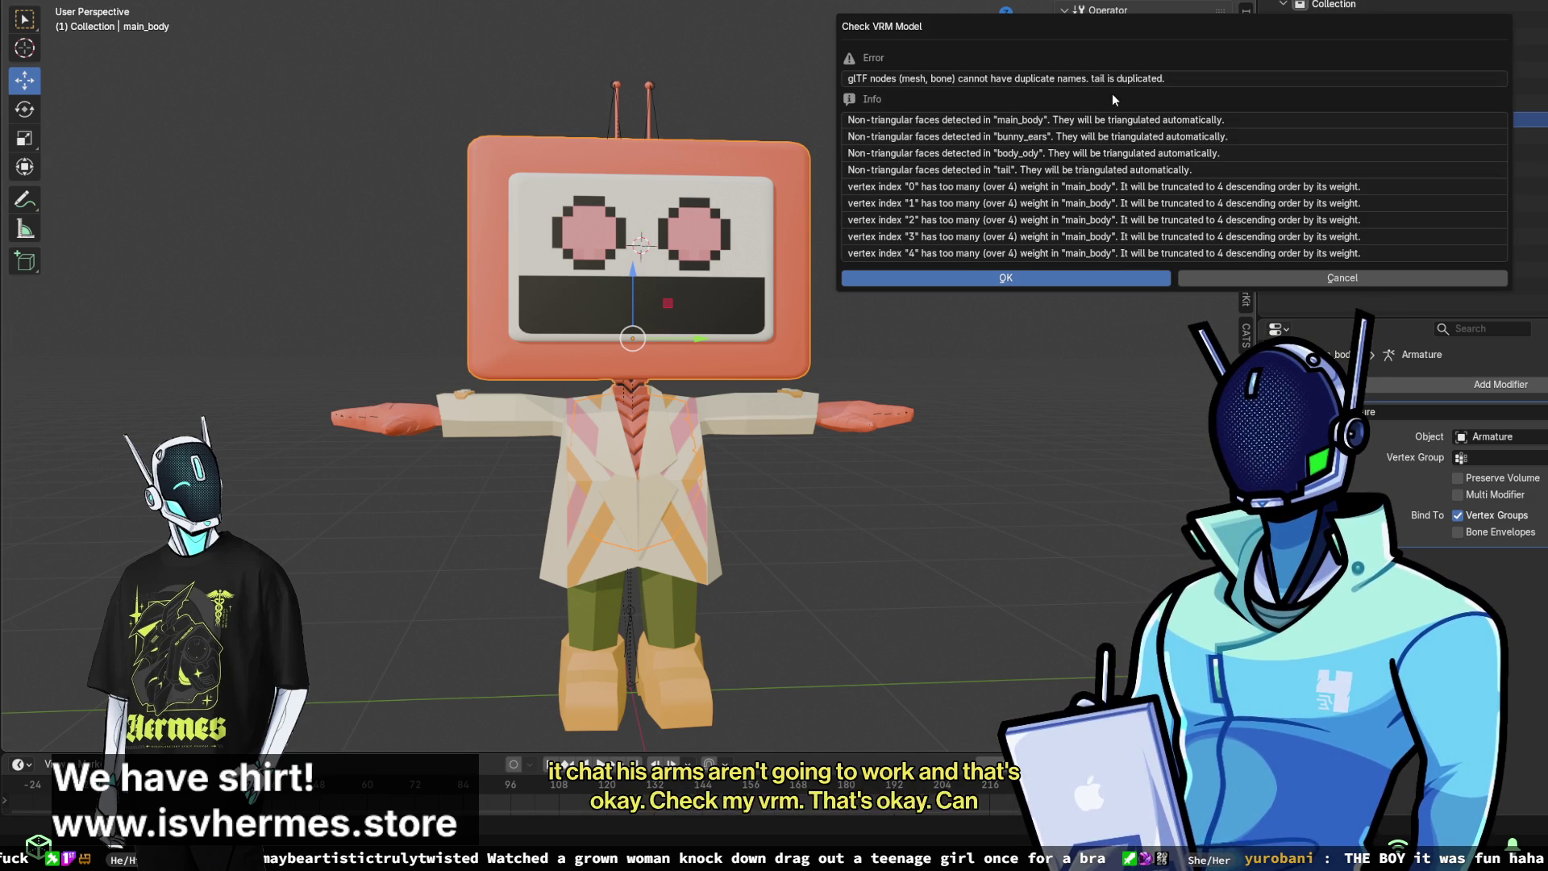
{"action": "left_click", "coordinate": [1105, 276]}
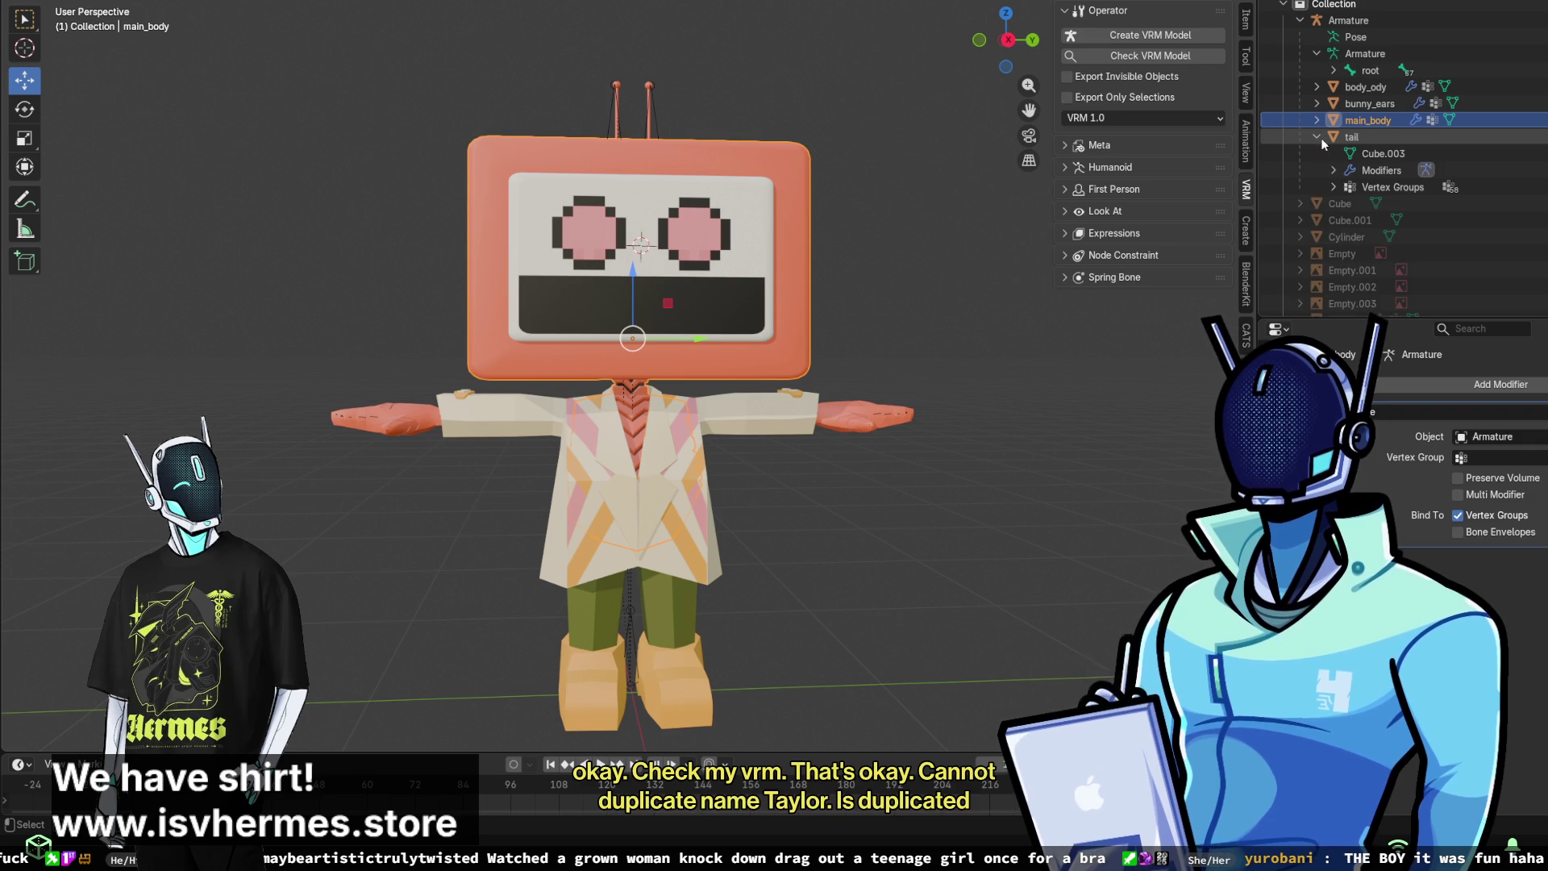
- Rename the tail object to tail_mesh in the Outliner and re-run the VRM check
{"action": "double_click", "coordinate": [1361, 137]}
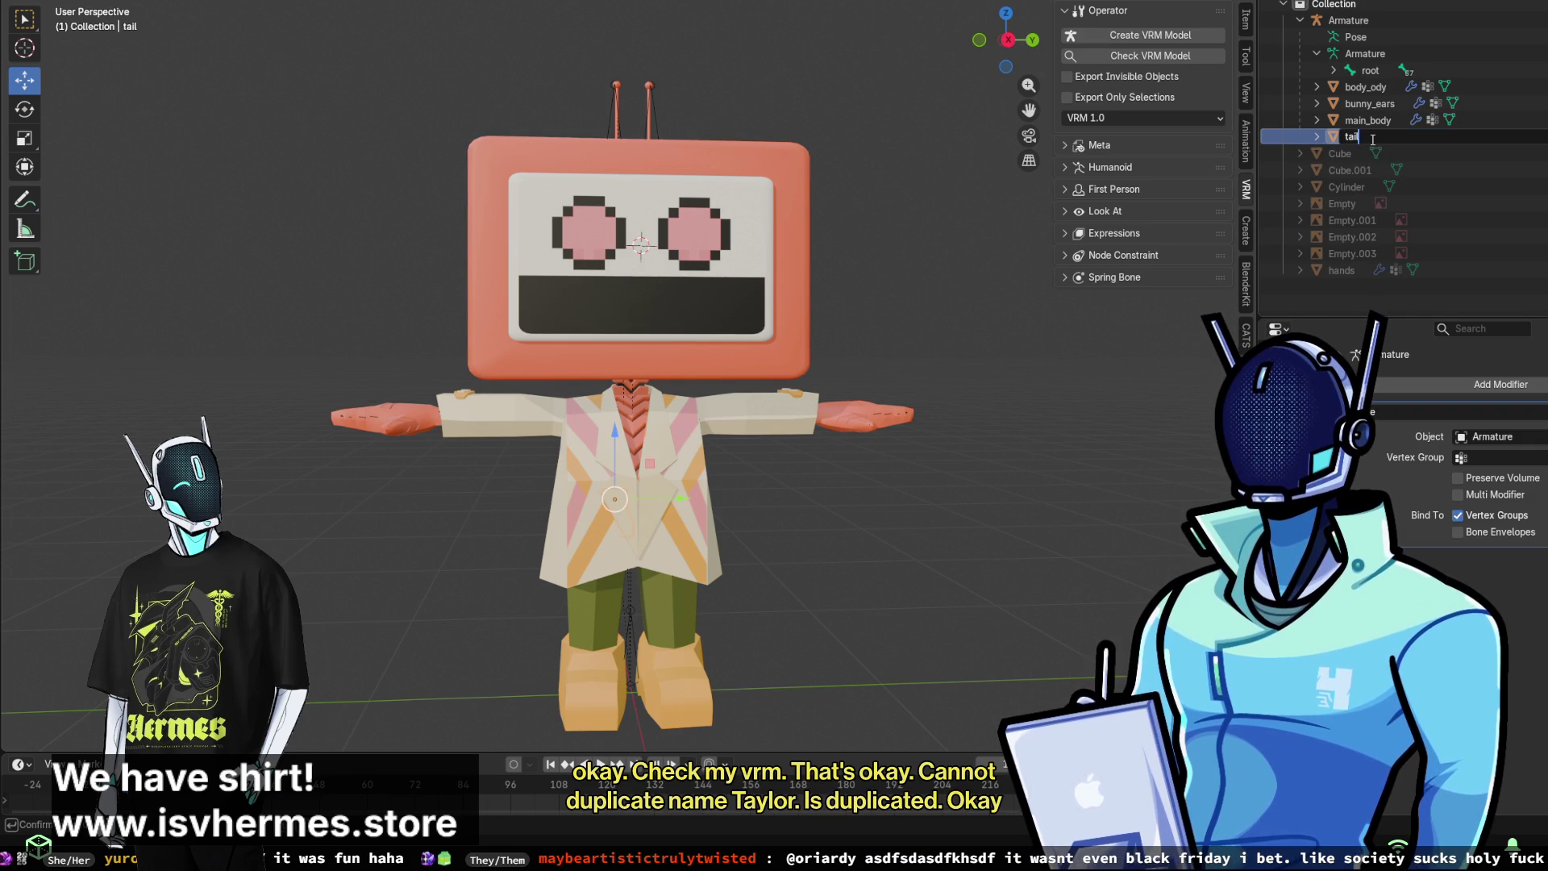
{"action": "type", "text": "_Bo"}
{"action": "key", "text": "Return"}
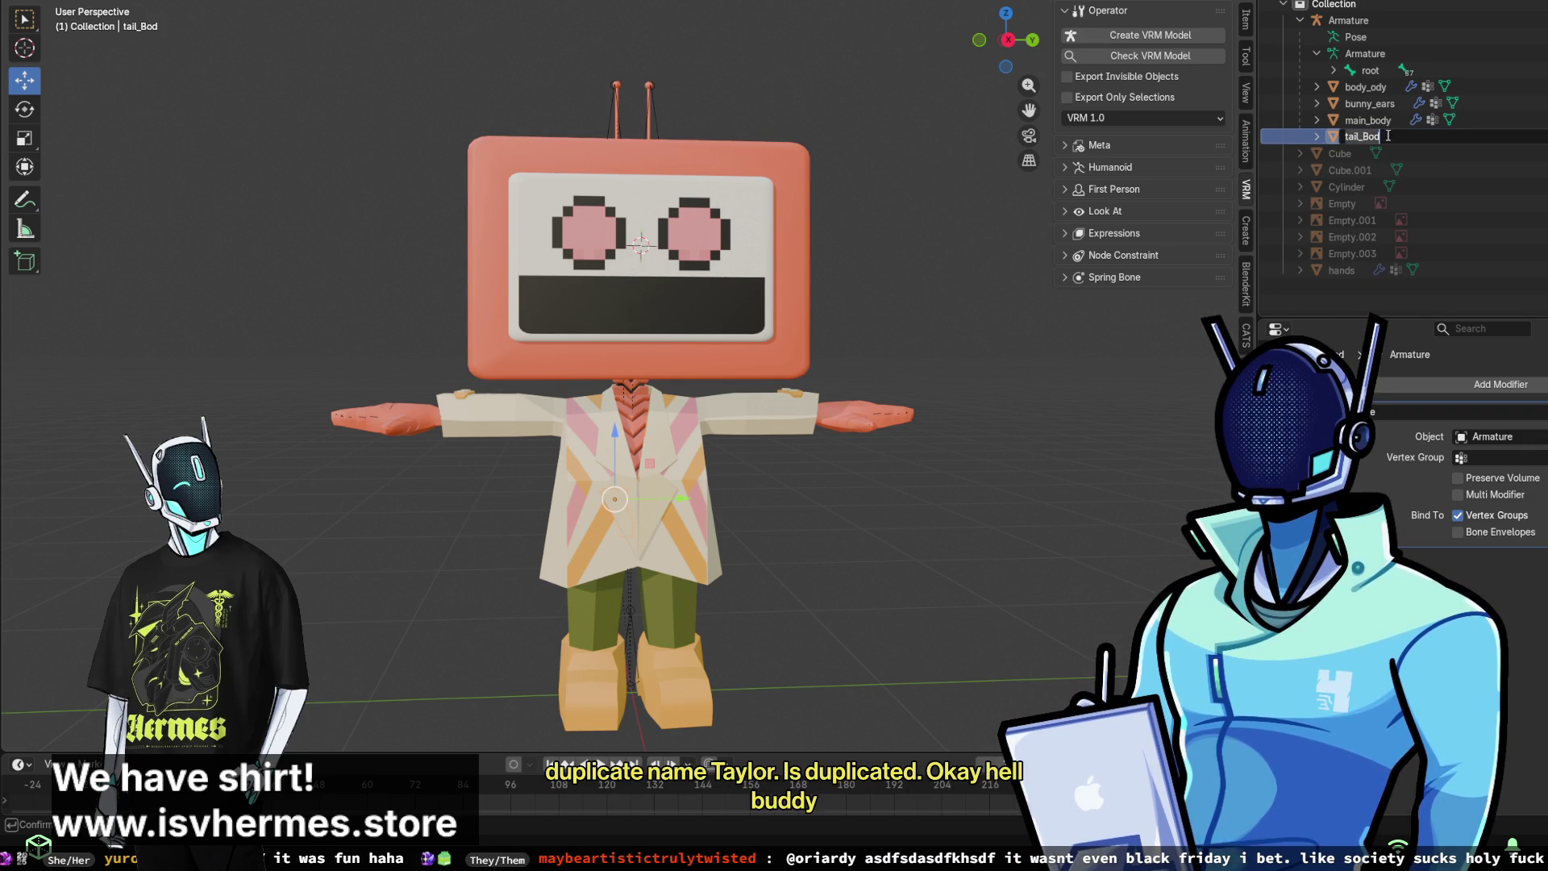
{"action": "key", "text": "BackSpace"}
{"action": "key", "text": "BackSpace"}
{"action": "key", "text": "BackSpace"}
{"action": "type", "text": "mesh"}
{"action": "key", "text": "Return"}
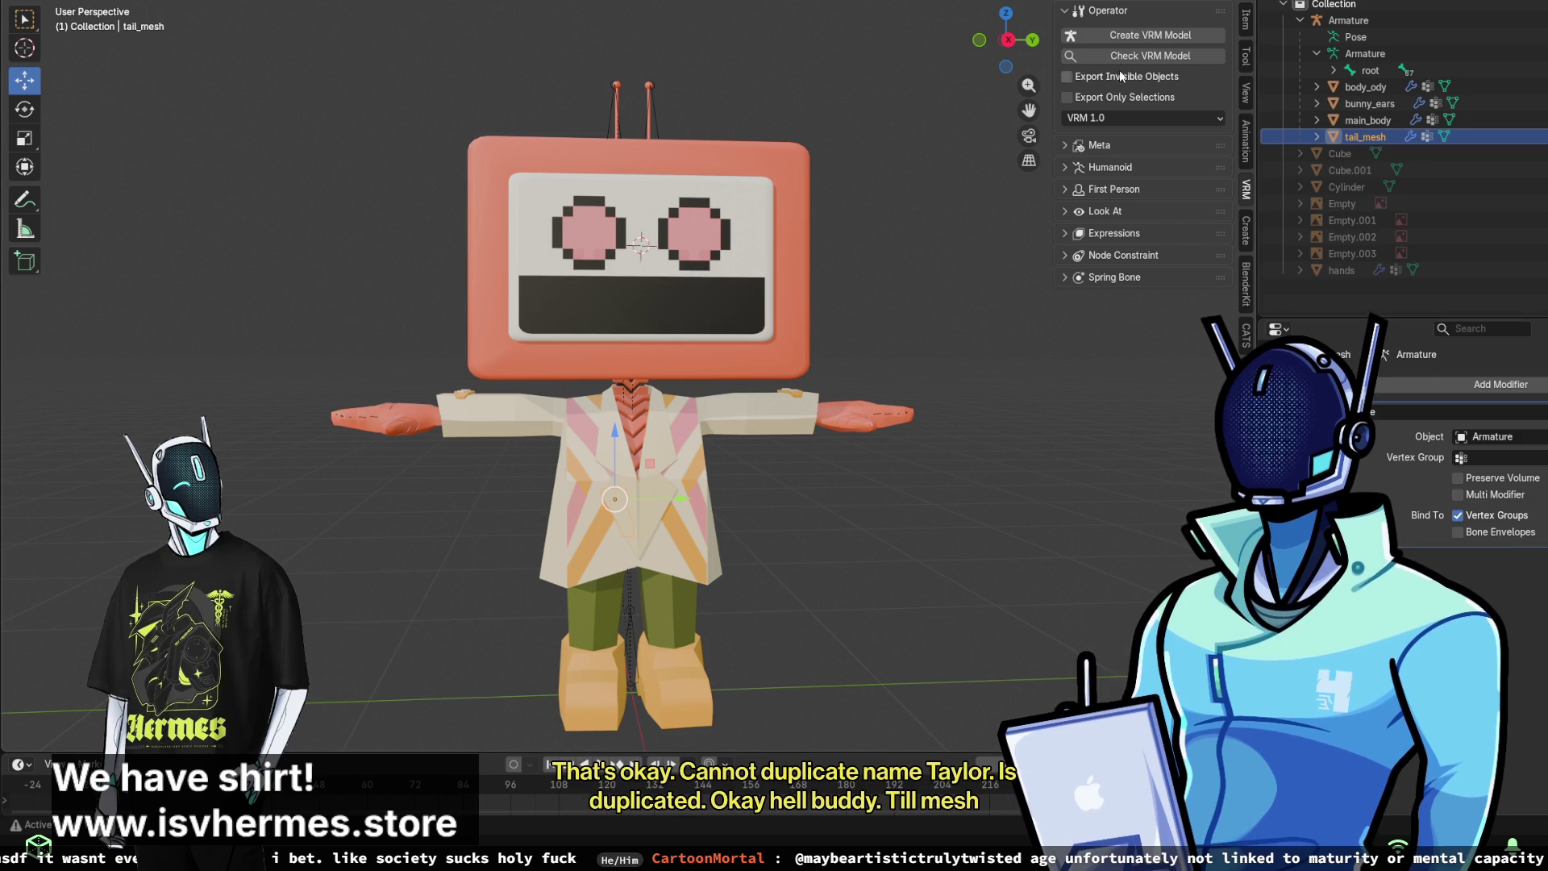
{"action": "left_click", "coordinate": [1128, 42]}
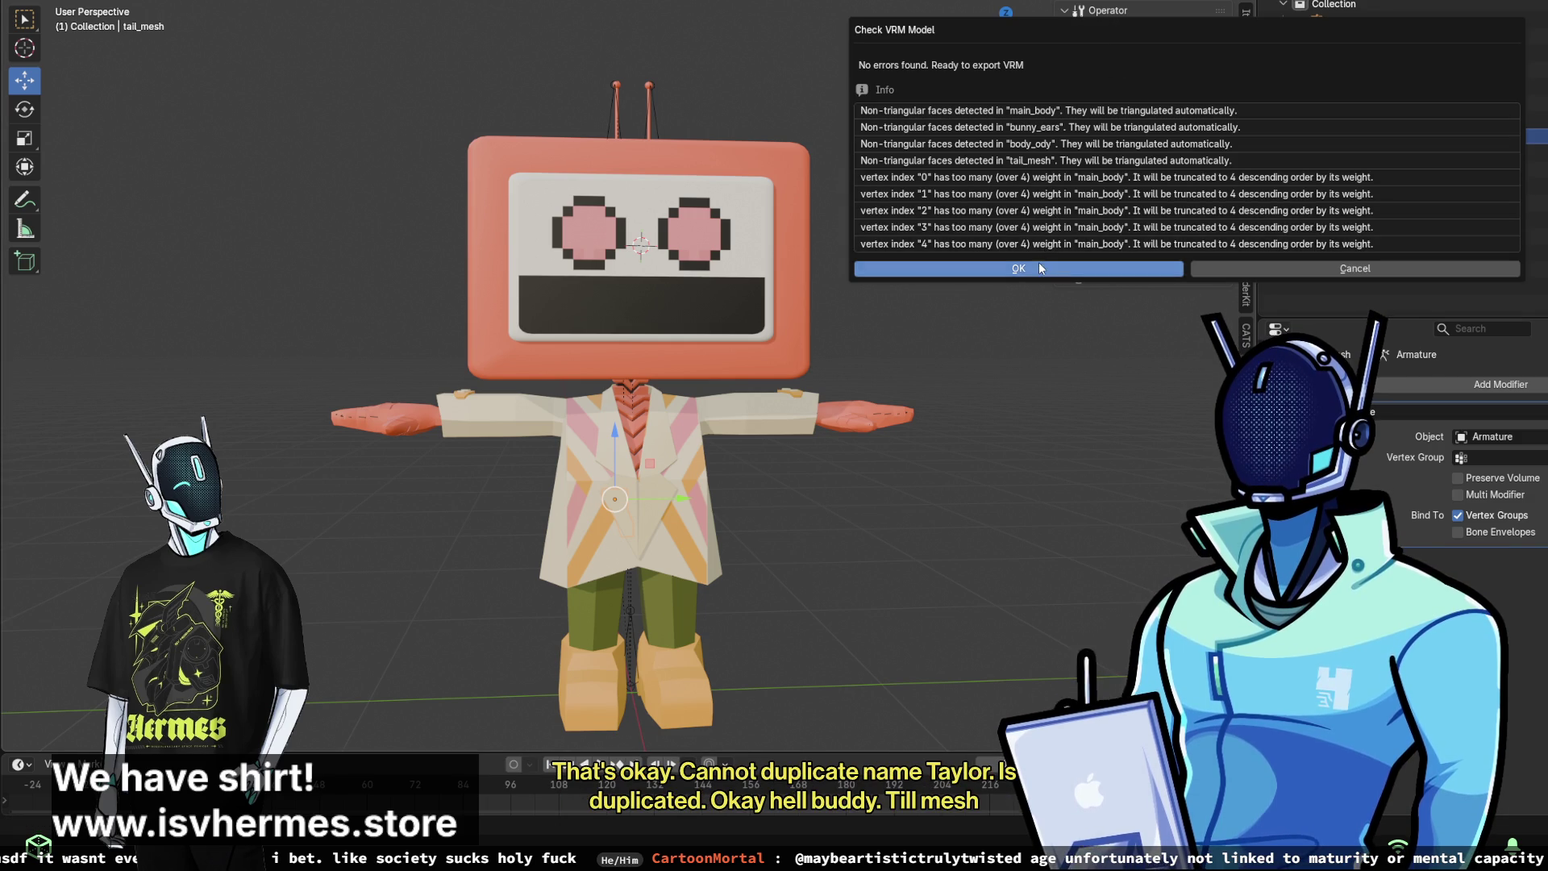
- Review the passing VRM check and the File menu's export options, then select and frame main_body
{"action": "mouse_move", "coordinate": [946, 265]}
{"action": "middle_mouse_down"}
{"action": "mouse_move", "coordinate": [824, 200]}
{"action": "mouse_move", "coordinate": [740, 218]}
{"action": "middle_mouse_up"}
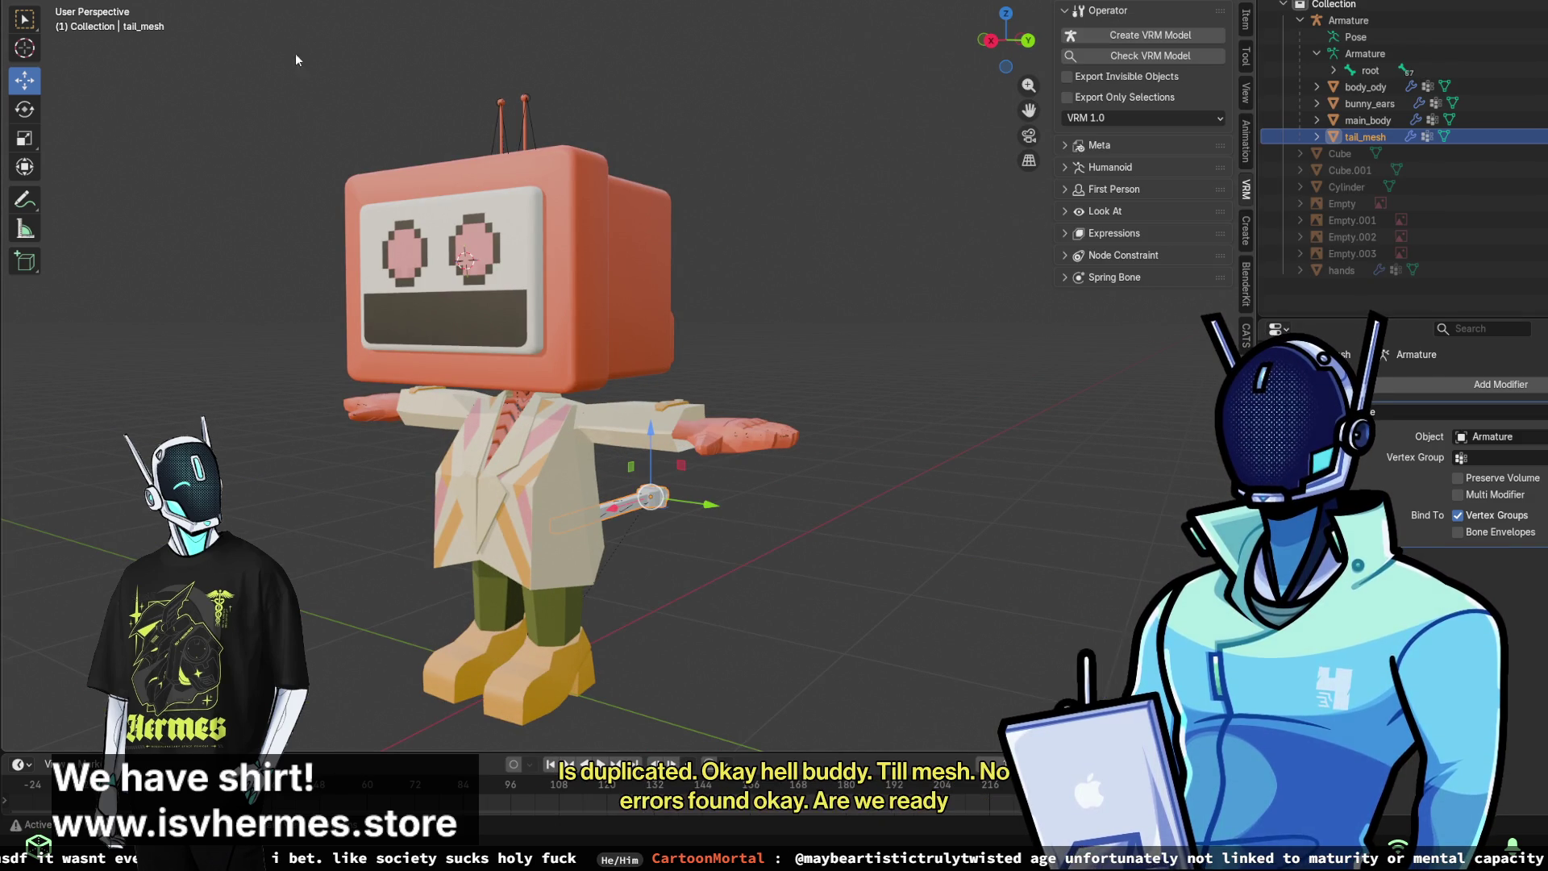
{"action": "right_click", "coordinate": [105, 201]}
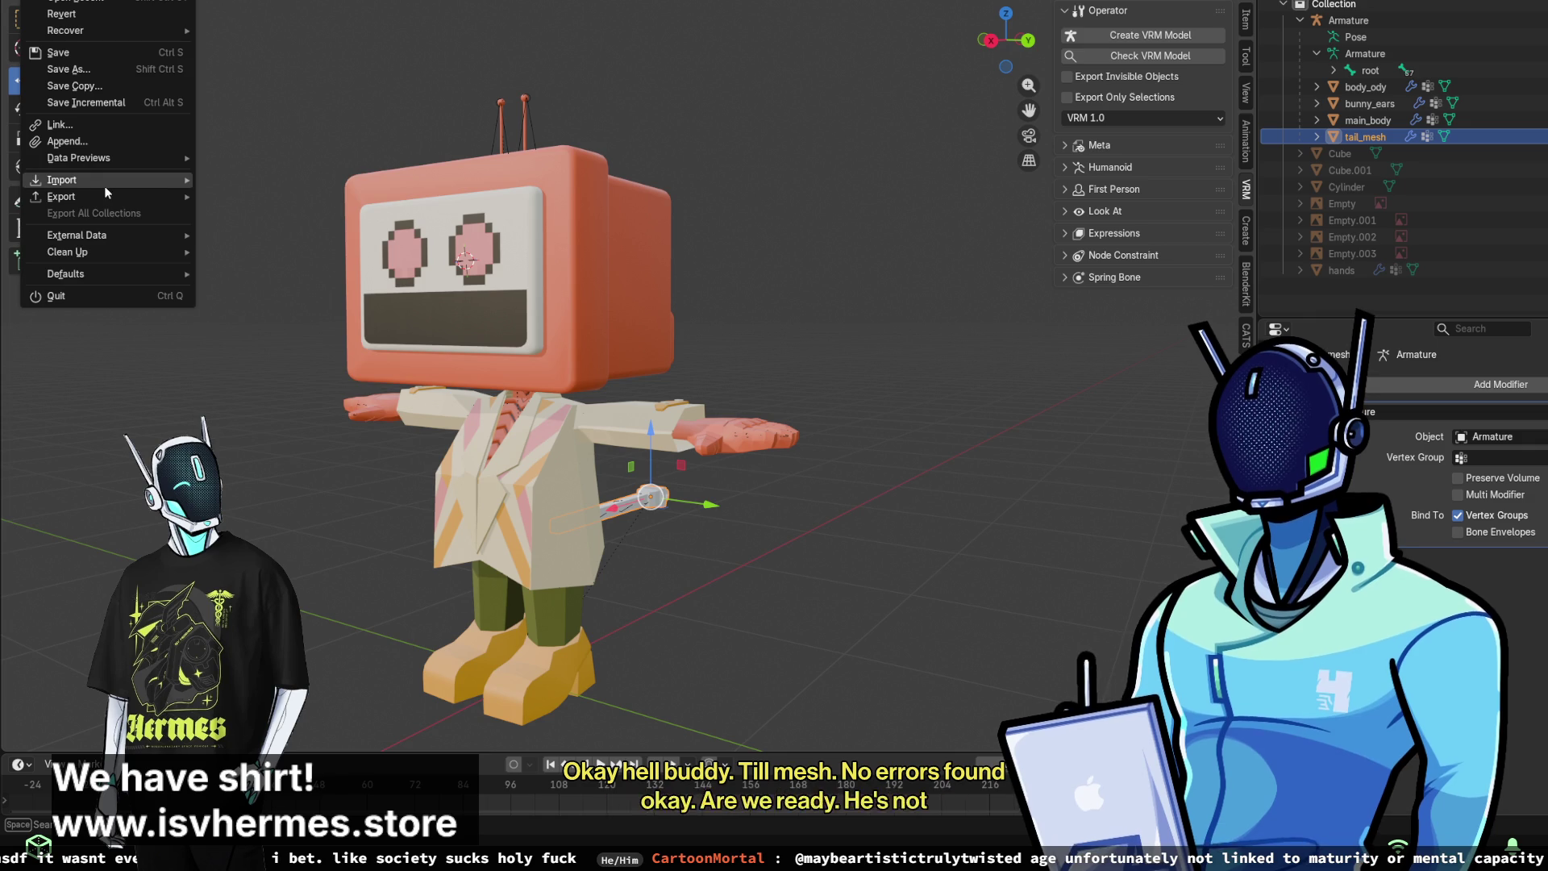
{"action": "left_click", "coordinate": [115, 204]}
{"action": "key", "text": "F4"}
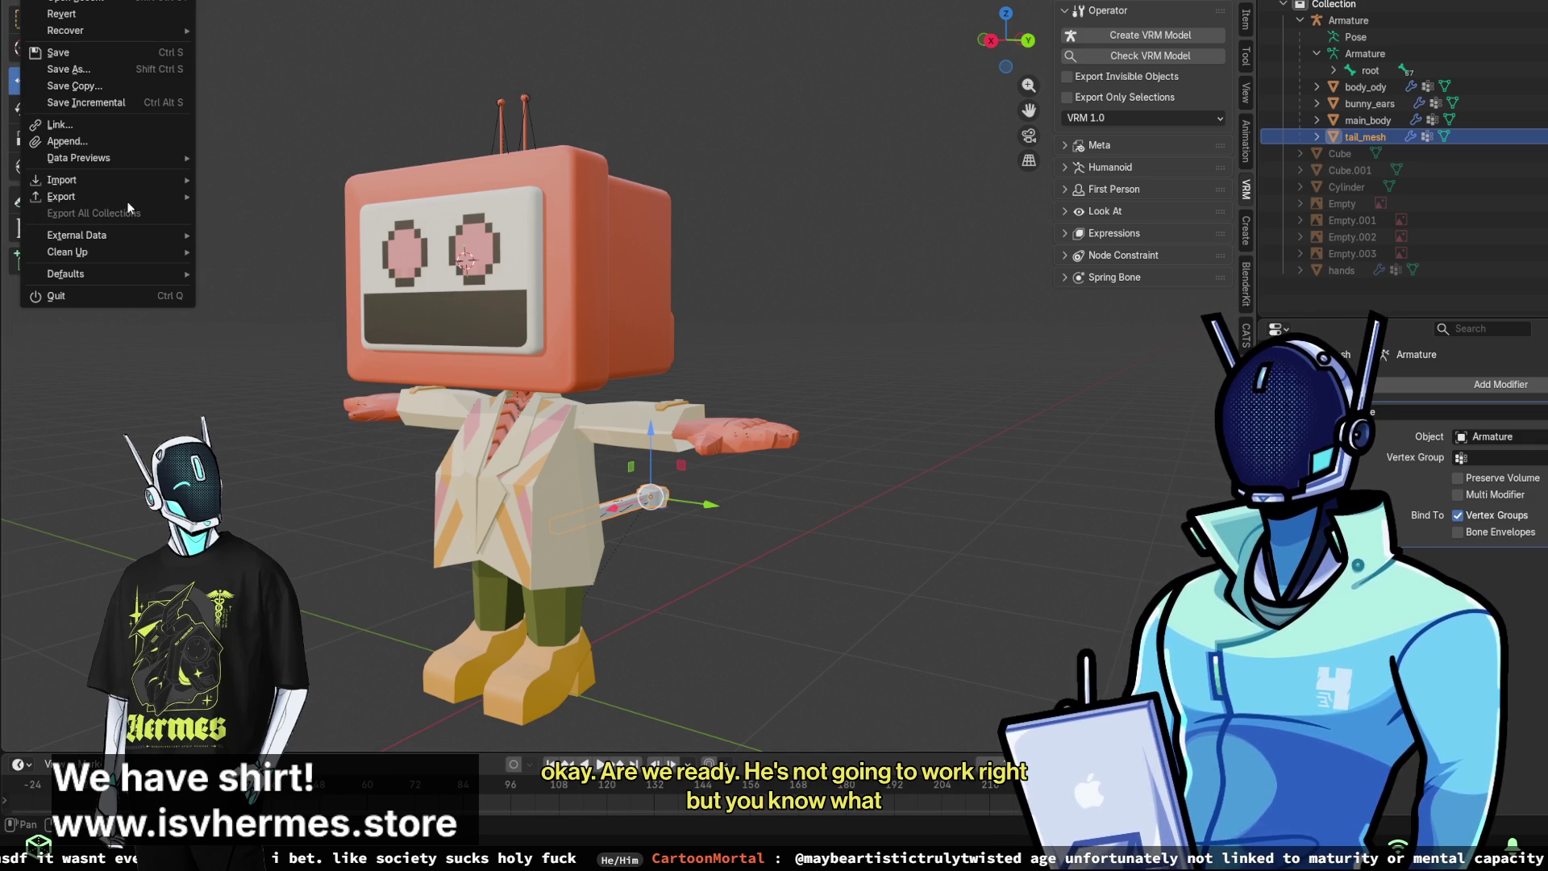
{"action": "mouse_move", "coordinate": [120, 196]}
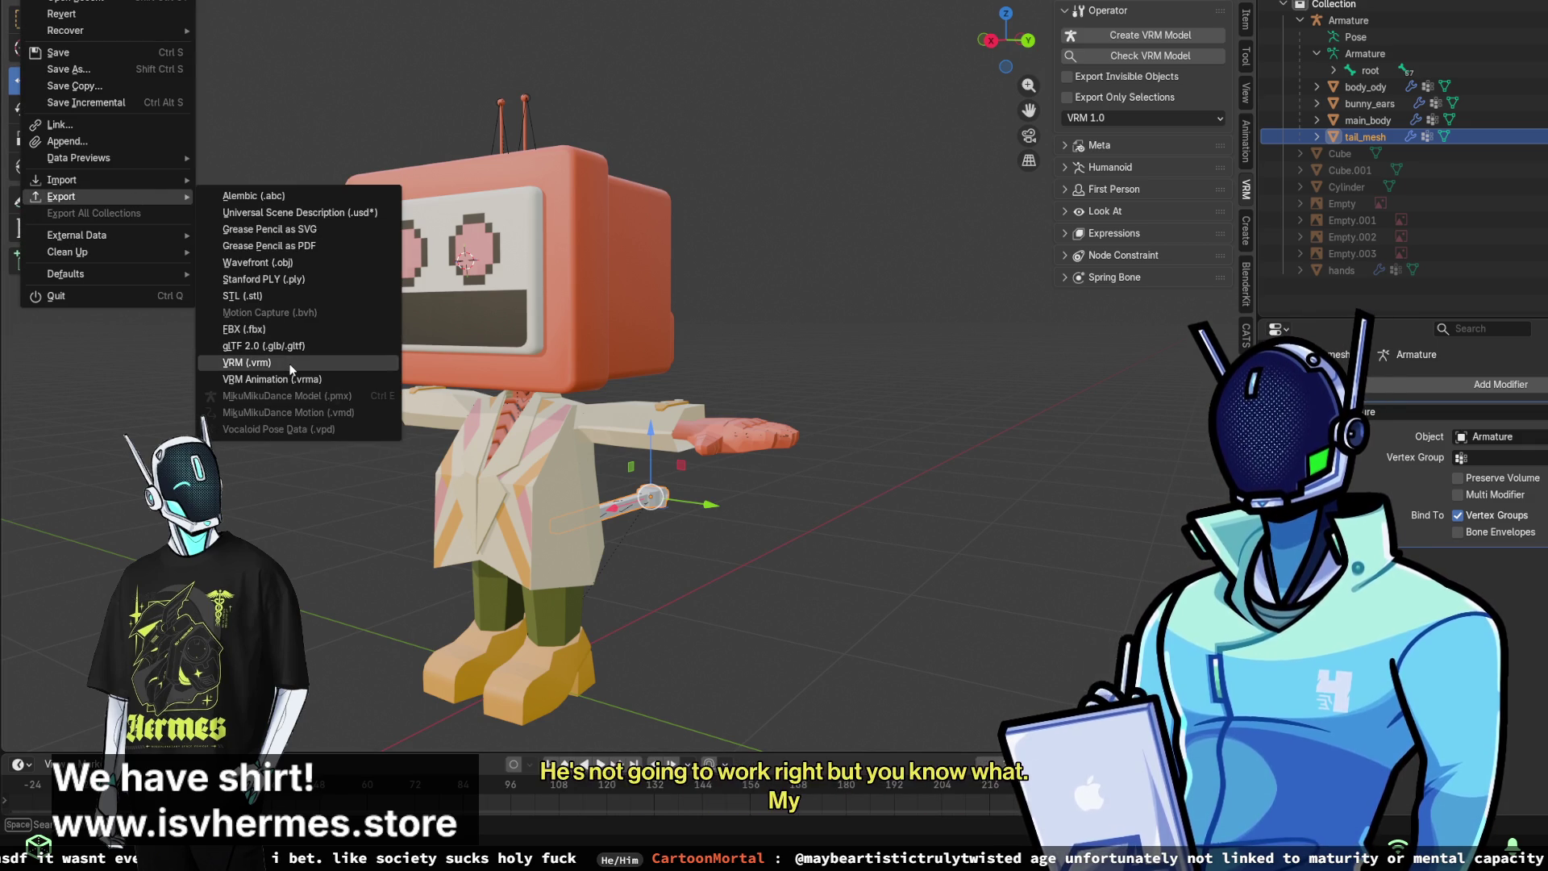
{"action": "left_click", "coordinate": [516, 210]}
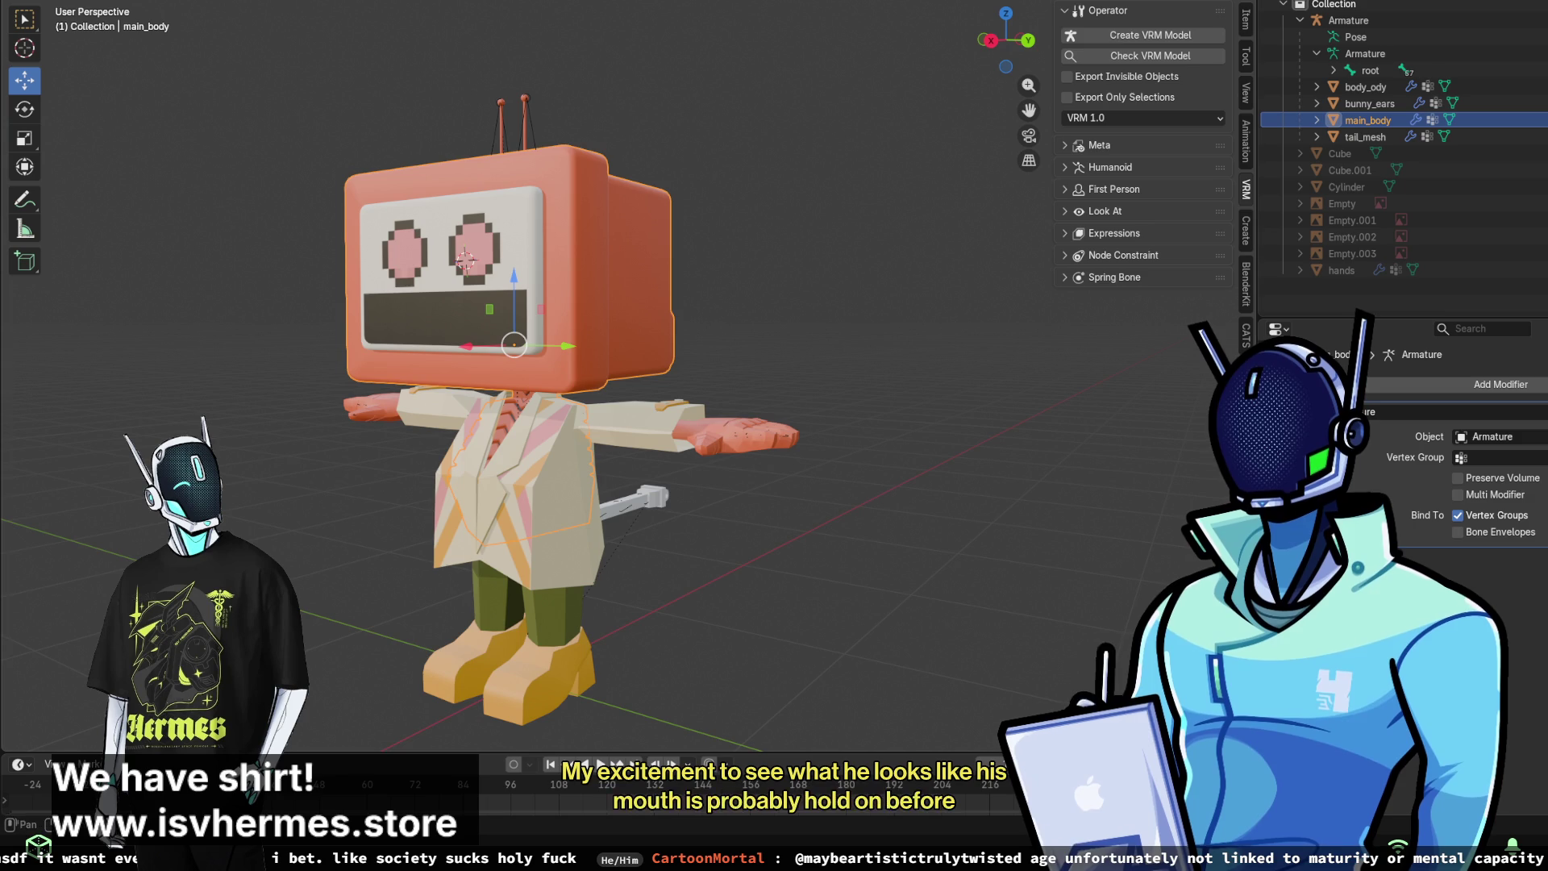
{"action": "key", "text": "KP_Decimal"}
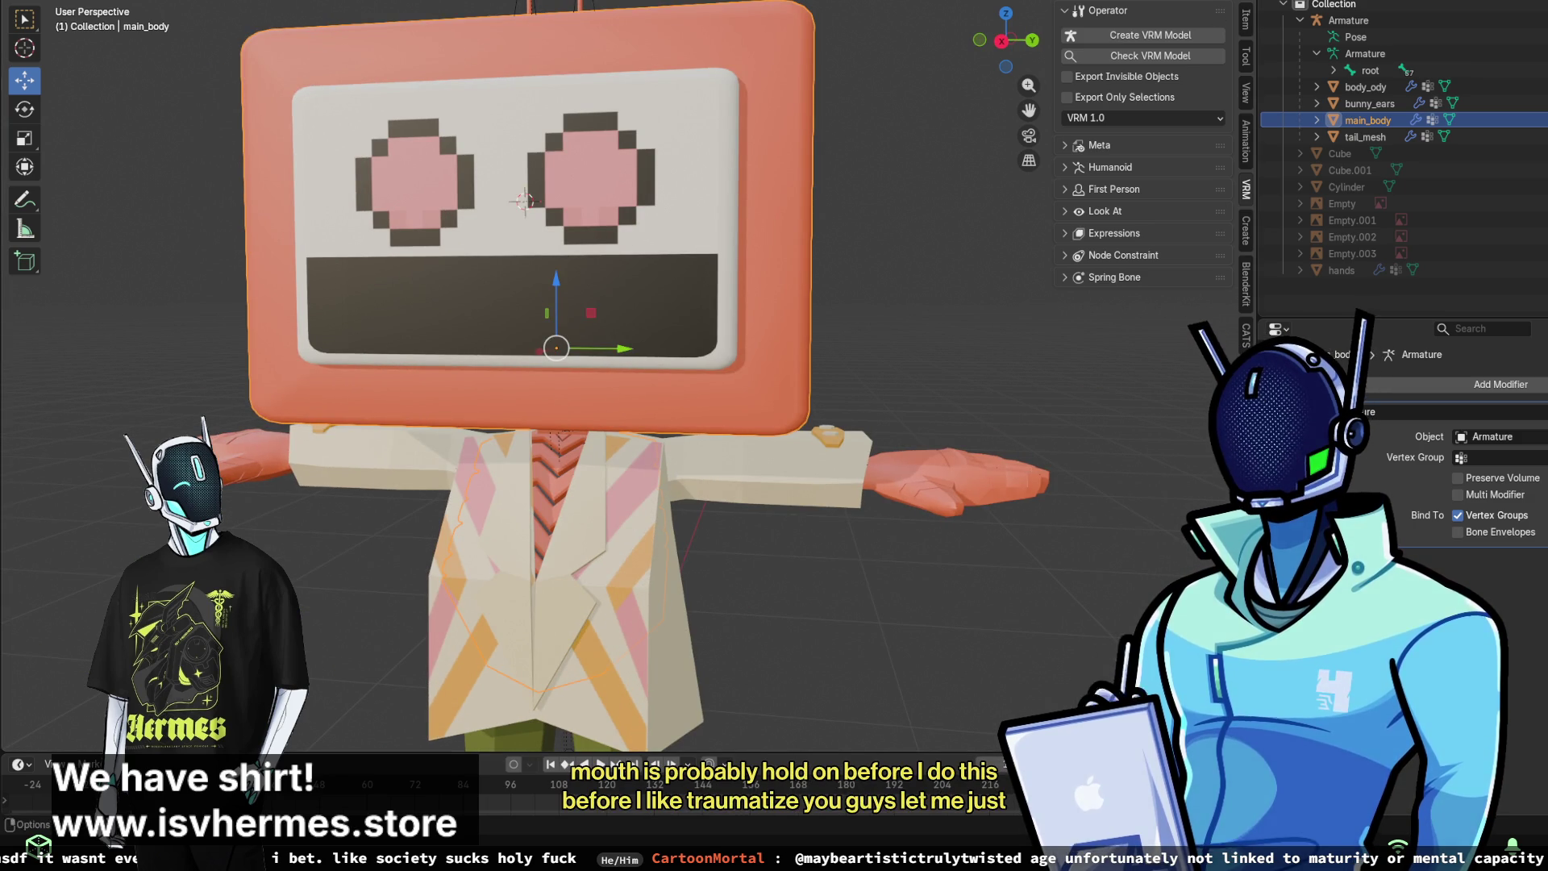
- In Edit Mode, select both mouth faces and assign them the TV_parts material slot
{"action": "left_click", "coordinate": [88, 5]}
{"action": "left_click", "coordinate": [81, 5]}
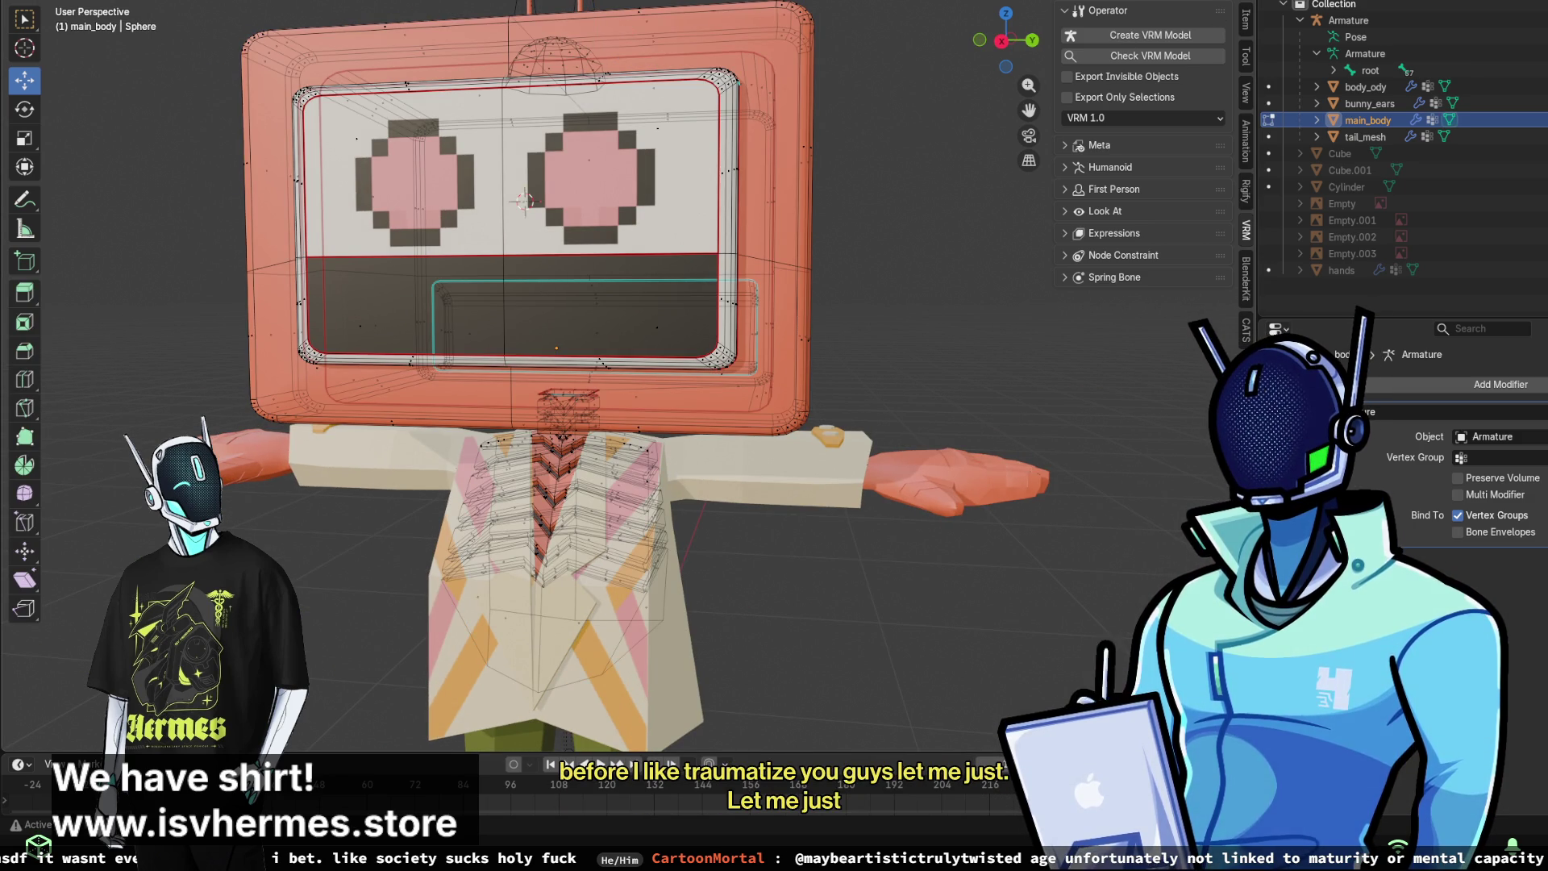
{"action": "key", "text": "alt+z"}
{"action": "left_click", "coordinate": [588, 311]}
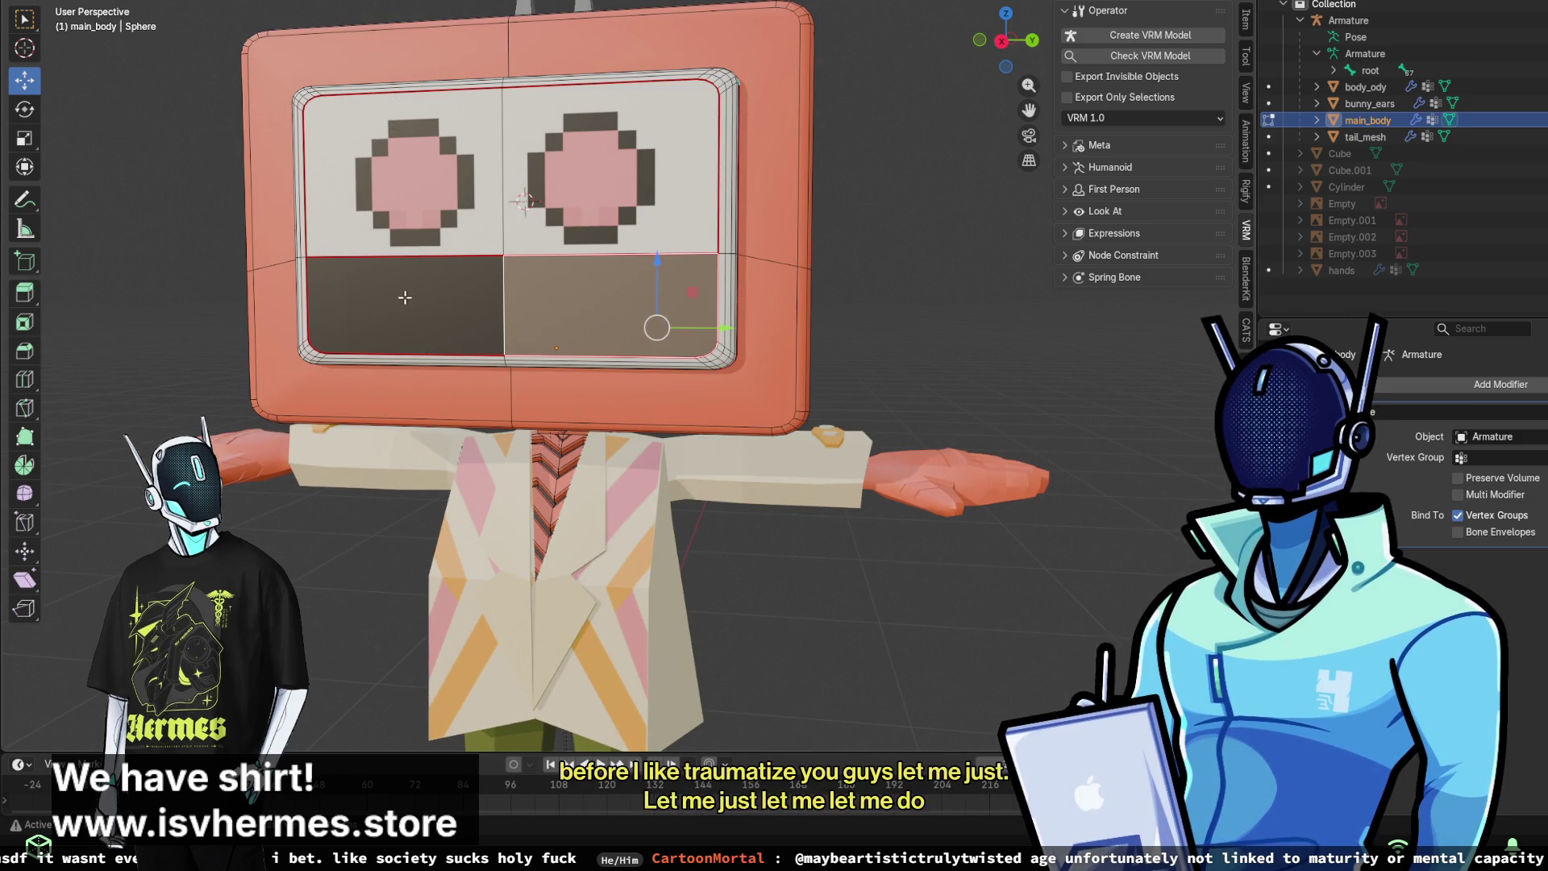
{"action": "left_click", "coordinate": [408, 296], "text": "shift"}
{"action": "left_click", "coordinate": [1269, 621]}
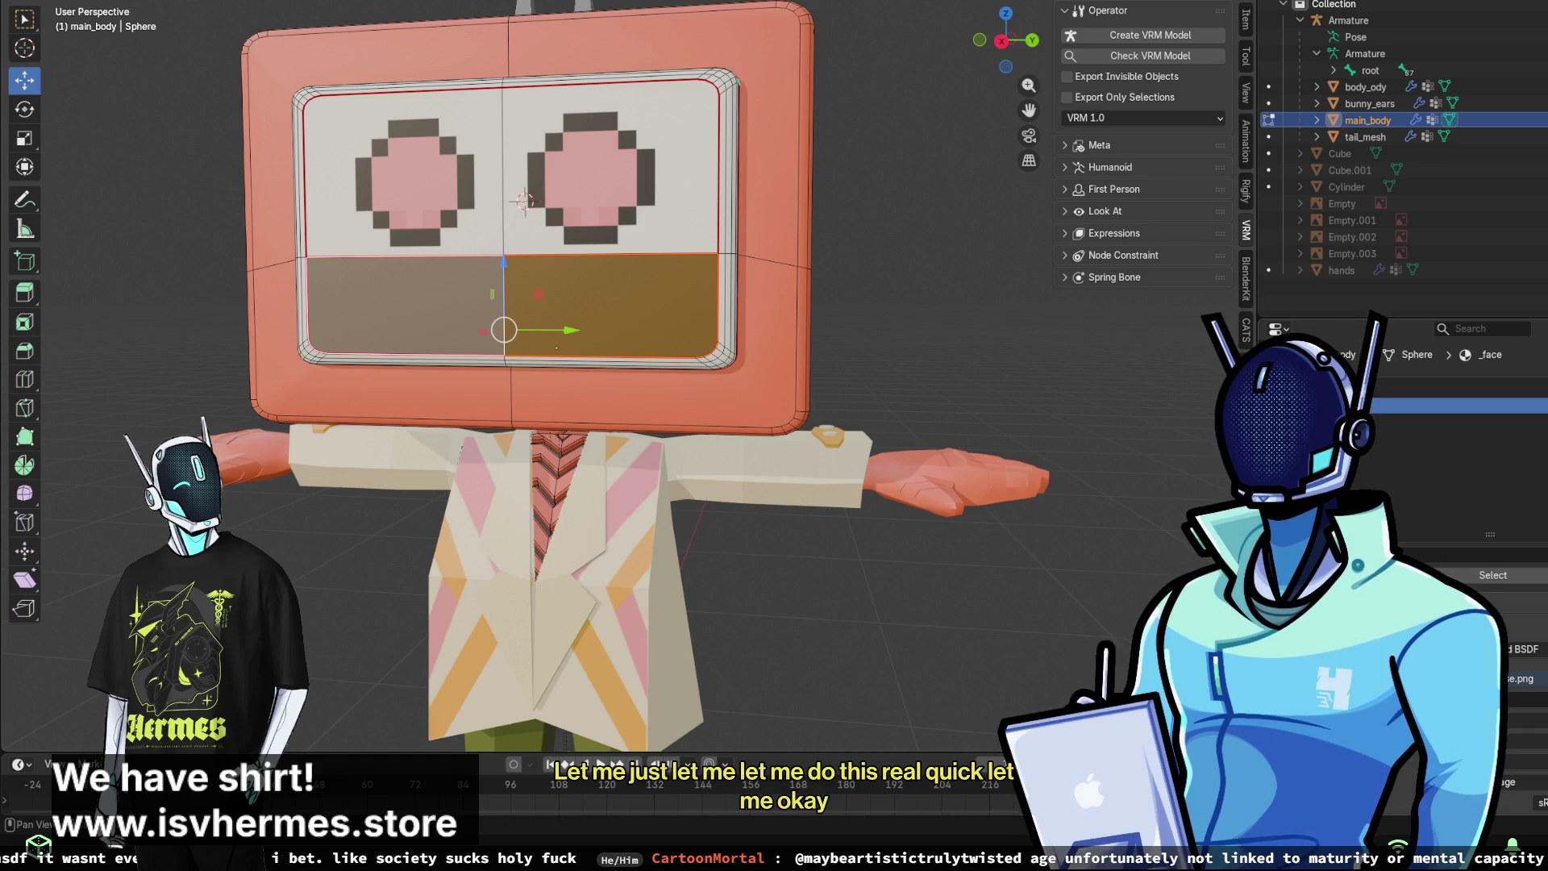
{"action": "left_click", "coordinate": [1451, 421]}
{"action": "left_click", "coordinate": [1451, 438]}
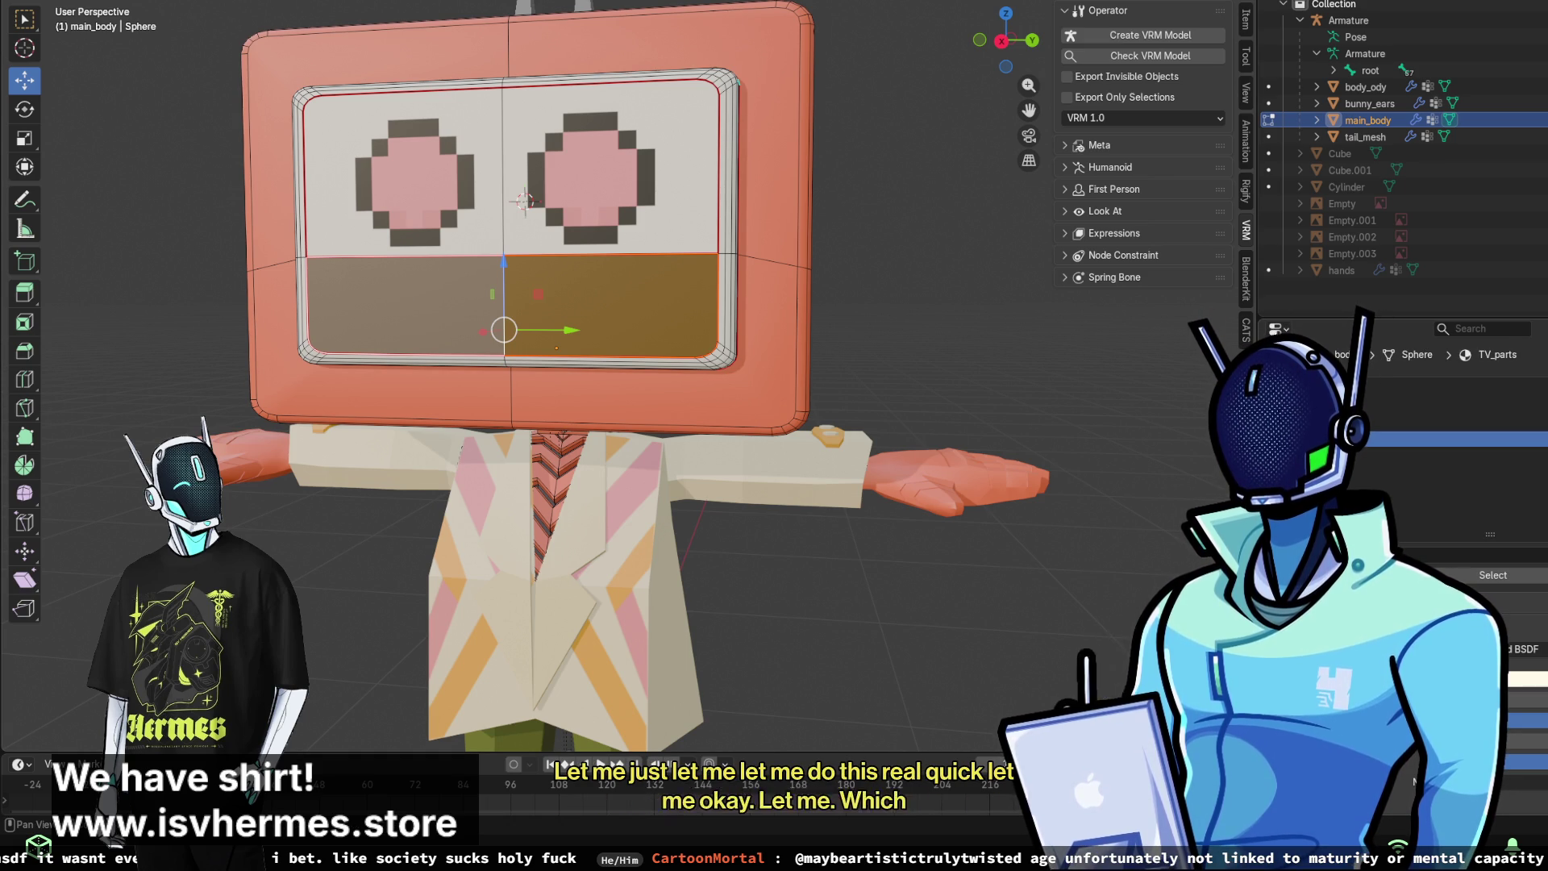
{"action": "left_click", "coordinate": [1432, 575]}
{"action": "key", "text": "alt+a"}
- Export the character through File > Export > VRM
{"action": "middle_click_drag", "start_coordinate": [565, 484], "coordinate": [484, 492]}
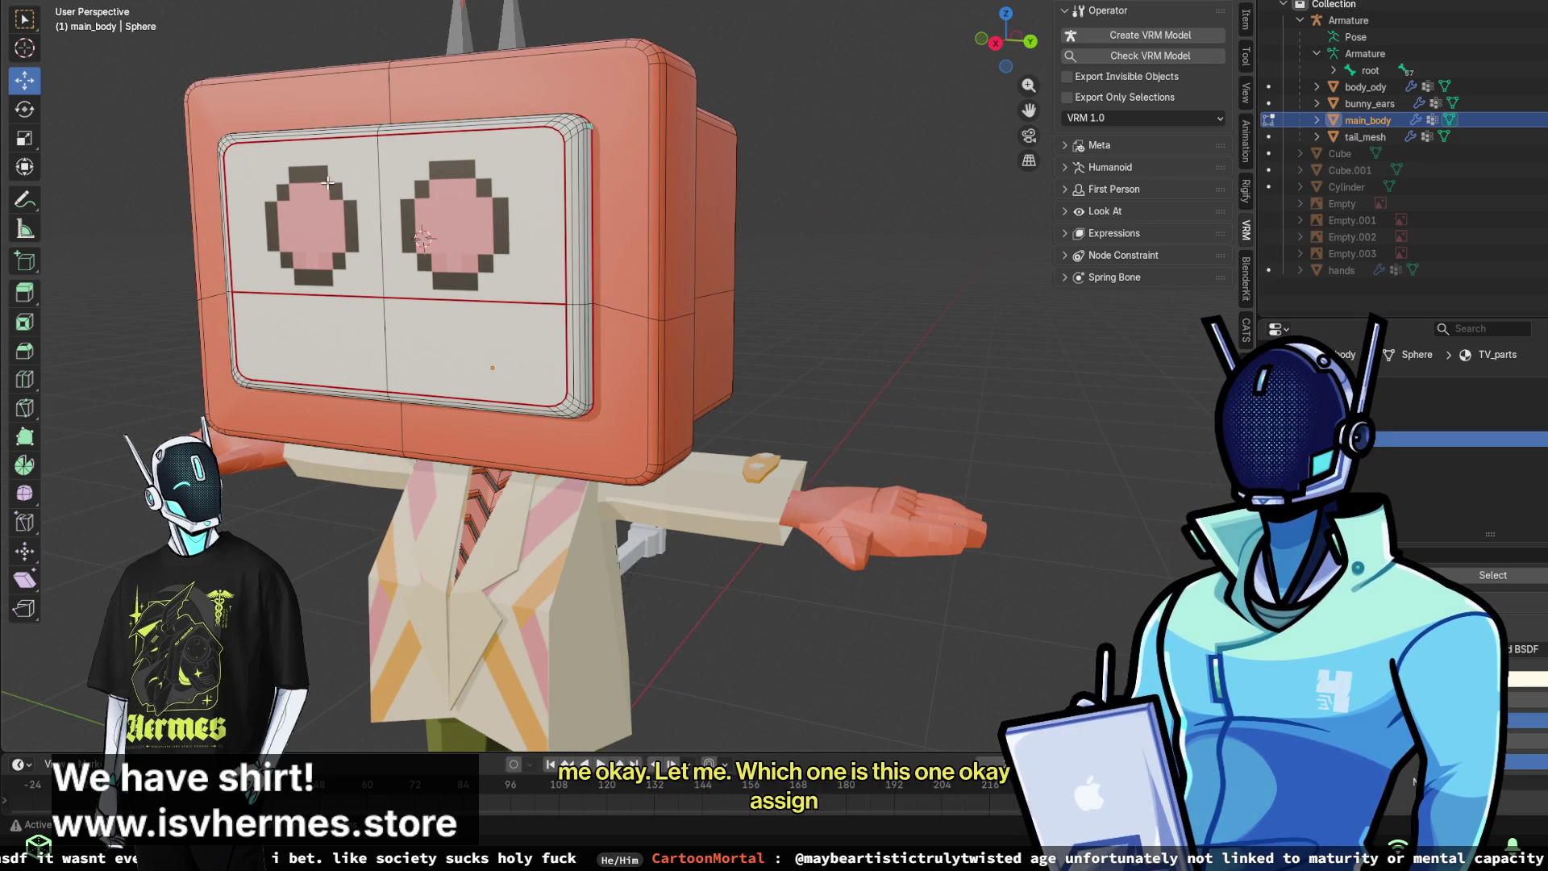
{"action": "left_click", "coordinate": [32, 1]}
{"action": "mouse_move", "coordinate": [78, 157]}
{"action": "mouse_move", "coordinate": [161, 197]}
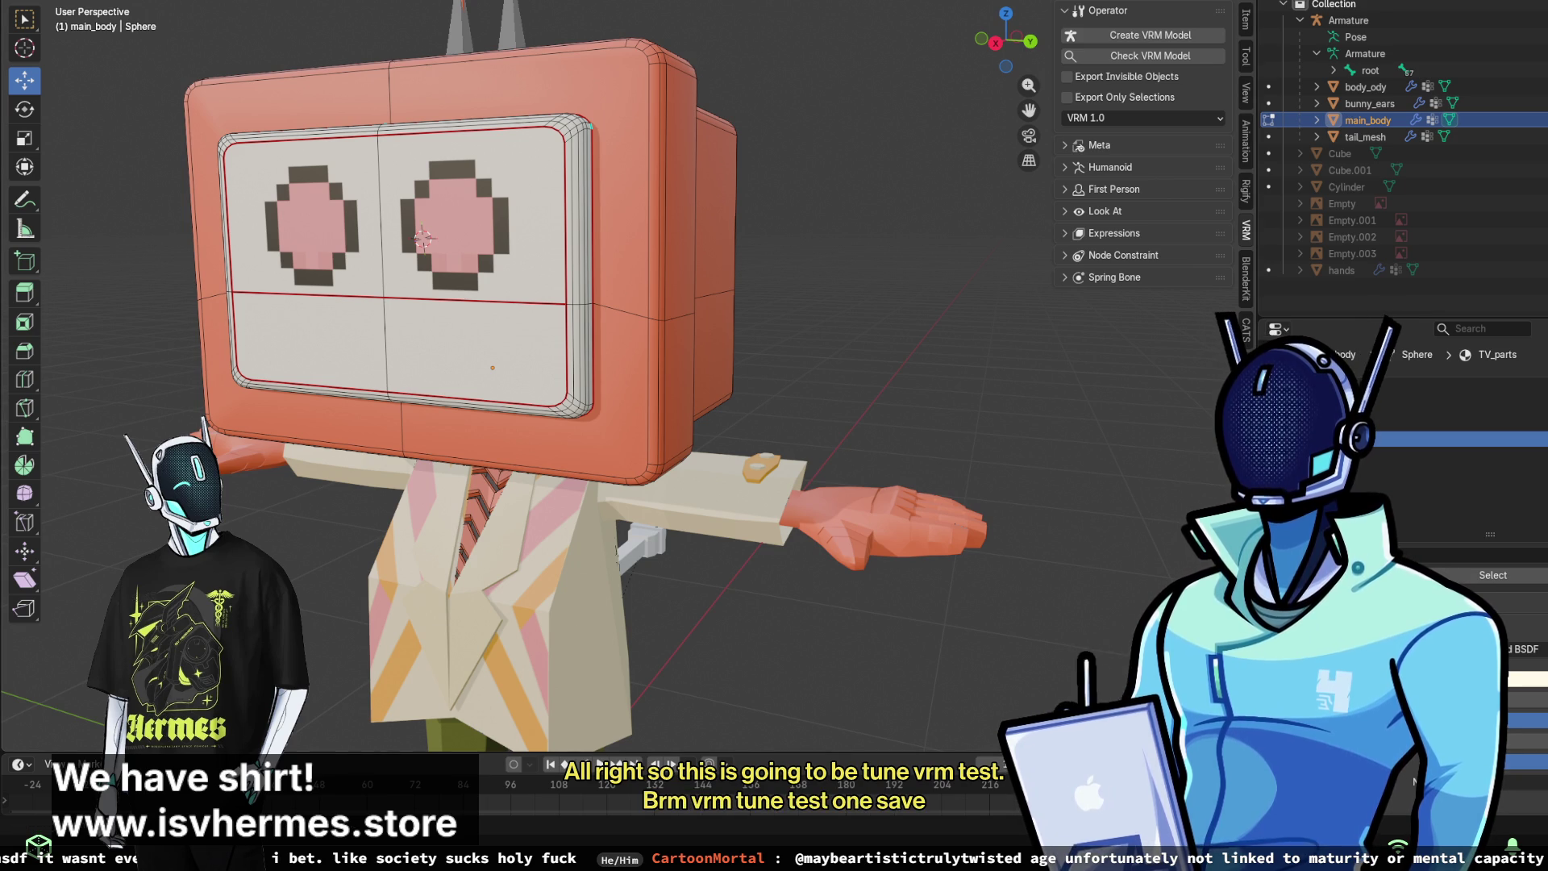
{"action": "left_click", "coordinate": [36, 2]}
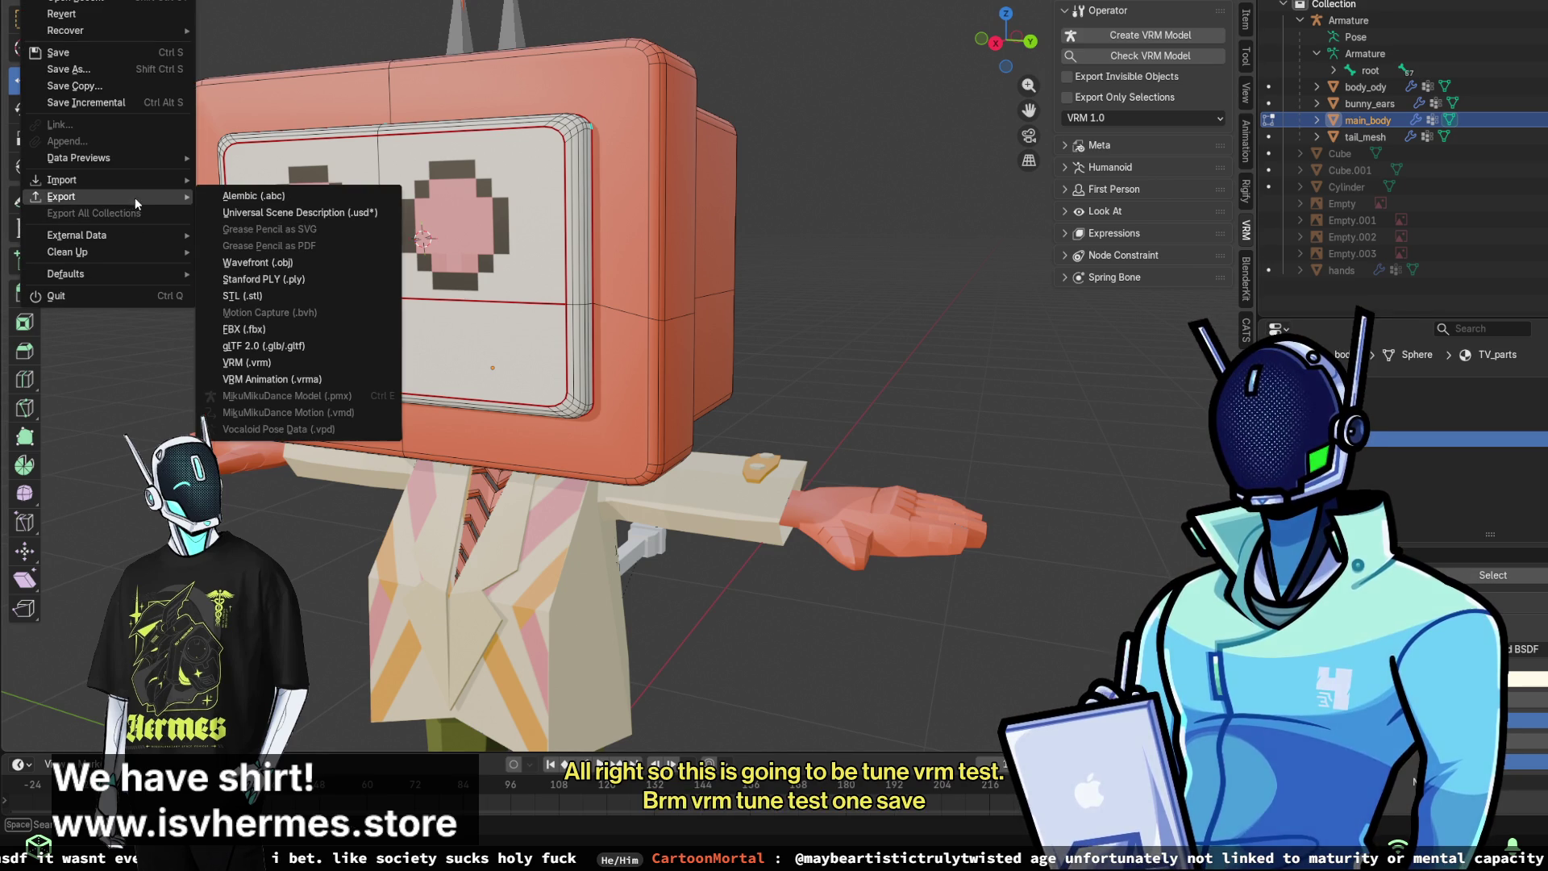
{"action": "left_click", "coordinate": [302, 364]}
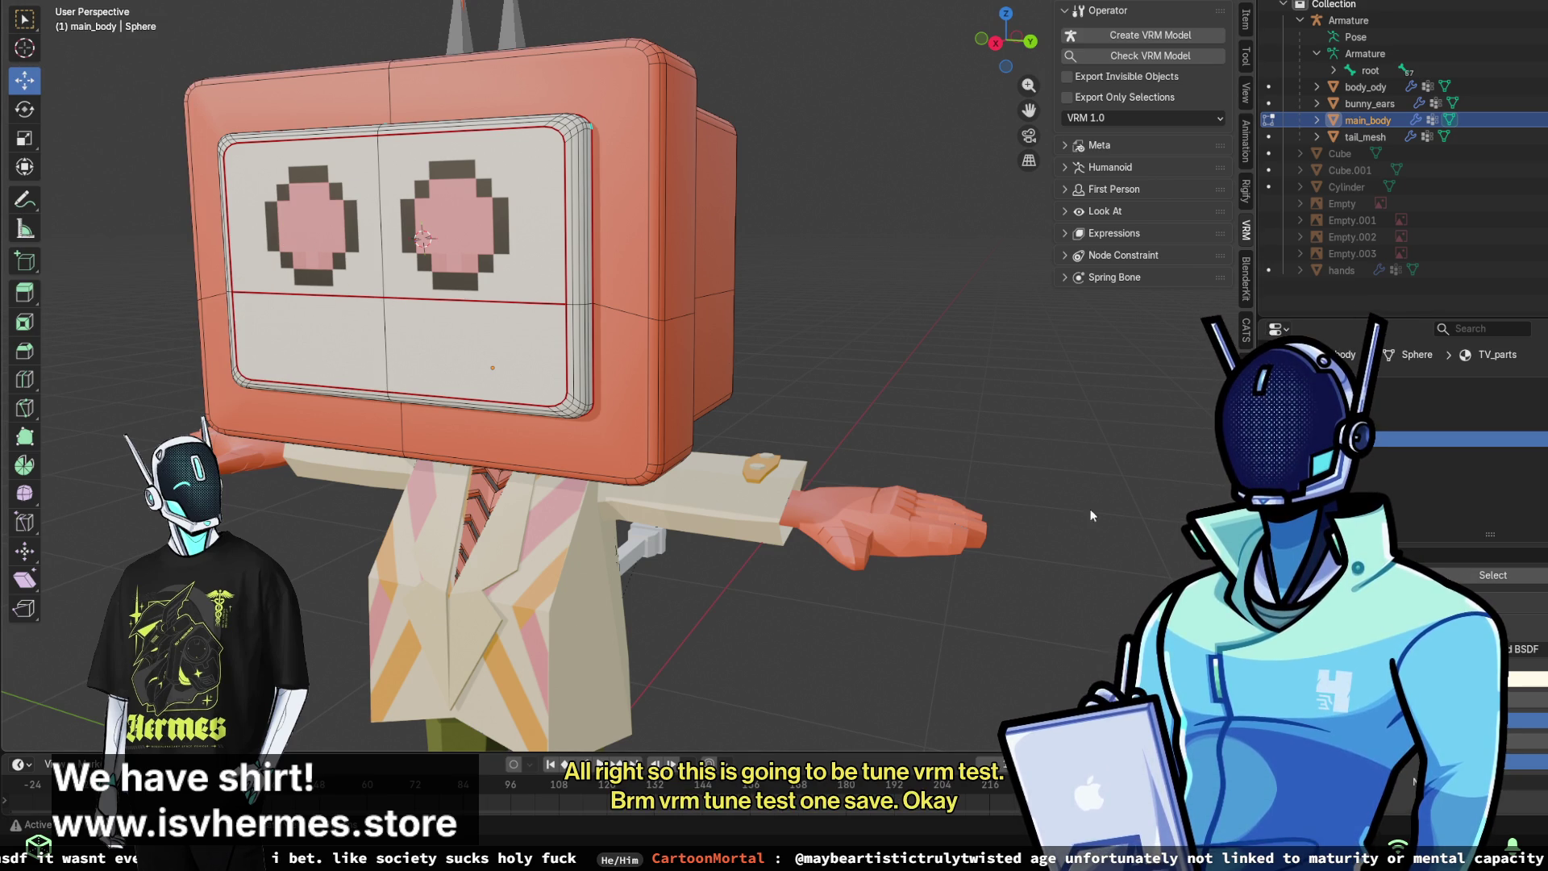